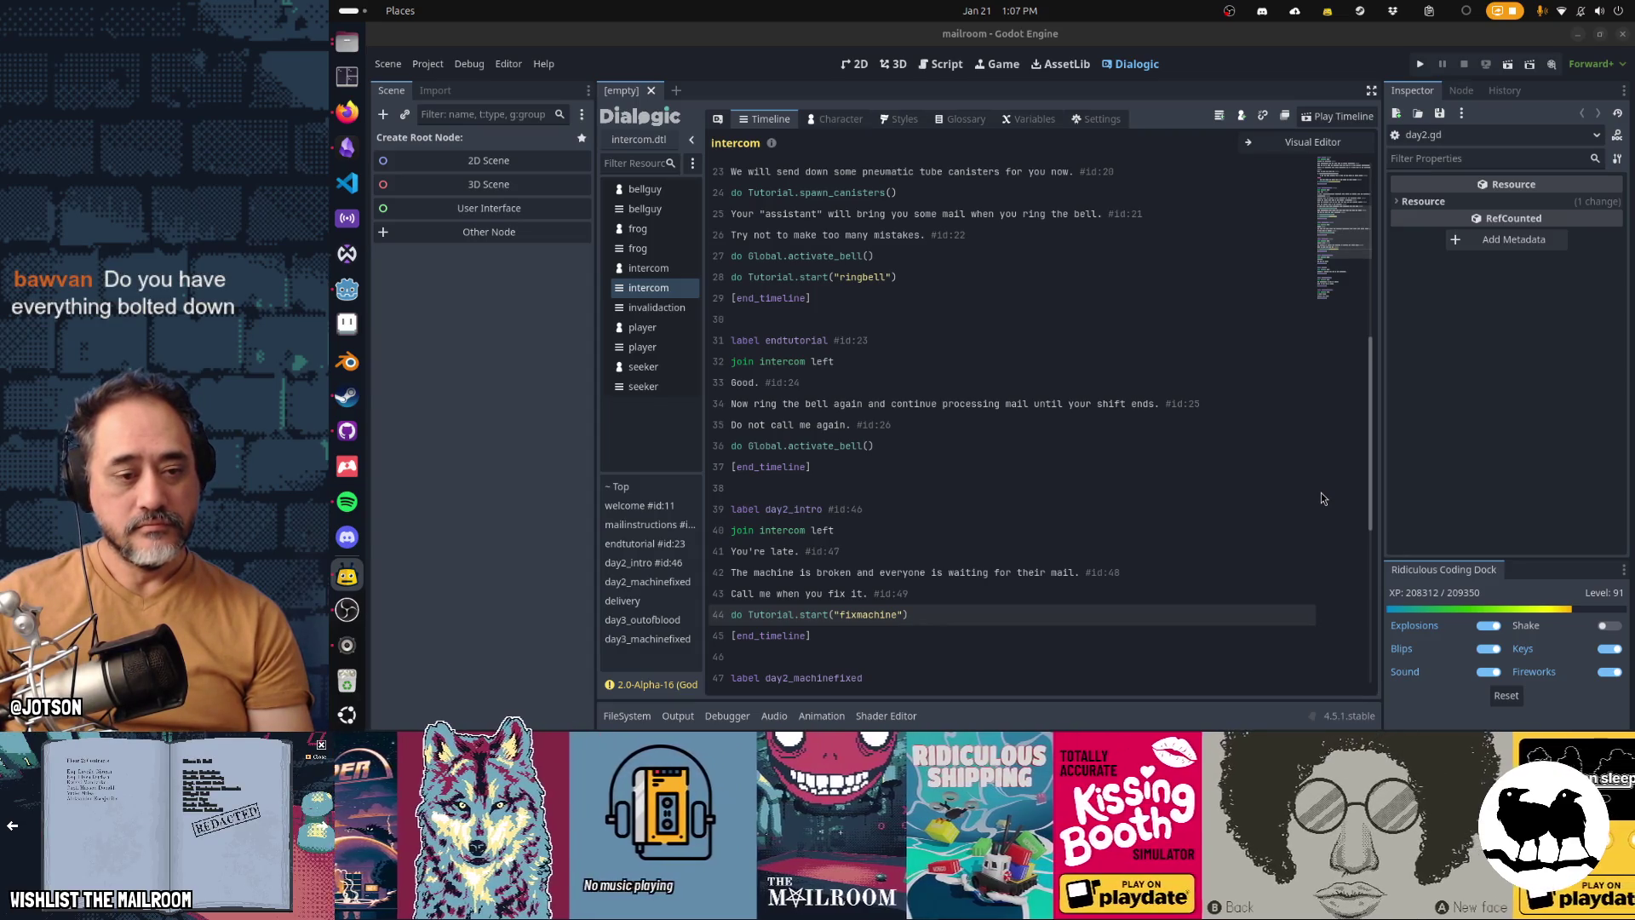
Step: Quick-open fixmachinetutorial.gd and go to its compressor signal connection
{"action": "left_click", "coordinate": [1108, 484]}
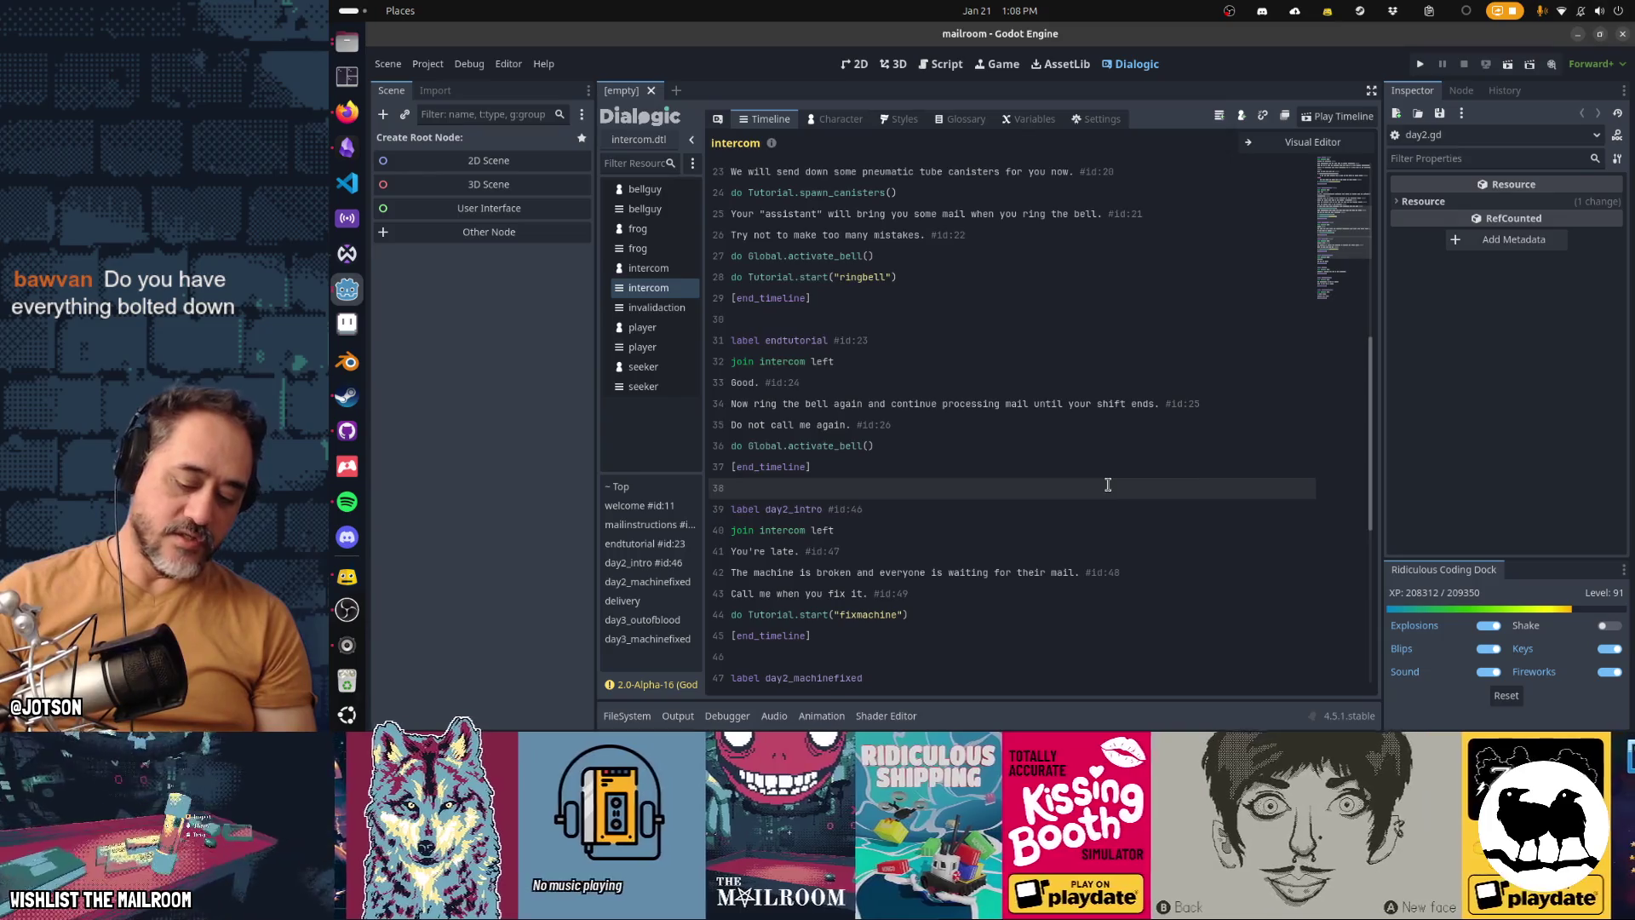
{"action": "key", "text": "shift+alt+o"}
{"action": "type", "text": "fixmachine"}
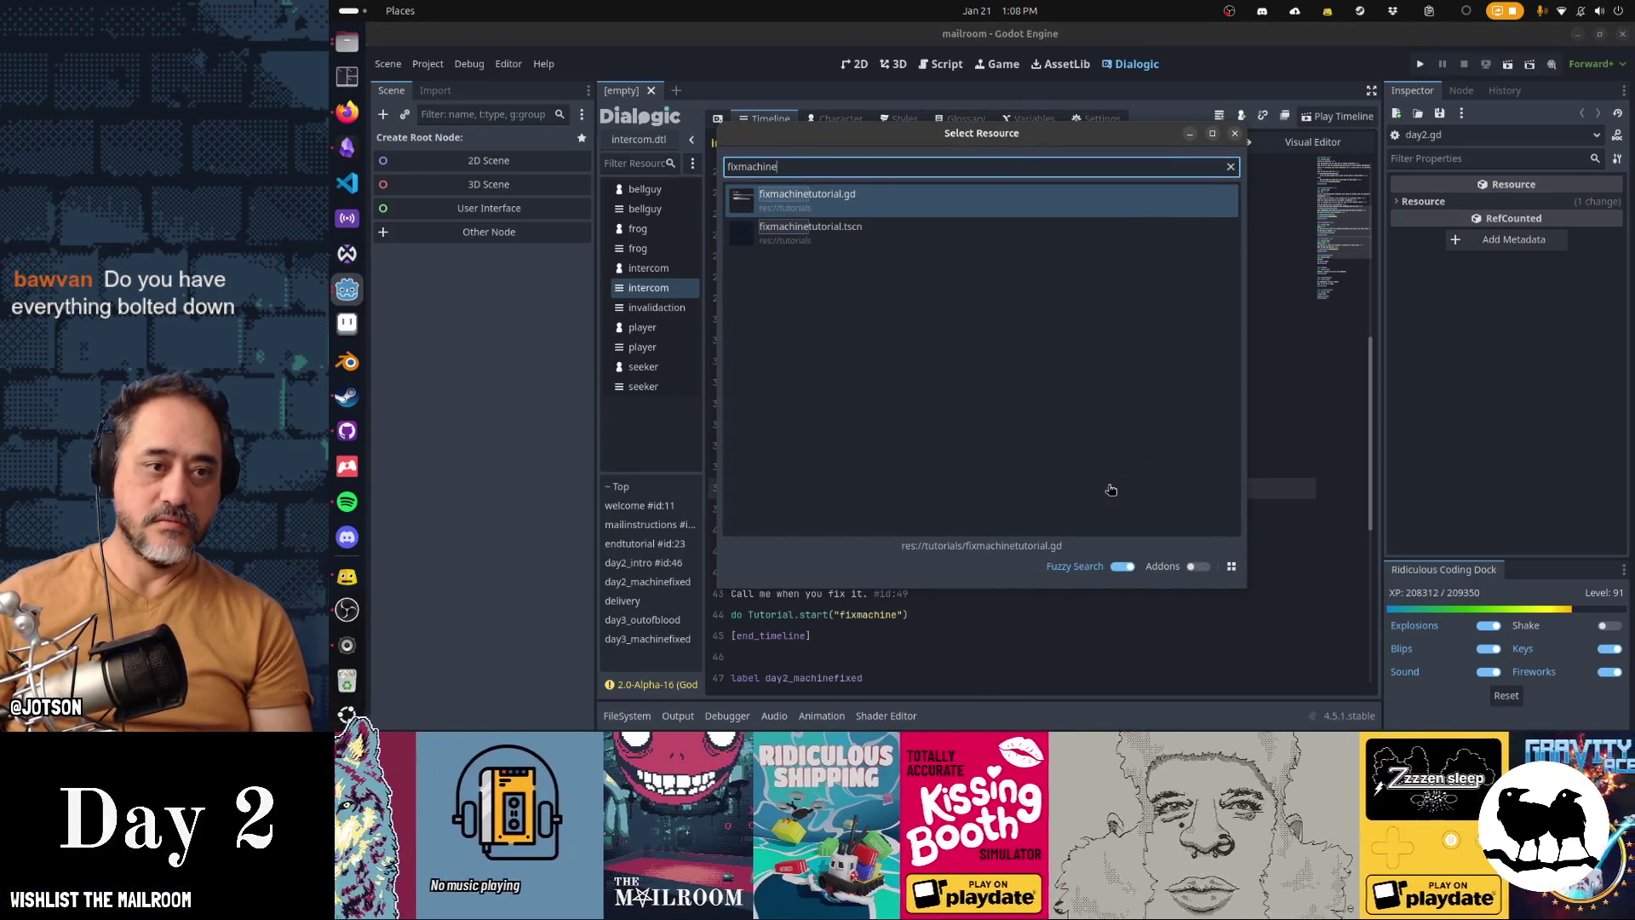
{"action": "key", "text": "Return"}
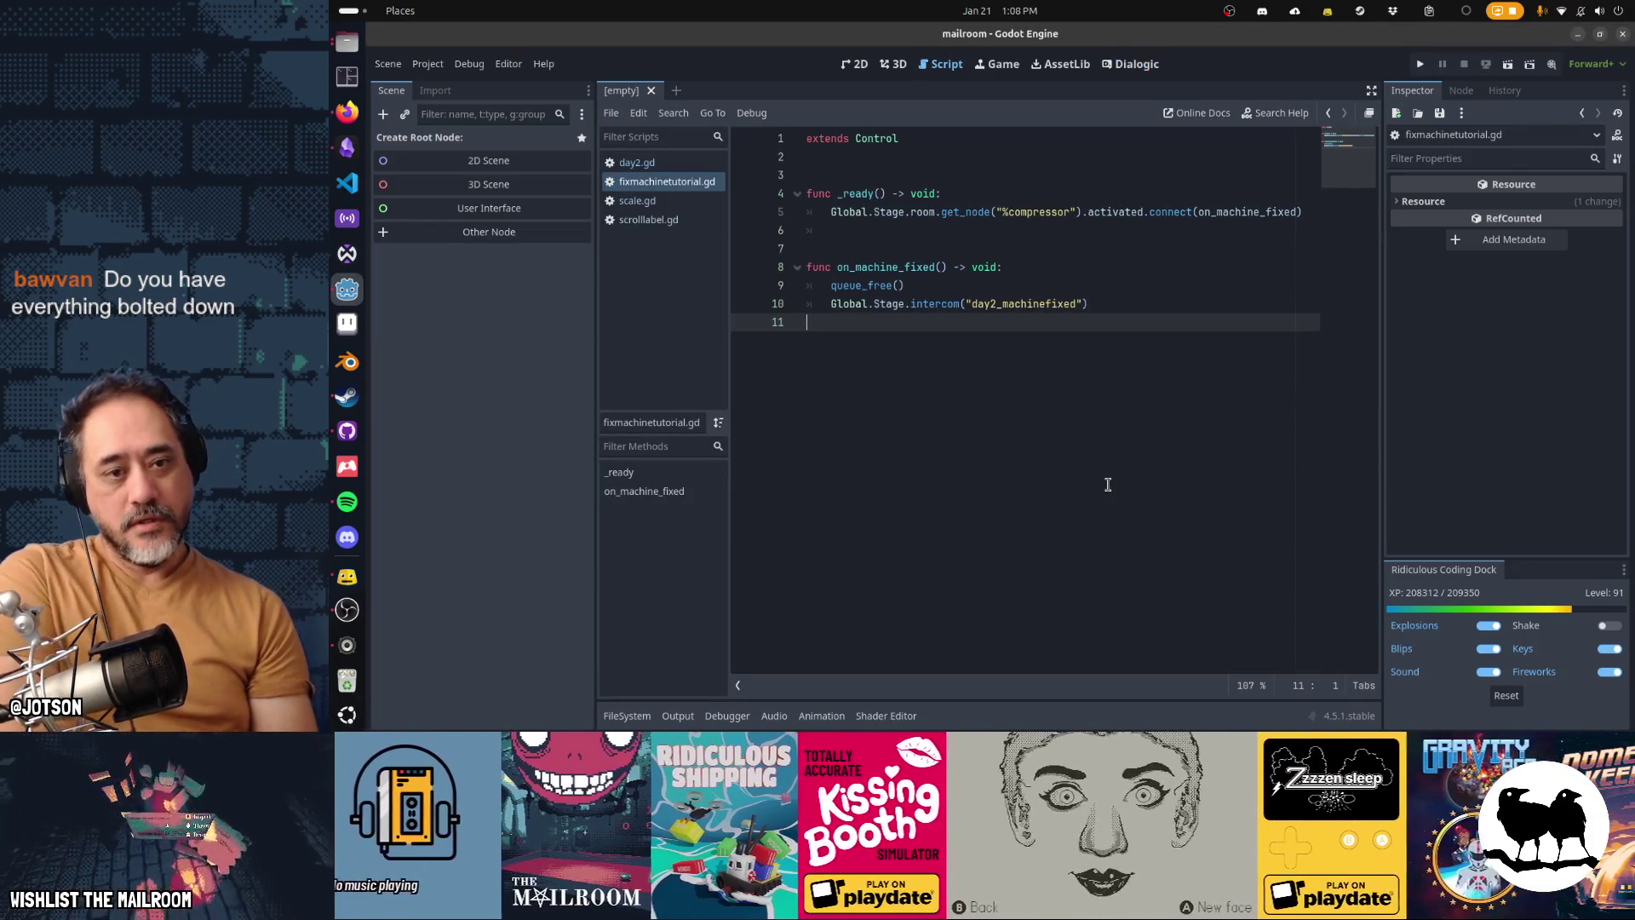
{"action": "key", "text": "Up"}
{"action": "key", "text": "Up"}
{"action": "key", "text": "Up"}
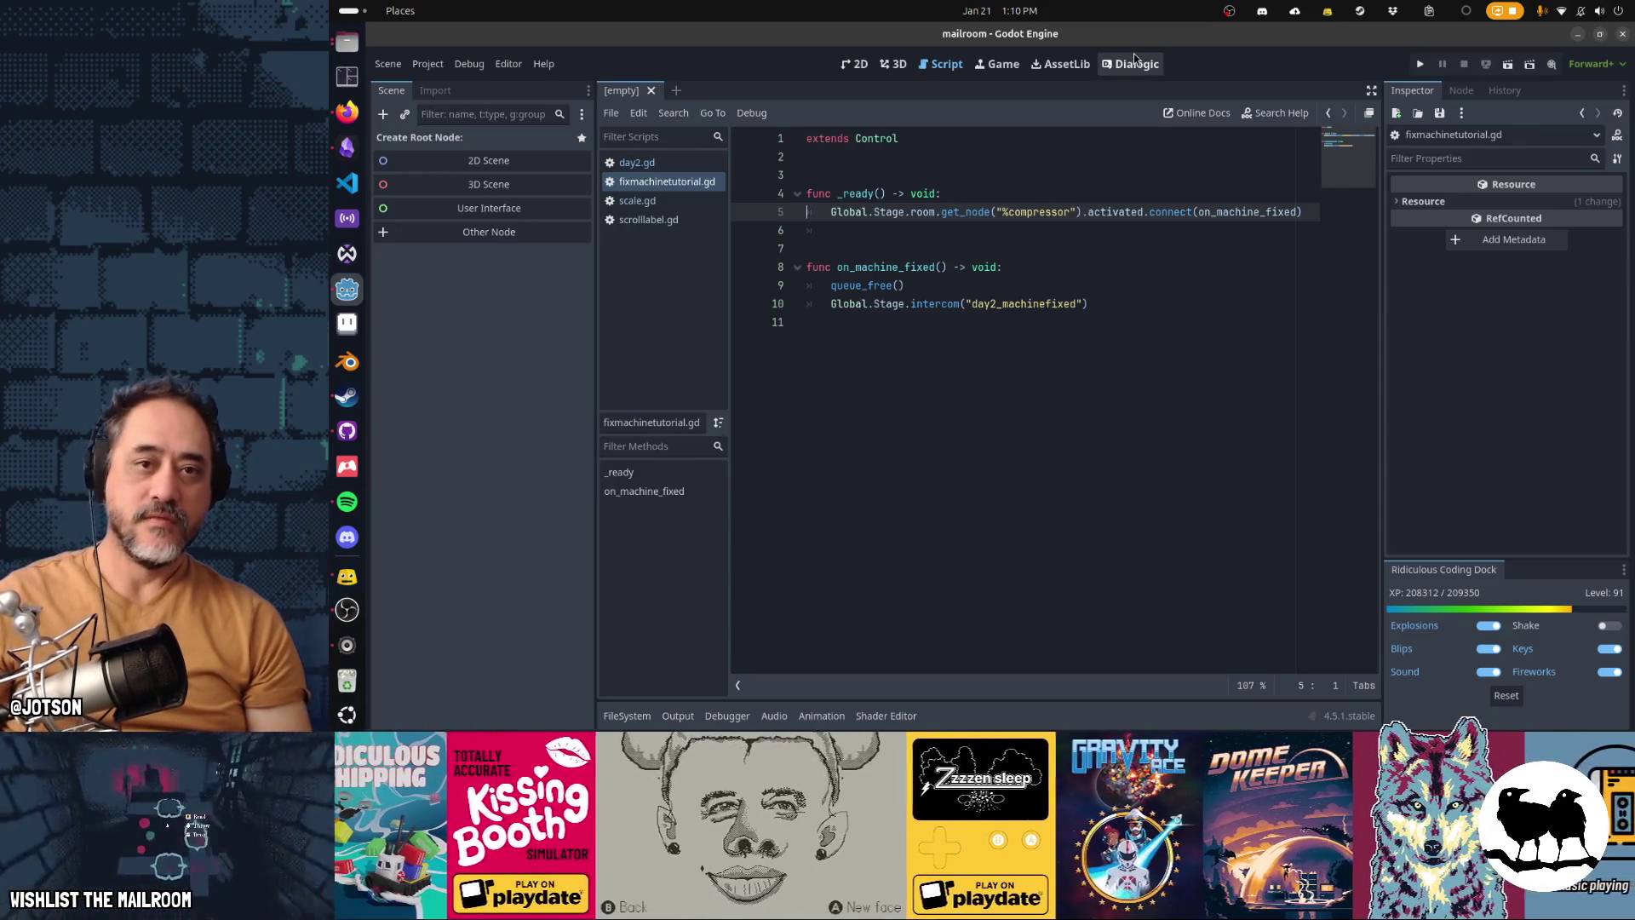
Step: Switch to the Dialogic intercom timeline and reread the day2_intro lines through "Call me when you fix it."
{"action": "left_click", "coordinate": [1125, 64]}
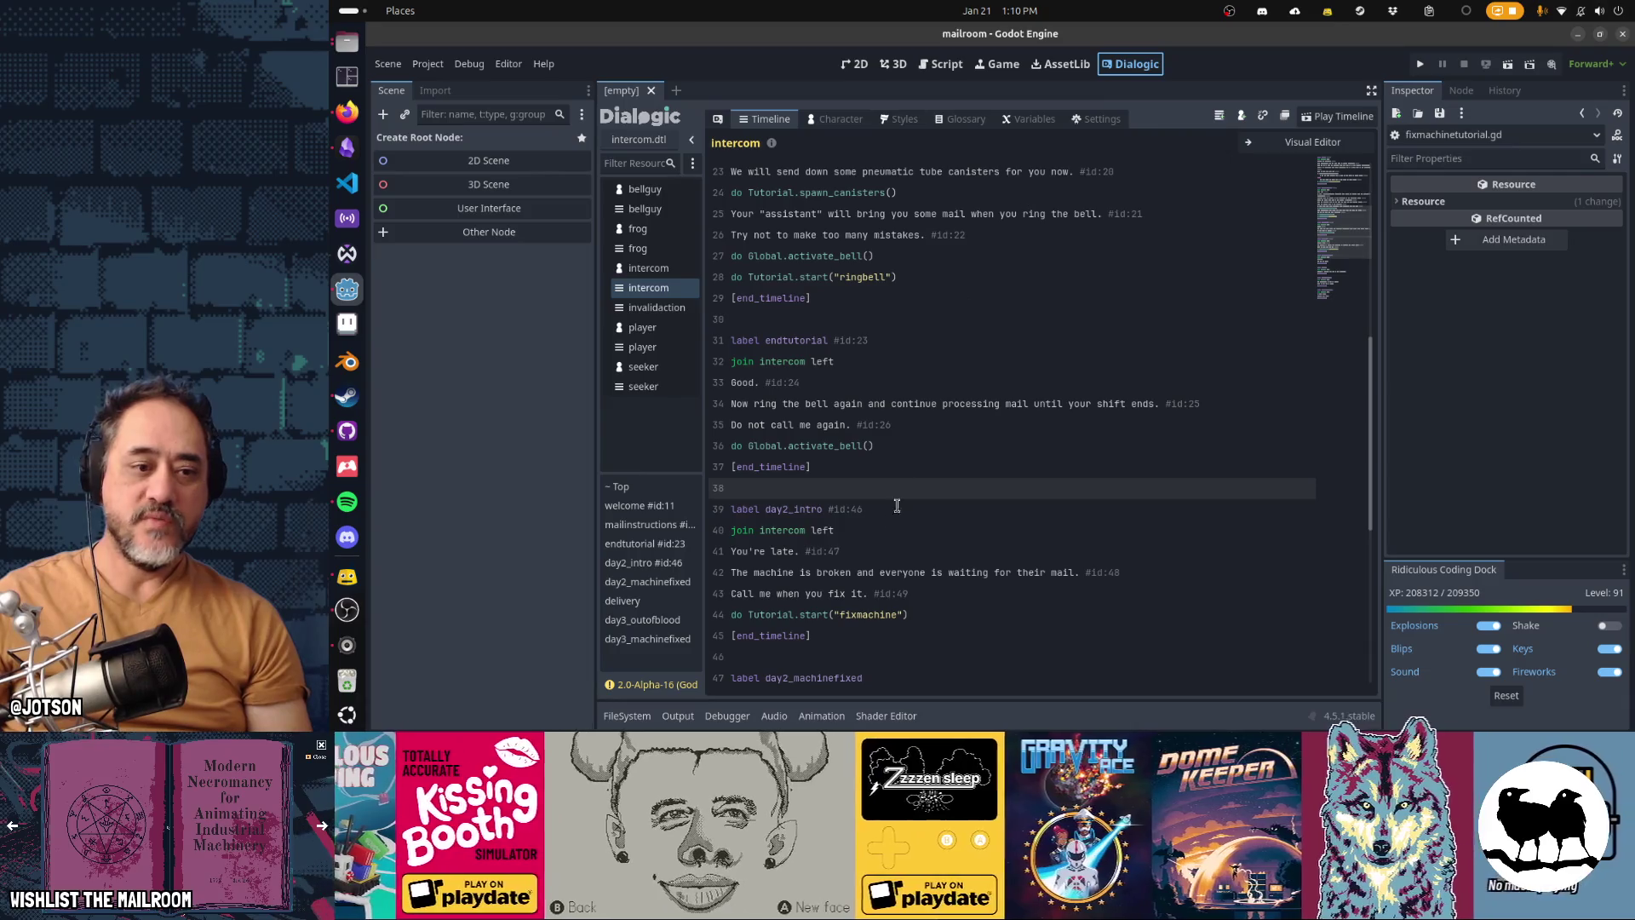
{"action": "left_click", "coordinate": [993, 551]}
{"action": "scroll", "coordinate": [993, 551], "scroll_direction": "down", "scroll_amount": 2}
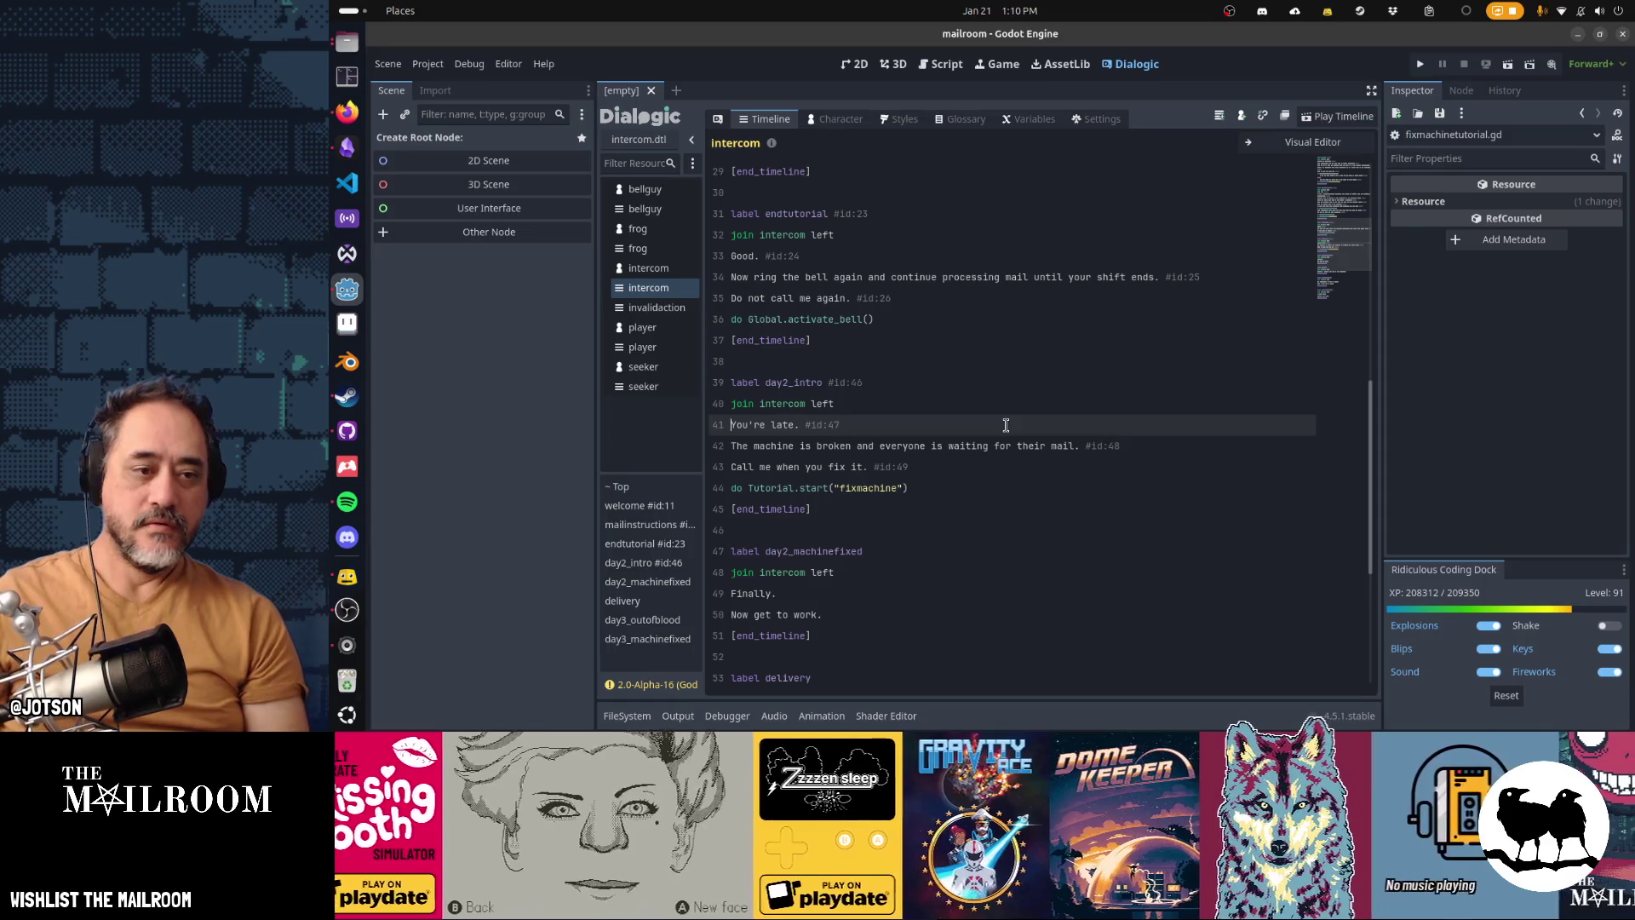
{"action": "key", "text": "Down"}
{"action": "key", "text": "Down"}
{"action": "key", "text": "Up"}
{"action": "key", "text": "Up"}
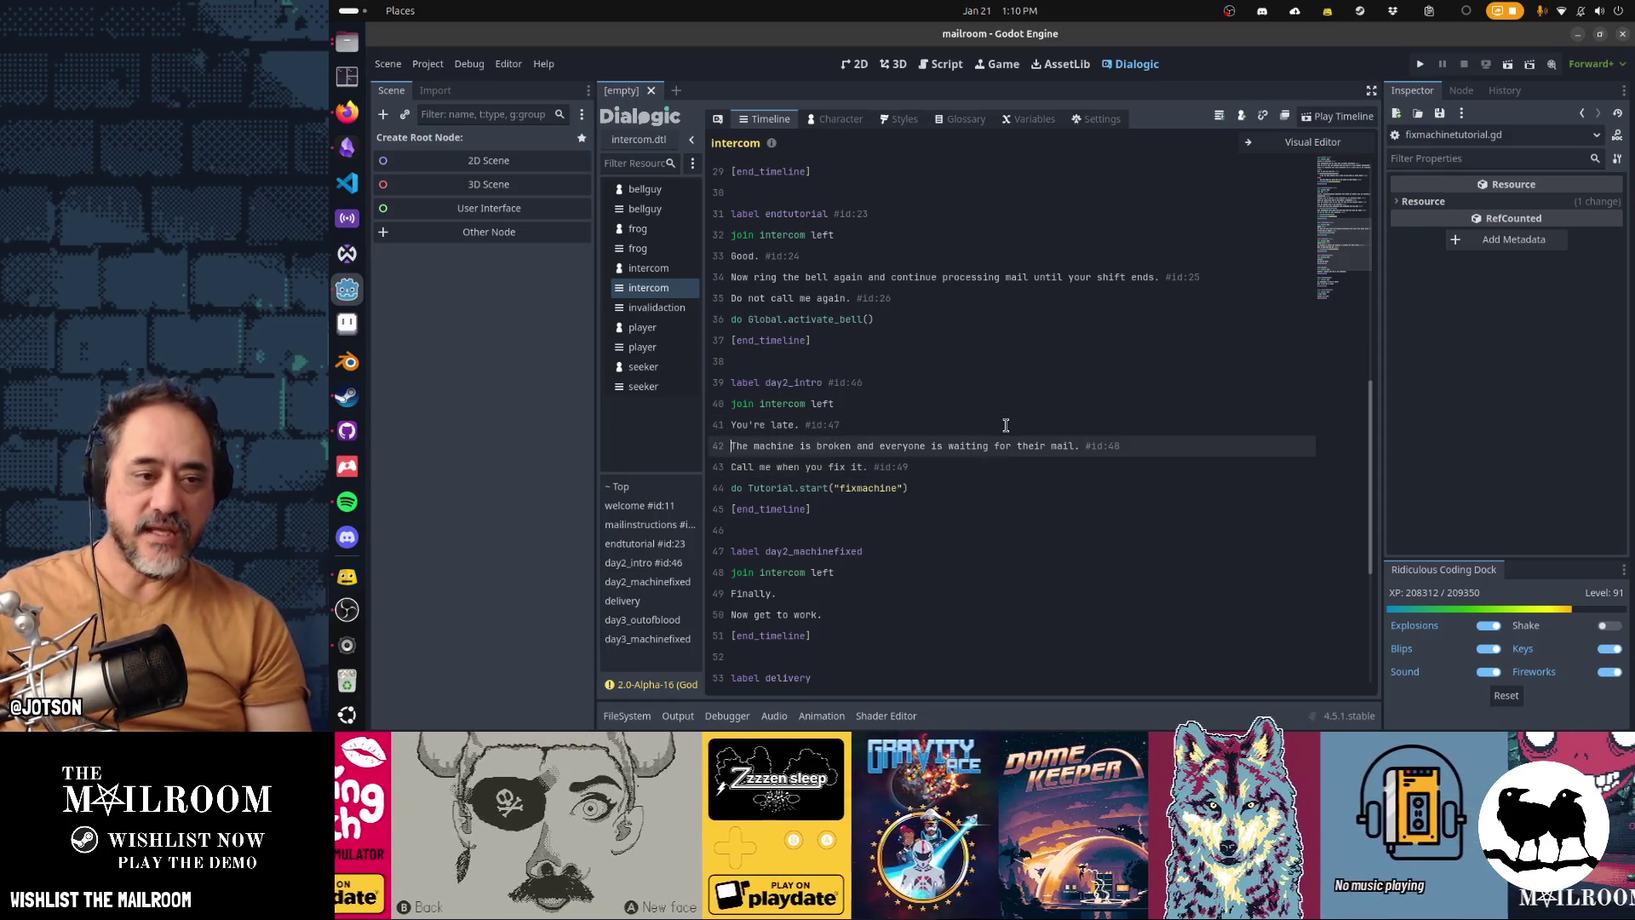
{"action": "key", "text": "Down"}
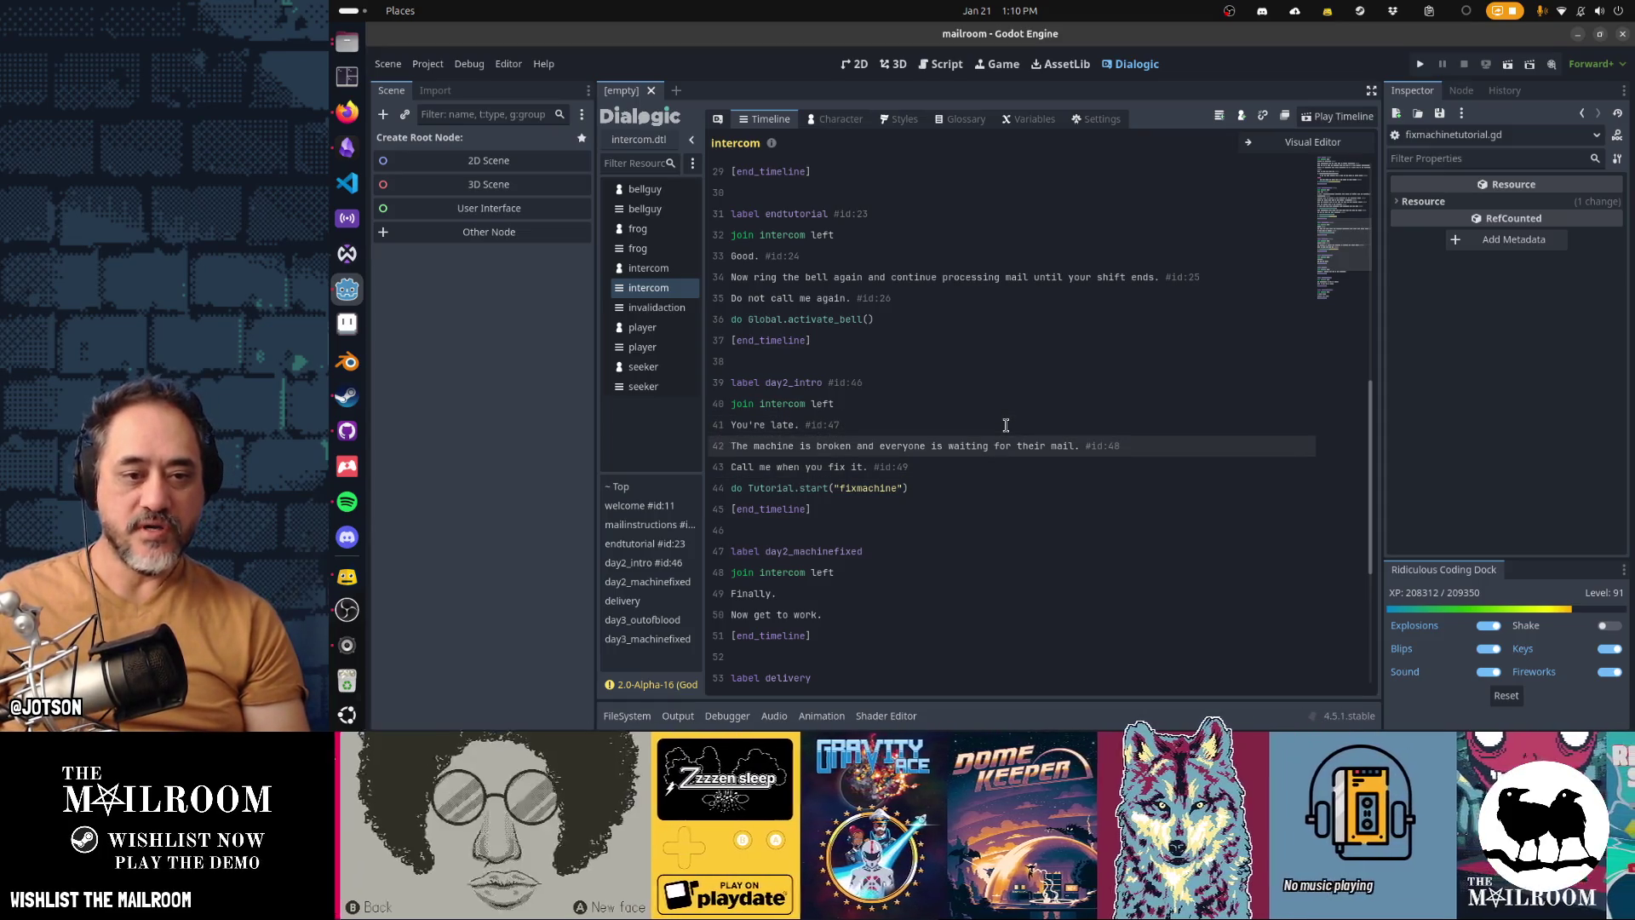
{"action": "key", "text": "shift+End"}
{"action": "key", "text": "Down"}
{"action": "key", "text": "shift+Home"}
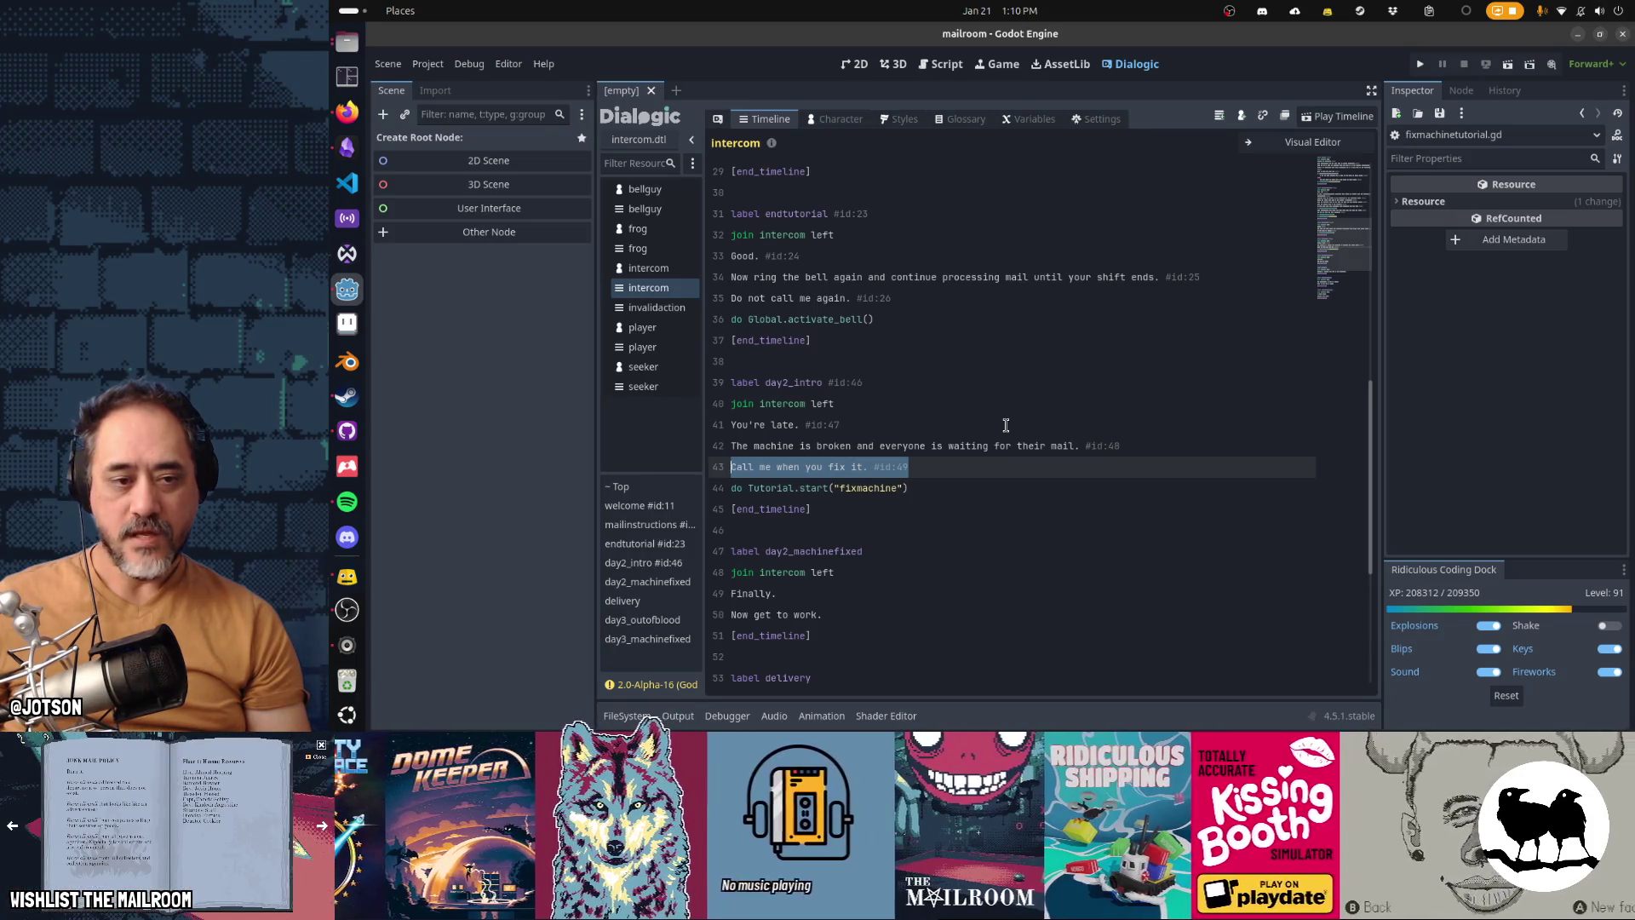
Step: Check the fixmachine tutorial call and day2_machinefixed block, then start a new line after line 43
{"action": "key", "text": "Down"}
{"action": "key", "text": "shift+End"}
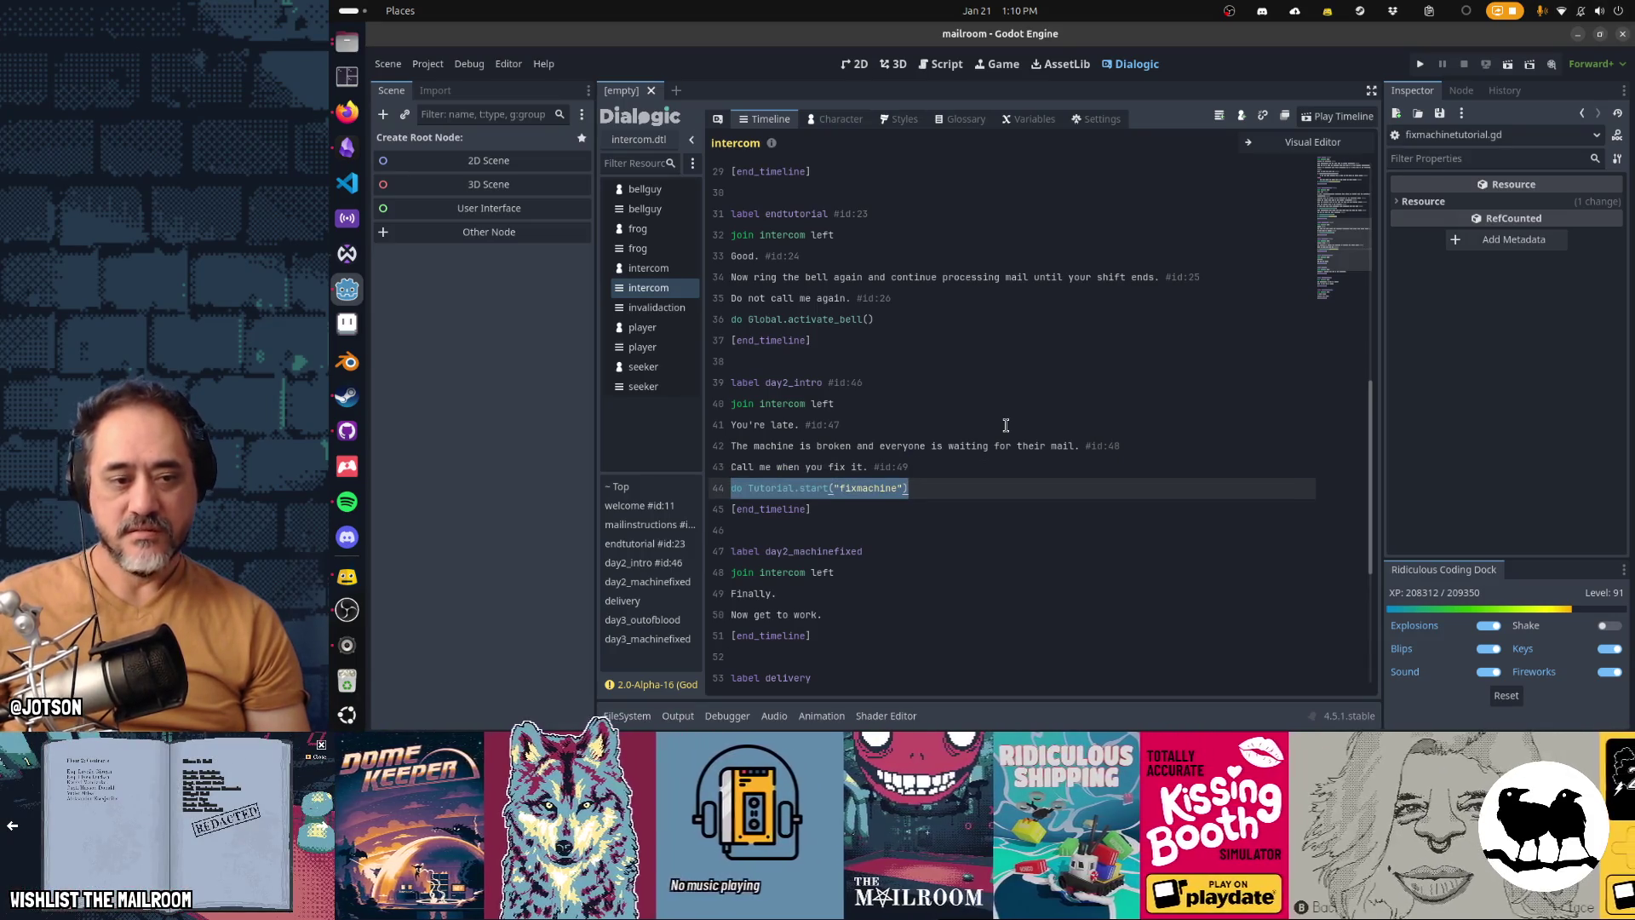
{"action": "key", "text": "Down"}
{"action": "key", "text": "Down"}
{"action": "key", "text": "Down"}
{"action": "key", "text": "shift+Down"}
{"action": "key", "text": "shift+Down"}
{"action": "key", "text": "shift+Down"}
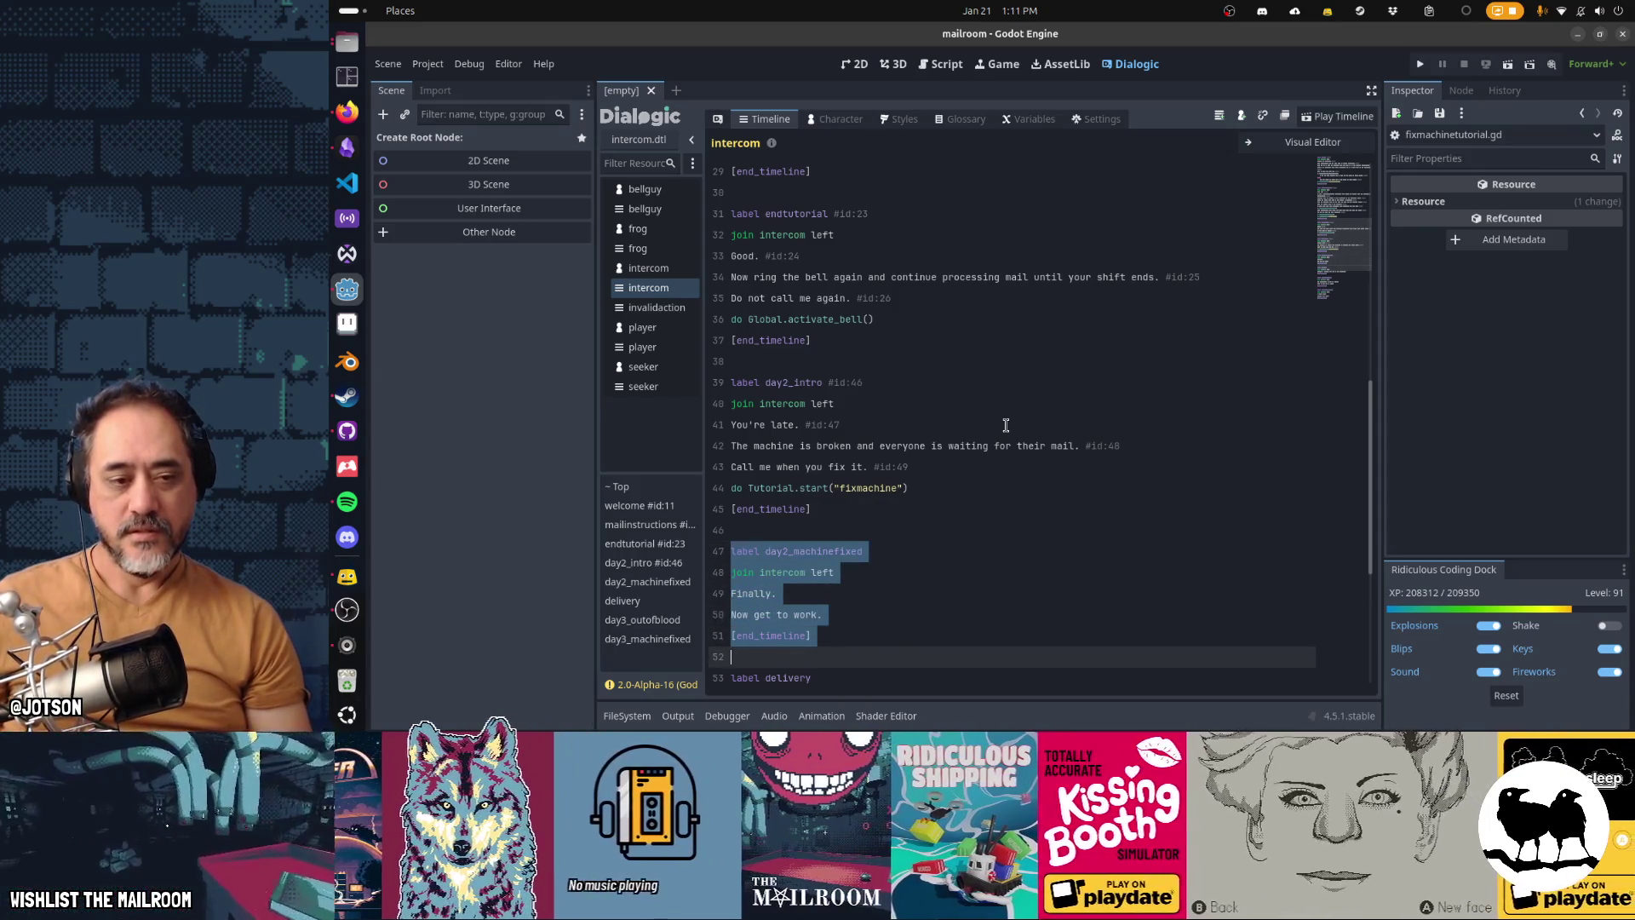
{"action": "key", "text": "Up"}
{"action": "key", "text": "Up"}
{"action": "key", "text": "Up"}
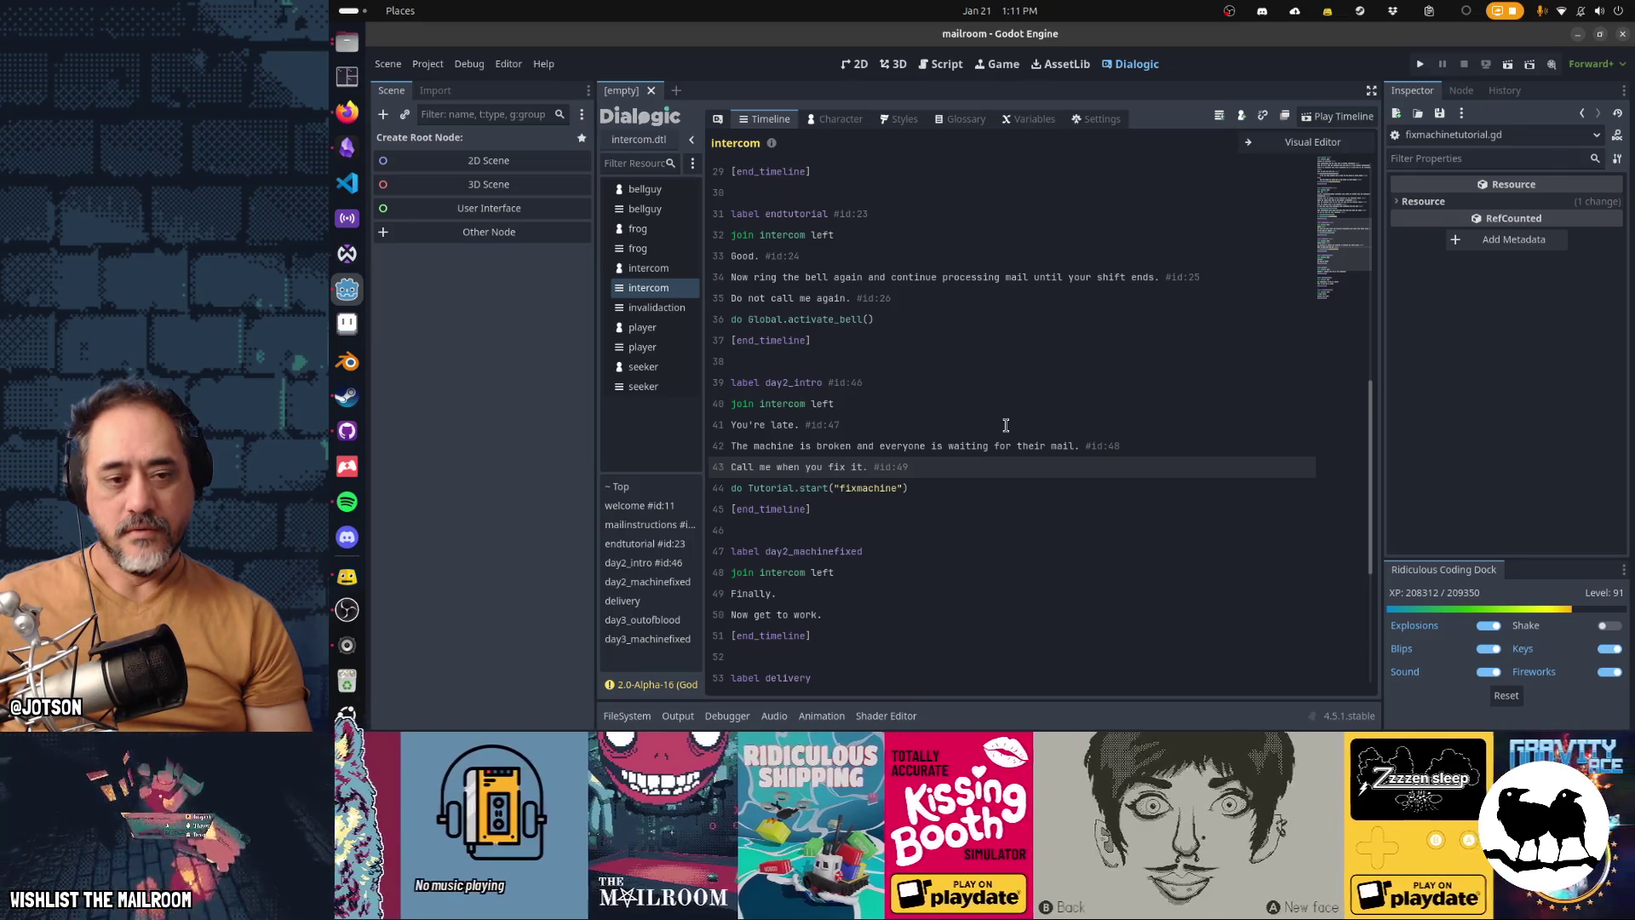
{"action": "key", "text": "Return"}
Step: Add "What do you mean you fixed it already?" and "Fine. Get to work." after the tutorial call
{"action": "type", "text": "What do "}
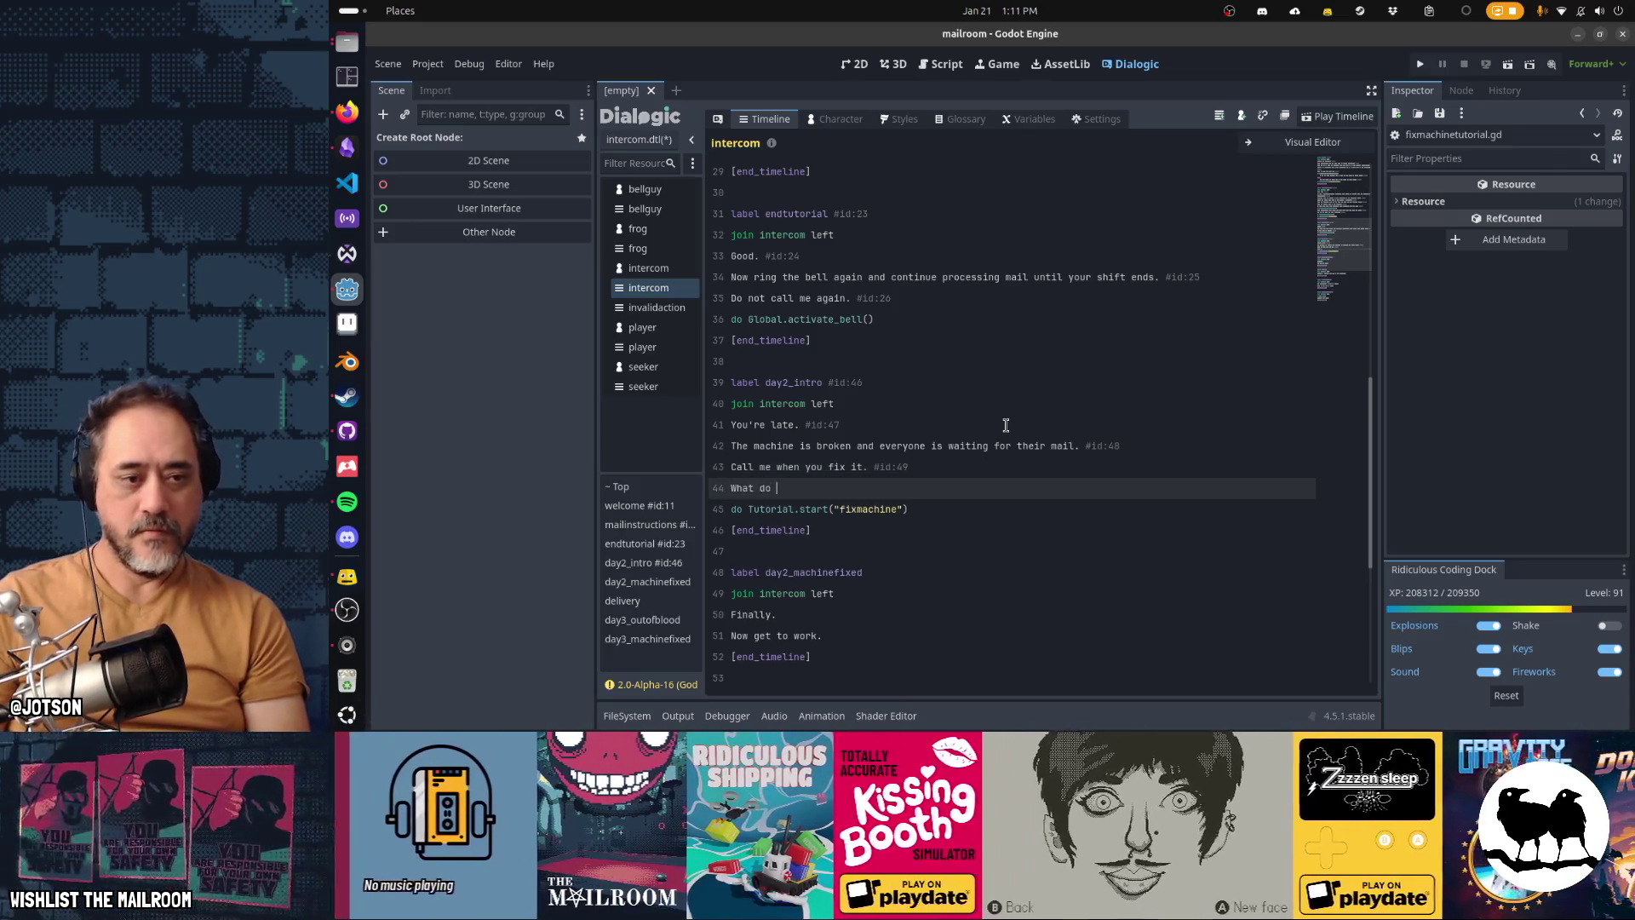
{"action": "type", "text": "you mean you fixed"}
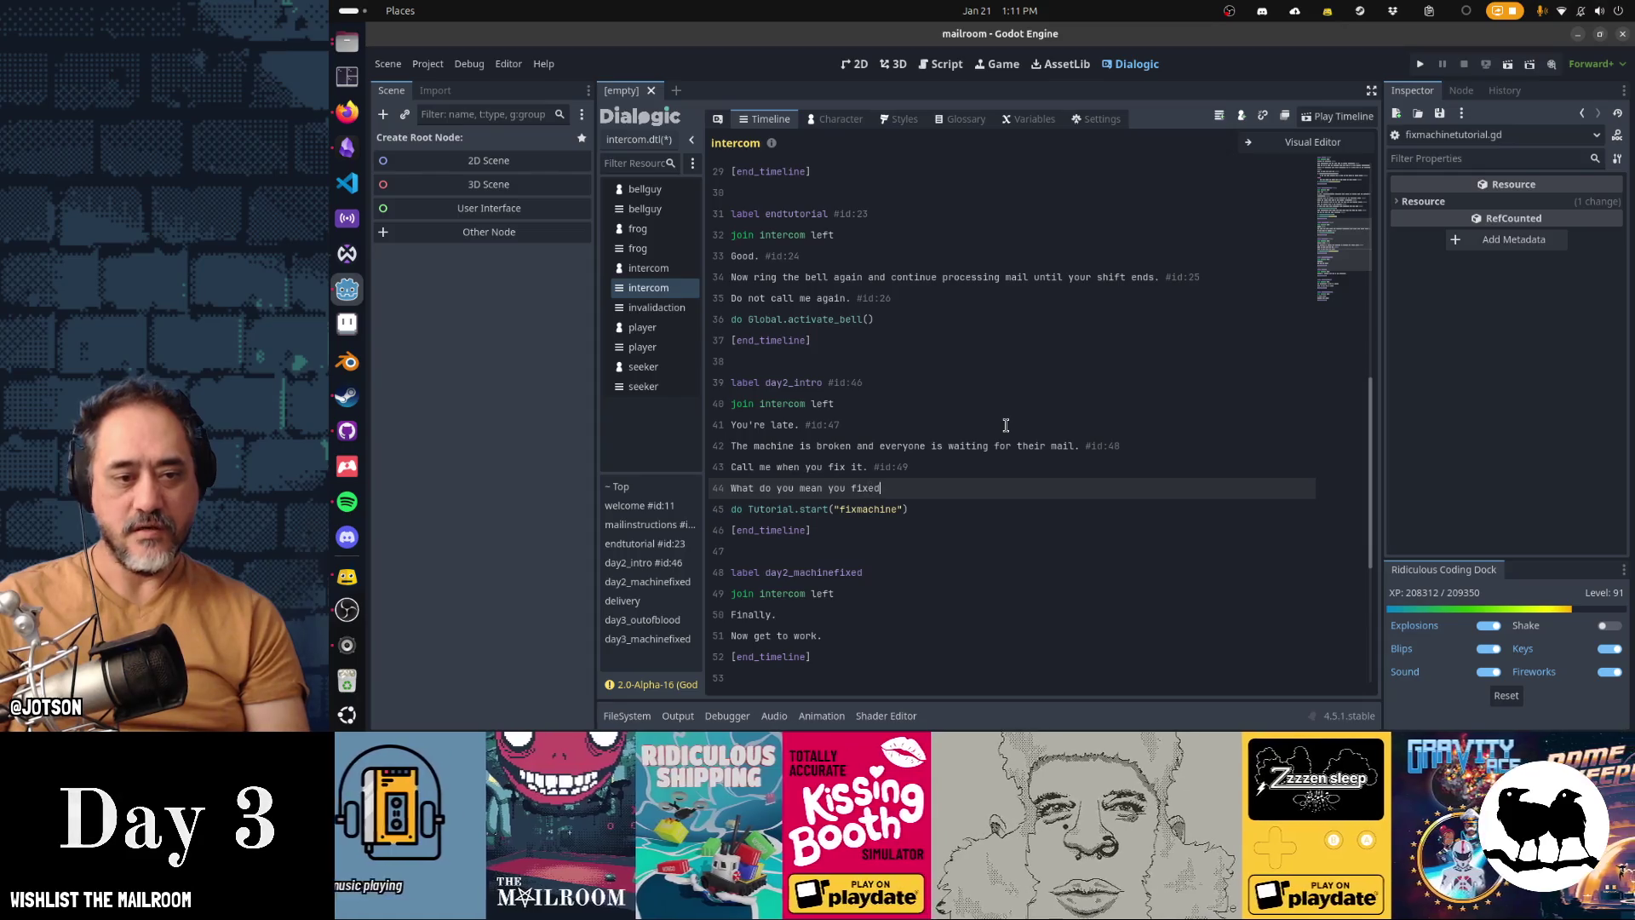
{"action": "type", "text": " it already?"}
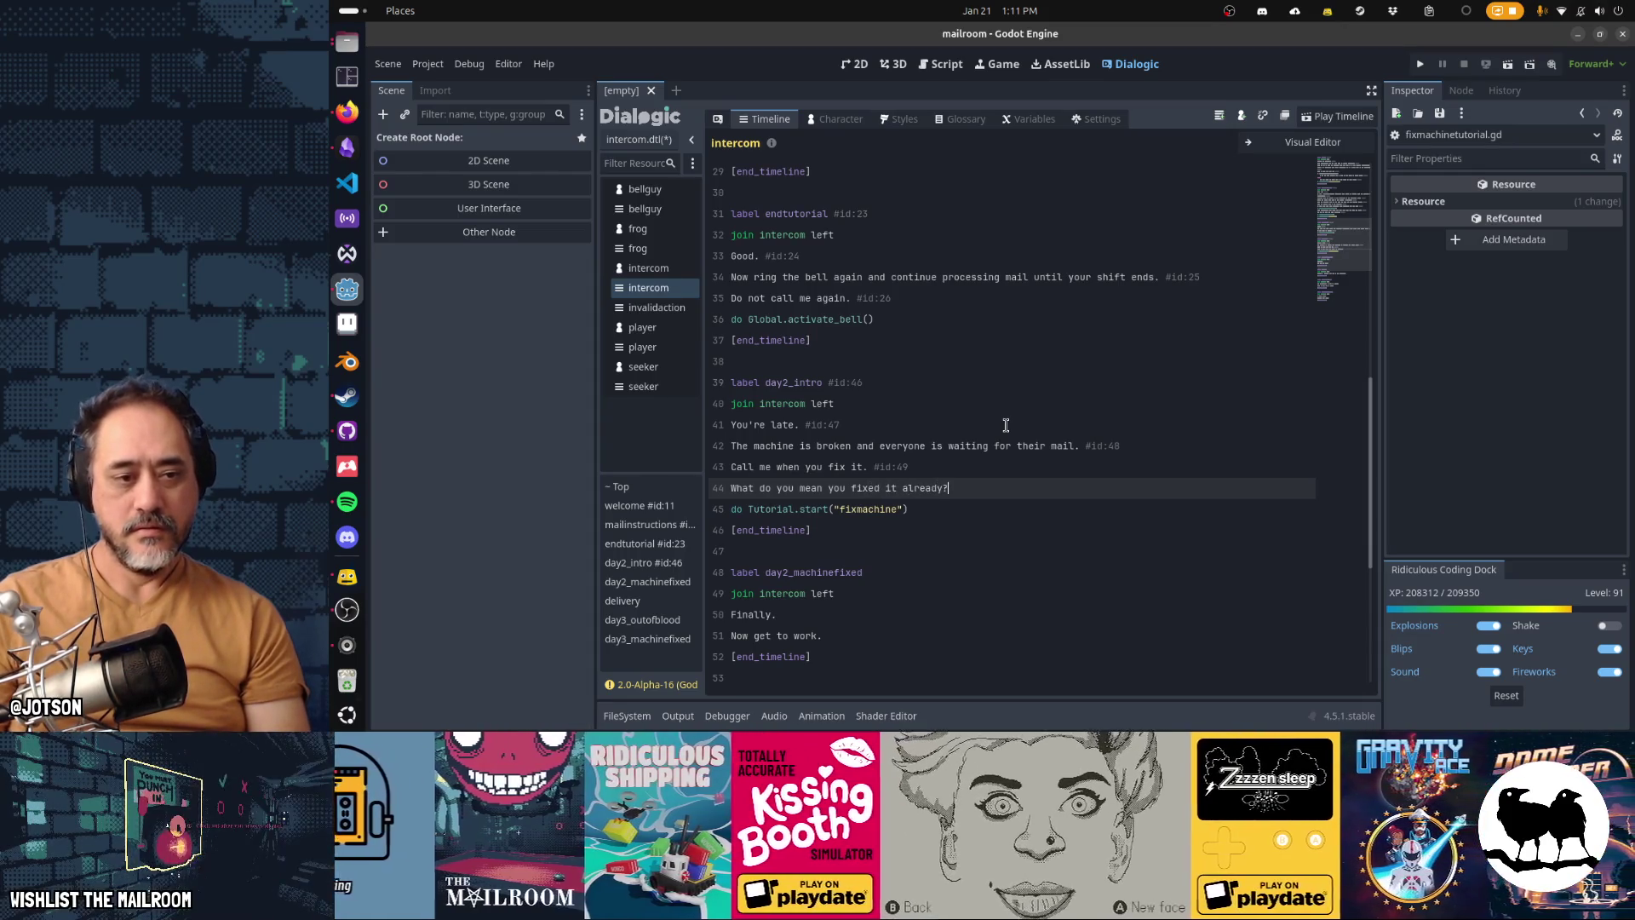
{"action": "key", "text": "alt+Down"}
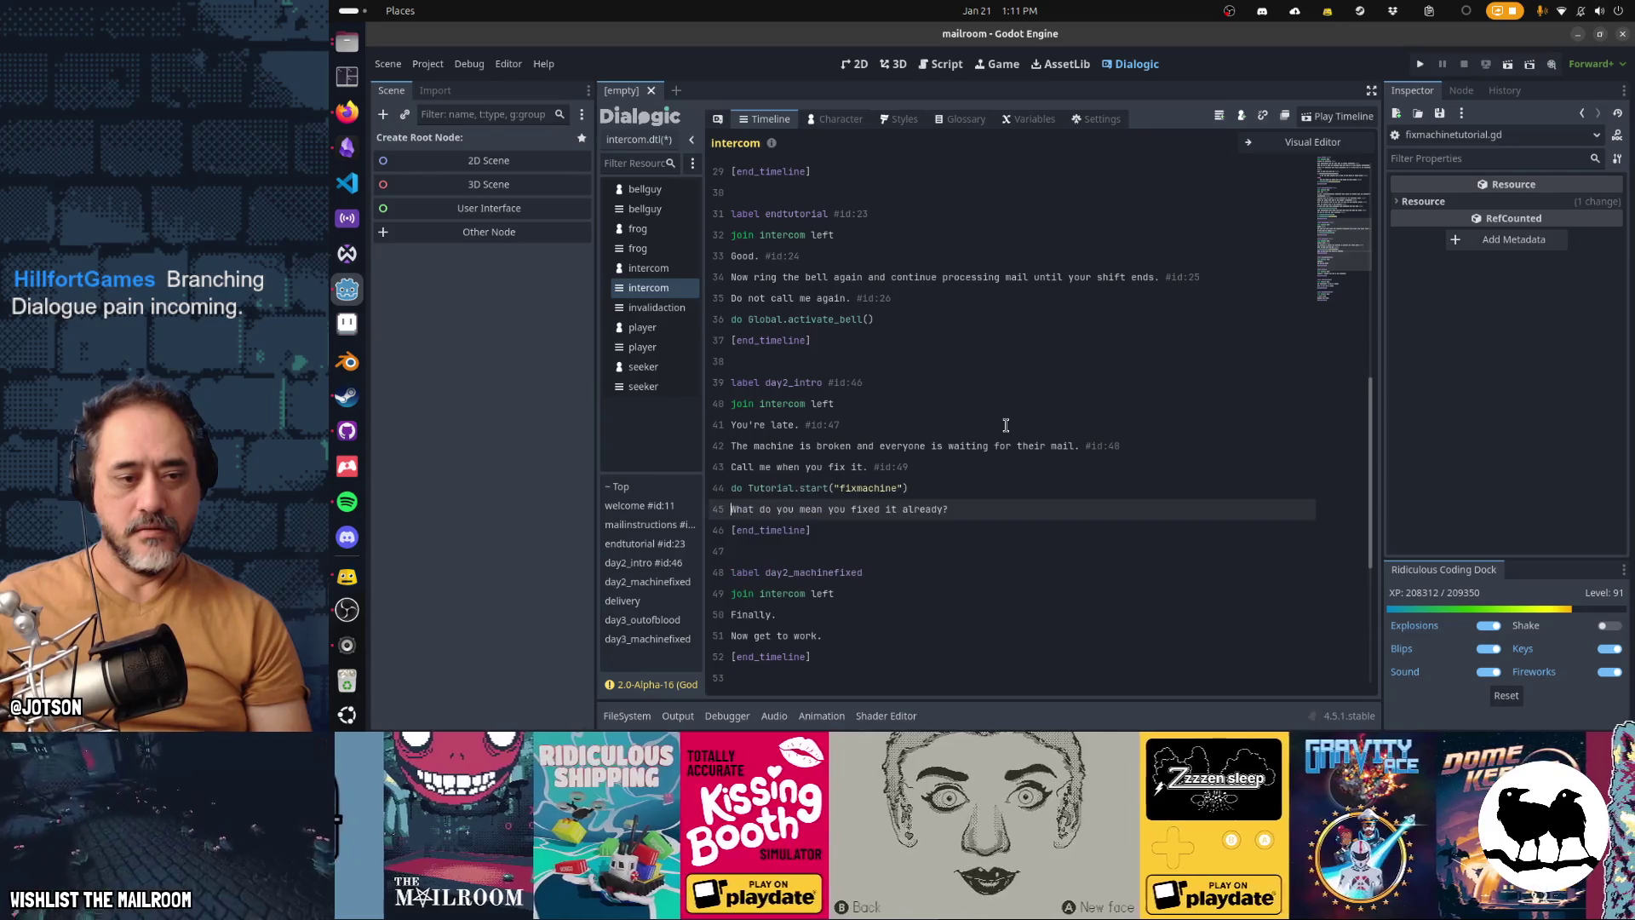
{"action": "key", "text": "Return"}
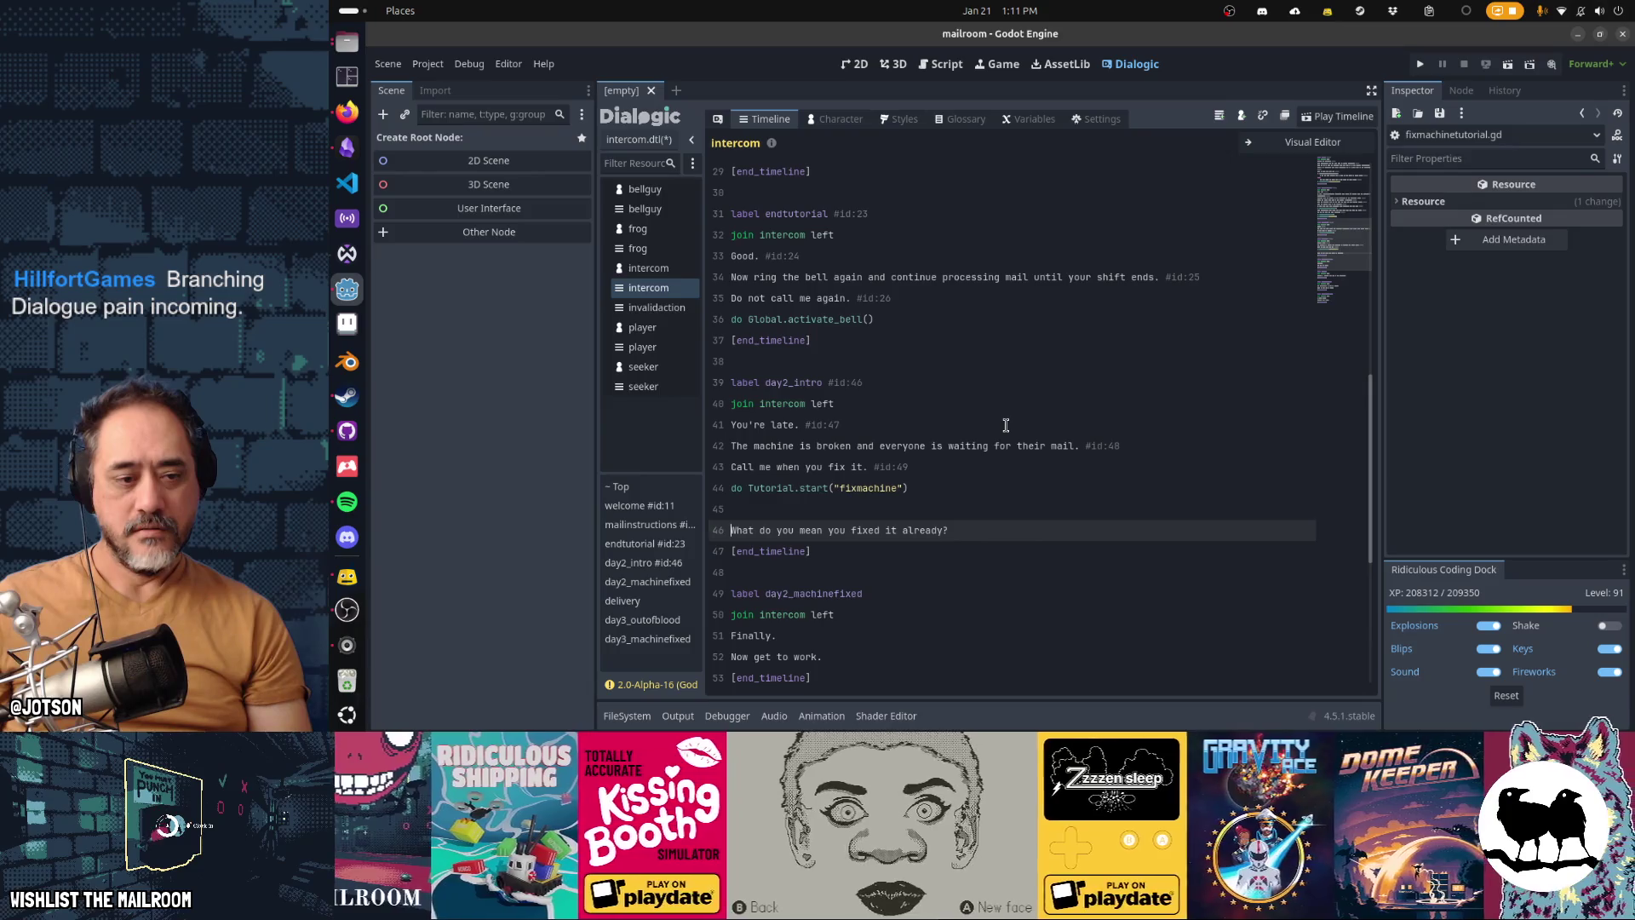
{"action": "key", "text": "End"}
{"action": "key", "text": "Return"}
{"action": "type", "text": "Fine. G"}
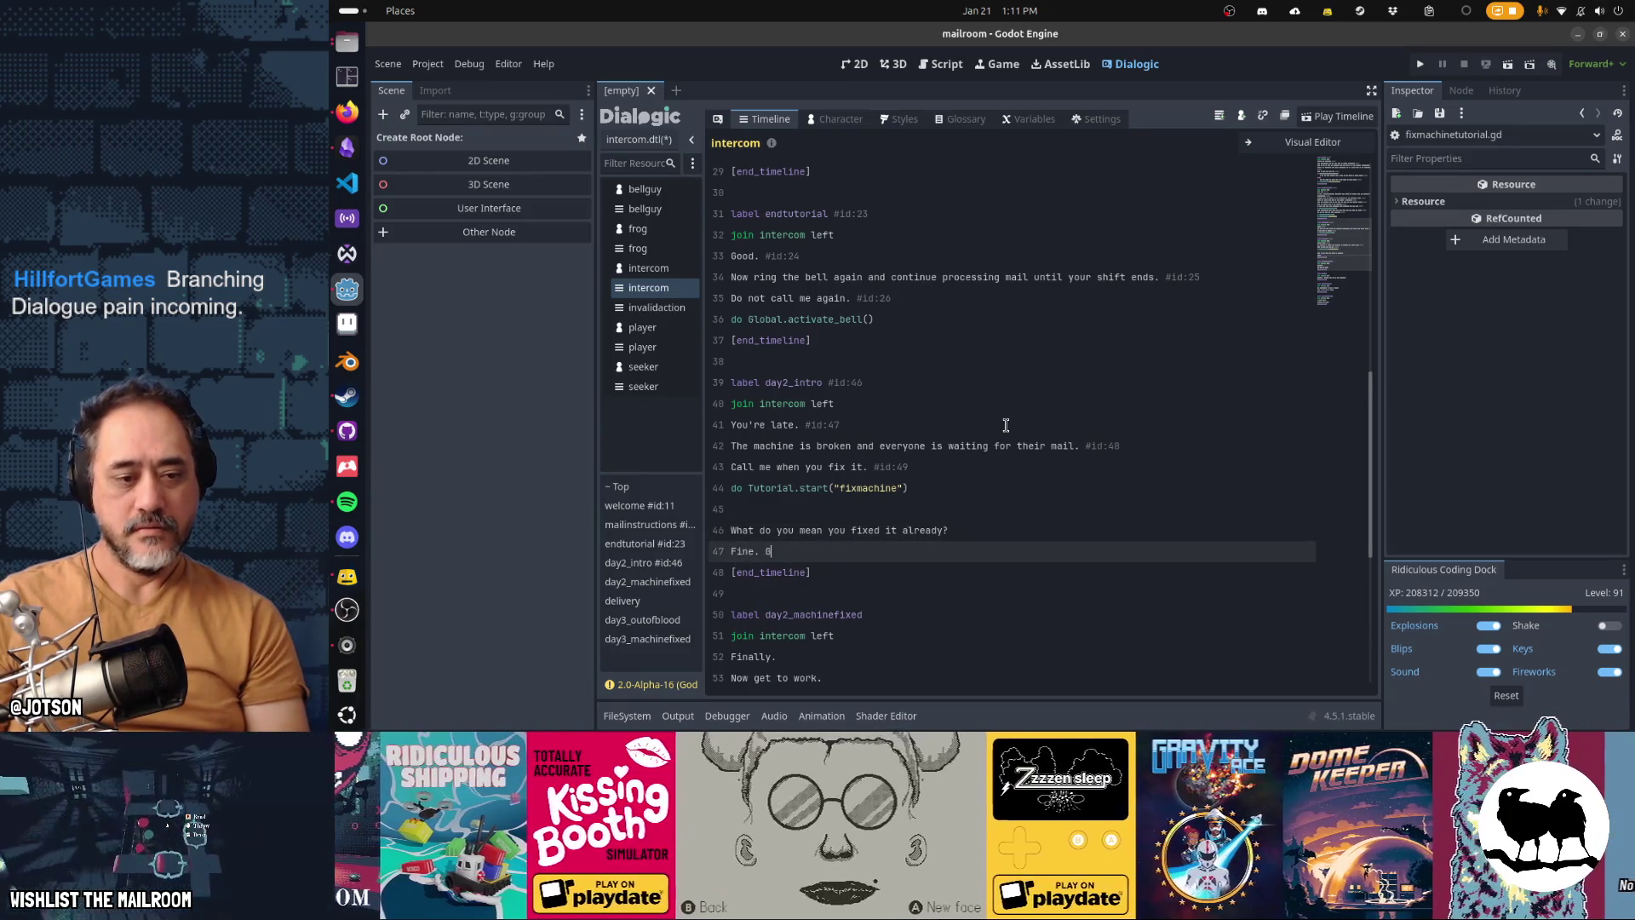
{"action": "type", "text": "et to work"}
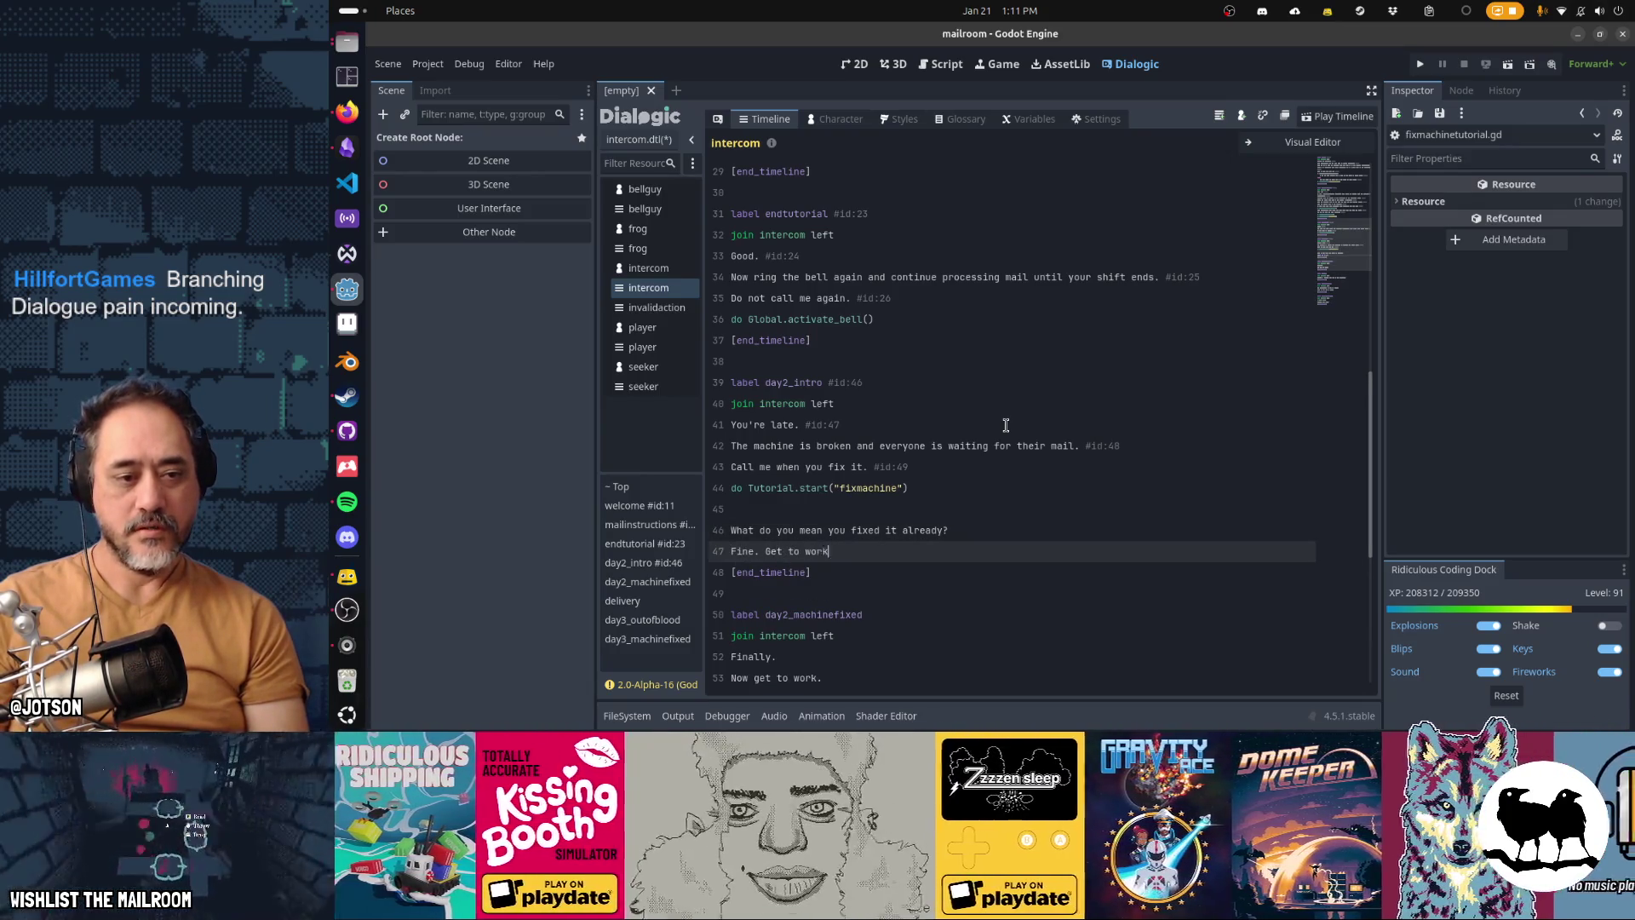
{"action": "type", "text": "."}
{"action": "key", "text": "Down"}
{"action": "key", "text": "Down"}
{"action": "key", "text": "Down"}
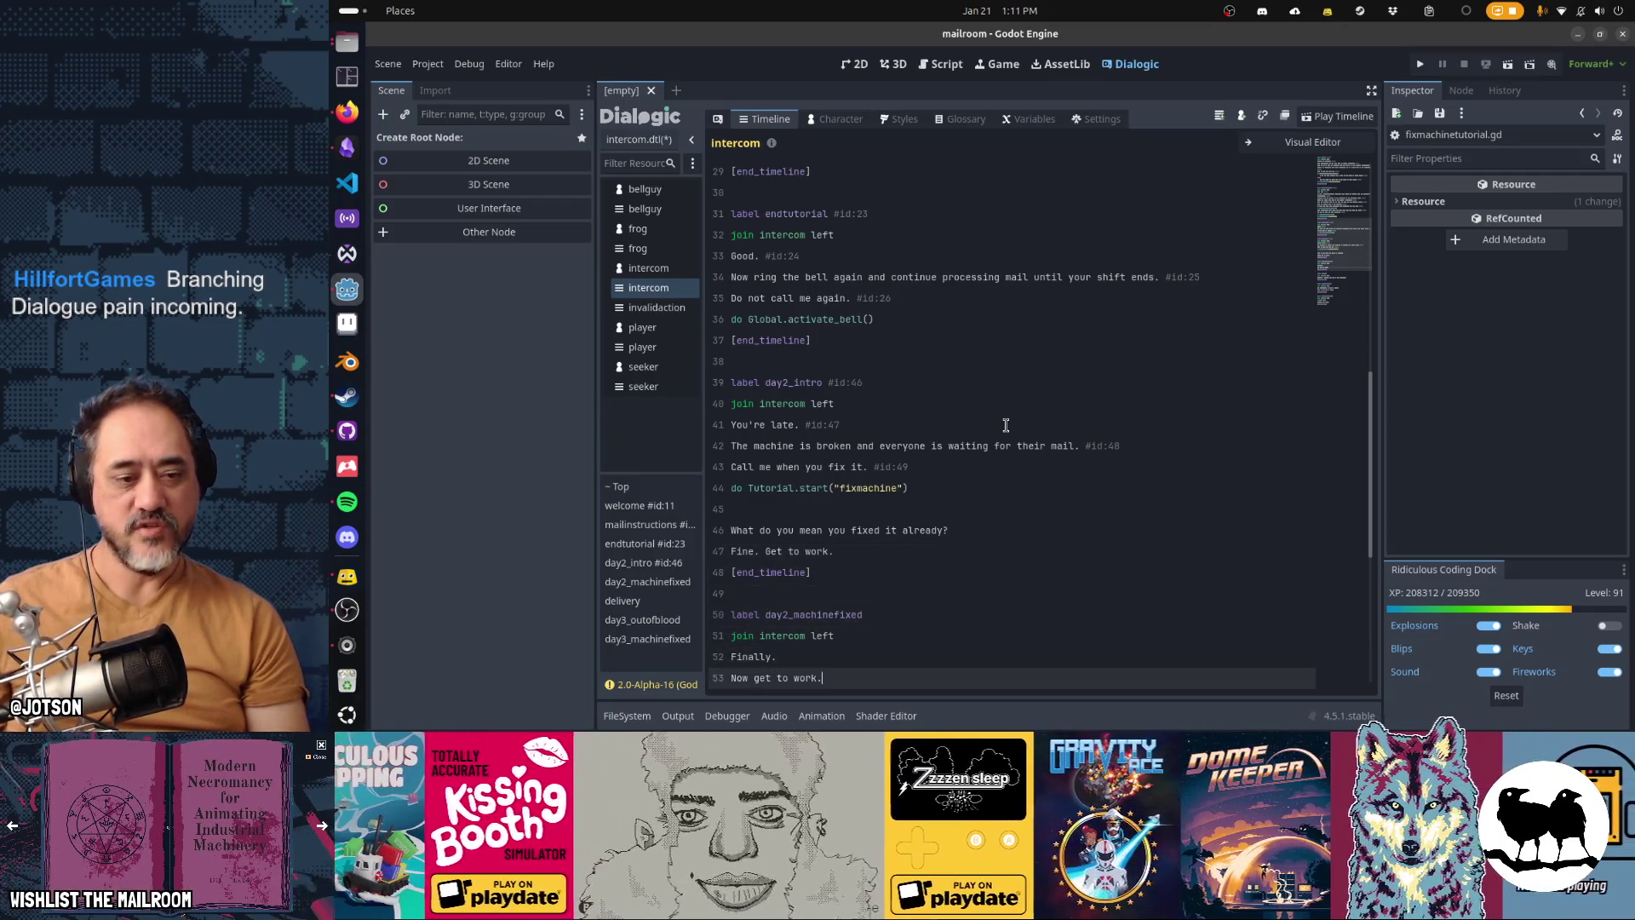
Step: Shorten the reply to "Get to work." and insert "Are you trying to impress me or something?" above it
{"action": "key", "text": "shift+Home"}
{"action": "key", "text": "shift+Up"}
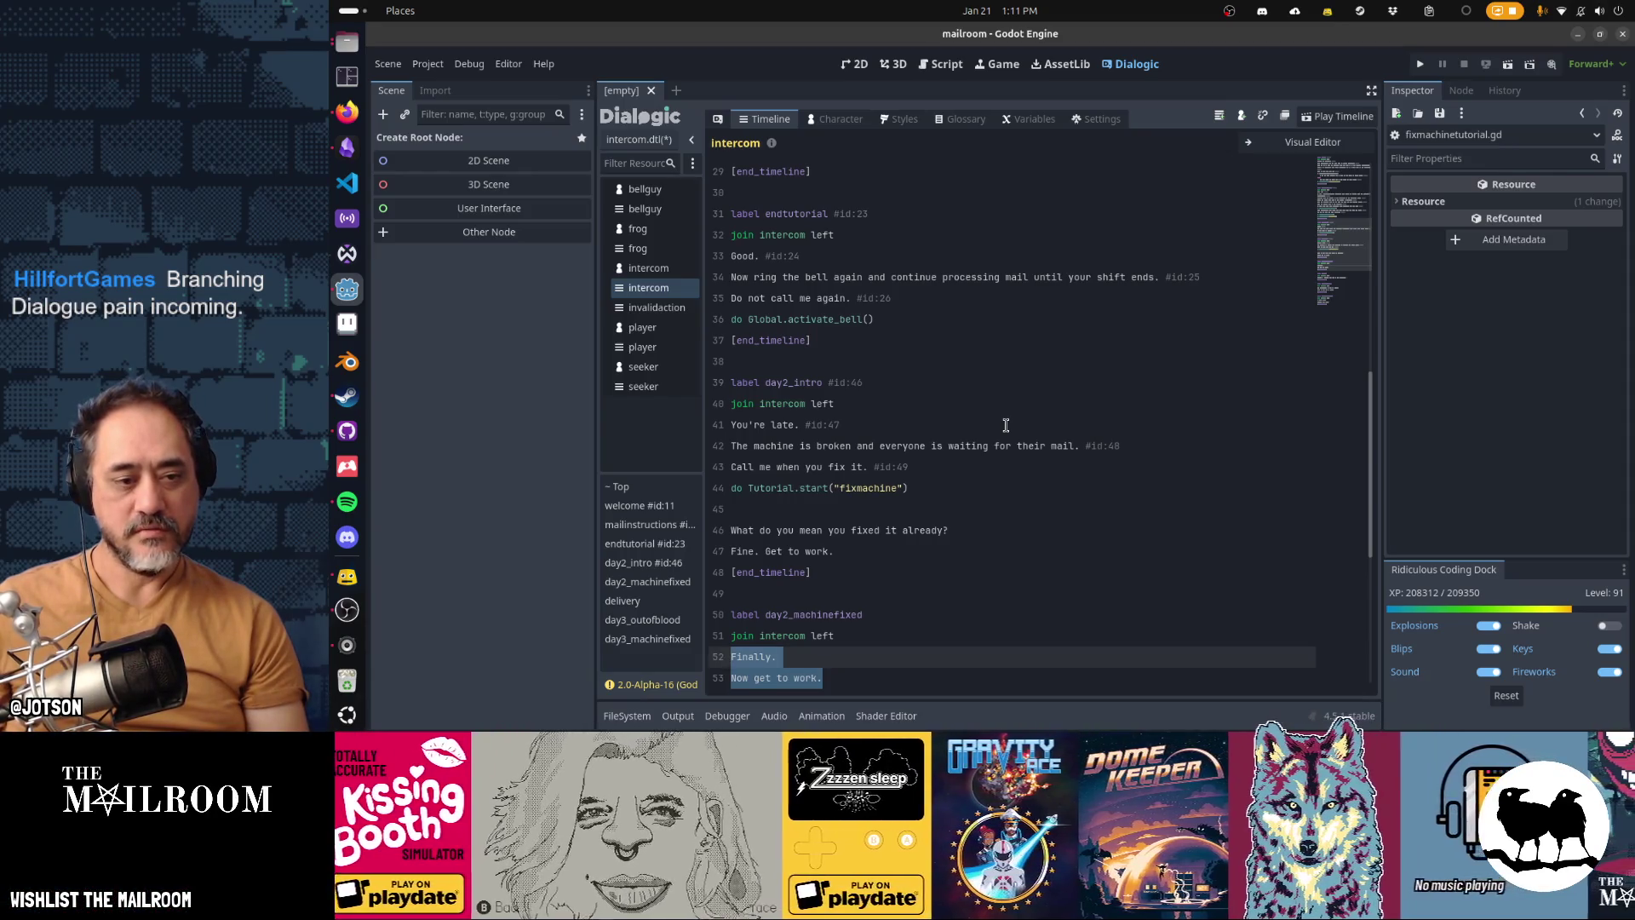
{"action": "key", "text": "Up"}
{"action": "key", "text": "Up"}
{"action": "key", "text": "Up"}
{"action": "key", "text": "Down"}
{"action": "key", "text": "Down"}
{"action": "key", "text": "ctrl+shift+Right"}
{"action": "key", "text": "BackSpace"}
{"action": "key", "text": "Return"}
{"action": "type", "text": "A"}
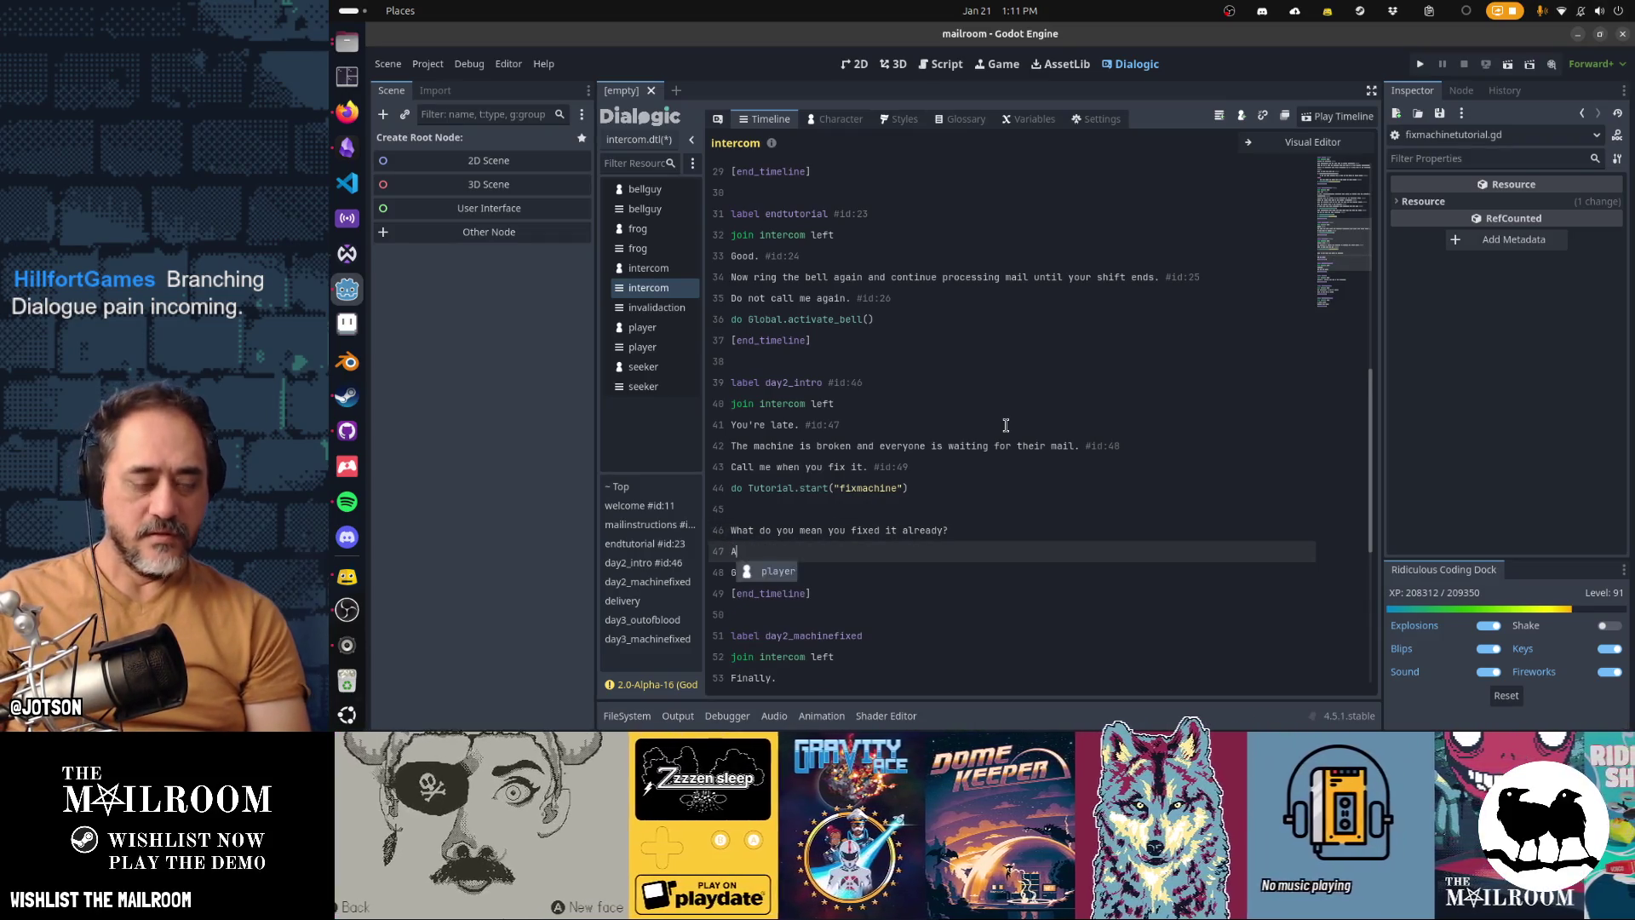
{"action": "type", "text": "re you trying to im"}
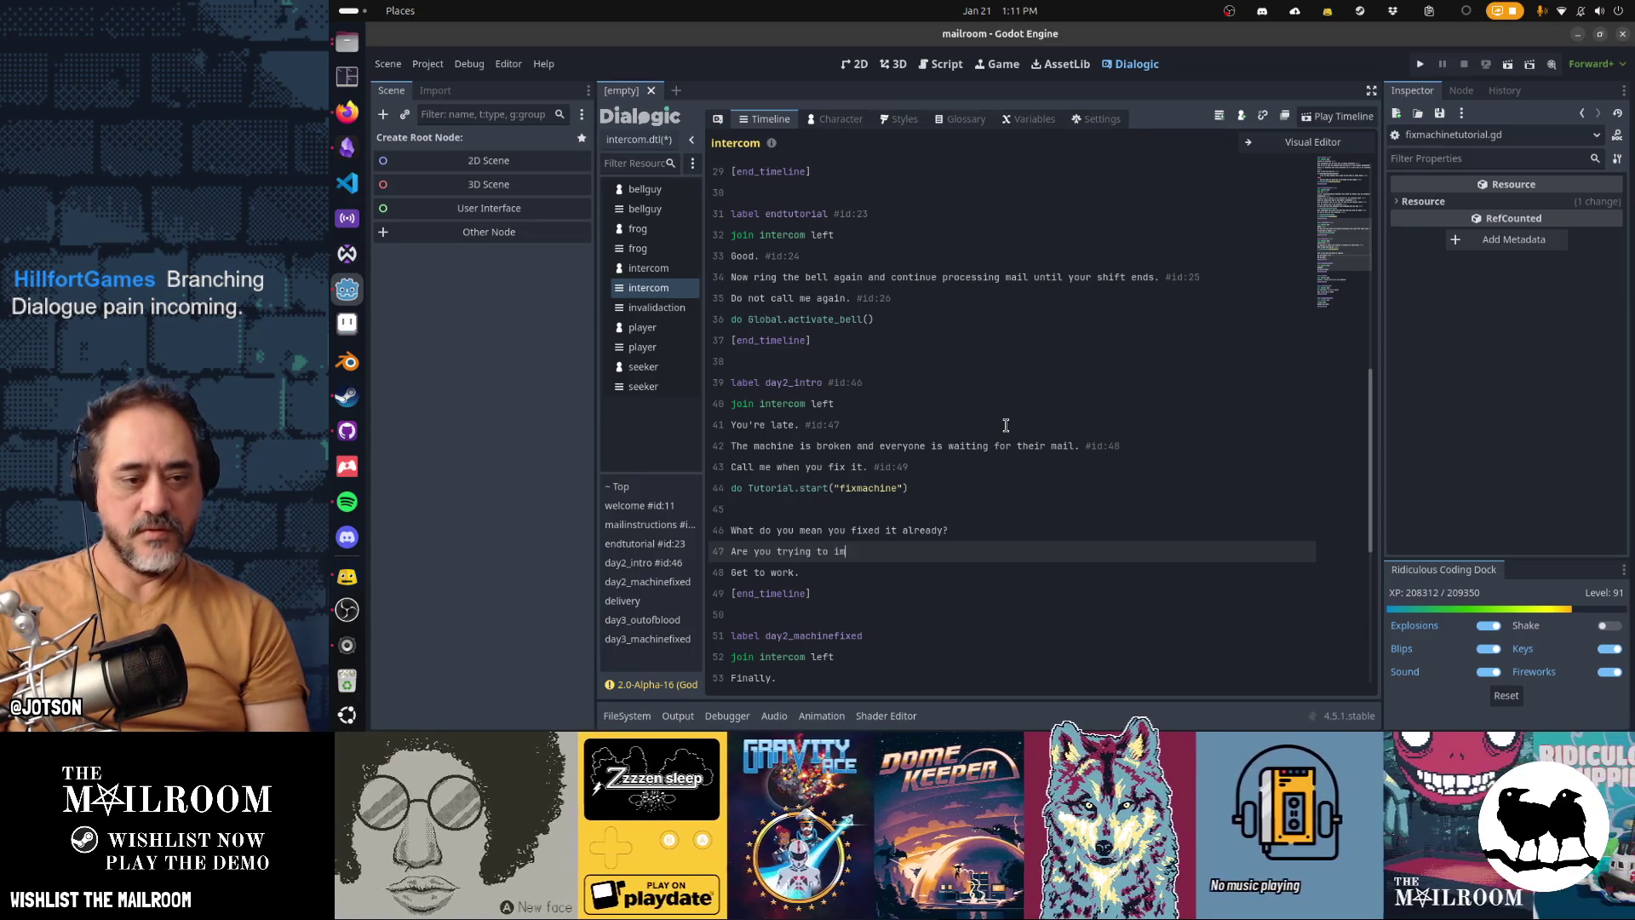
{"action": "type", "text": "press me or something?"}
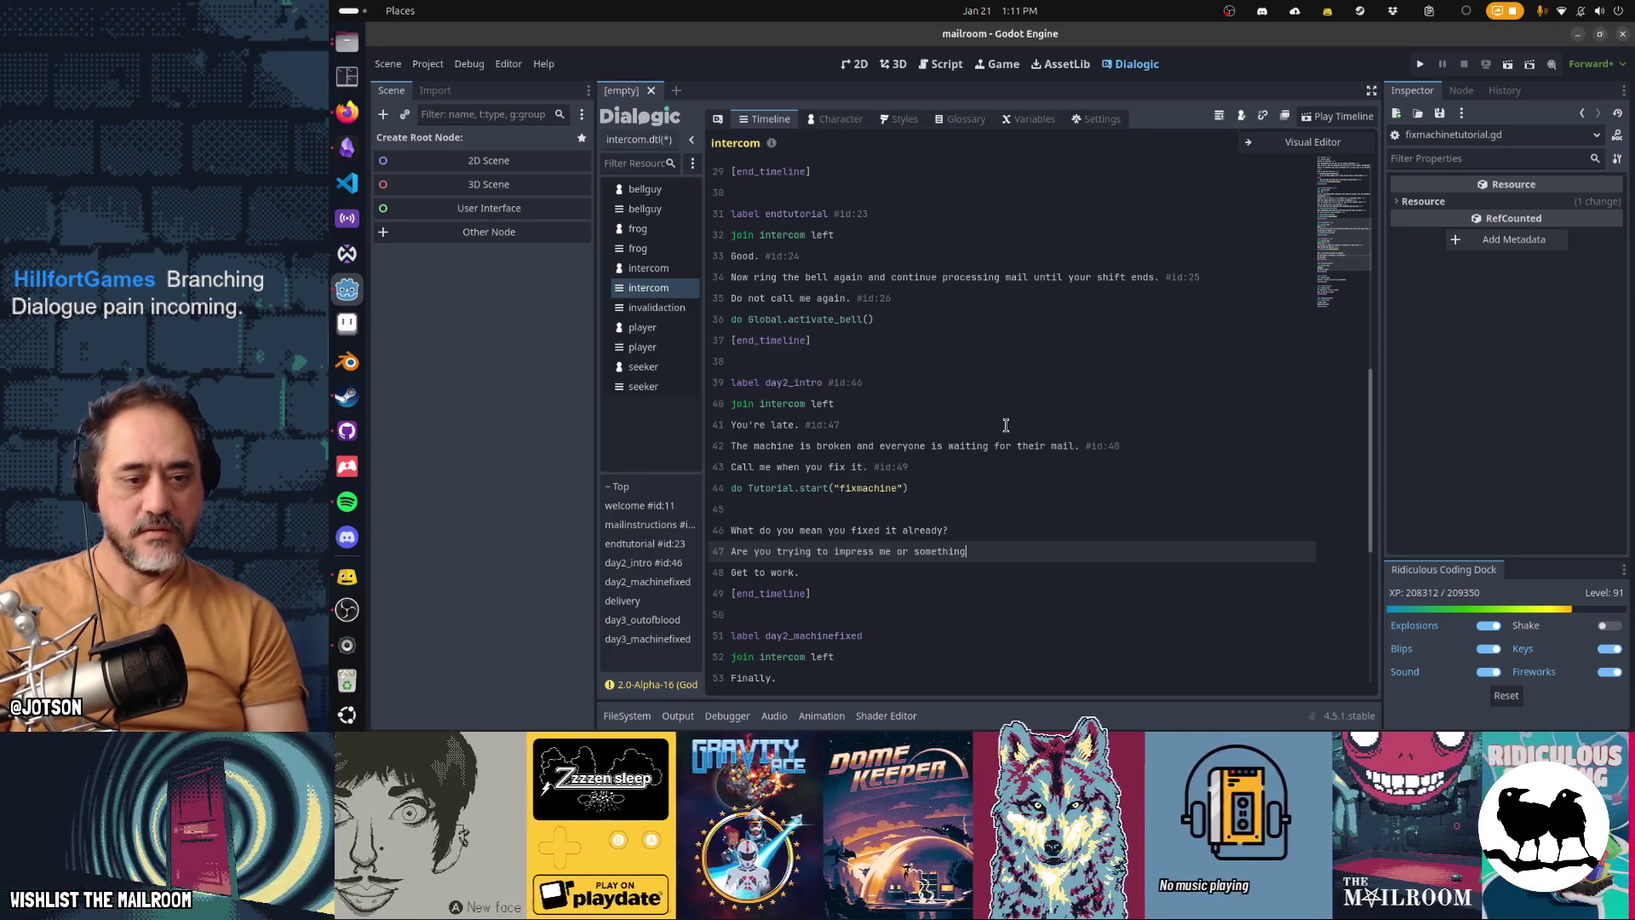
{"action": "key", "text": "Home"}
{"action": "key", "text": "Down"}
{"action": "key", "text": "Down"}
{"action": "key", "text": "Down"}
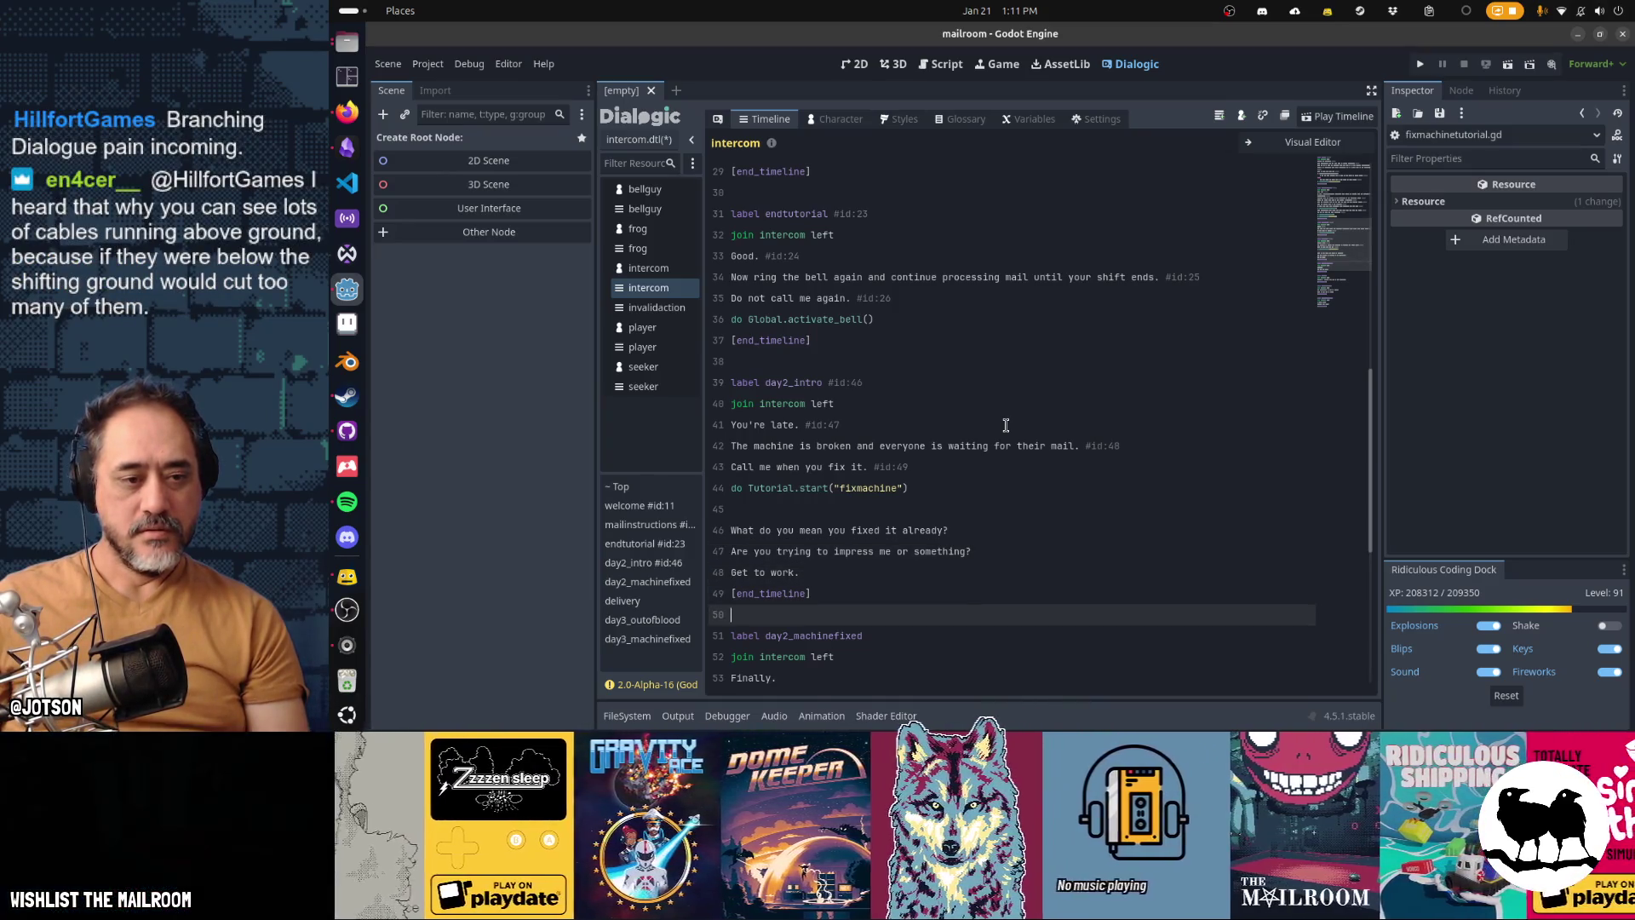
{"action": "key", "text": "Up"}
{"action": "key", "text": "Up"}
{"action": "key", "text": "Up"}
{"action": "key", "text": "Up"}
{"action": "key", "text": "Up"}
{"action": "key", "text": "Up"}
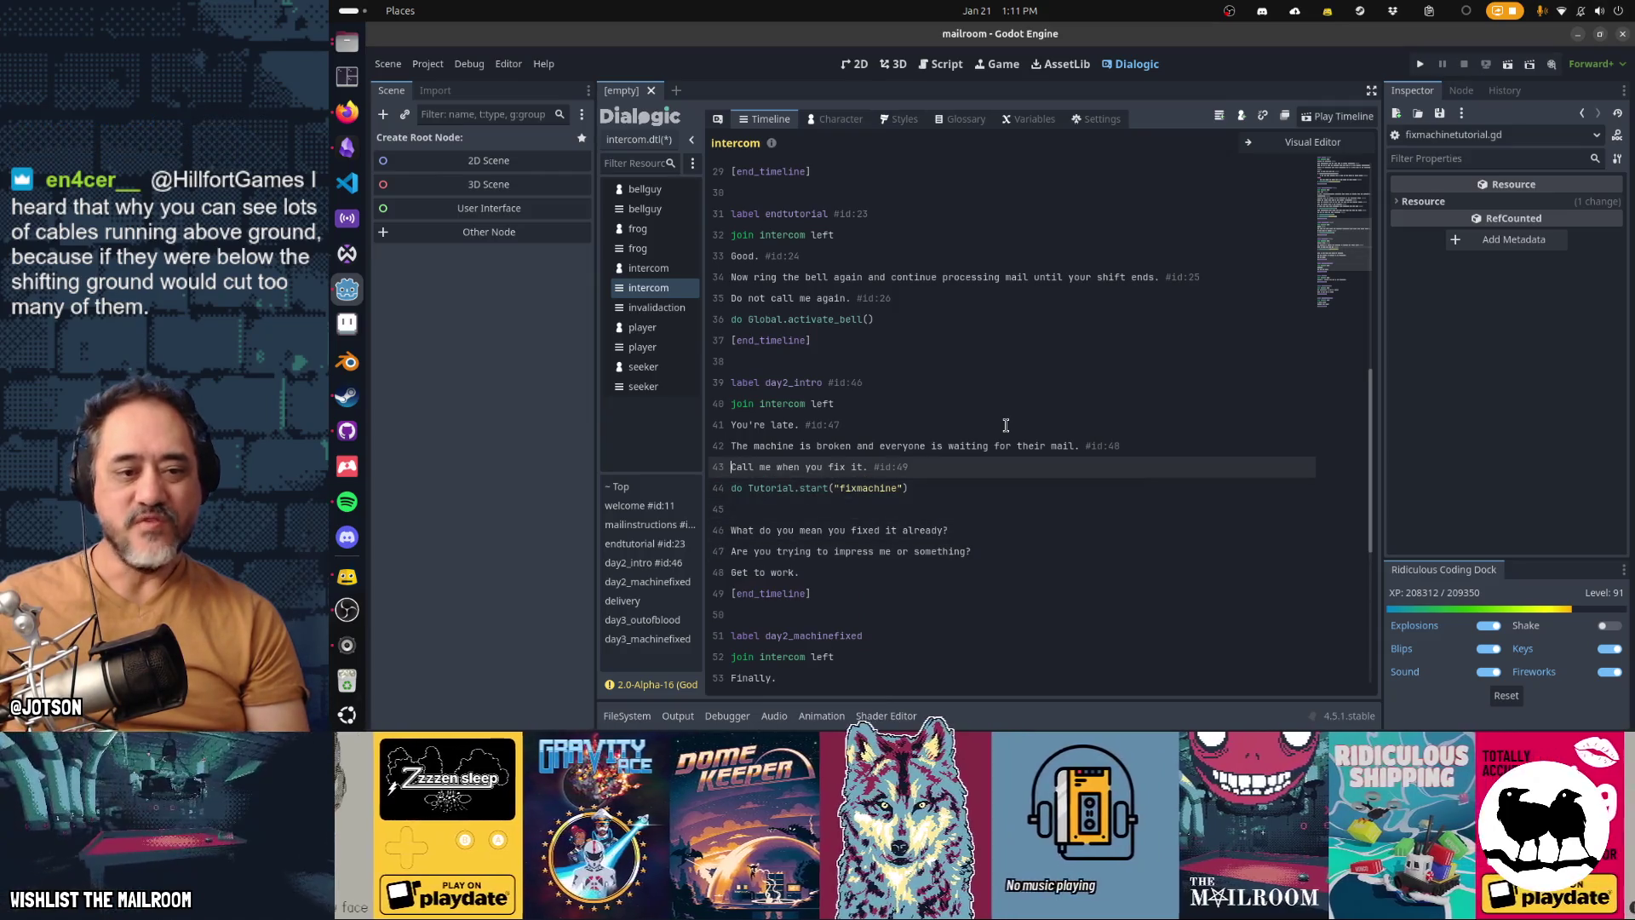
Step: Review the new replies and delete the empty line 45 before "What do you mean you fixed it already?"
{"action": "key", "text": "Down"}
{"action": "key", "text": "Down"}
{"action": "key", "text": "Down"}
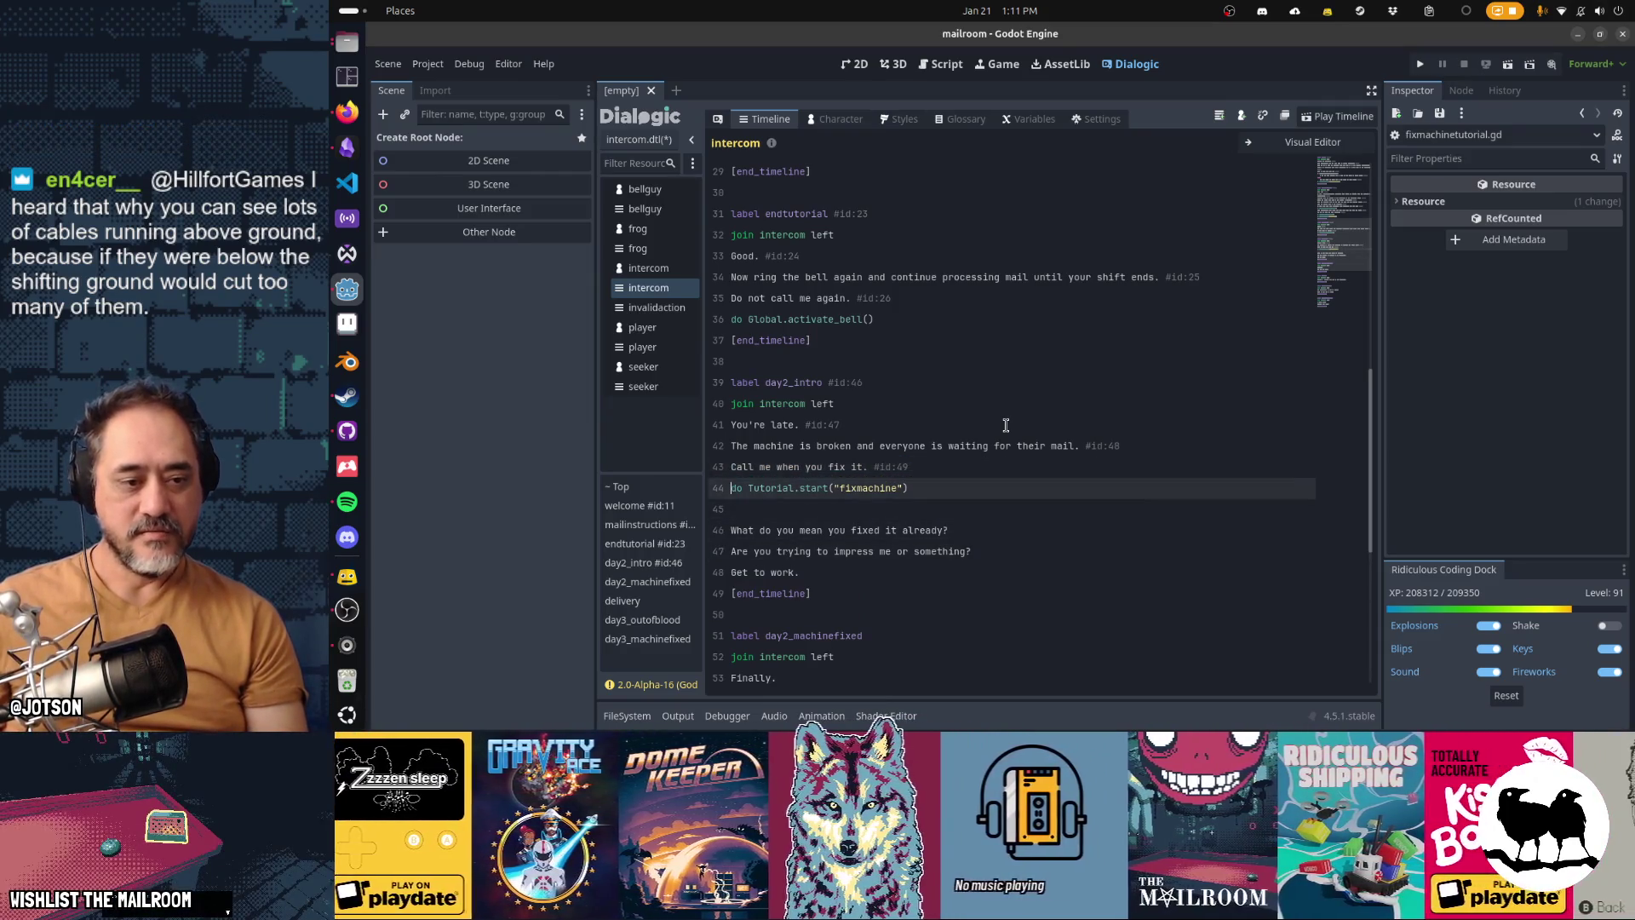
{"action": "key", "text": "Up"}
{"action": "key", "text": "Up"}
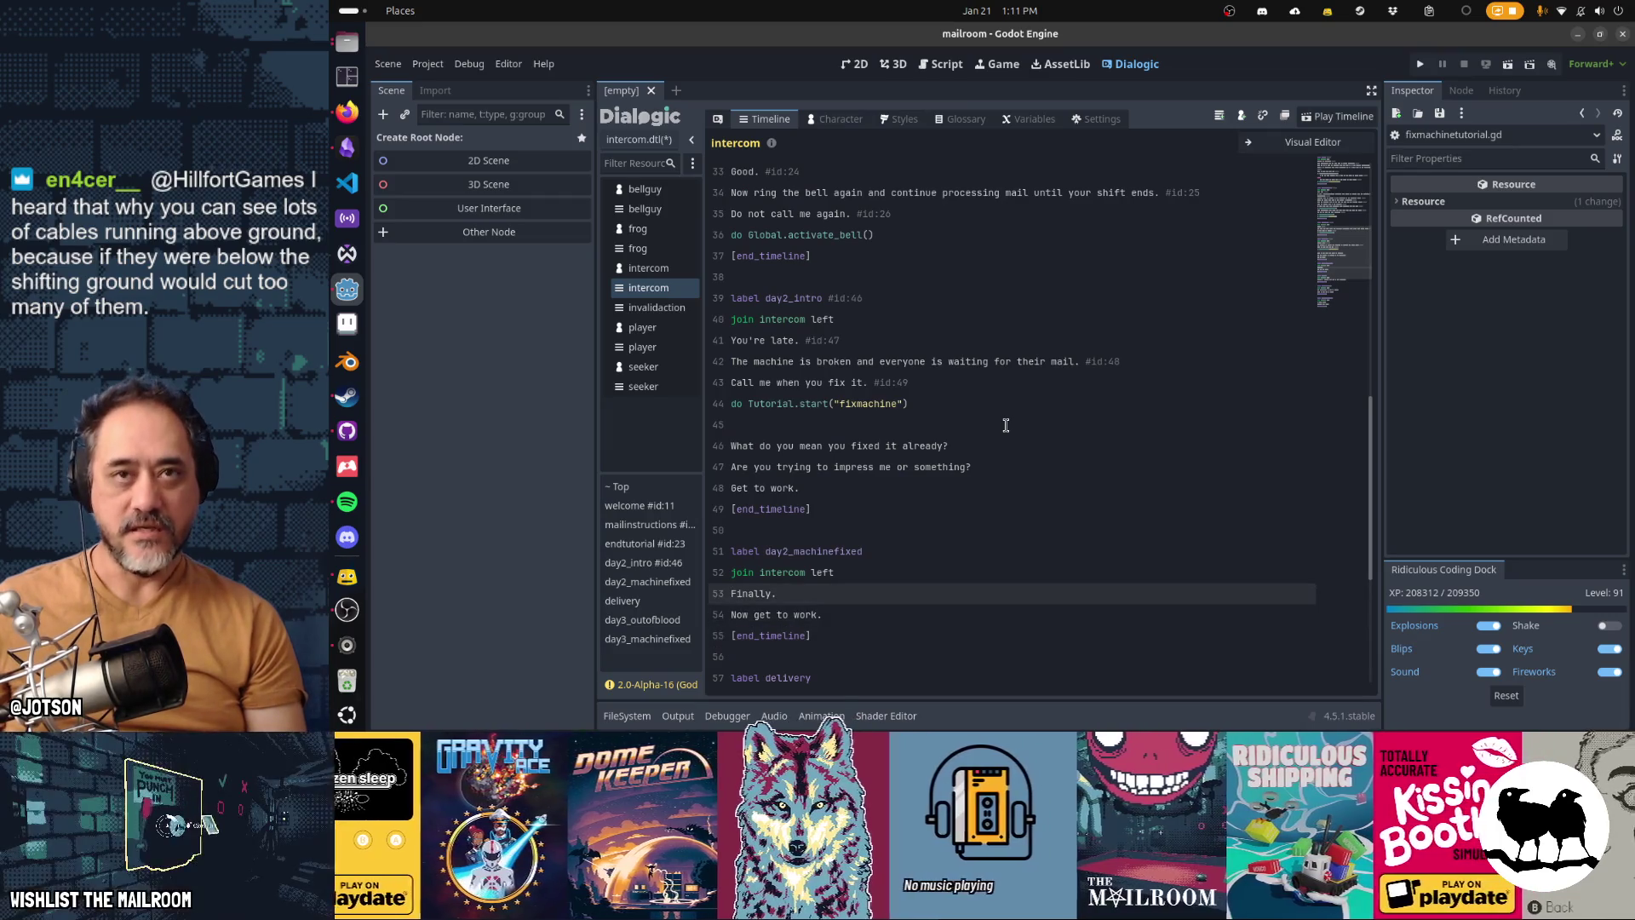
{"action": "key", "text": "Down"}
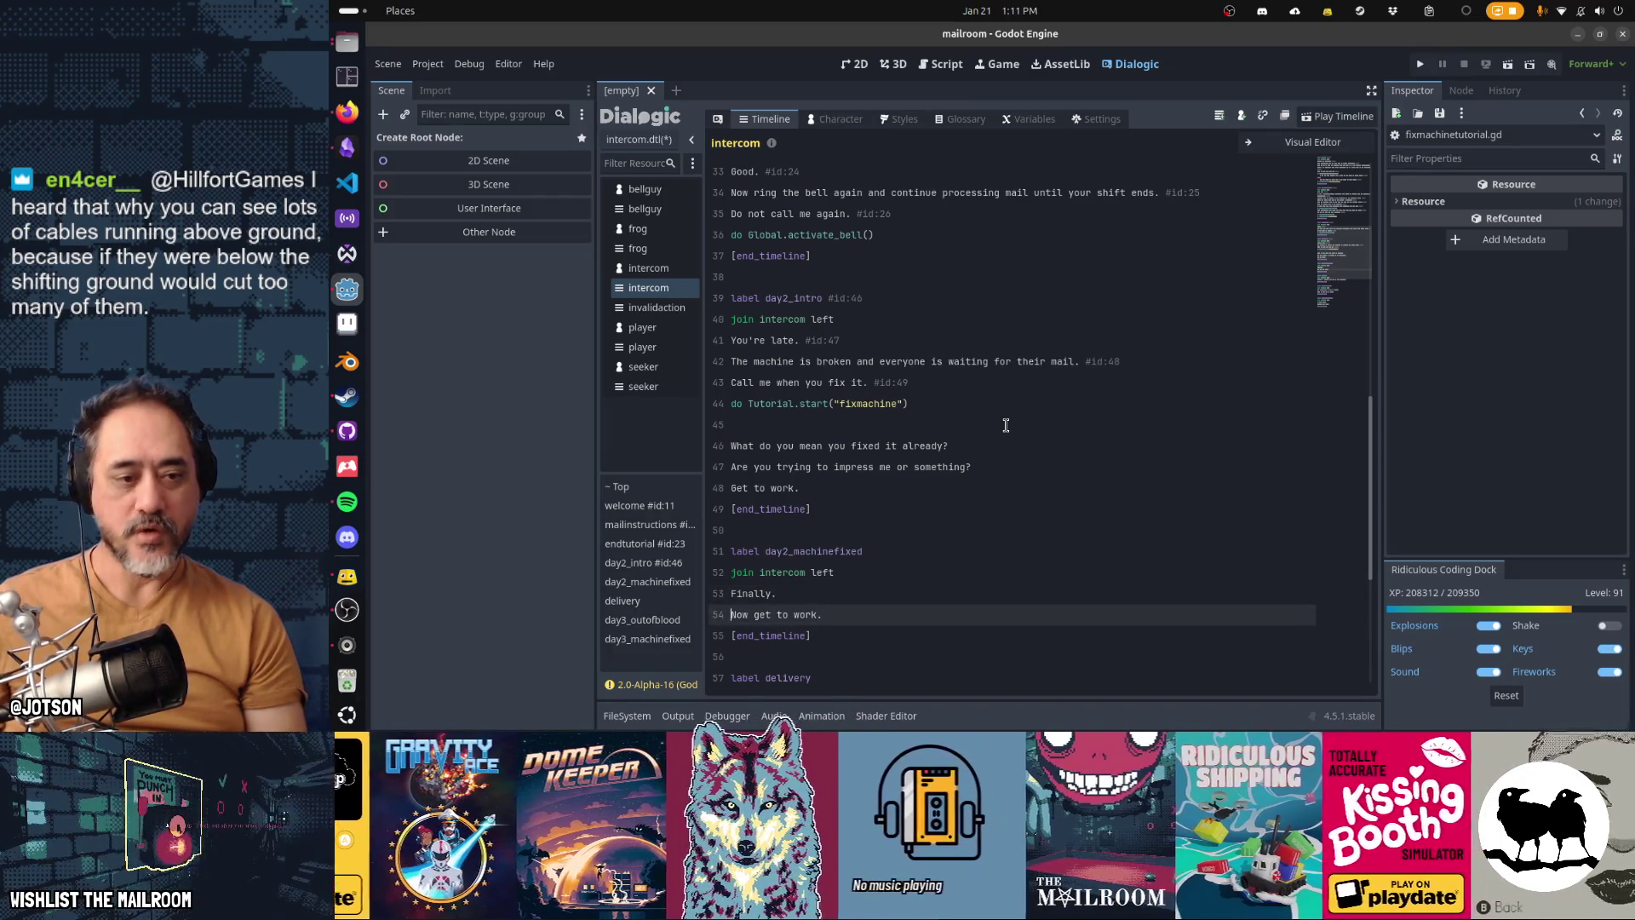
{"action": "key", "text": "Up"}
{"action": "key", "text": "Up"}
{"action": "key", "text": "Up"}
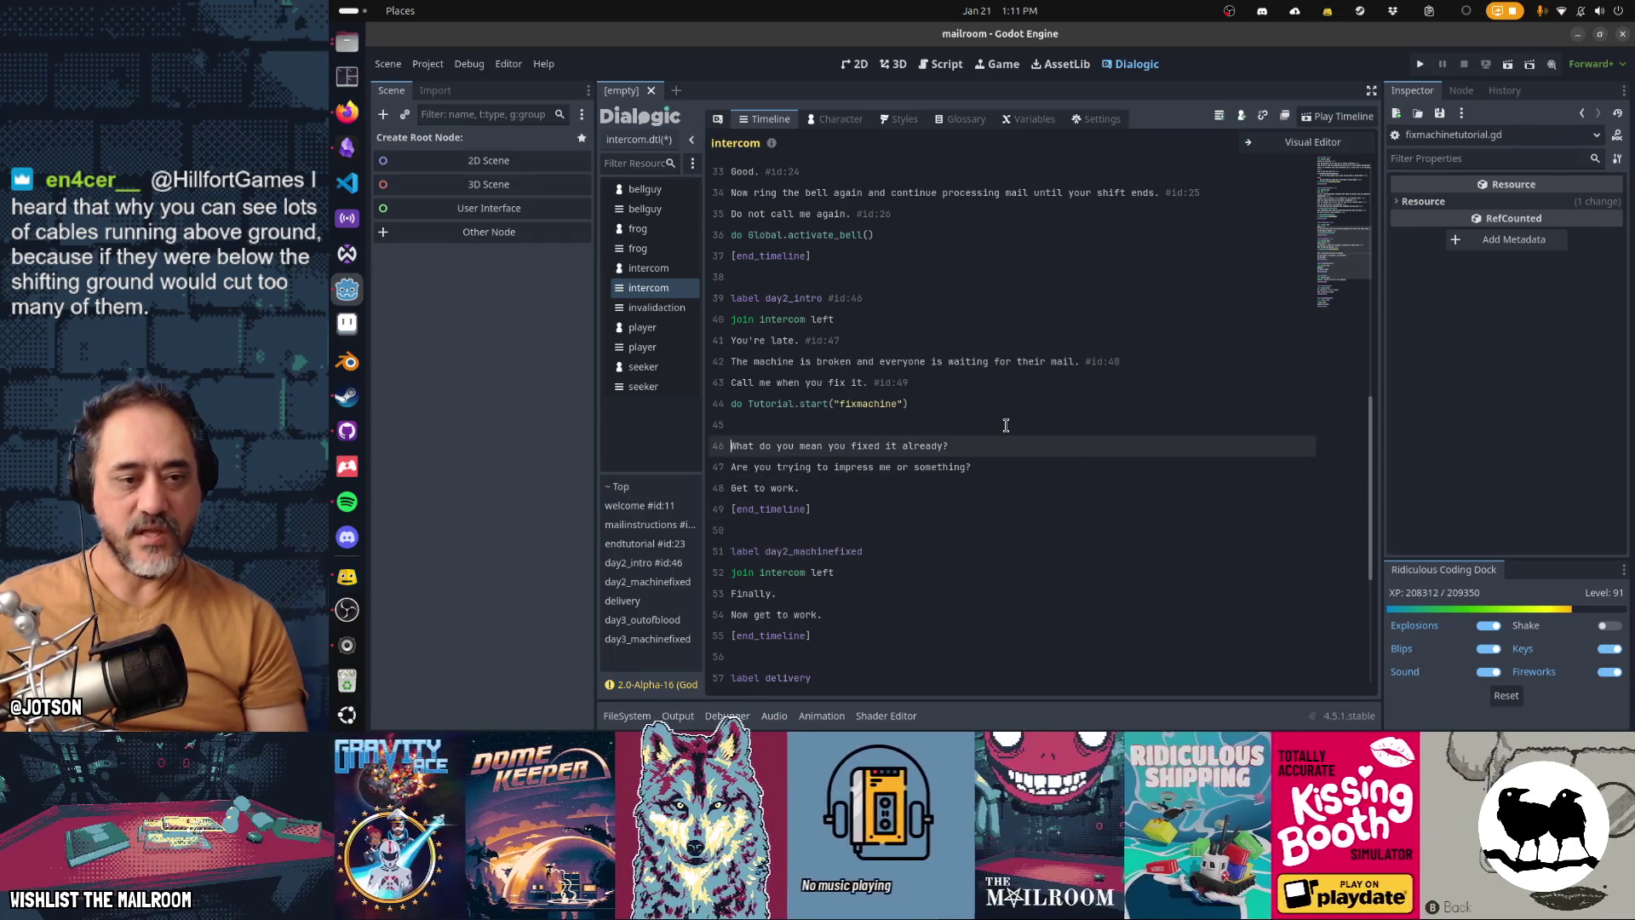
{"action": "key", "text": "Down"}
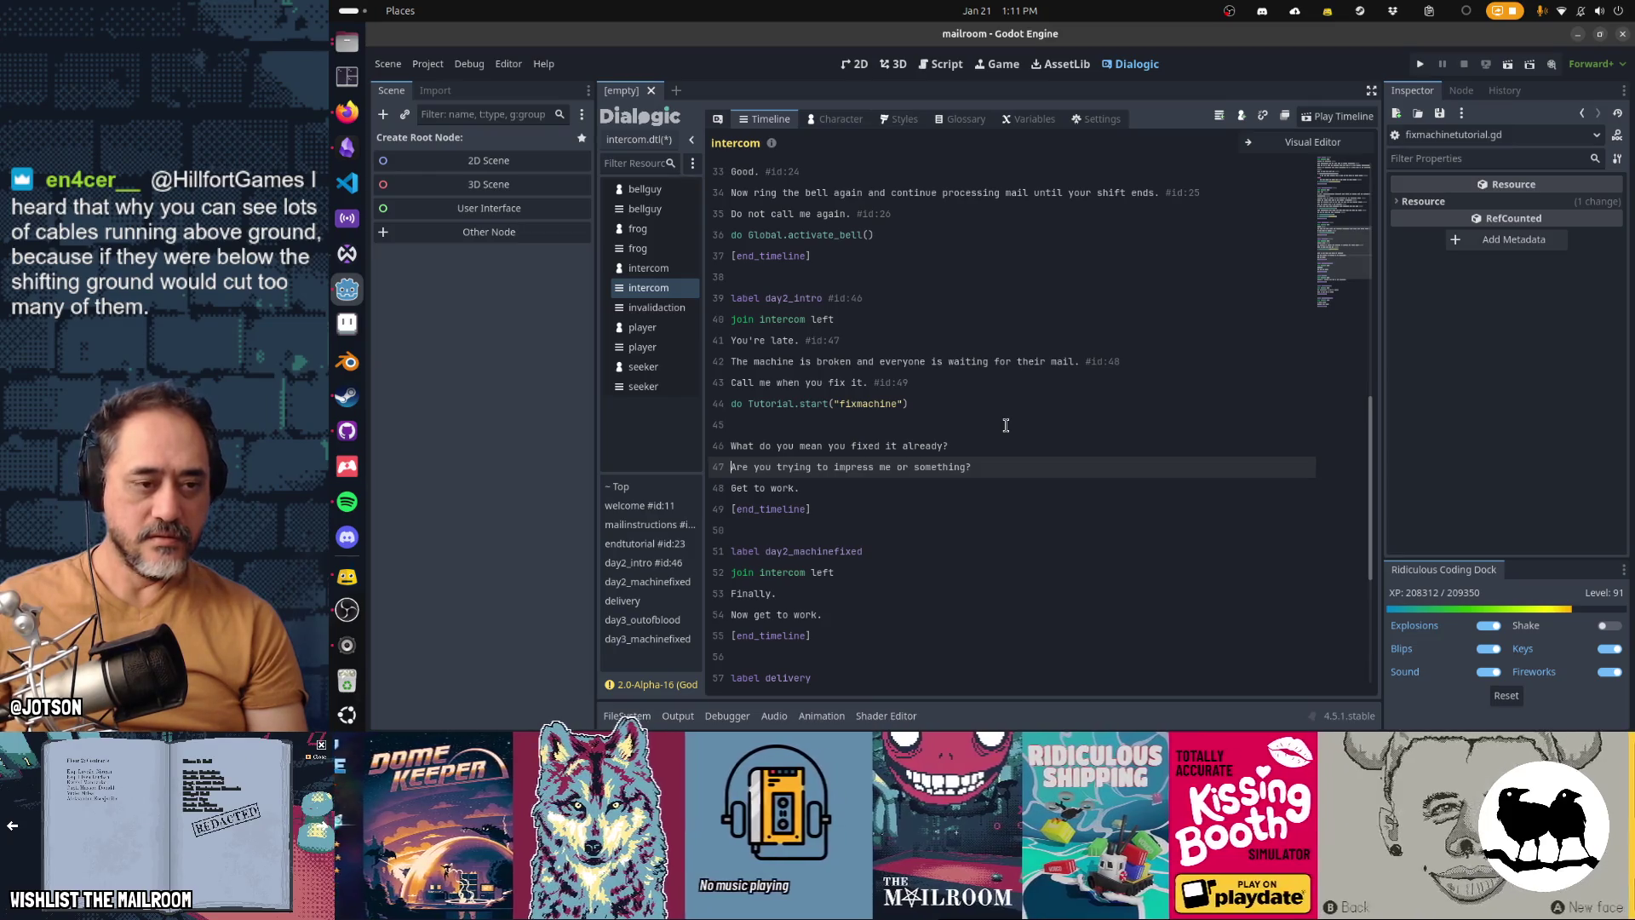
{"action": "key", "text": "Down"}
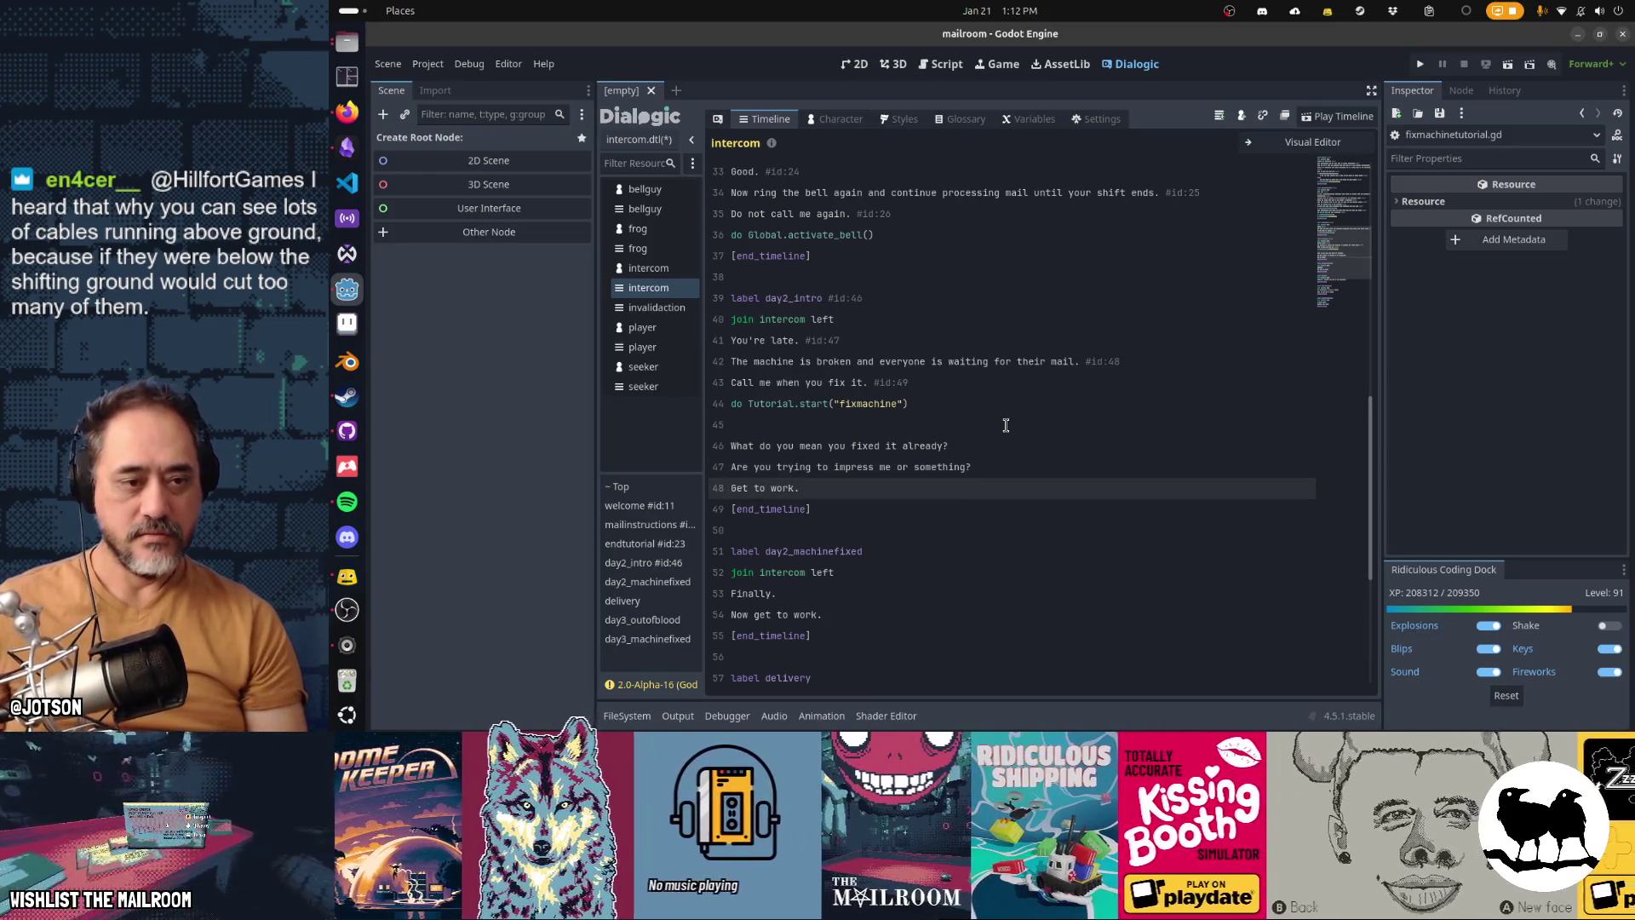
{"action": "key", "text": "Up"}
{"action": "key", "text": "Up"}
{"action": "key", "text": "BackSpace"}
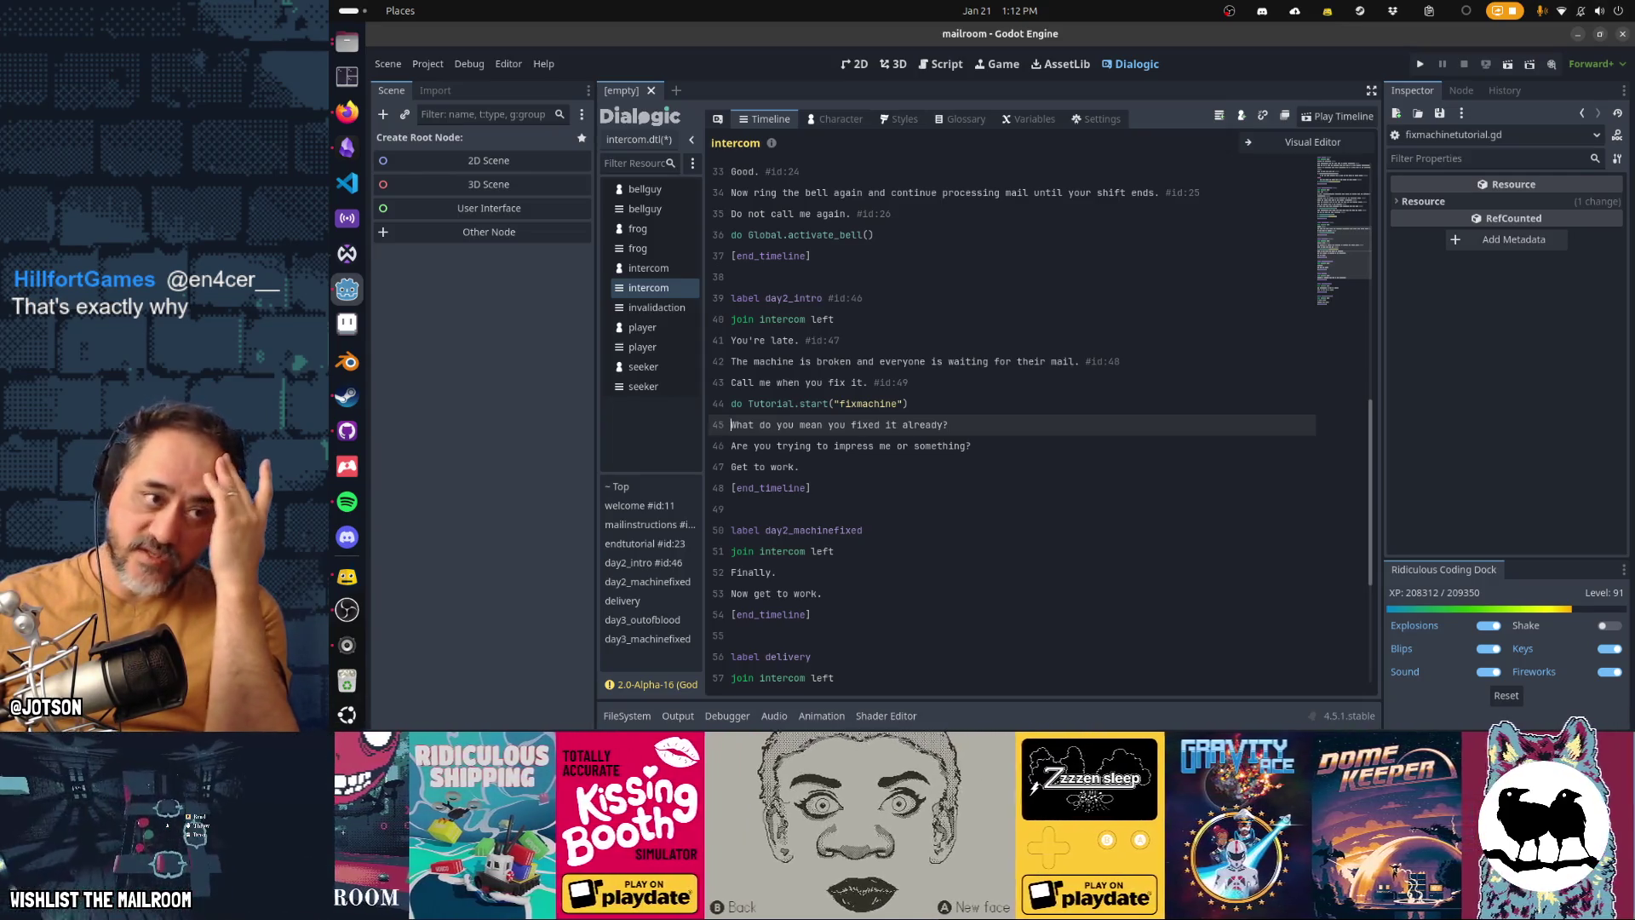
Step: Bring Firefox with the USGS earthquake map in front of Godot
{"action": "left_click", "coordinate": [346, 112]}
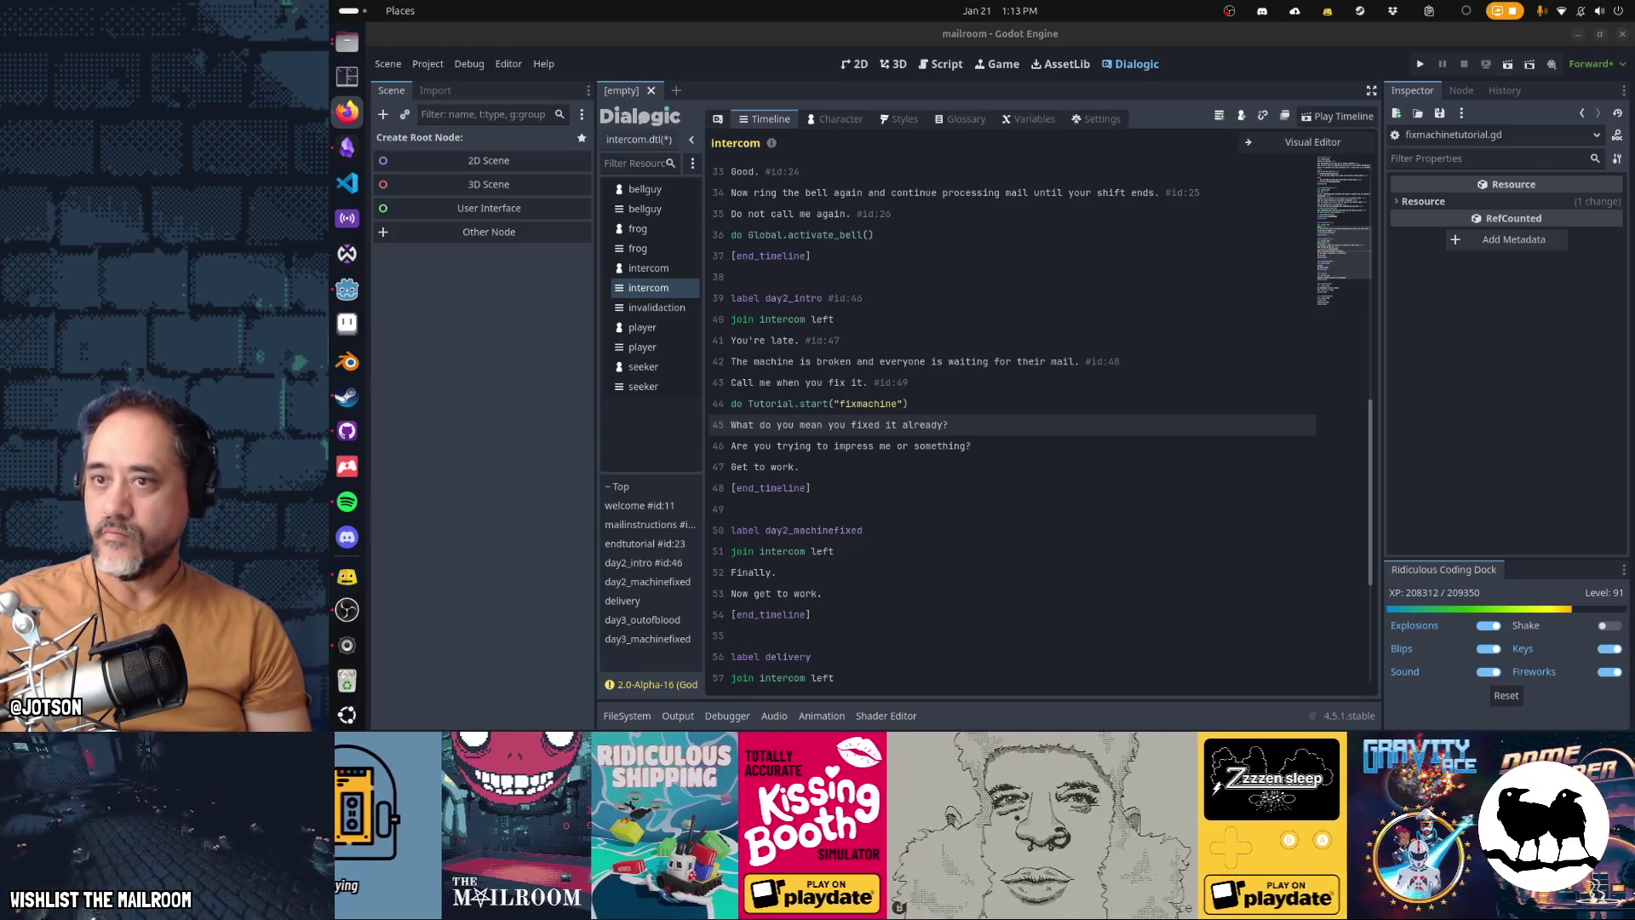
{"action": "key", "text": "alt+Tab"}
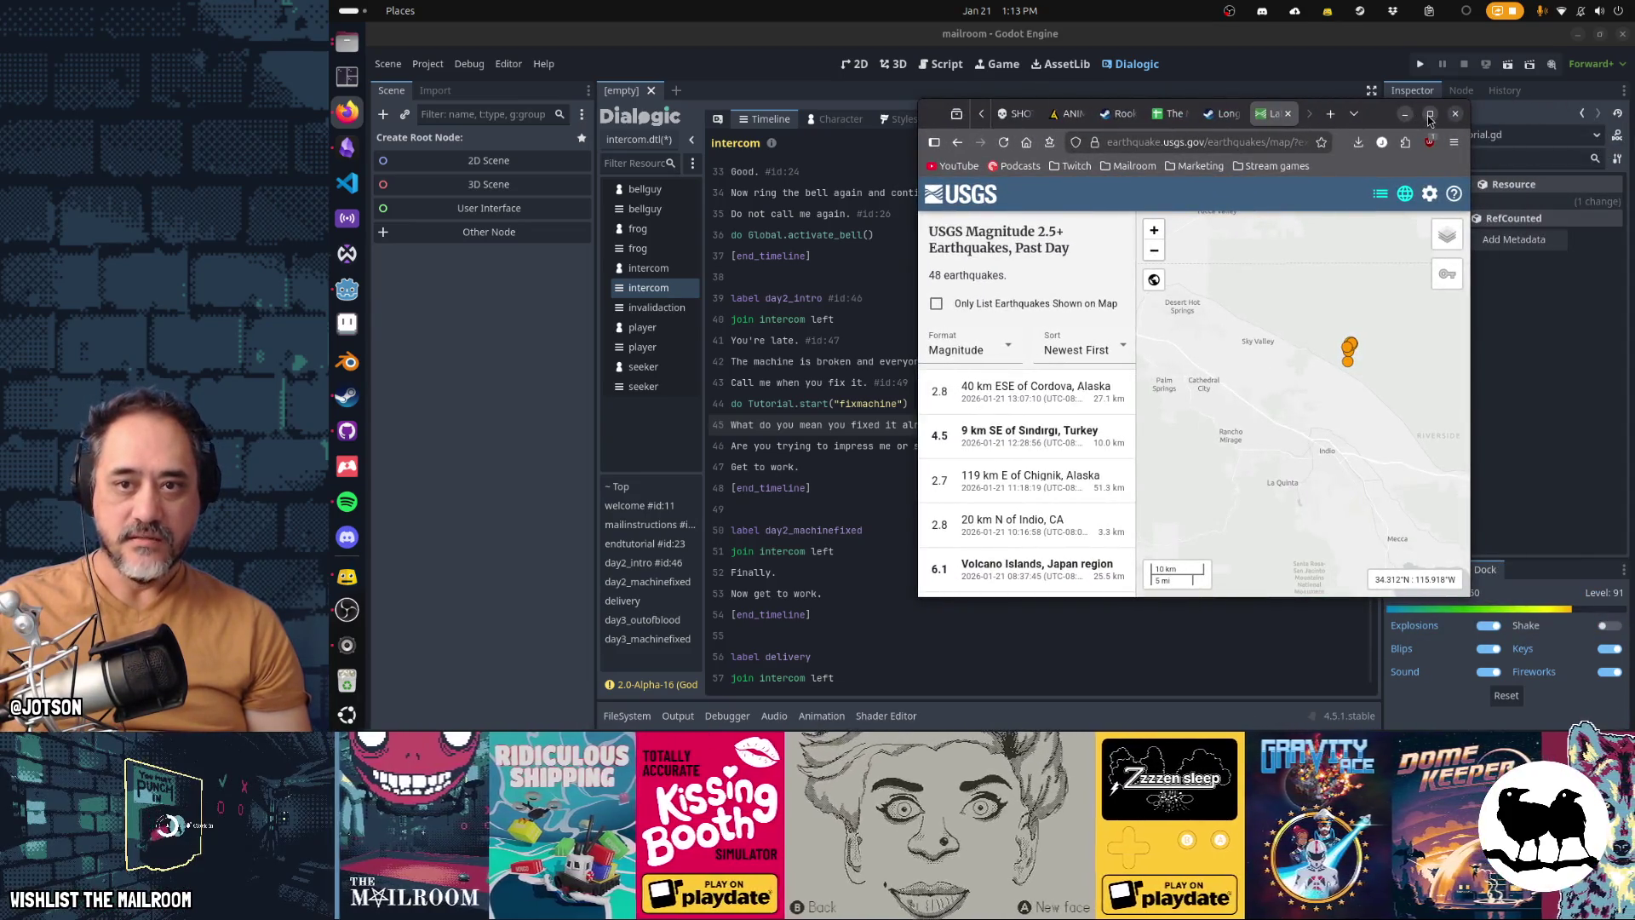
Step: Maximize Firefox, zoom the map to Indio, and open the event page for the M 2.8 quake 20 km N of Indio
{"action": "left_click", "coordinate": [1430, 114]}
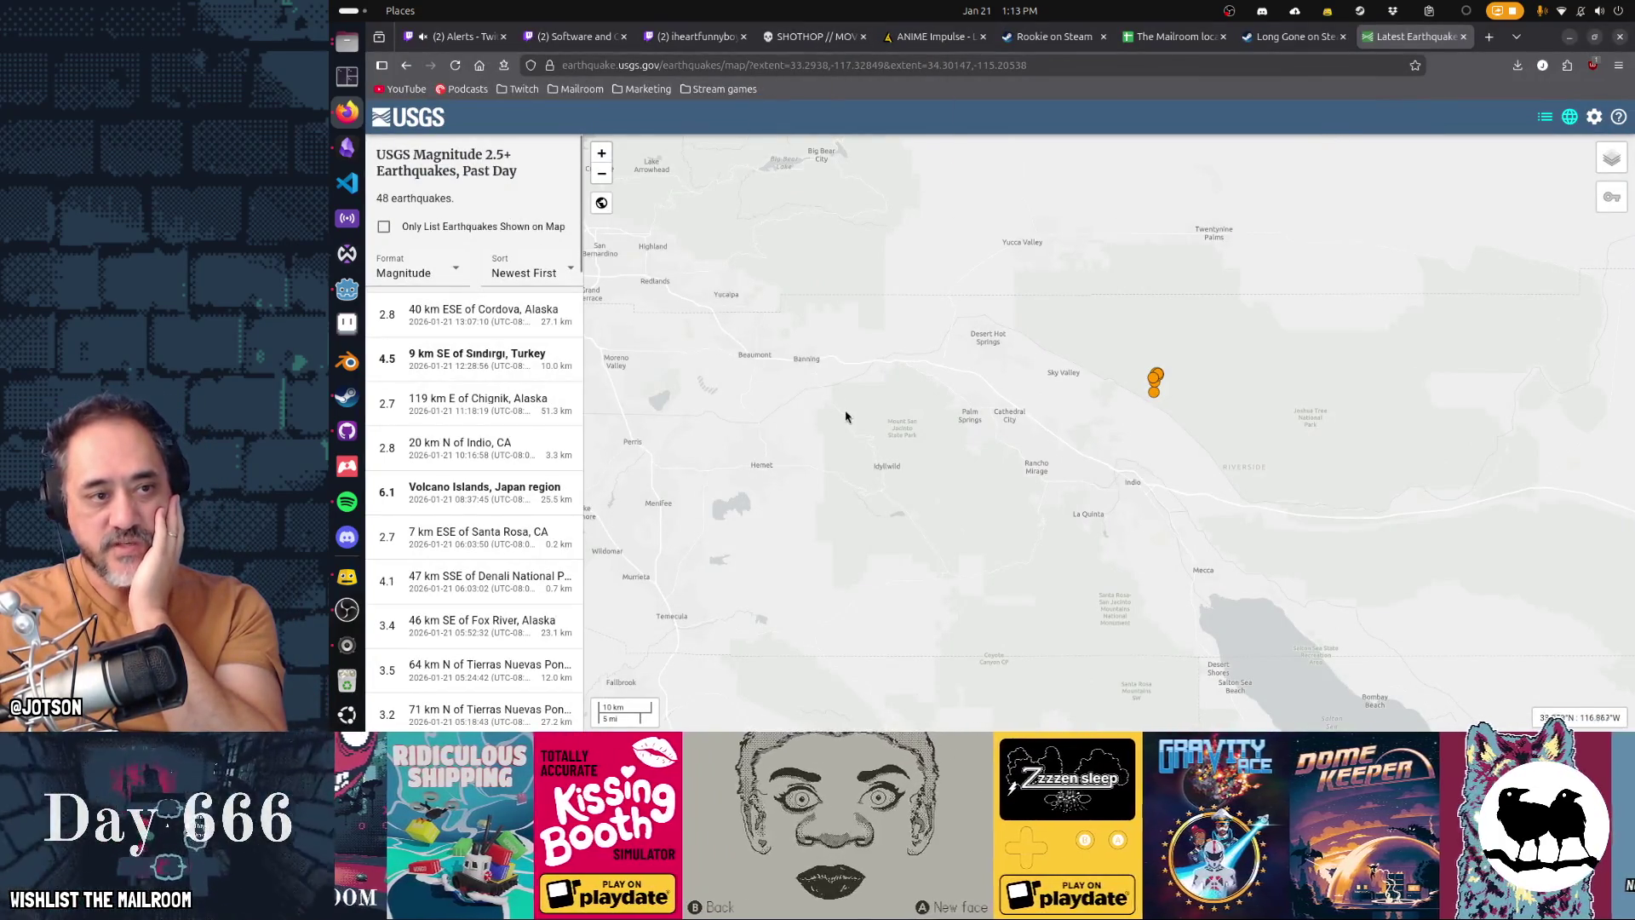
{"action": "scroll", "coordinate": [846, 416], "scroll_direction": "down", "scroll_amount": 10}
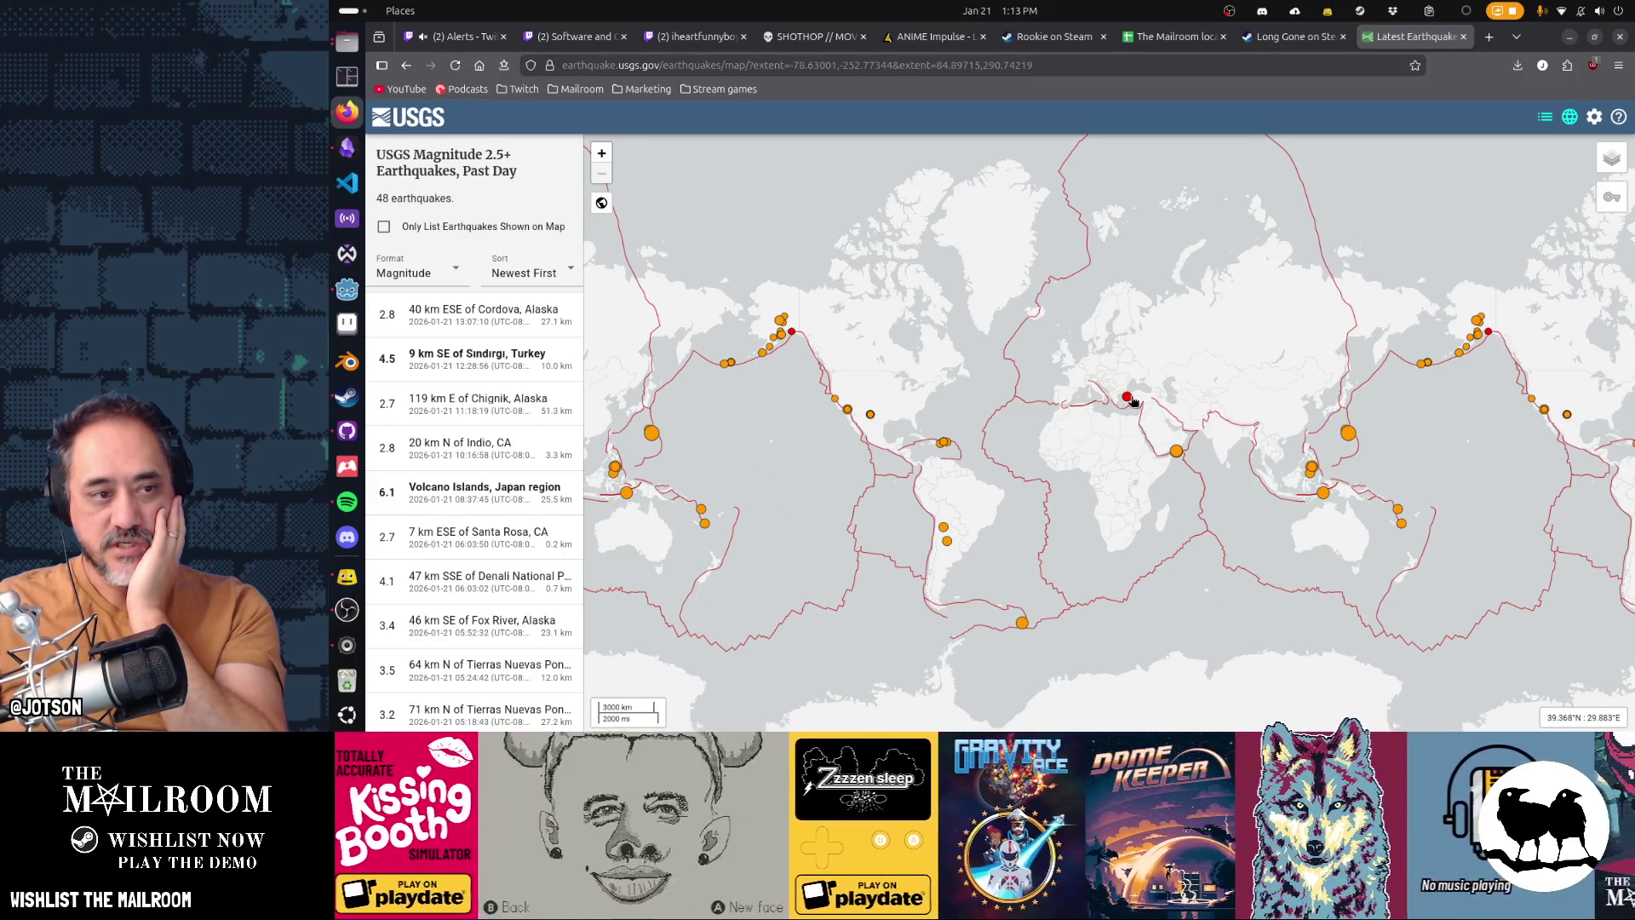
{"action": "scroll", "coordinate": [850, 421], "scroll_direction": "up", "scroll_amount": 3}
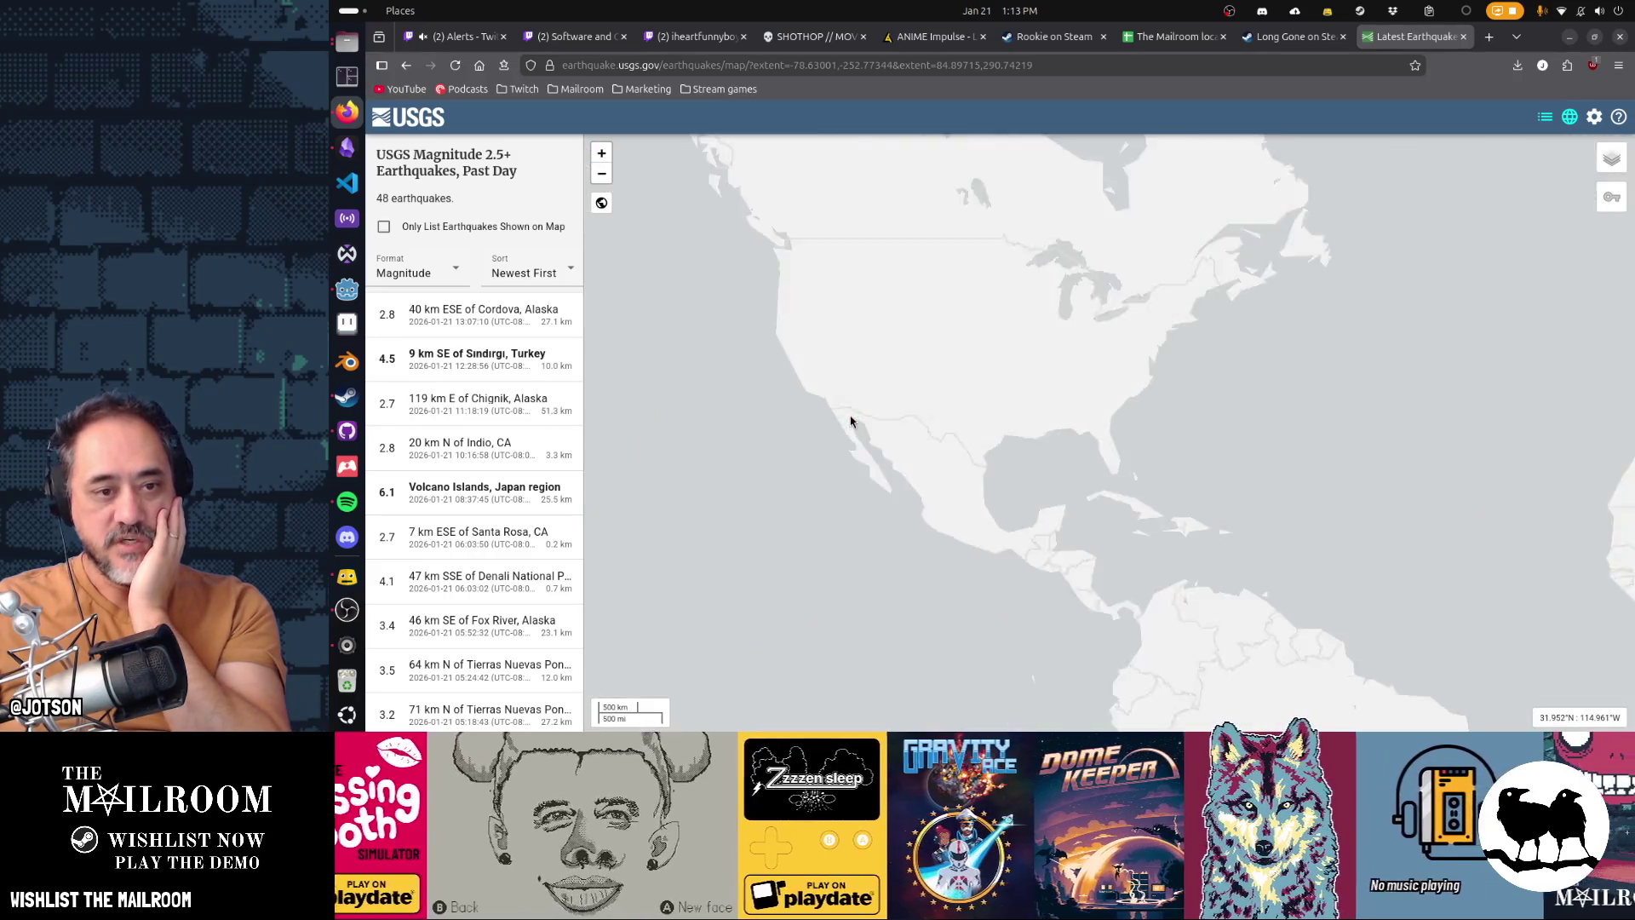
{"action": "scroll", "coordinate": [850, 421], "scroll_direction": "up", "scroll_amount": 5}
{"action": "left_click_drag", "start_coordinate": [903, 349], "coordinate": [1210, 576]}
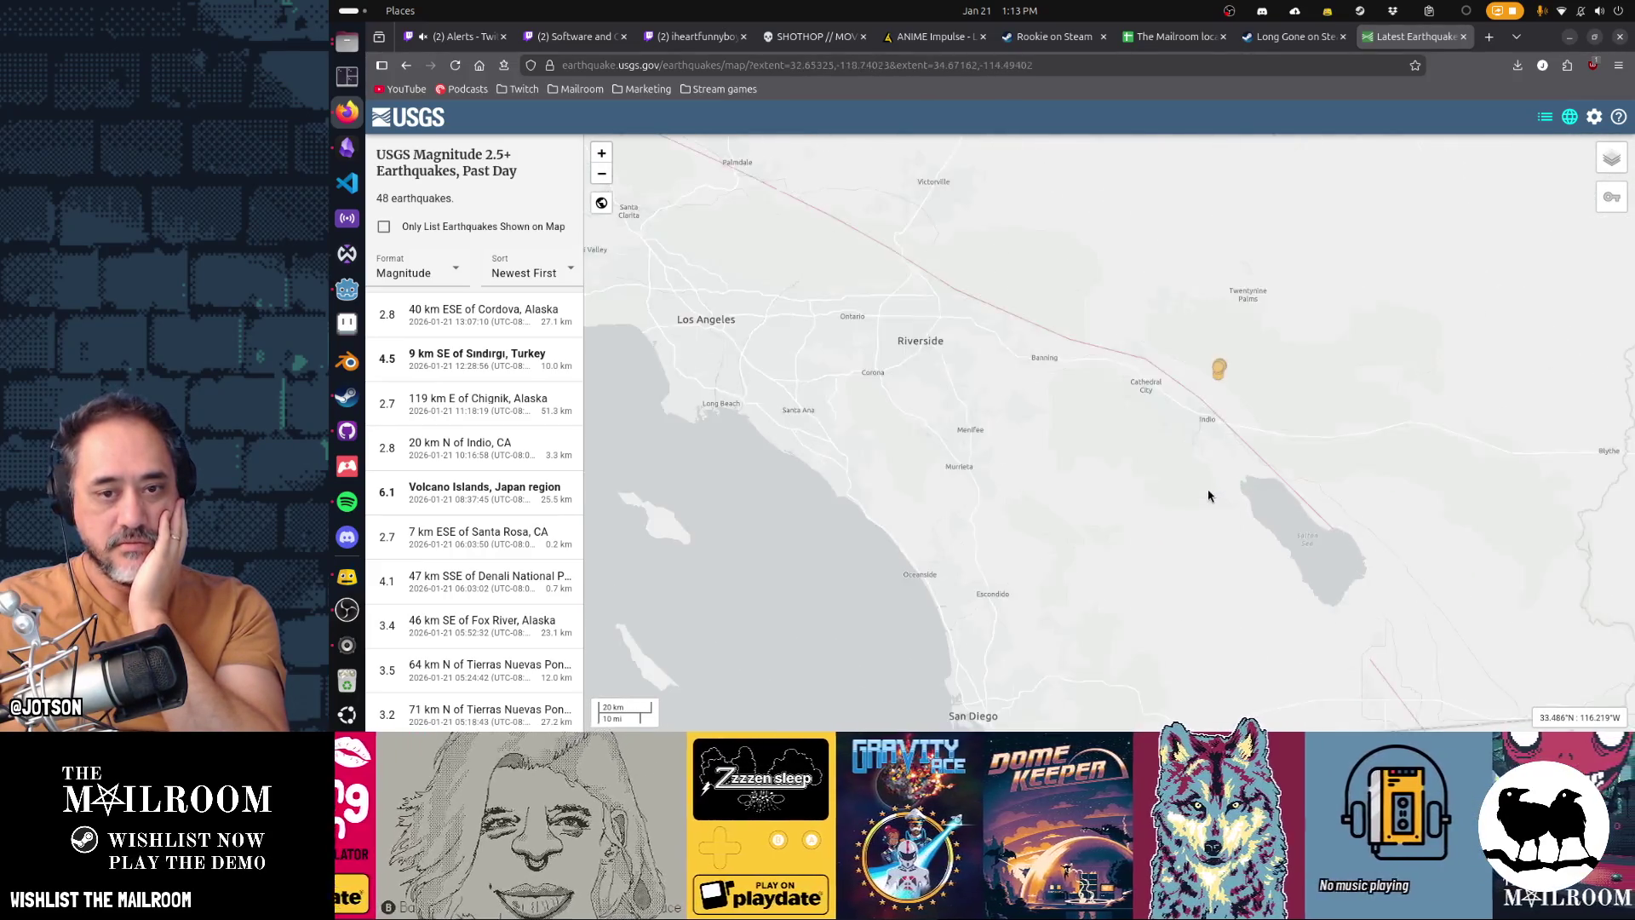
{"action": "scroll", "coordinate": [1208, 495], "scroll_direction": "up", "scroll_amount": 2}
{"action": "left_click_drag", "start_coordinate": [1193, 463], "coordinate": [1156, 594]}
{"action": "scroll", "coordinate": [1190, 565], "scroll_direction": "up", "scroll_amount": 3}
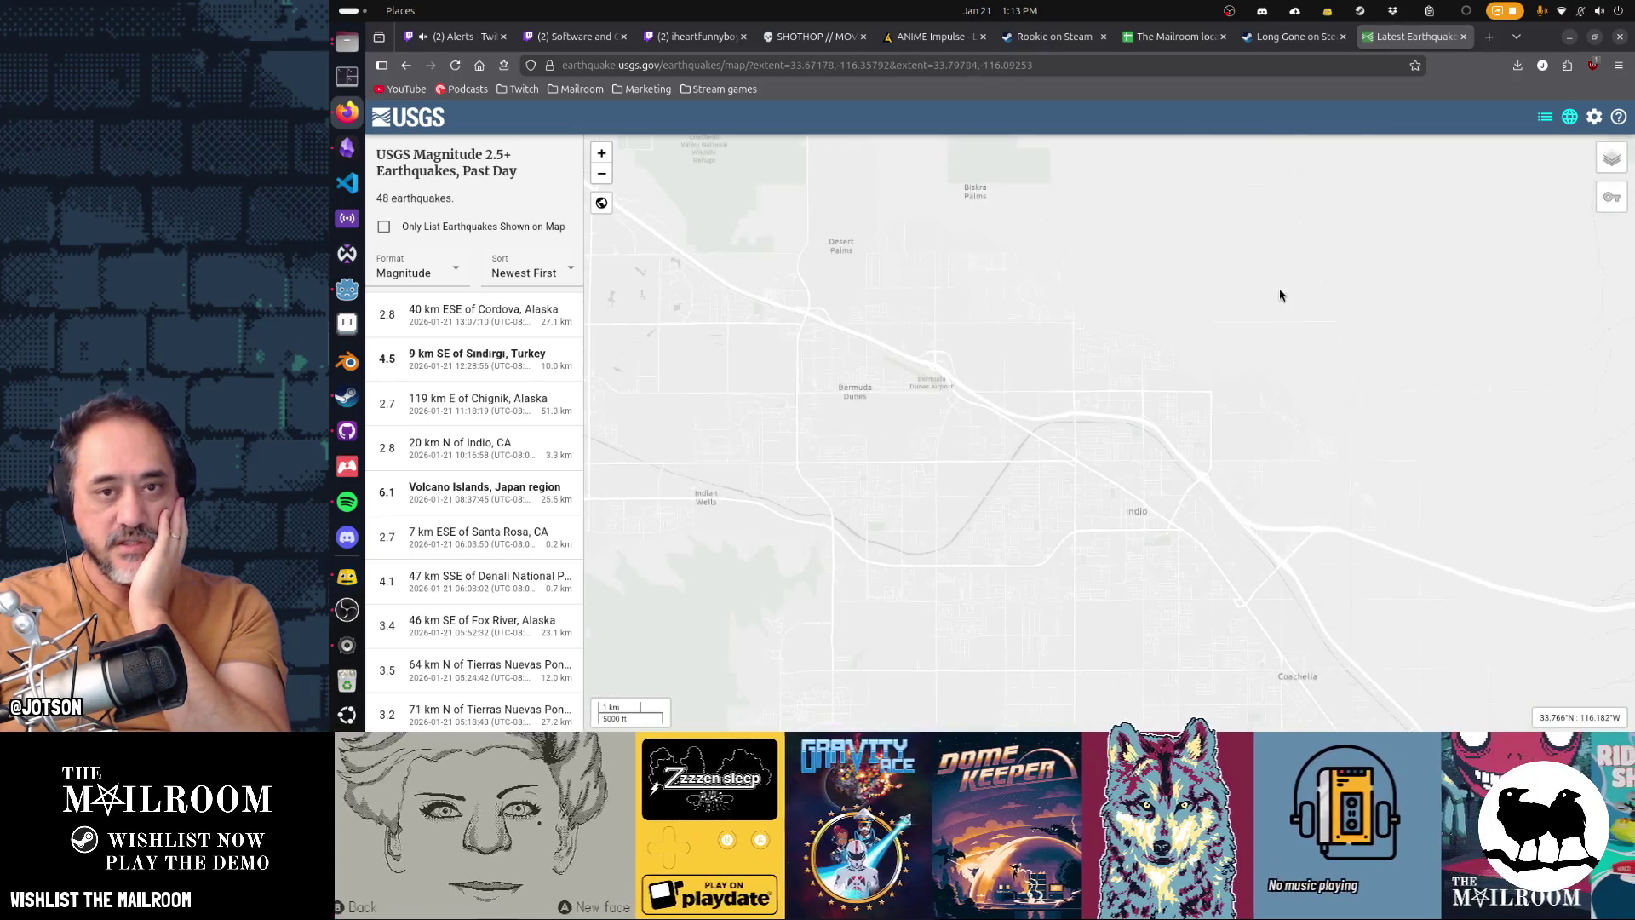
{"action": "scroll", "coordinate": [1227, 588], "scroll_direction": "down", "scroll_amount": 3}
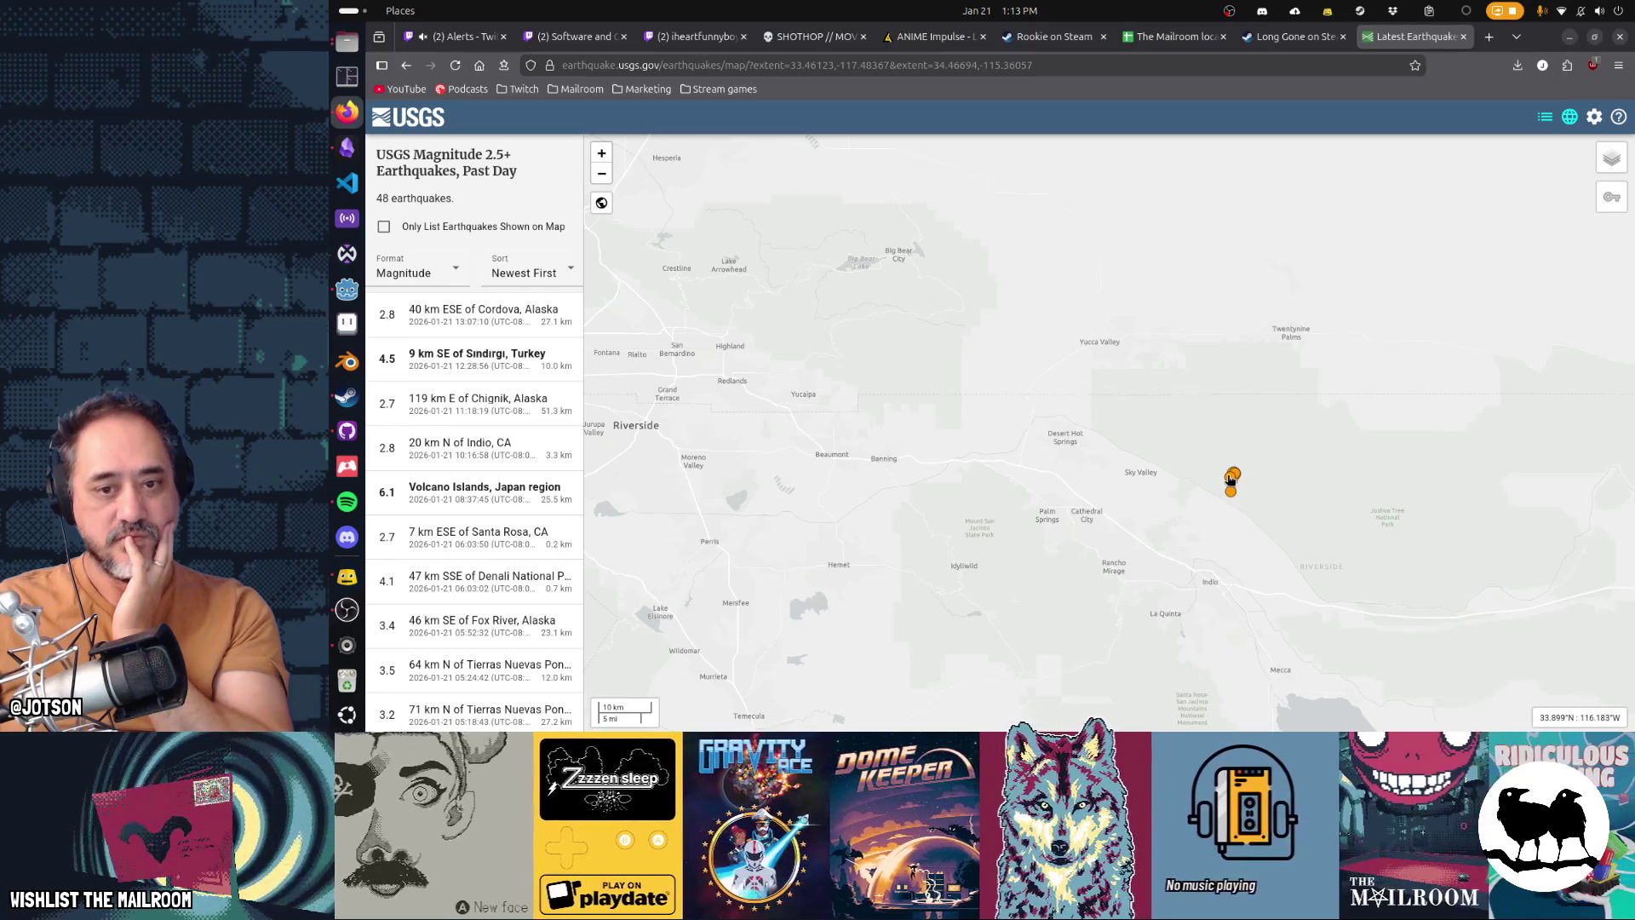
{"action": "left_click", "coordinate": [1230, 480]}
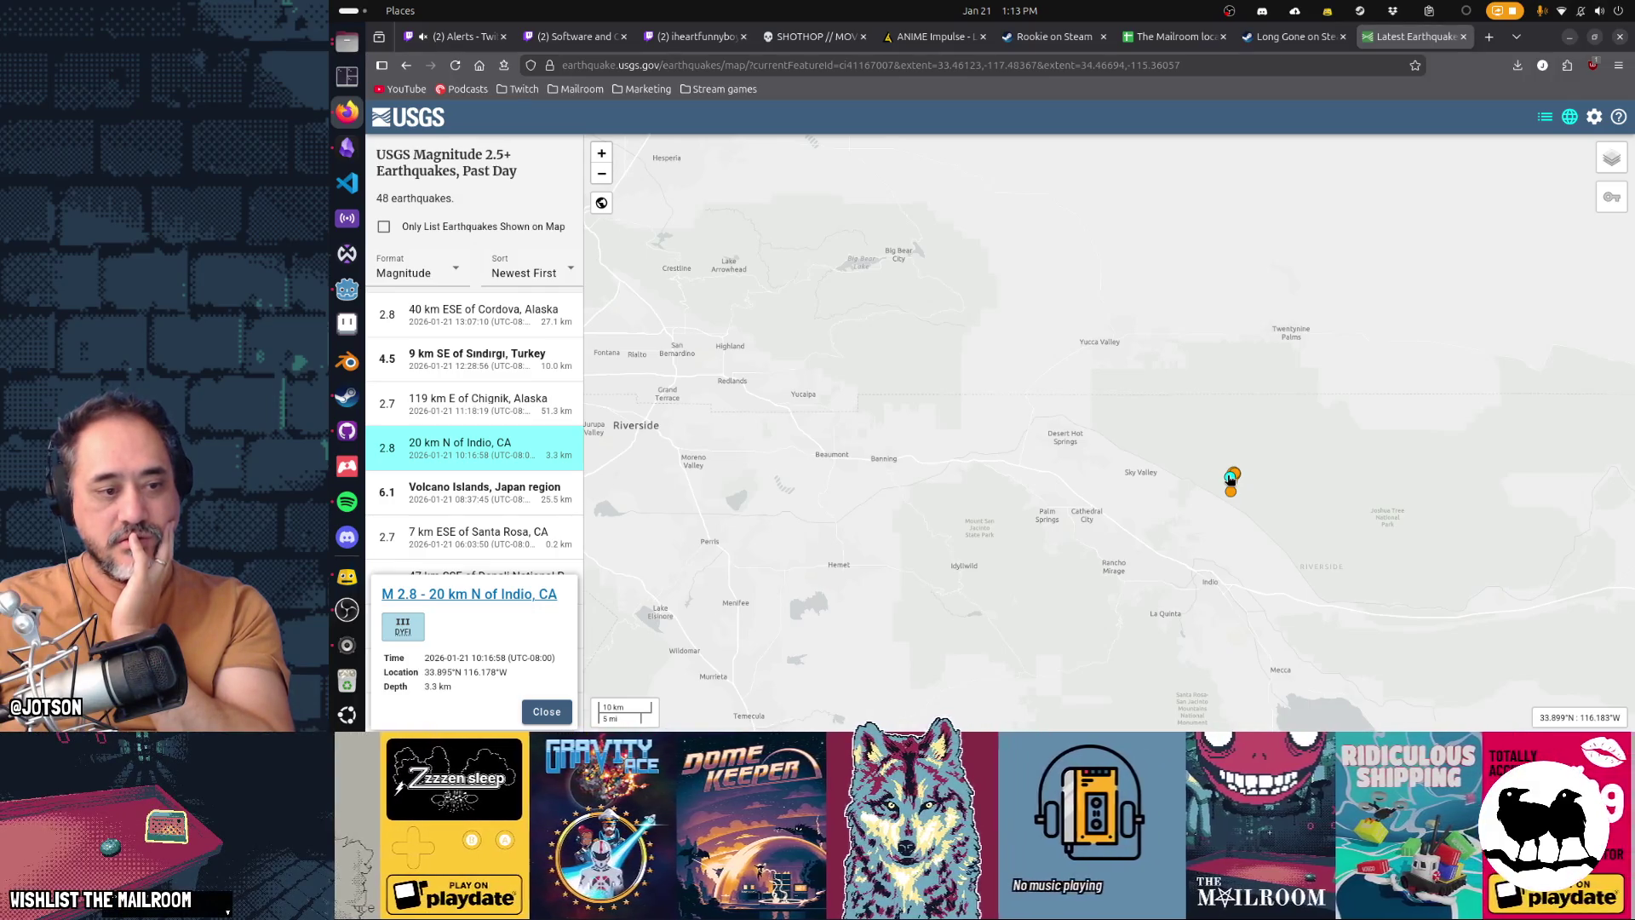
{"action": "left_click", "coordinate": [515, 594]}
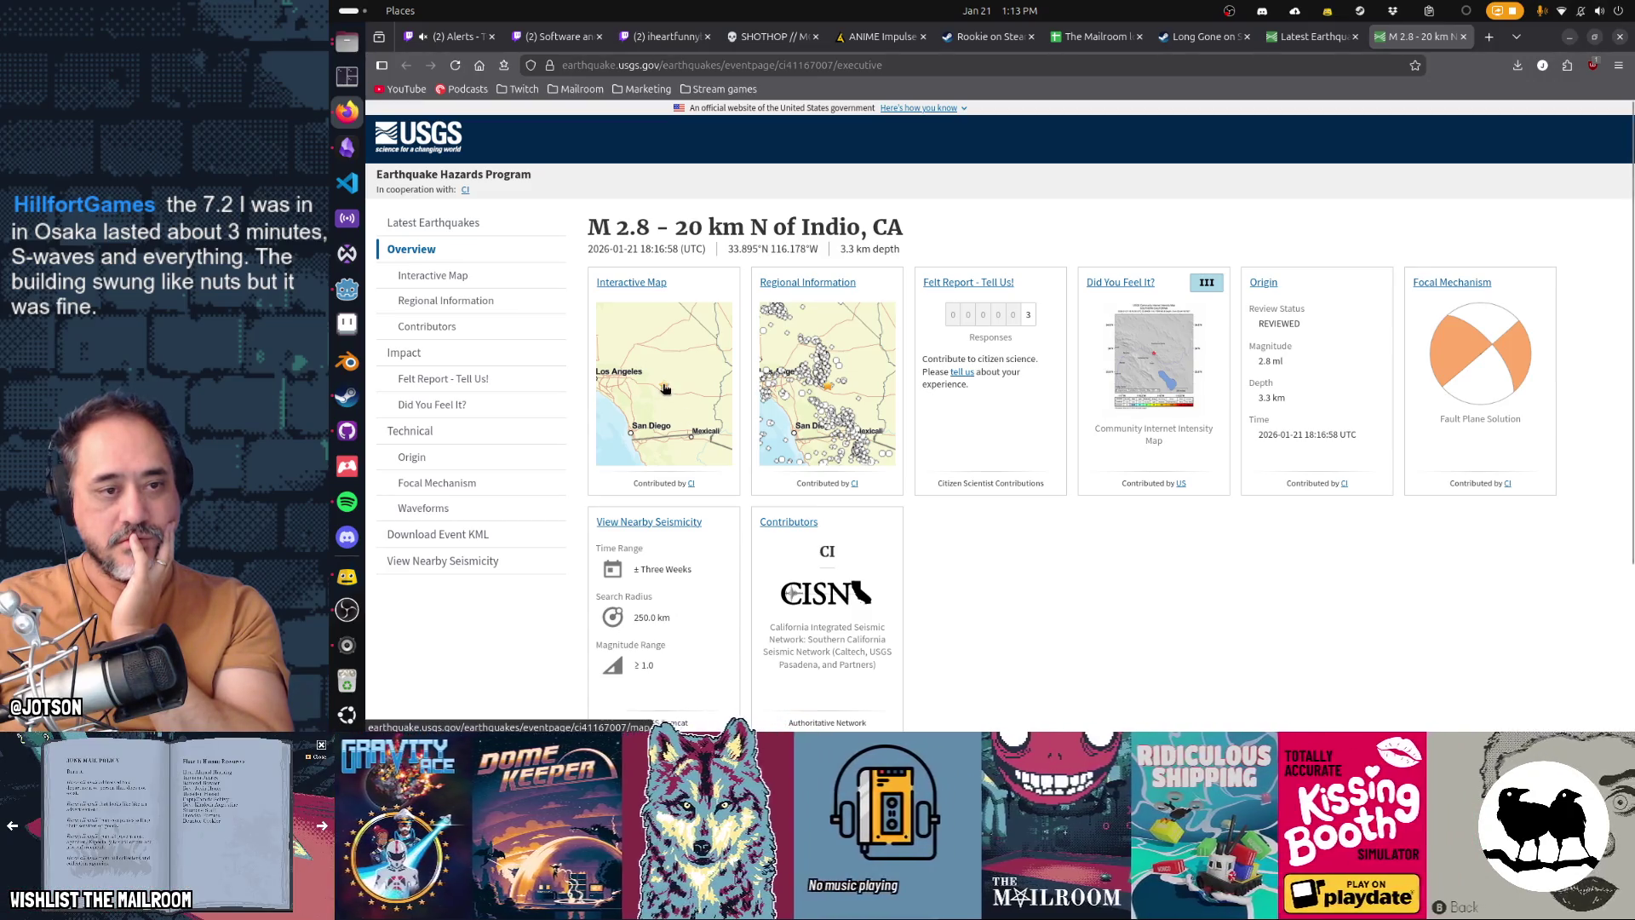
Step: View the event's interactive map, then return to the Latest Earthquakes map and list
{"action": "left_click", "coordinate": [664, 391]}
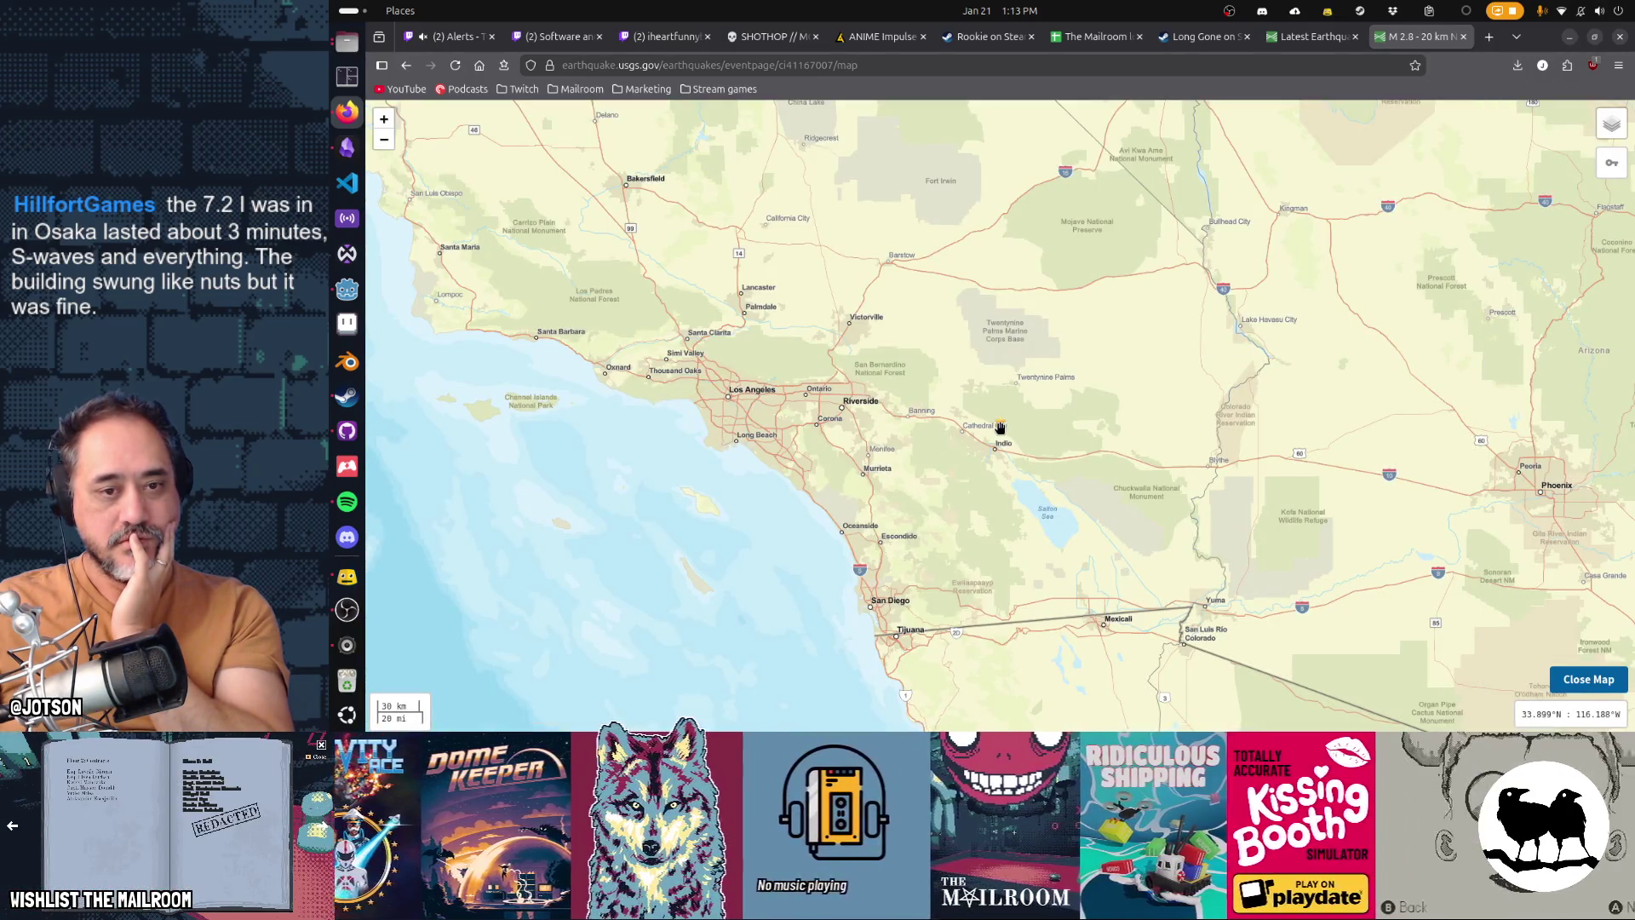
{"action": "scroll", "coordinate": [1001, 425], "scroll_direction": "up", "scroll_amount": 3}
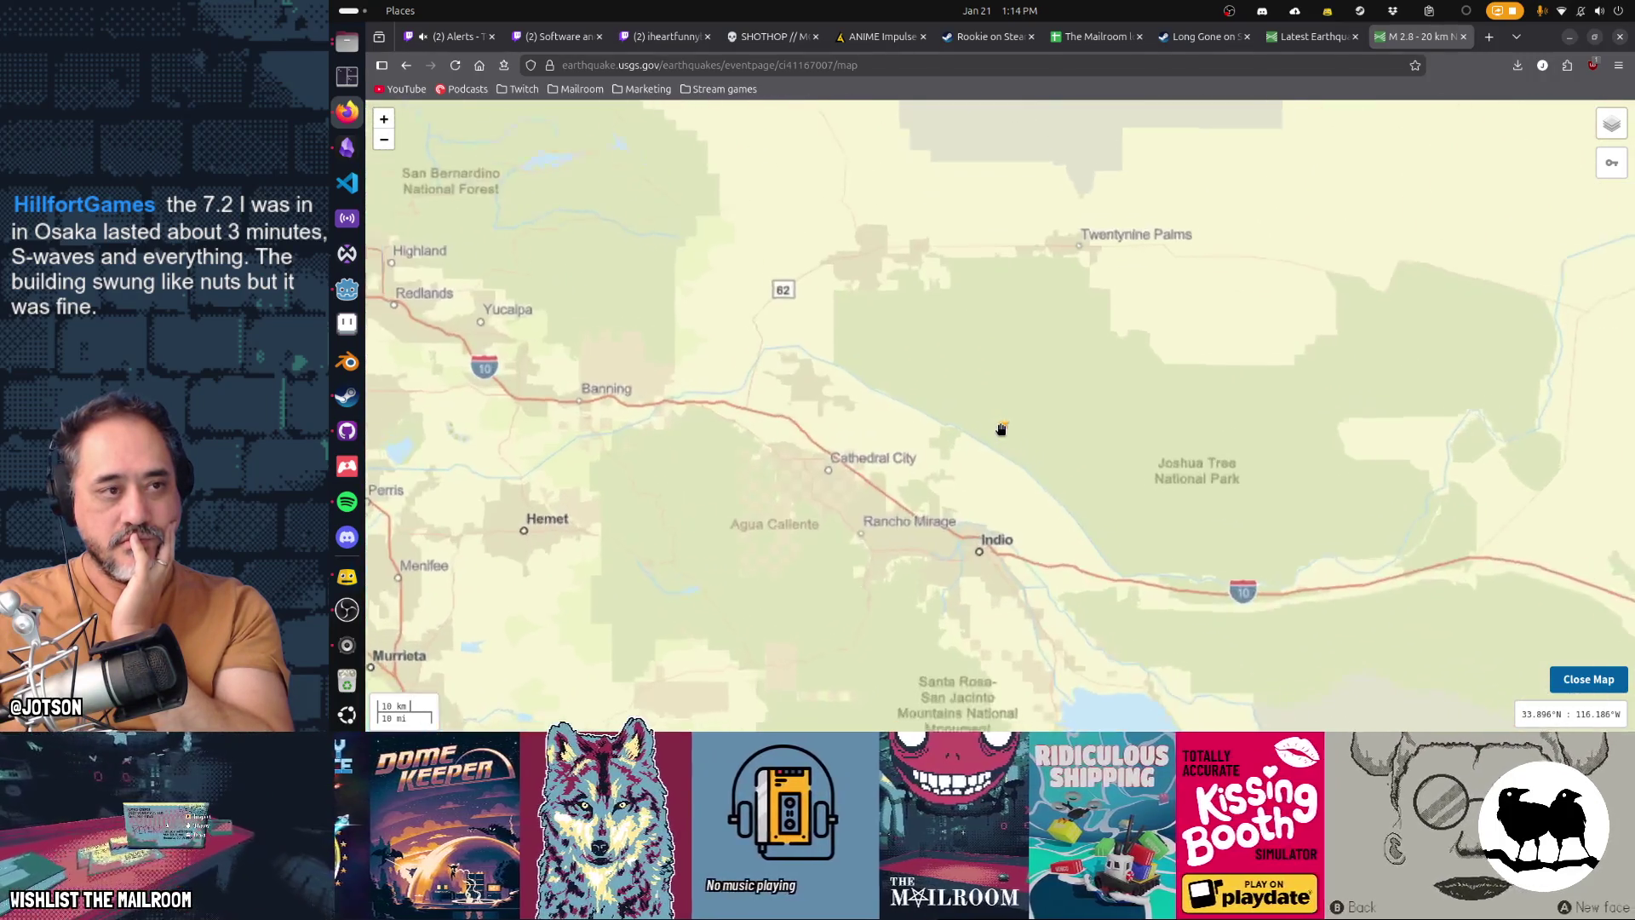
{"action": "key", "text": "alt+Left"}
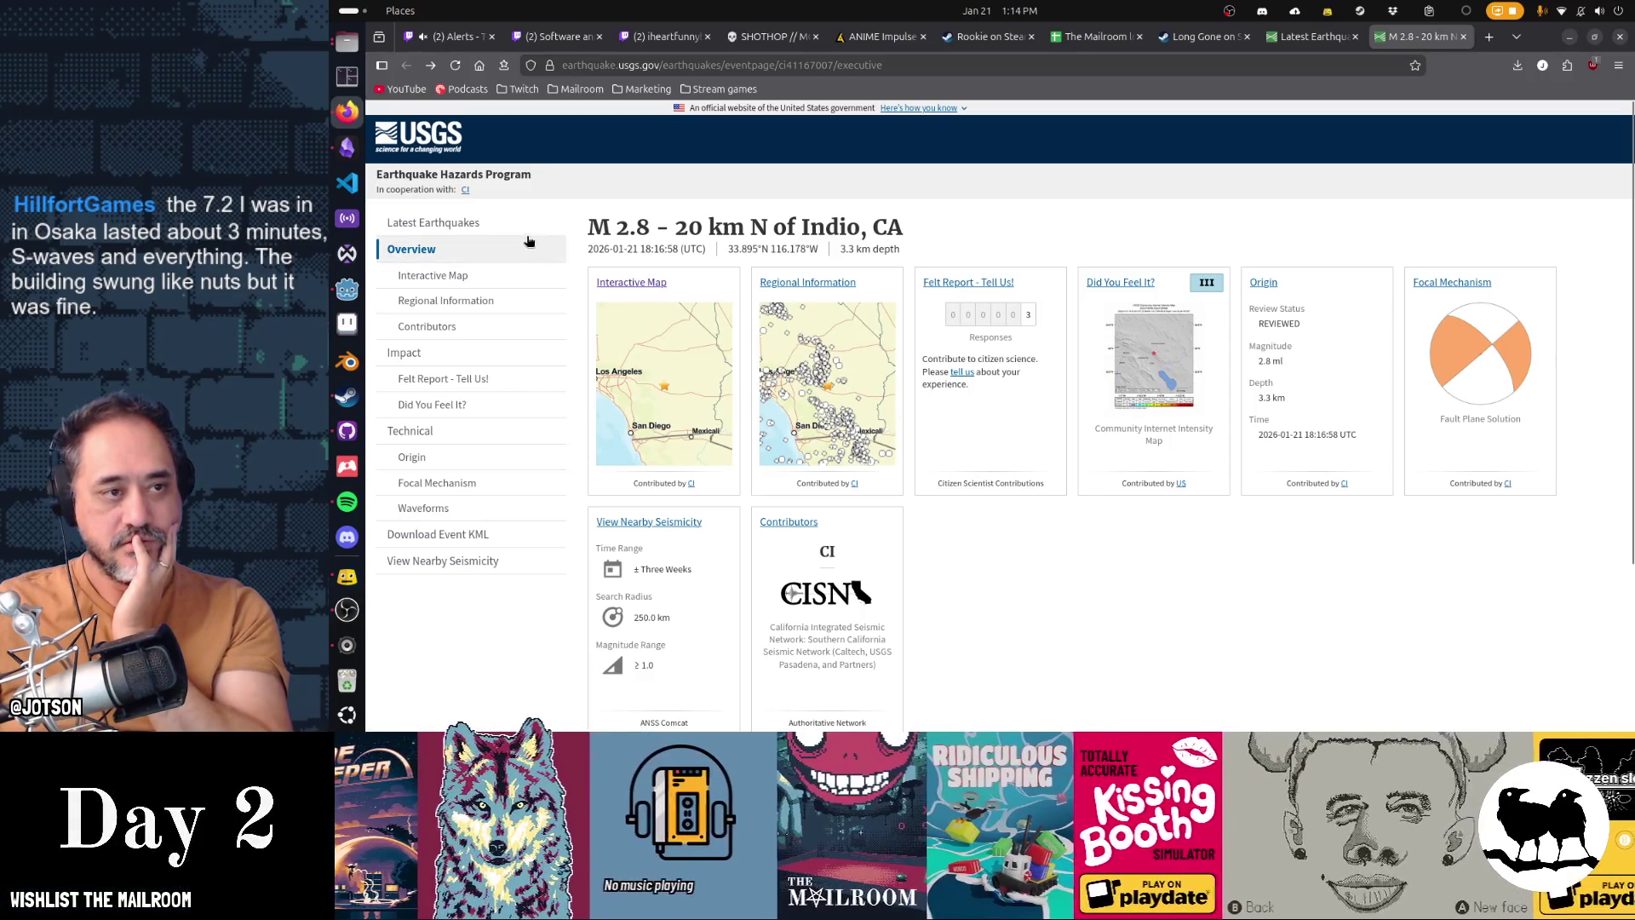
{"action": "left_click", "coordinate": [460, 223]}
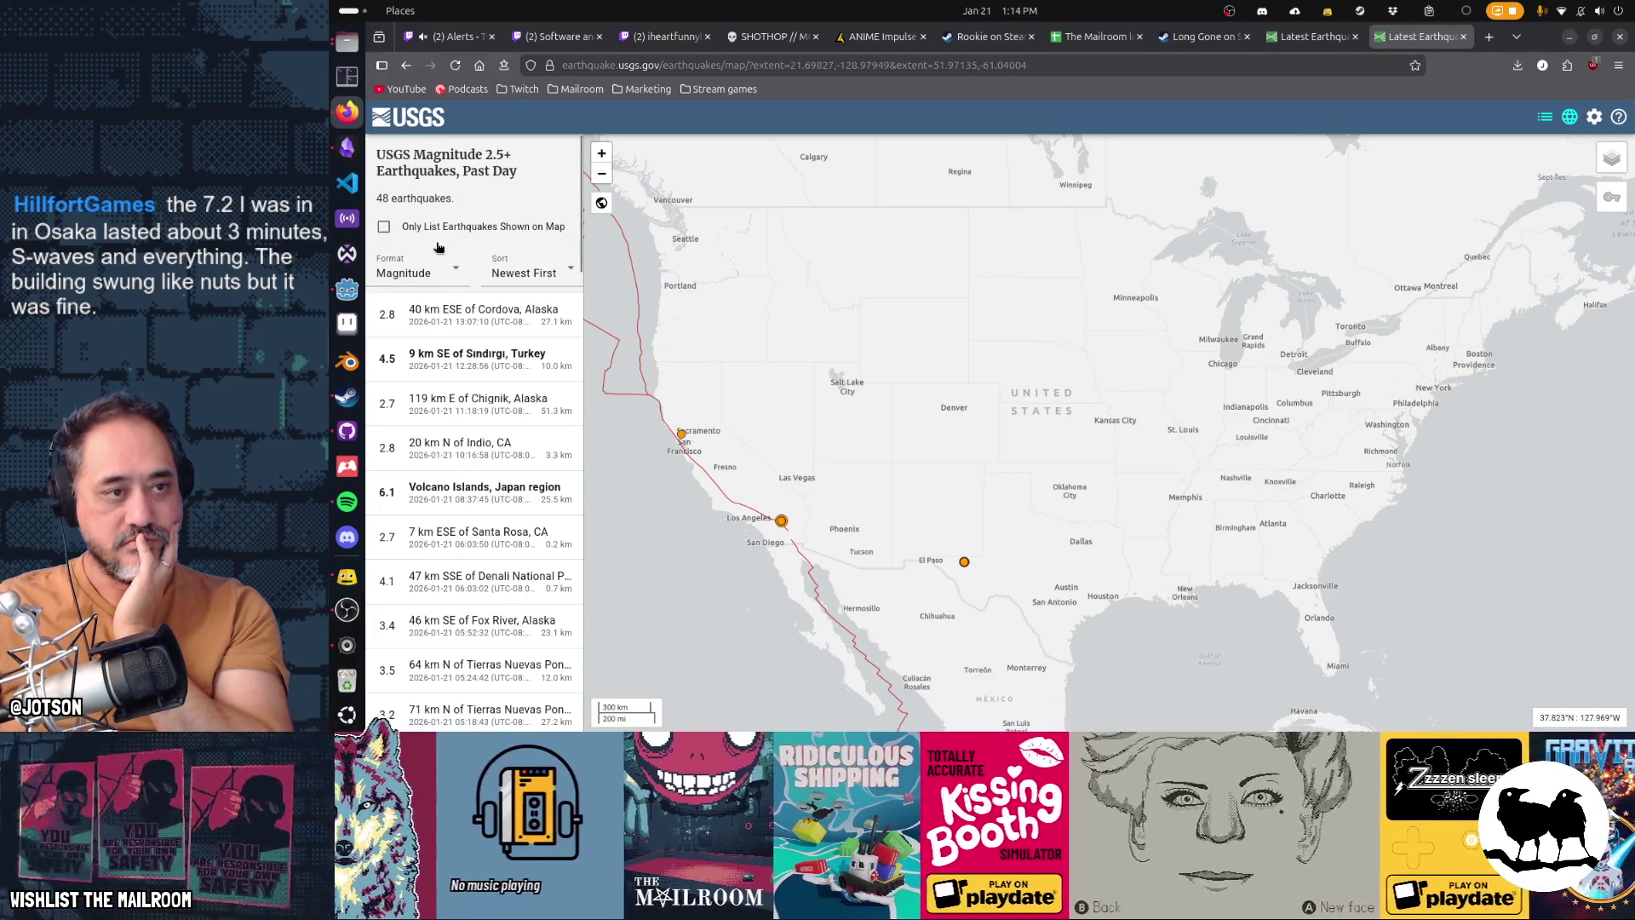
Step: List only earthquakes in the map view and show details of the M 4.3 Indio quake
{"action": "left_click", "coordinate": [384, 227]}
{"action": "scroll", "coordinate": [1081, 473], "scroll_direction": "up", "scroll_amount": 5}
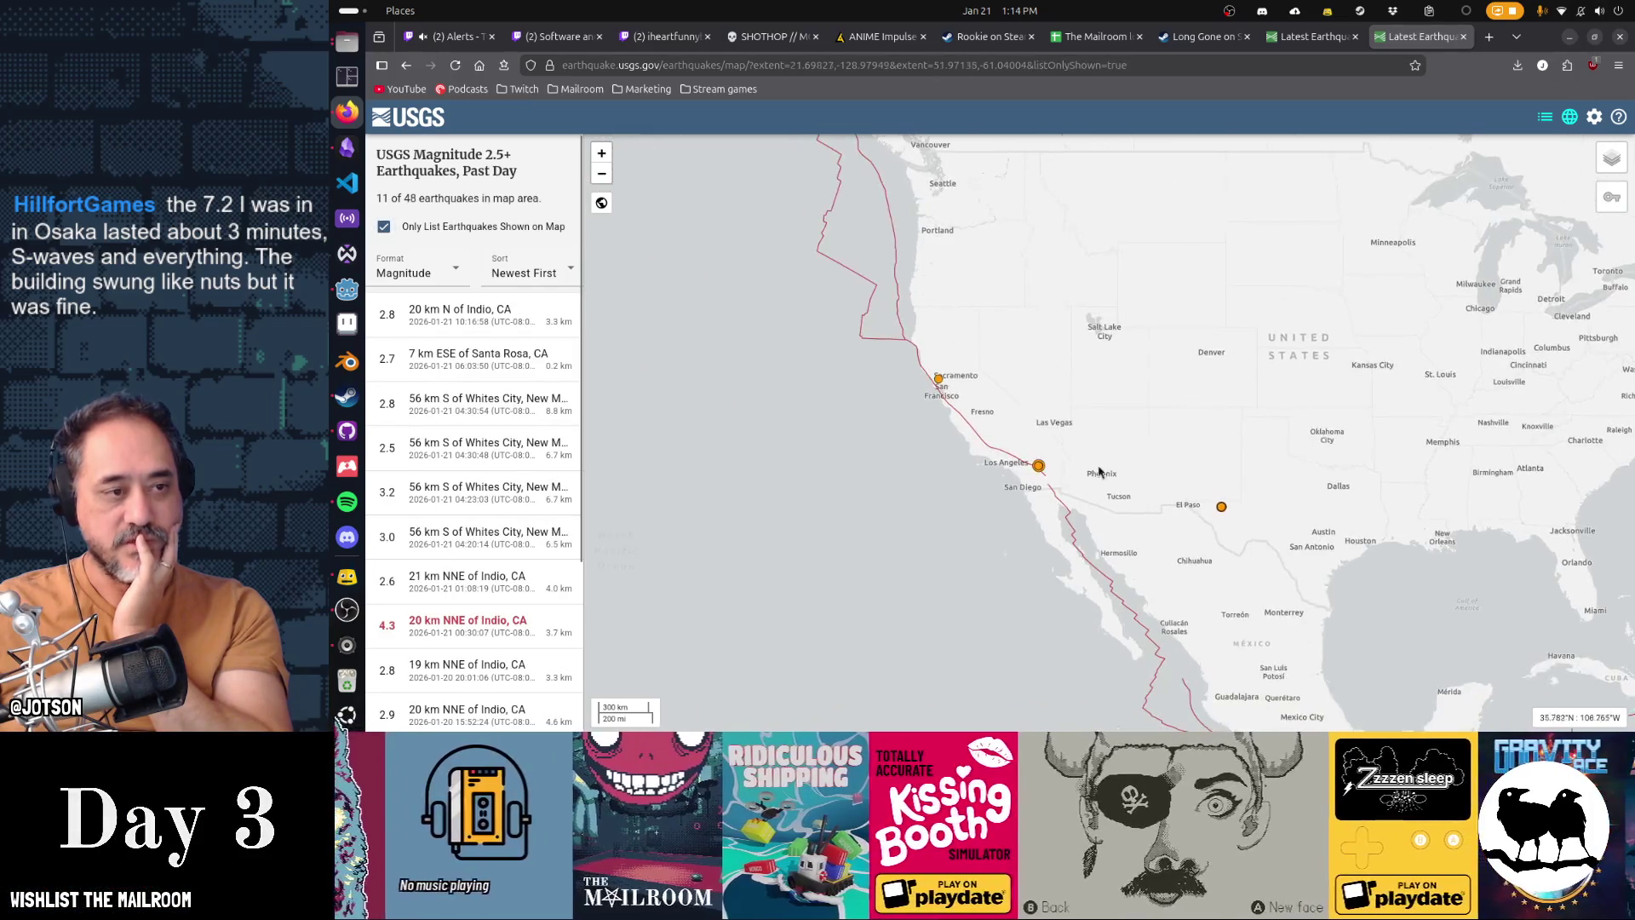
{"action": "scroll", "coordinate": [991, 493], "scroll_direction": "down", "scroll_amount": 3}
{"action": "left_click_drag", "start_coordinate": [989, 489], "coordinate": [1193, 496]}
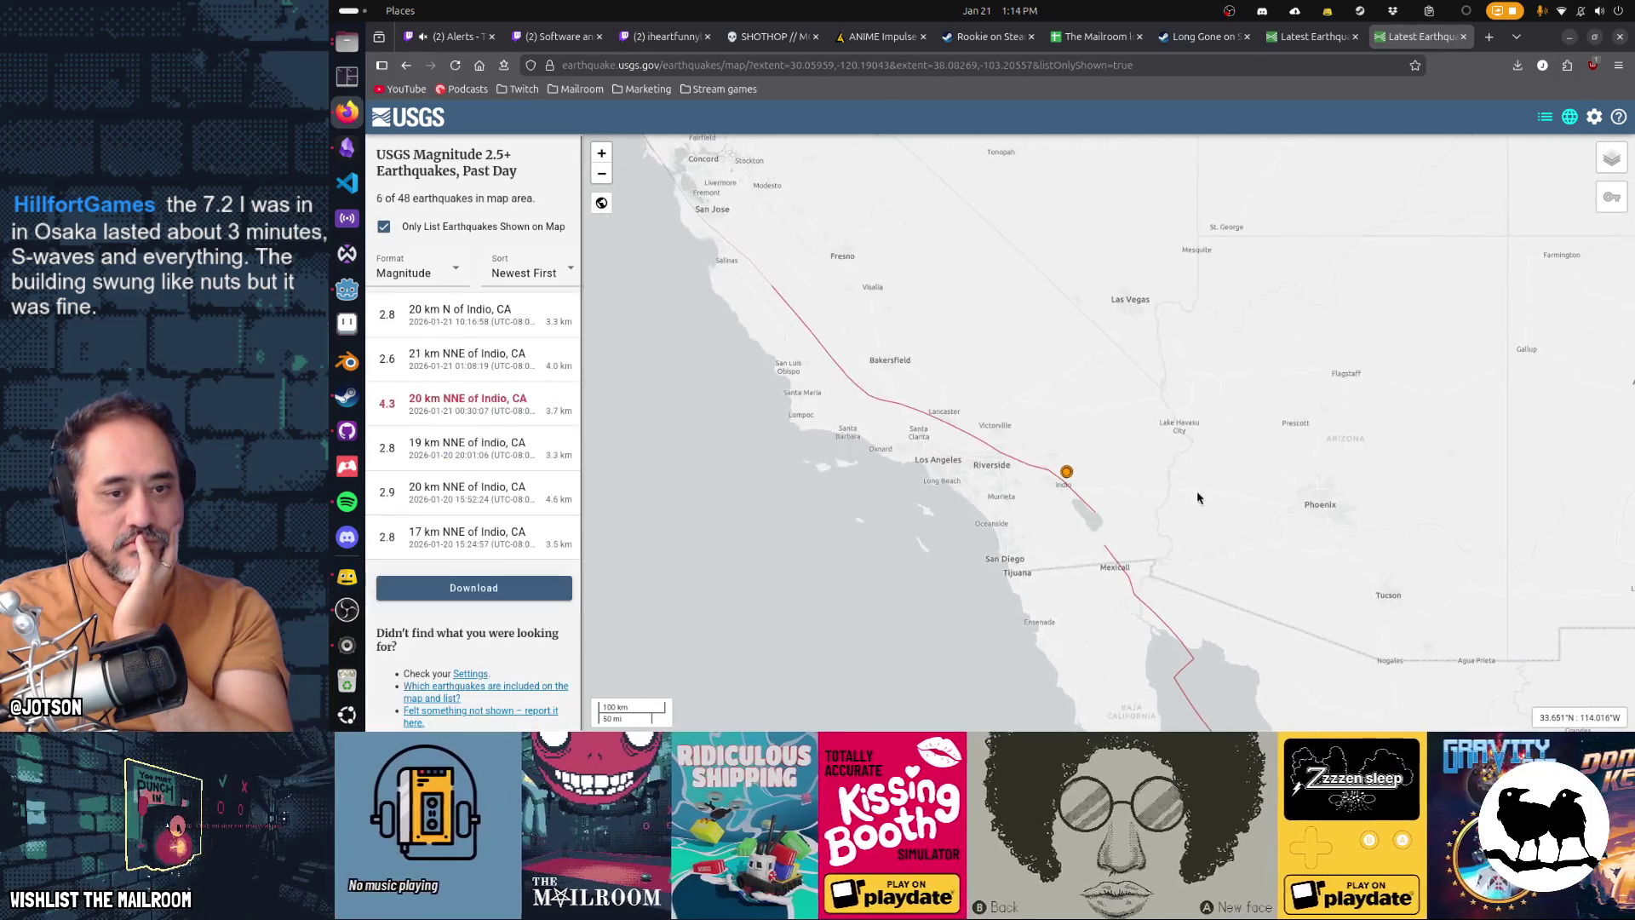
{"action": "scroll", "coordinate": [1059, 514], "scroll_direction": "up", "scroll_amount": 2}
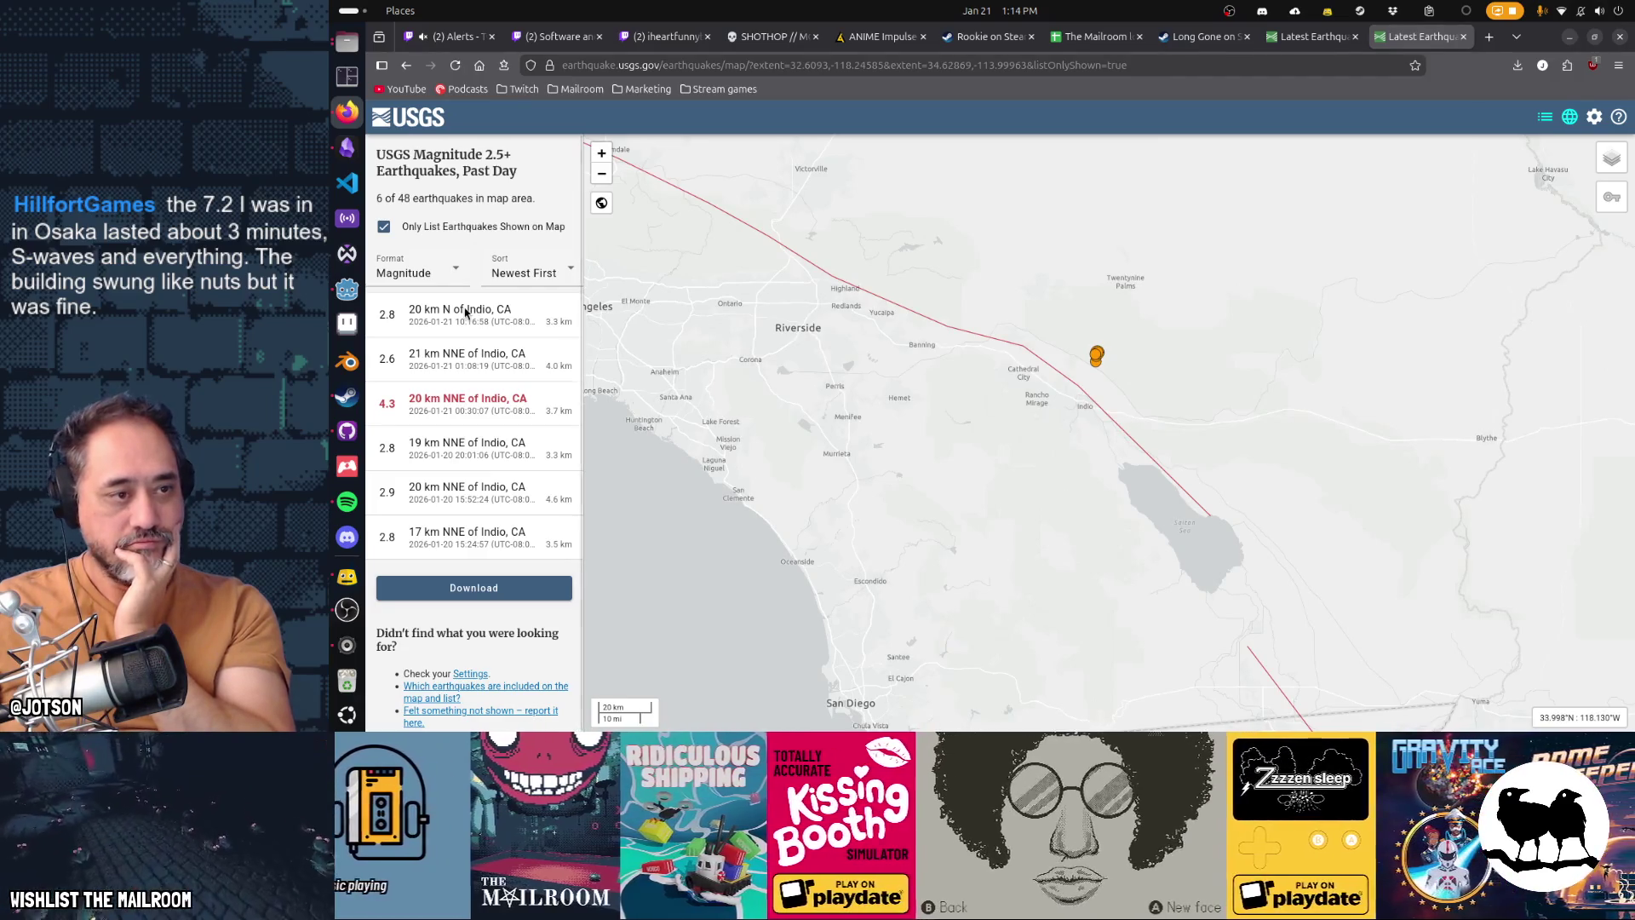
{"action": "left_click", "coordinate": [388, 410]}
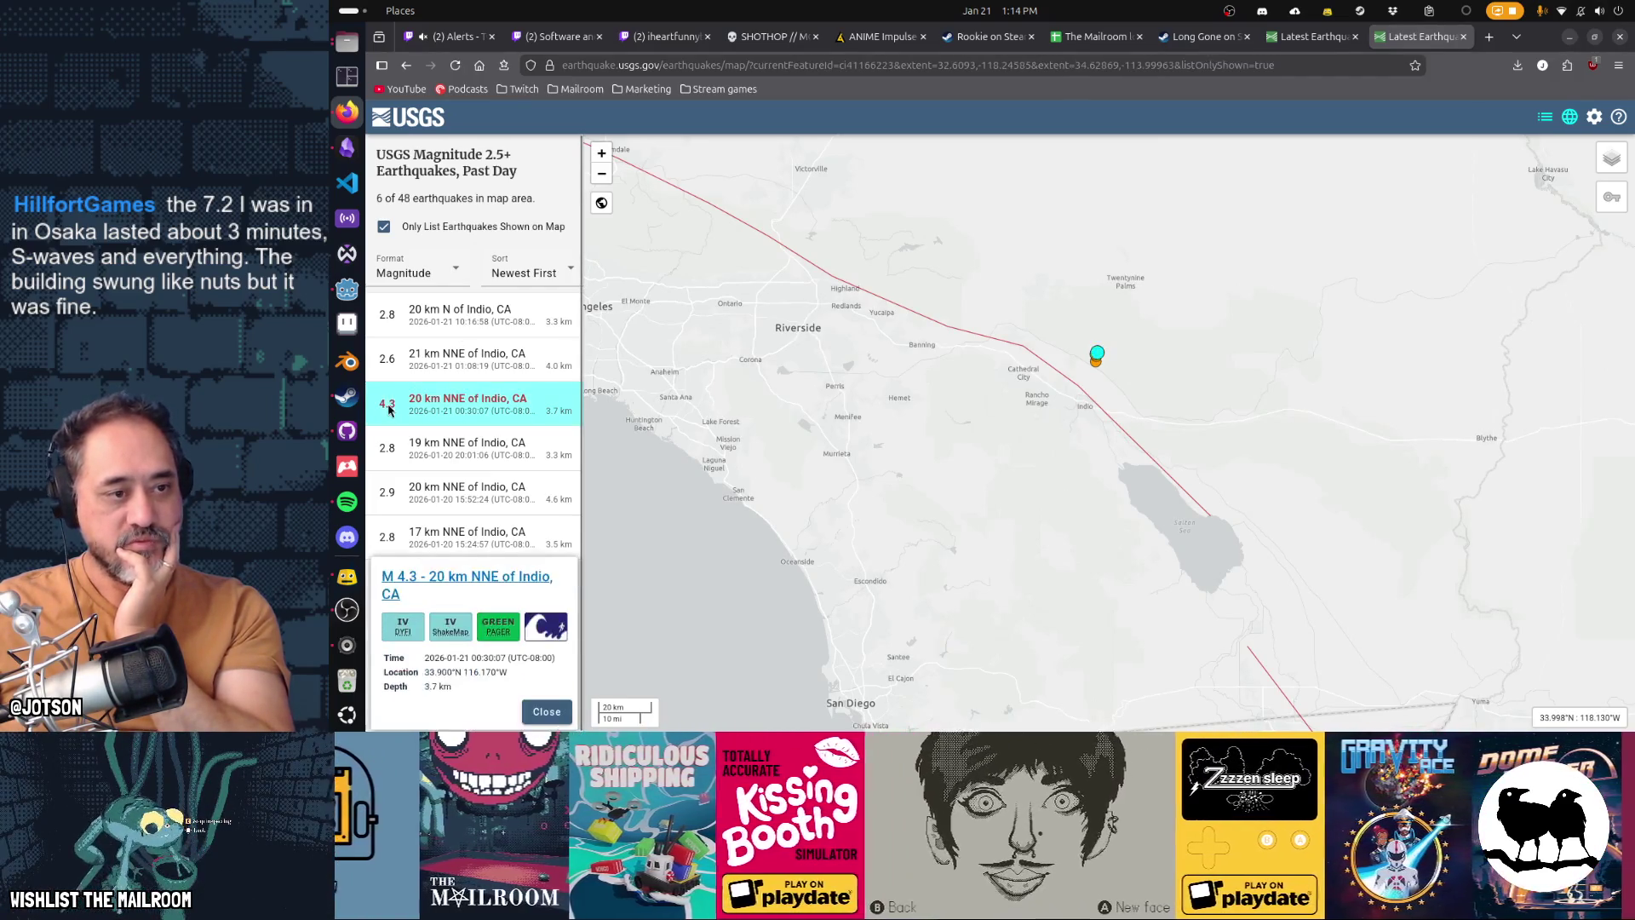
{"action": "left_click", "coordinate": [503, 403]}
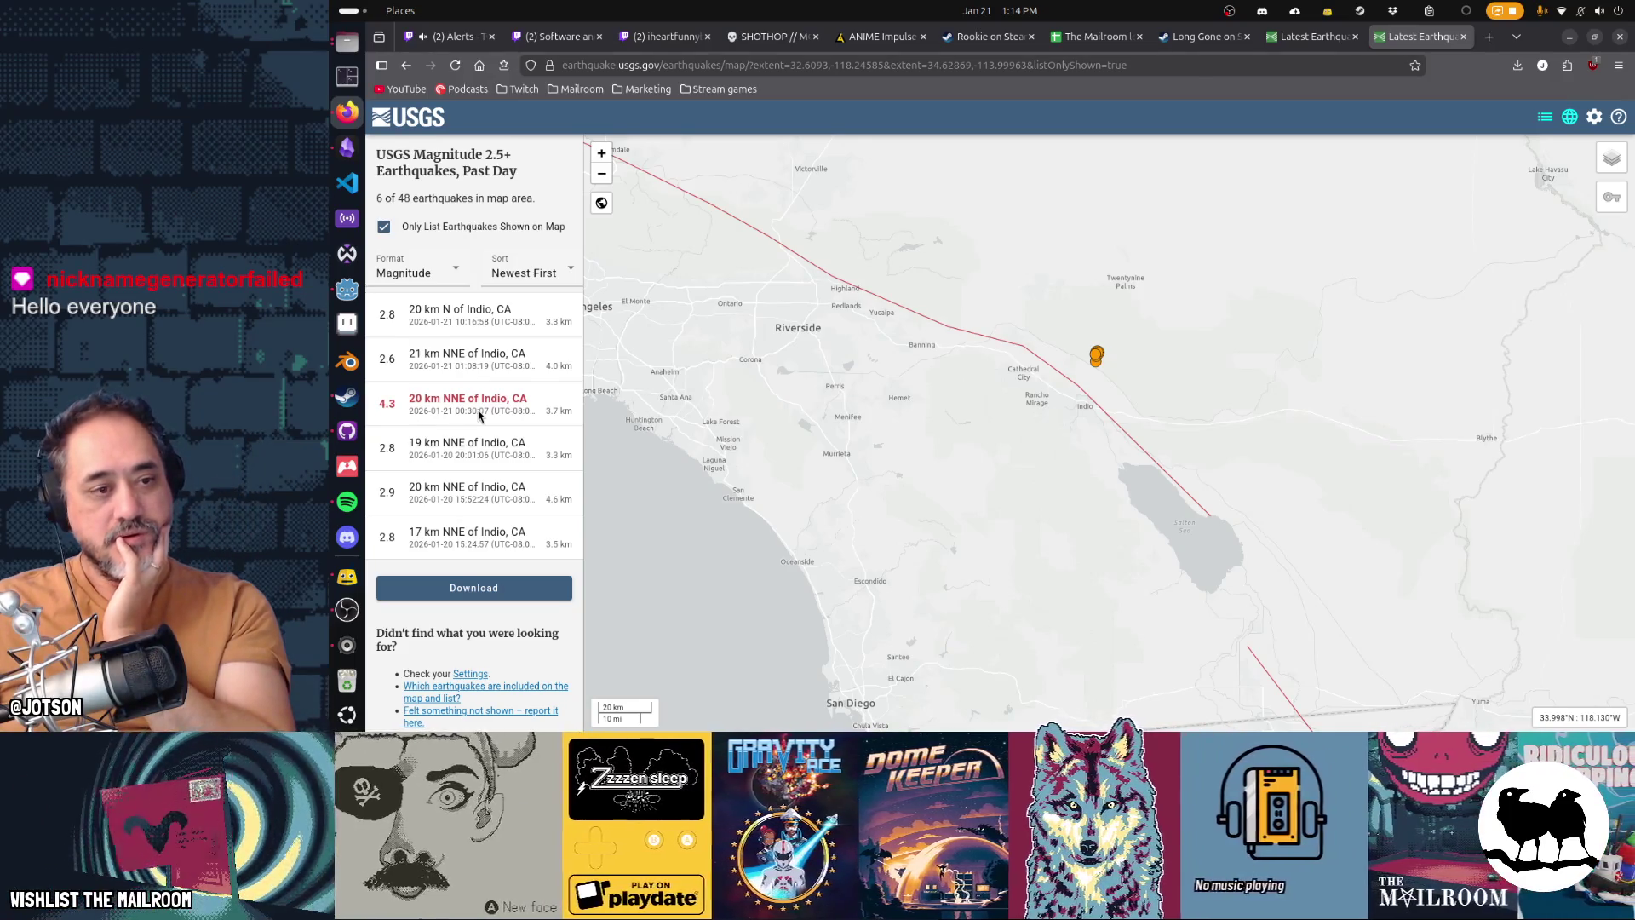
{"action": "left_click", "coordinate": [480, 415]}
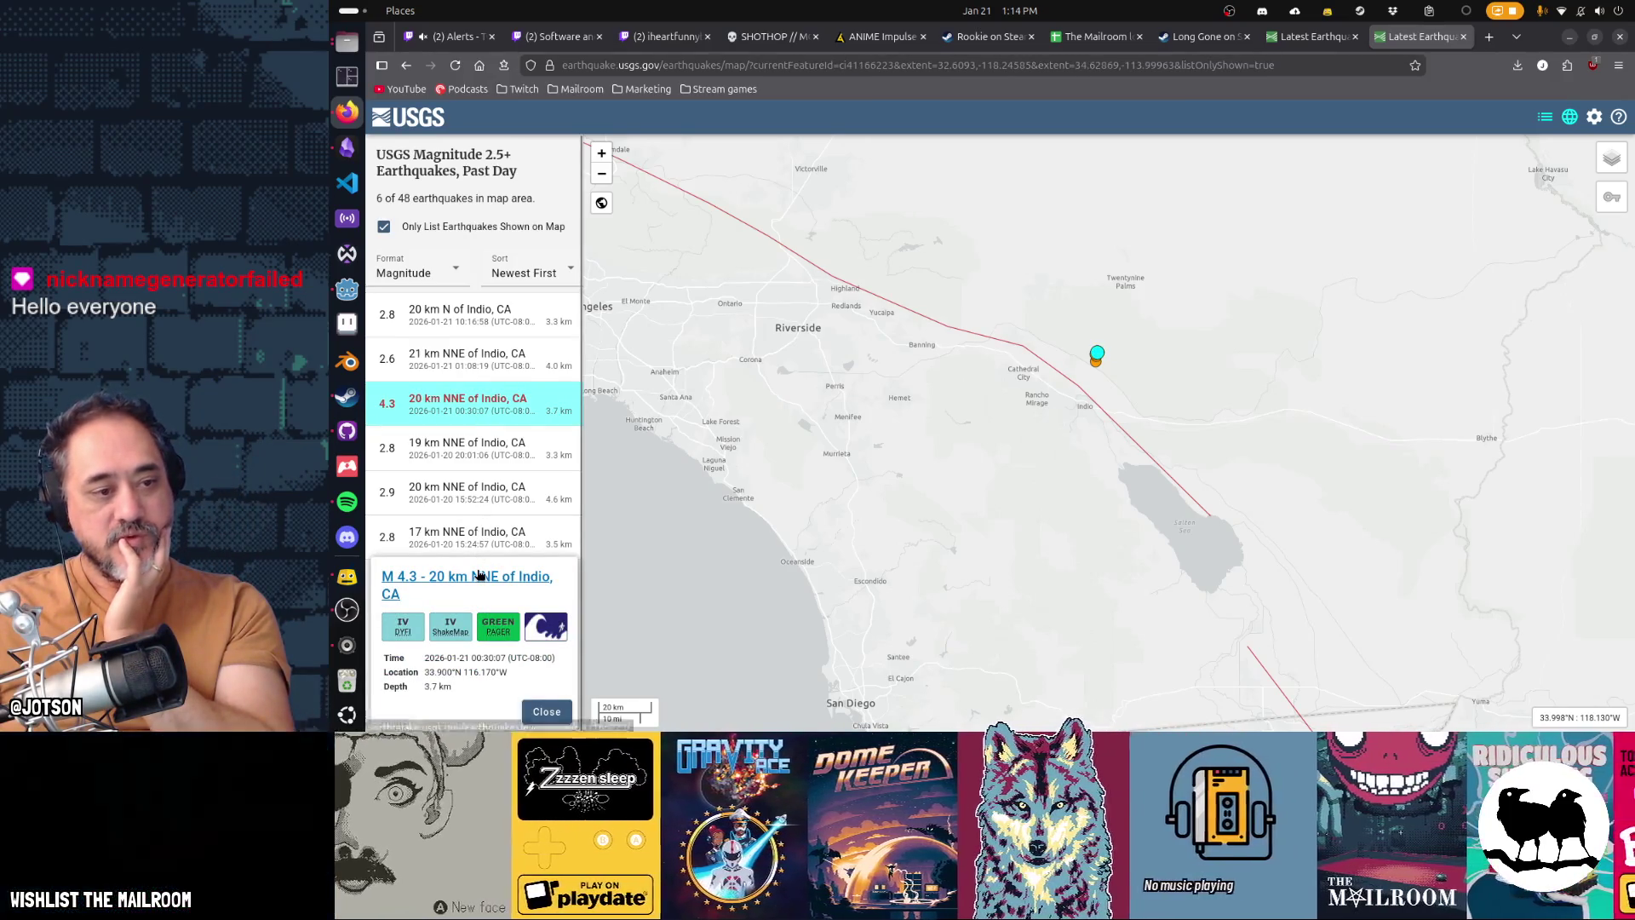
Step: Pan the map west toward Los Angeles and east toward the Salton Sea
{"action": "left_click_drag", "start_coordinate": [835, 551], "coordinate": [1106, 596]}
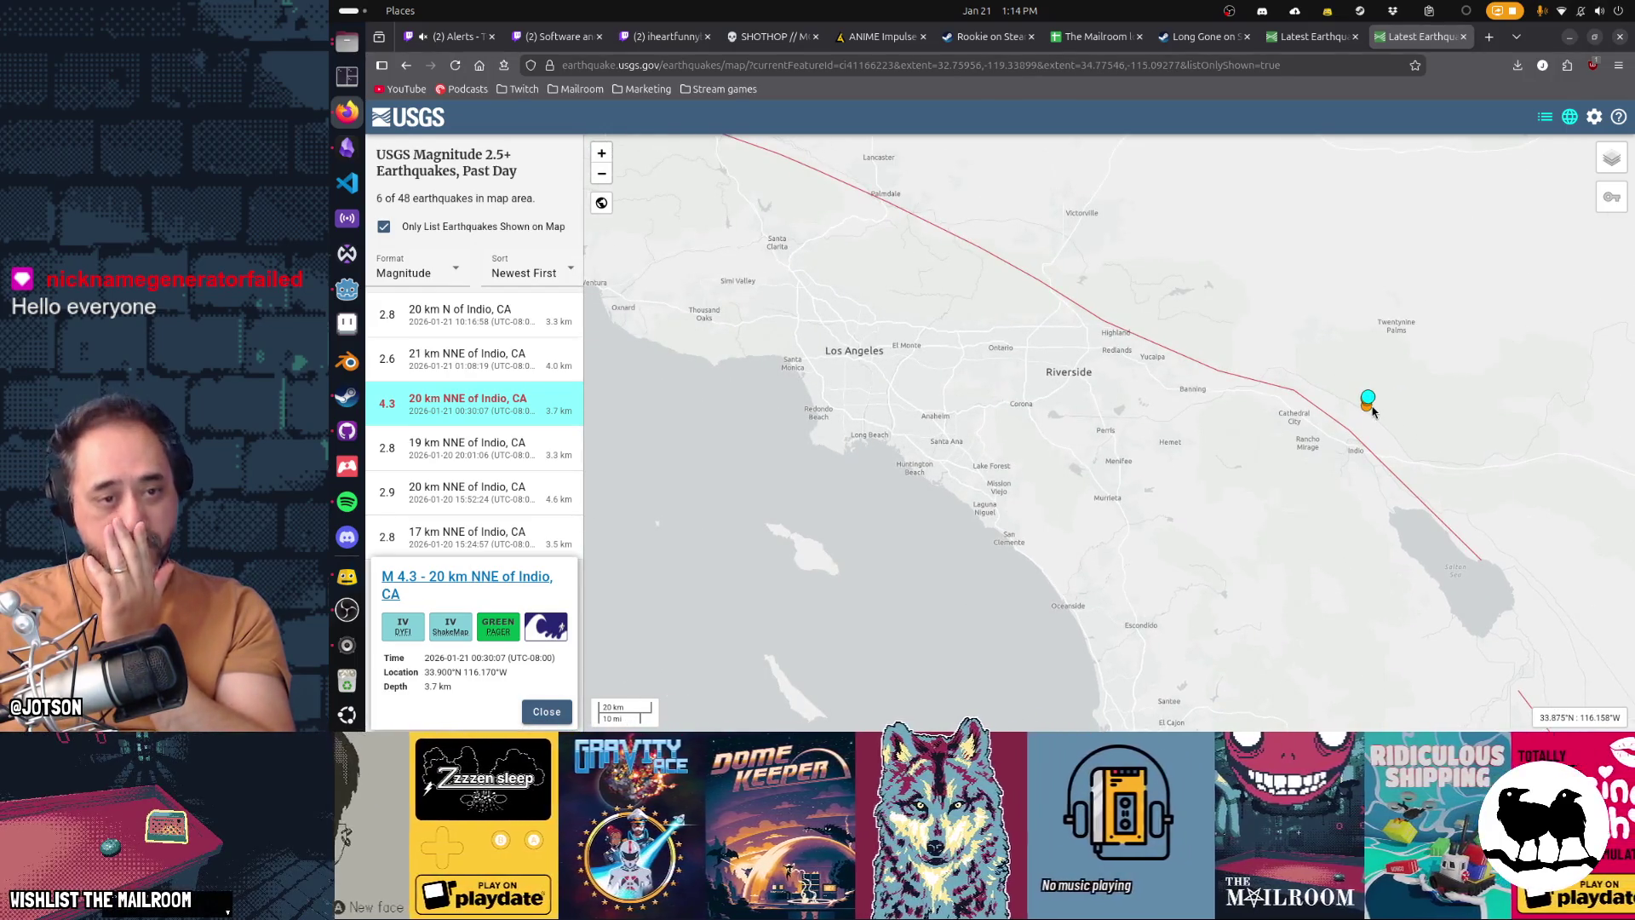
{"action": "left_click_drag", "start_coordinate": [1372, 410], "coordinate": [1458, 478]}
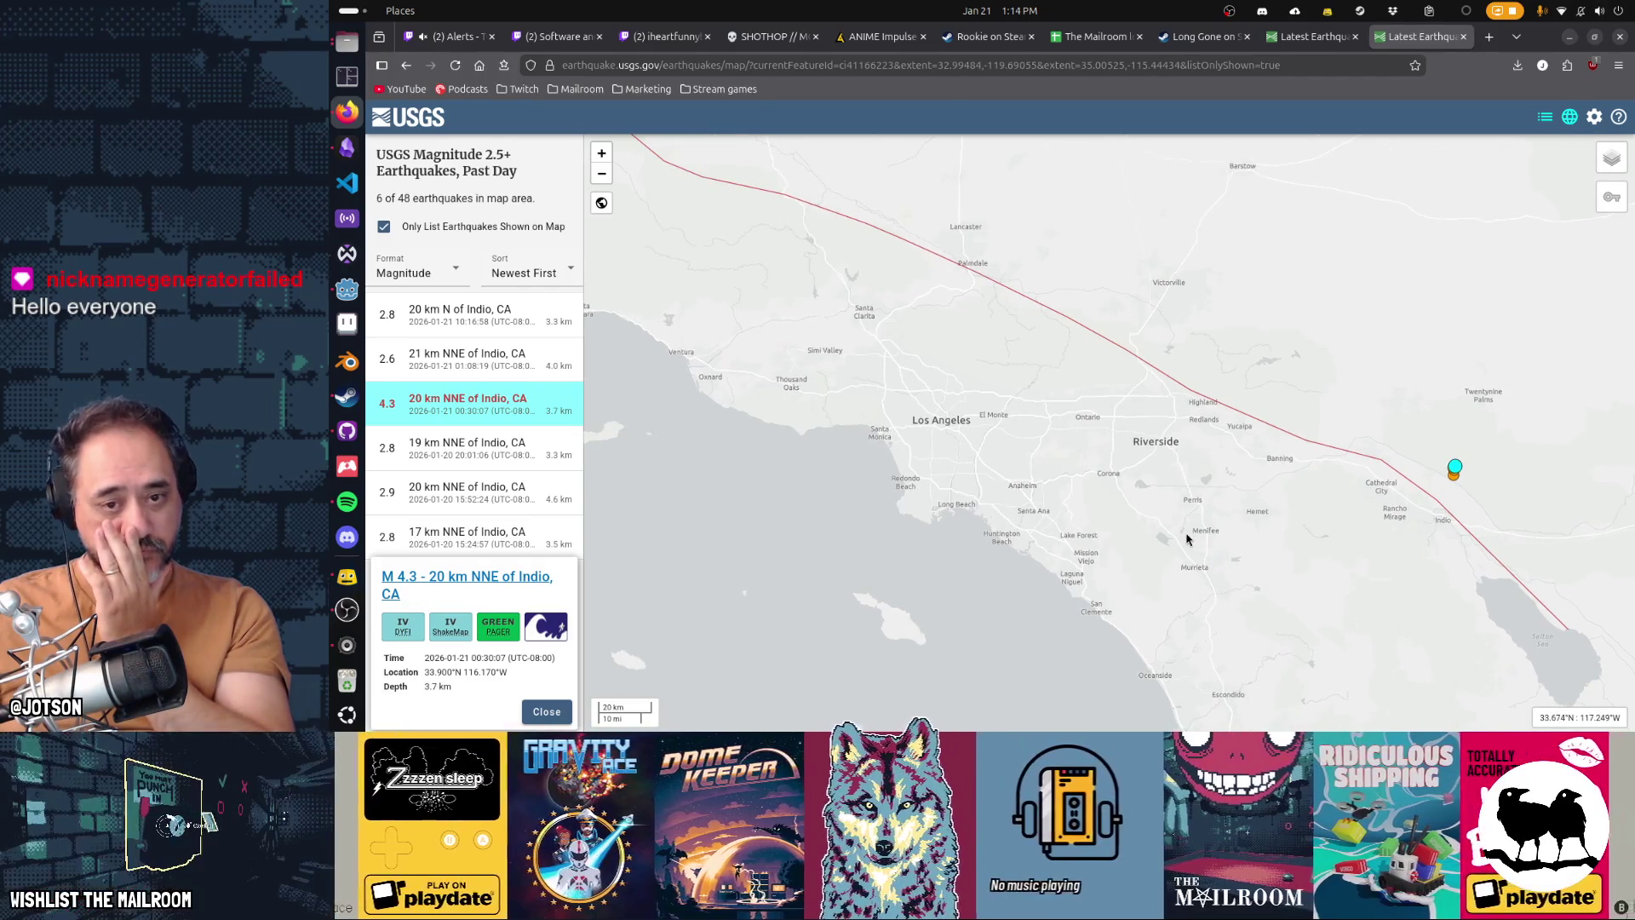
{"action": "left_click_drag", "start_coordinate": [1218, 546], "coordinate": [1179, 578]}
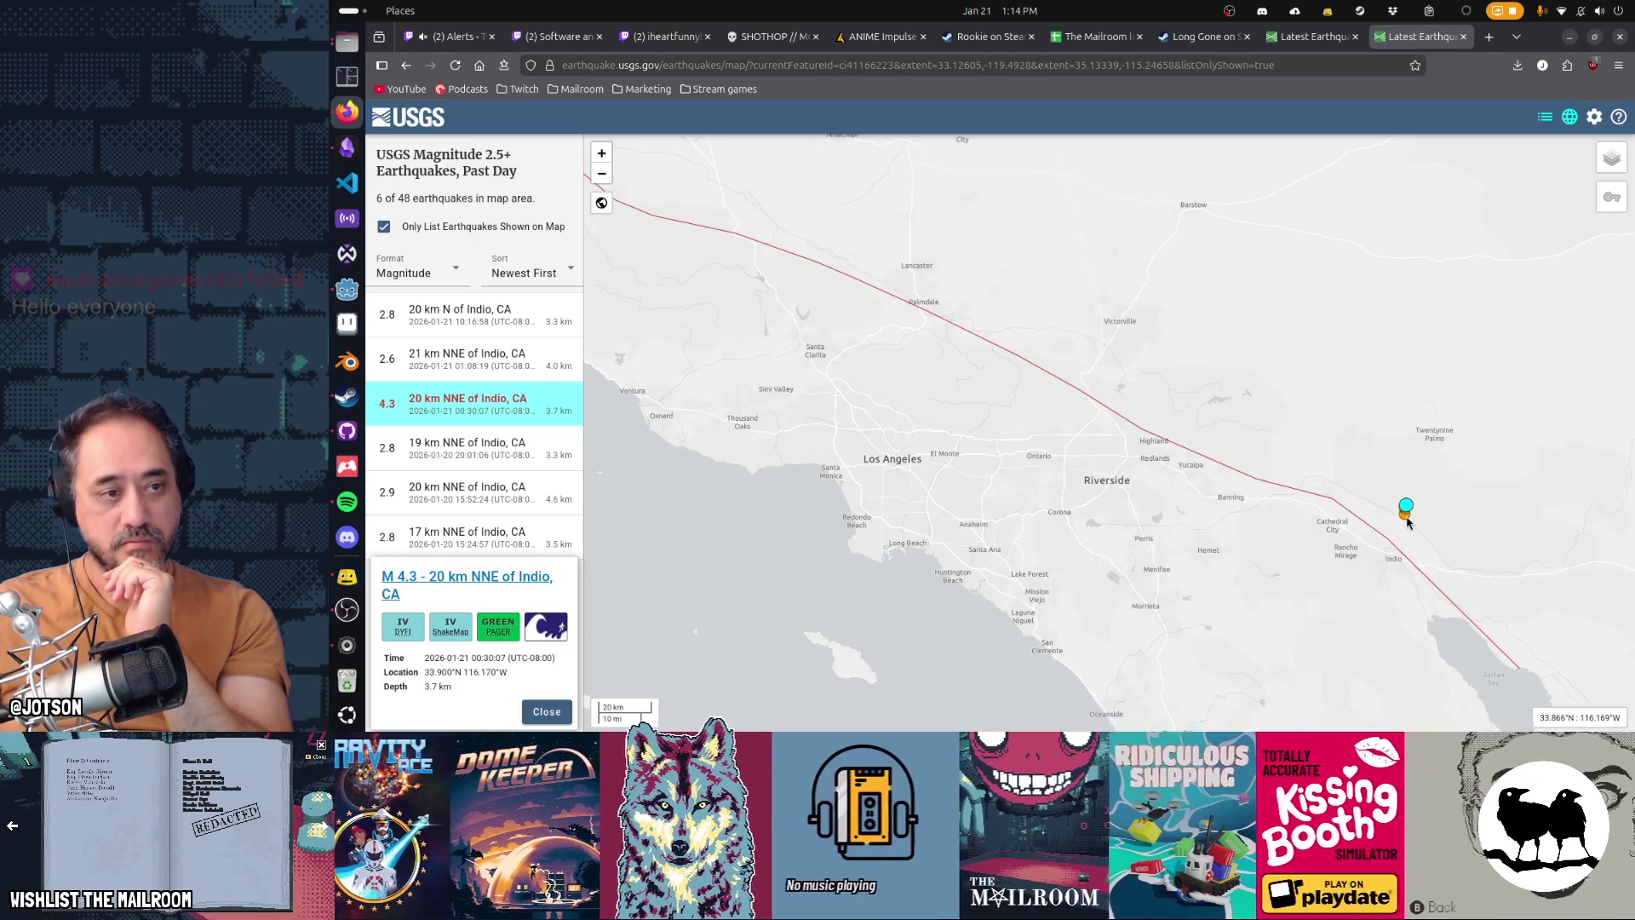
{"action": "key", "text": "Down"}
{"action": "key", "text": "Down"}
{"action": "key", "text": "Right"}
{"action": "key", "text": "Right"}
{"action": "key", "text": "Right"}
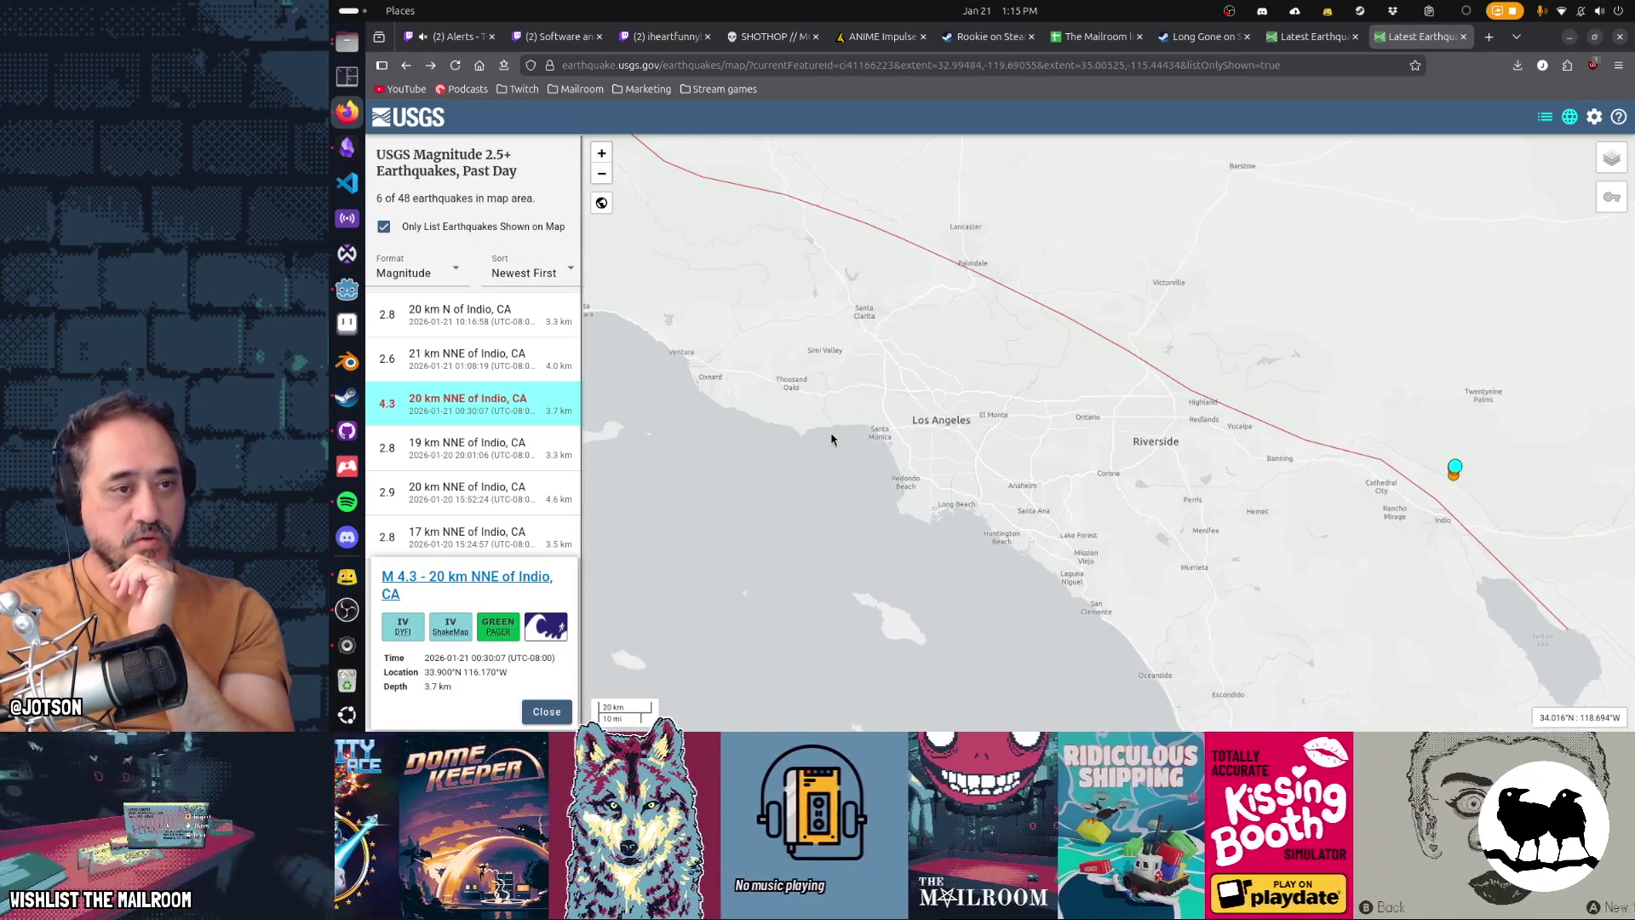
{"action": "left_click", "coordinate": [835, 439]}
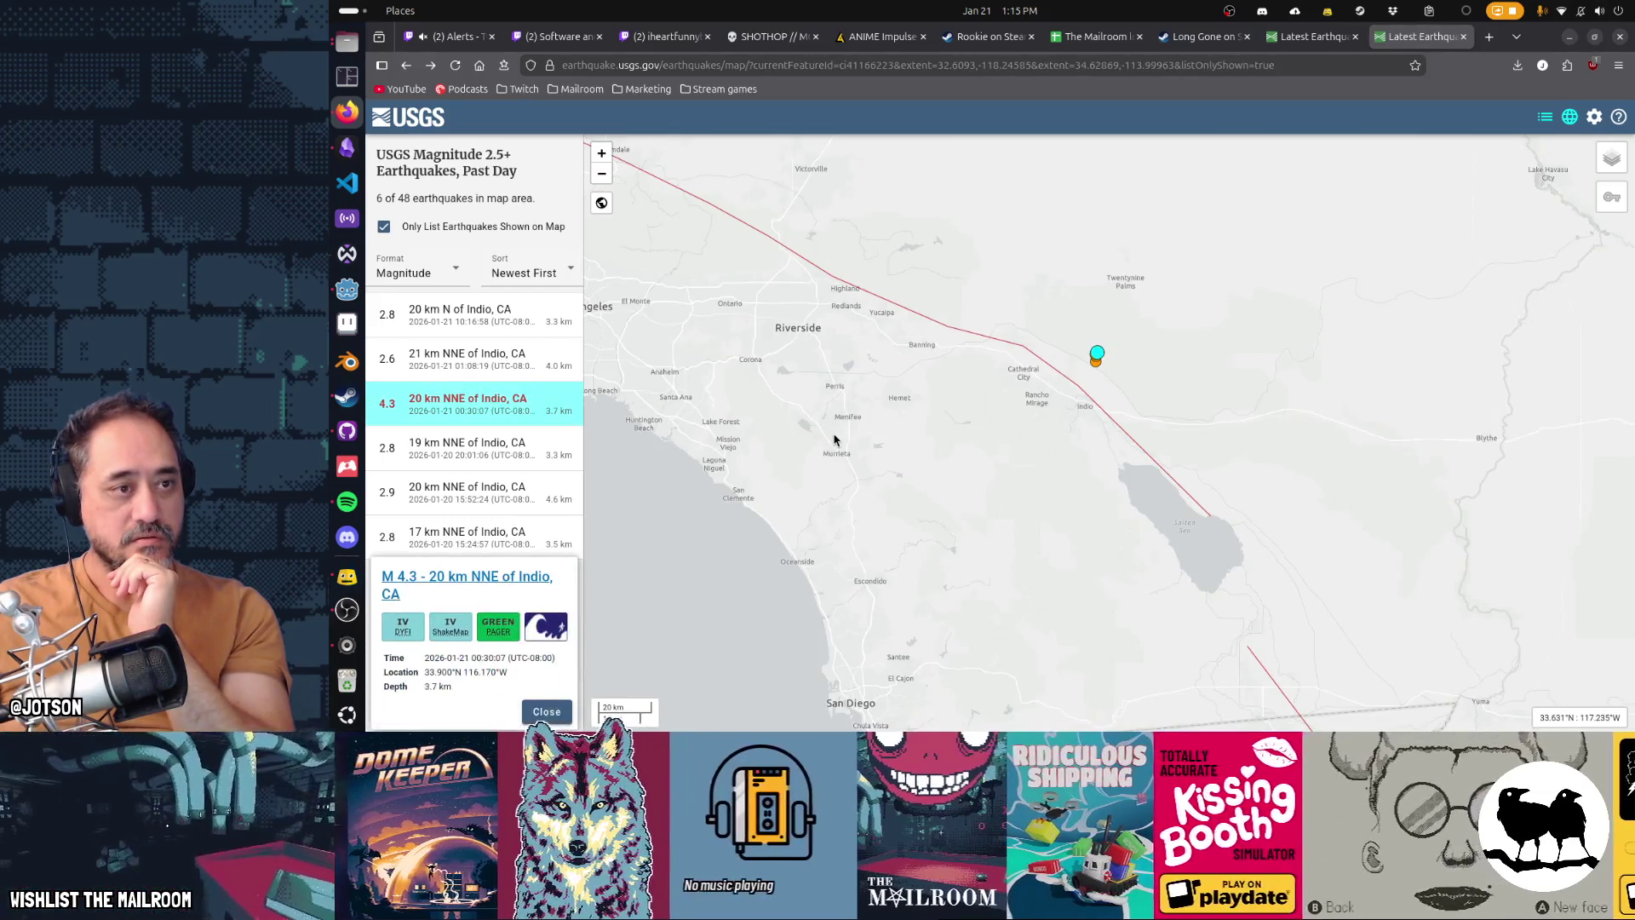
Step: Go back to the wider map view and close the second earthquake tab
{"action": "left_click", "coordinate": [409, 66]}
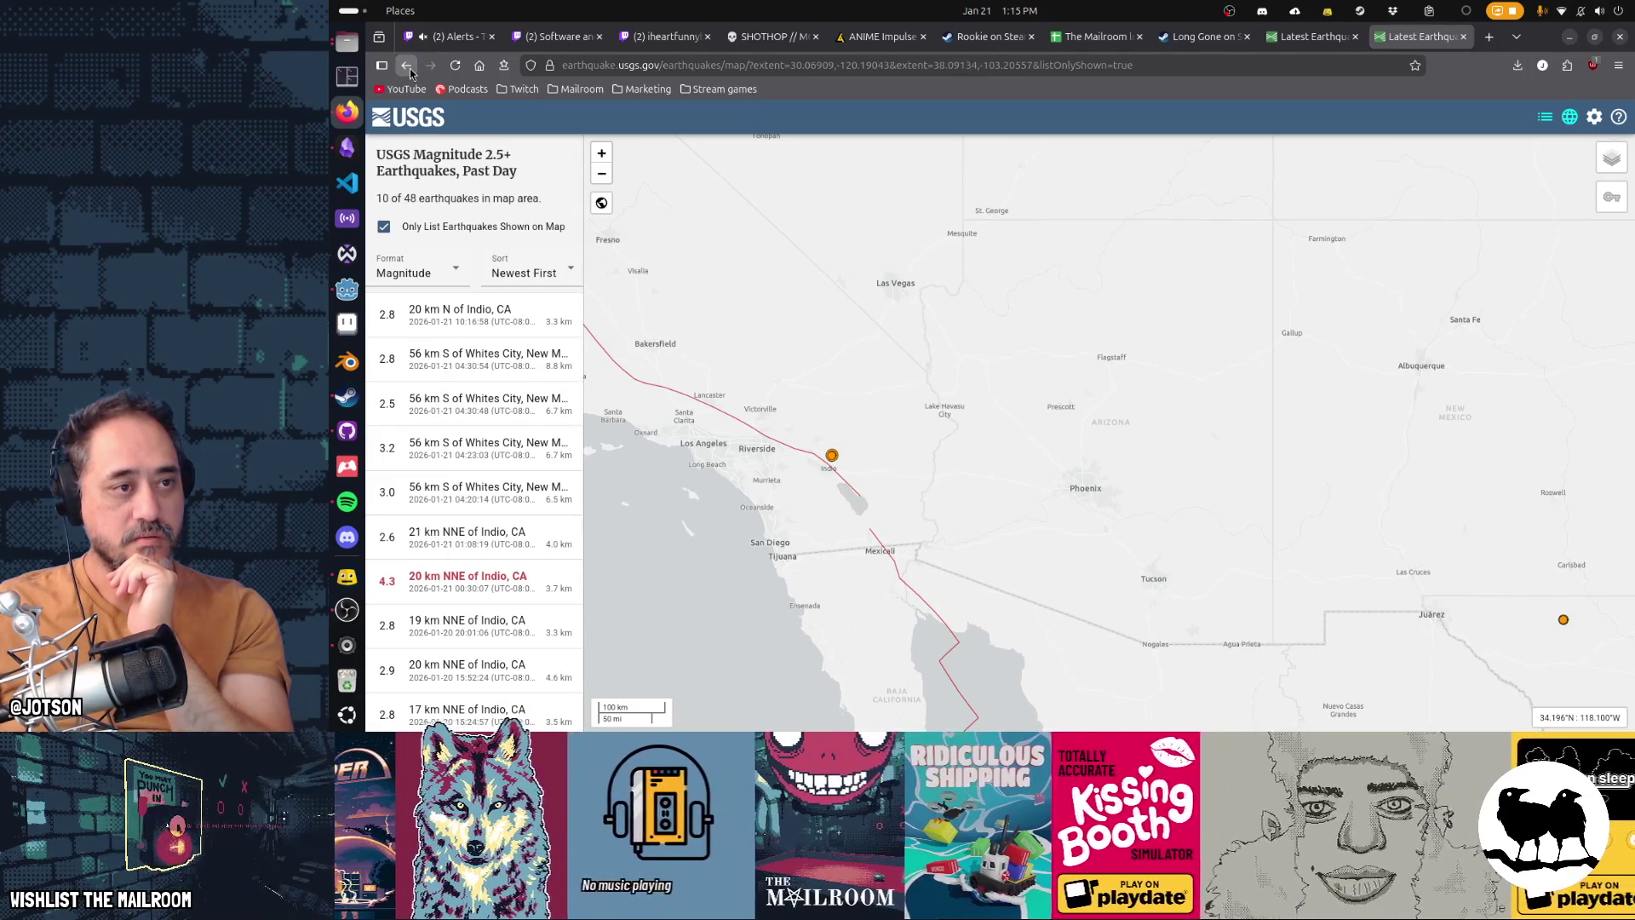
{"action": "right_click", "coordinate": [410, 68]}
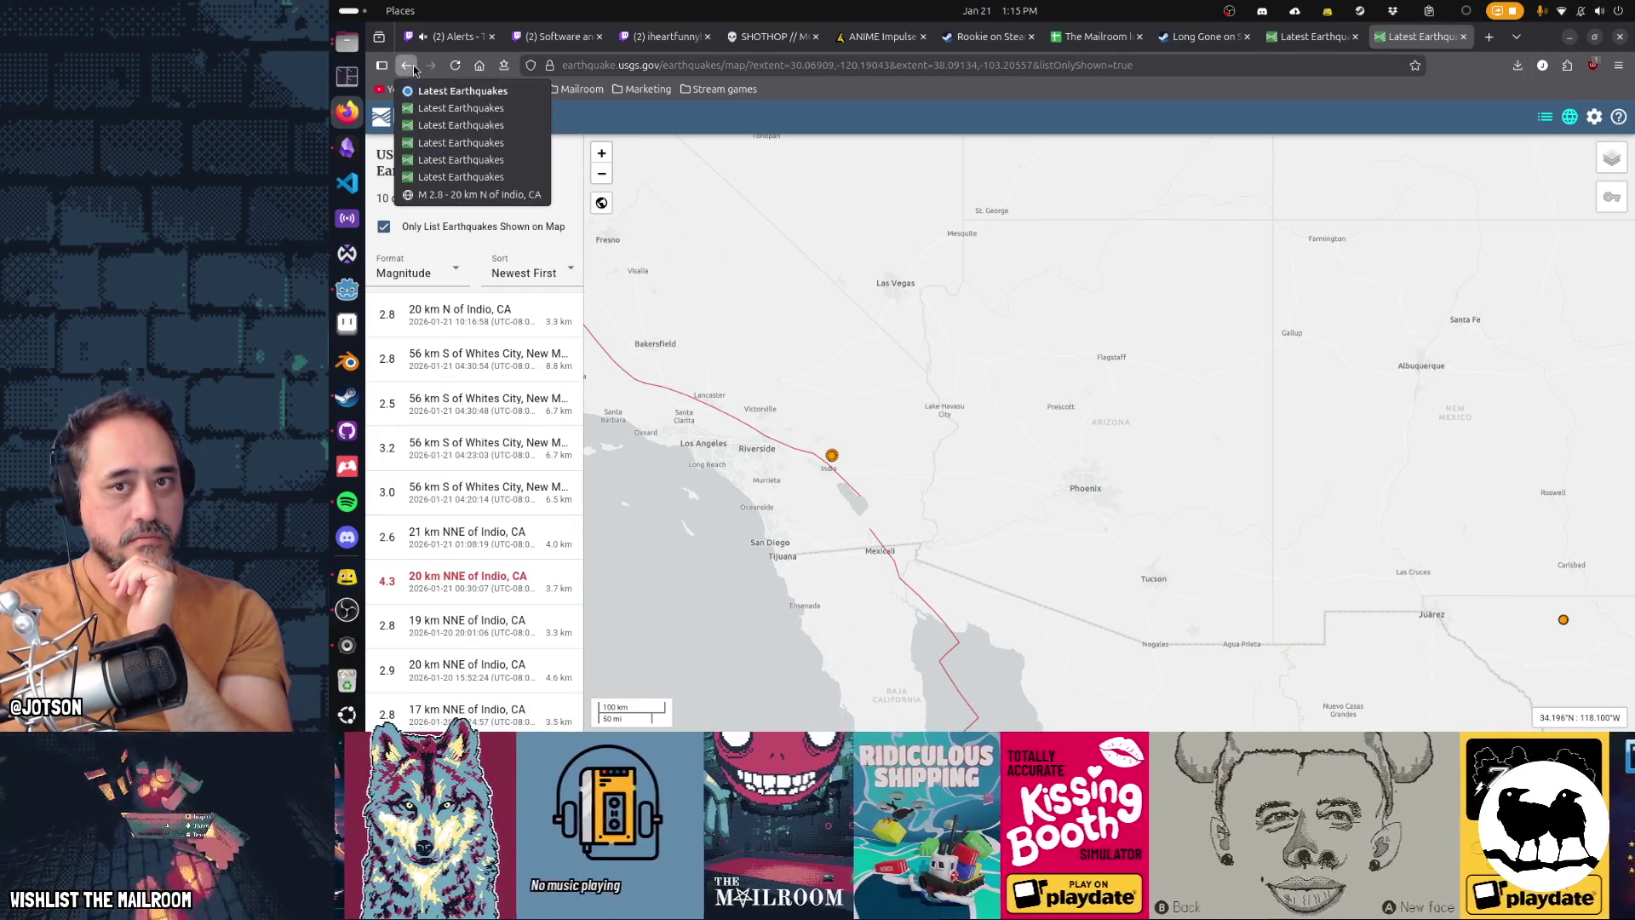
{"action": "left_click", "coordinate": [1404, 44]}
{"action": "middle_click", "coordinate": [1405, 40]}
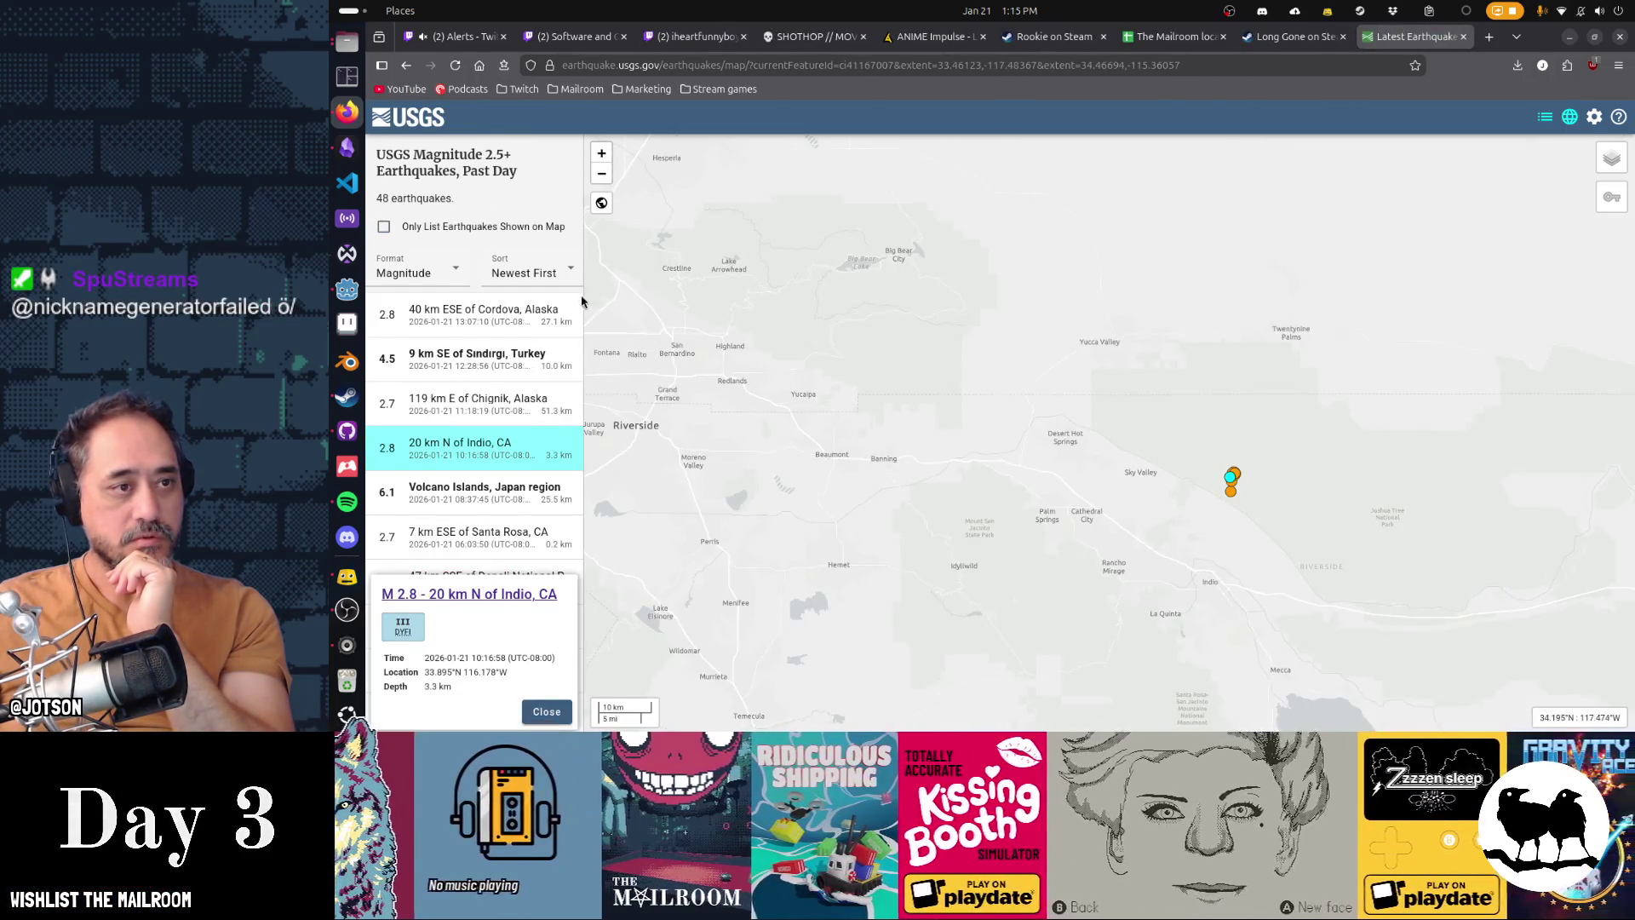
Step: Load earthquake.usgs.gov/earthquakes/map/ to reset the map to its wide default view
{"action": "key", "text": "alt+Left"}
{"action": "key", "text": "alt+Right"}
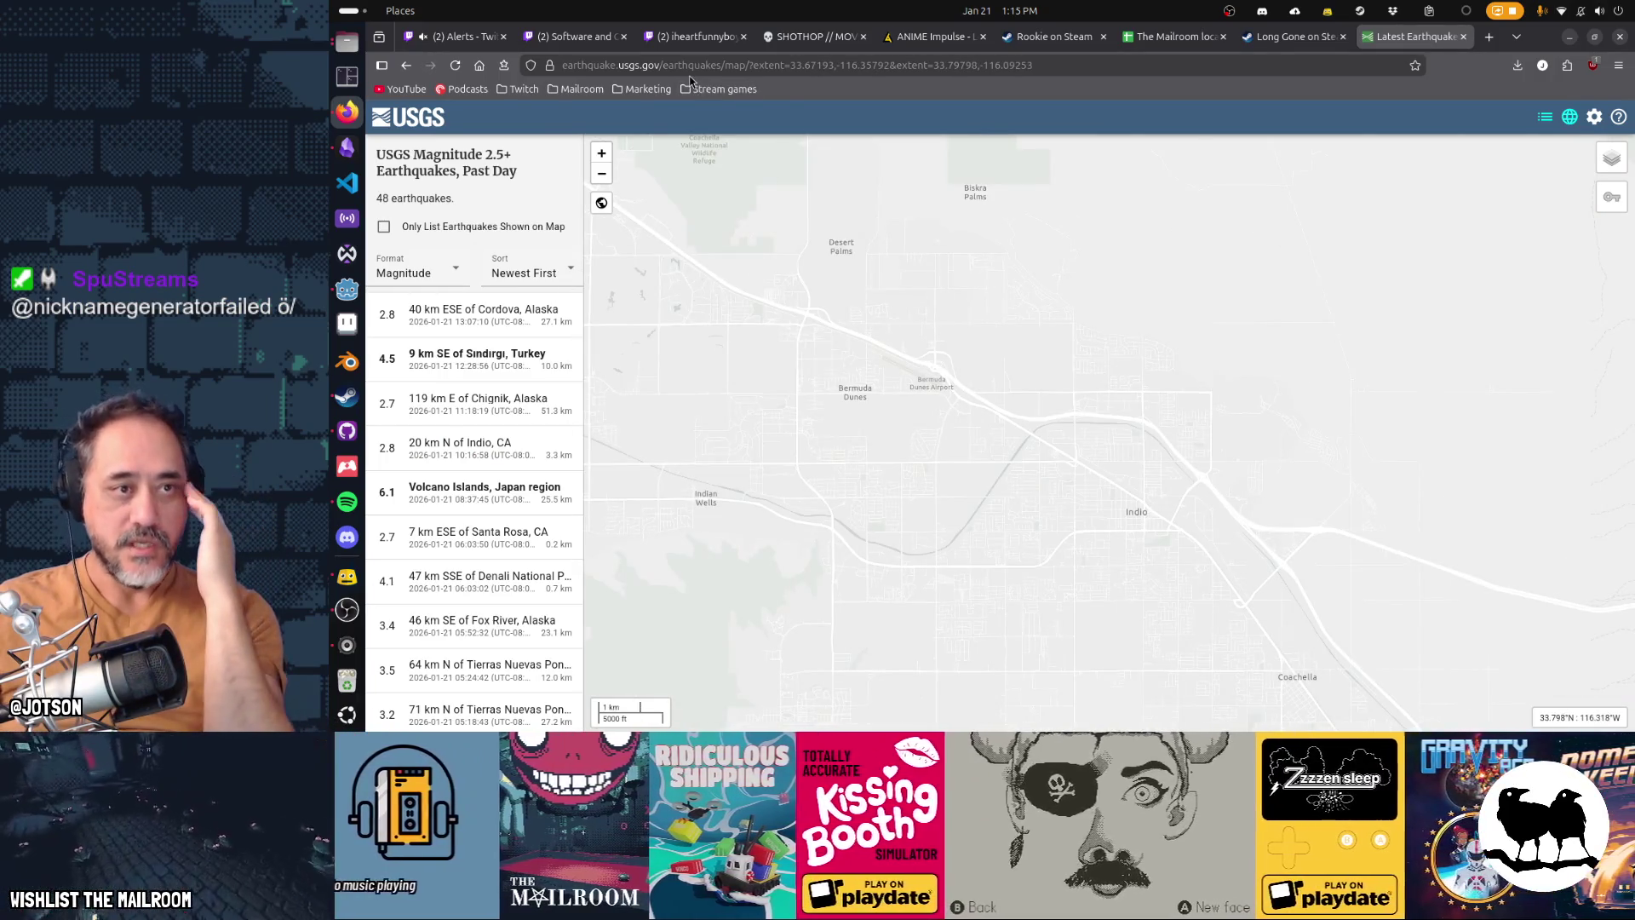
{"action": "double_click", "coordinate": [729, 66]}
{"action": "key", "text": "shift+End"}
{"action": "type", "text": "map/"}
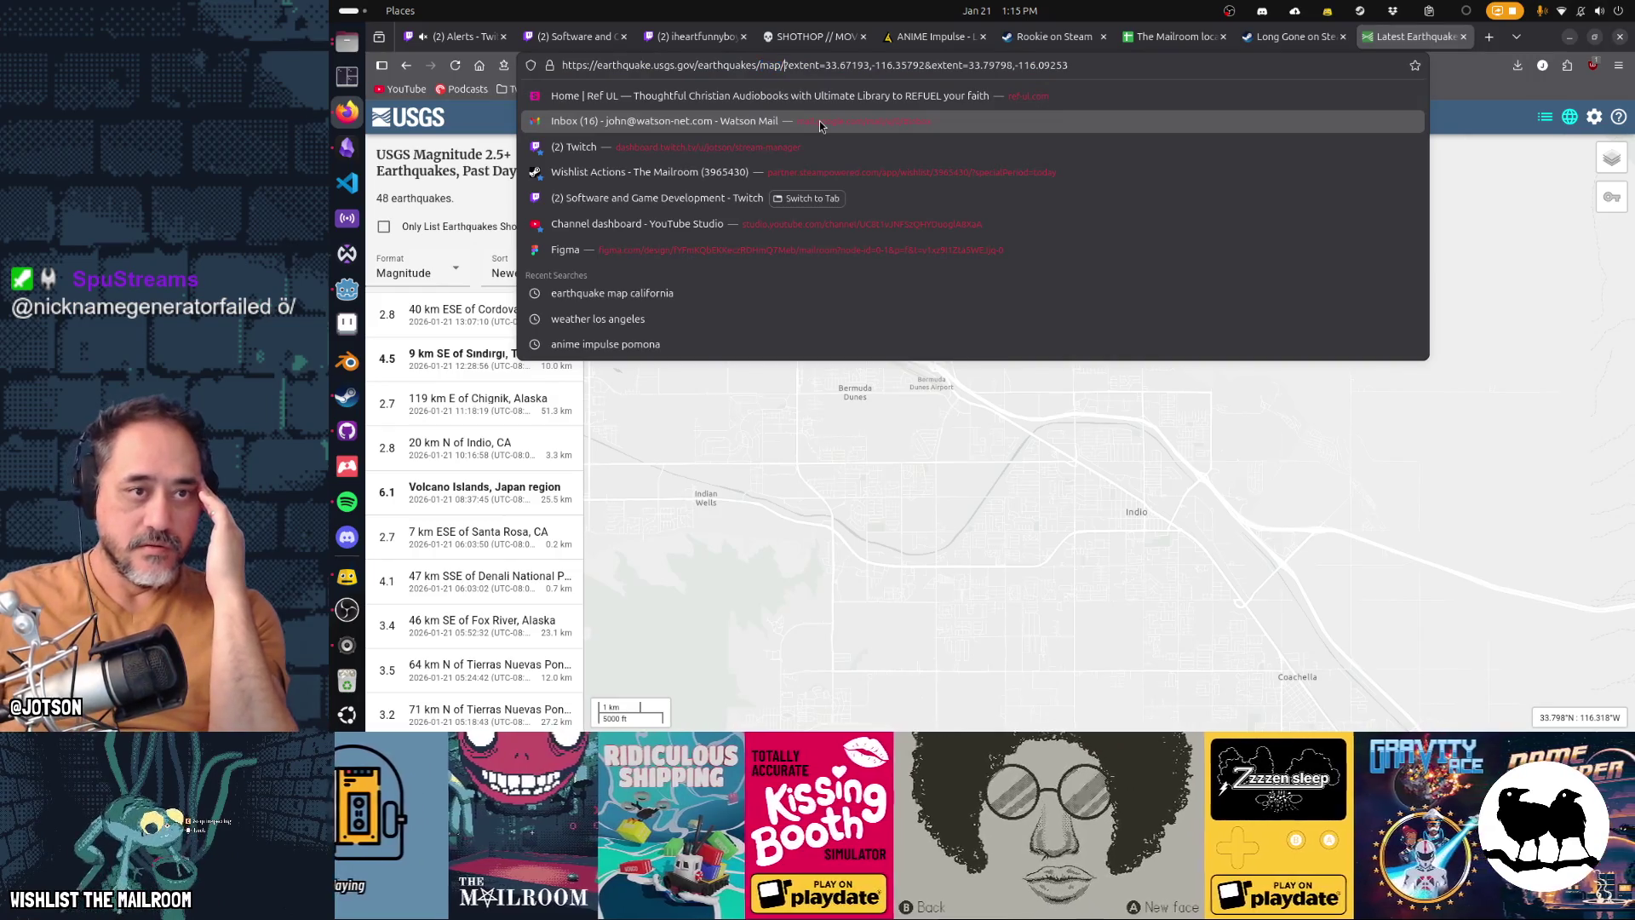
{"action": "key", "text": "Return"}
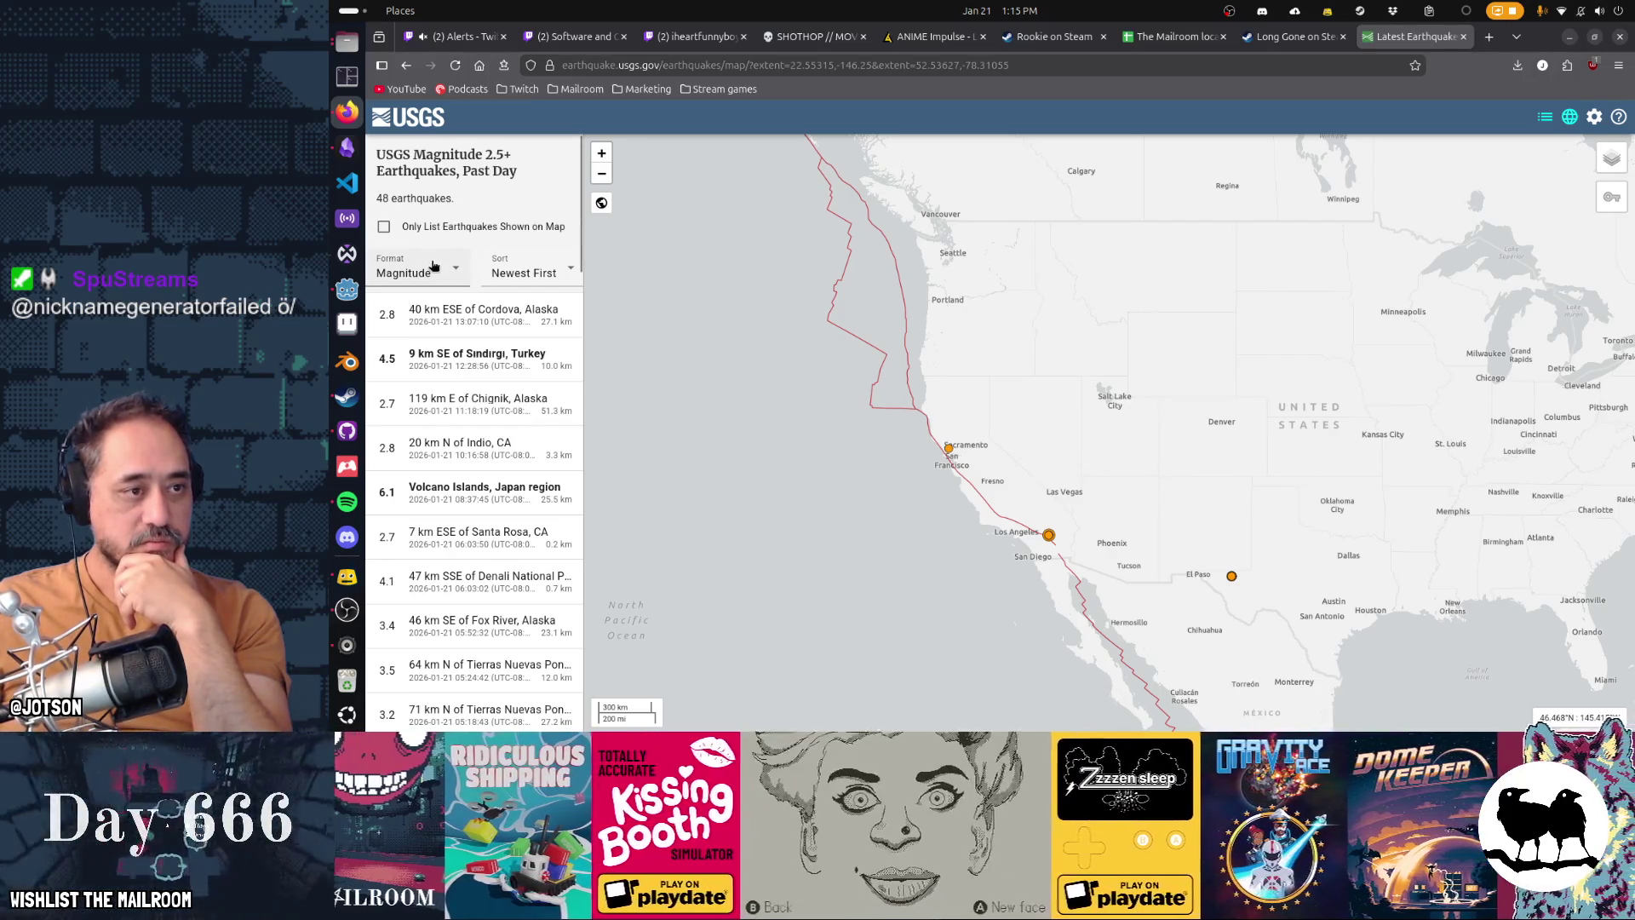
Step: Minimize Firefox and return to the Godot intercom timeline at line 45
{"action": "scroll", "coordinate": [442, 468], "scroll_direction": "down", "scroll_amount": 15}
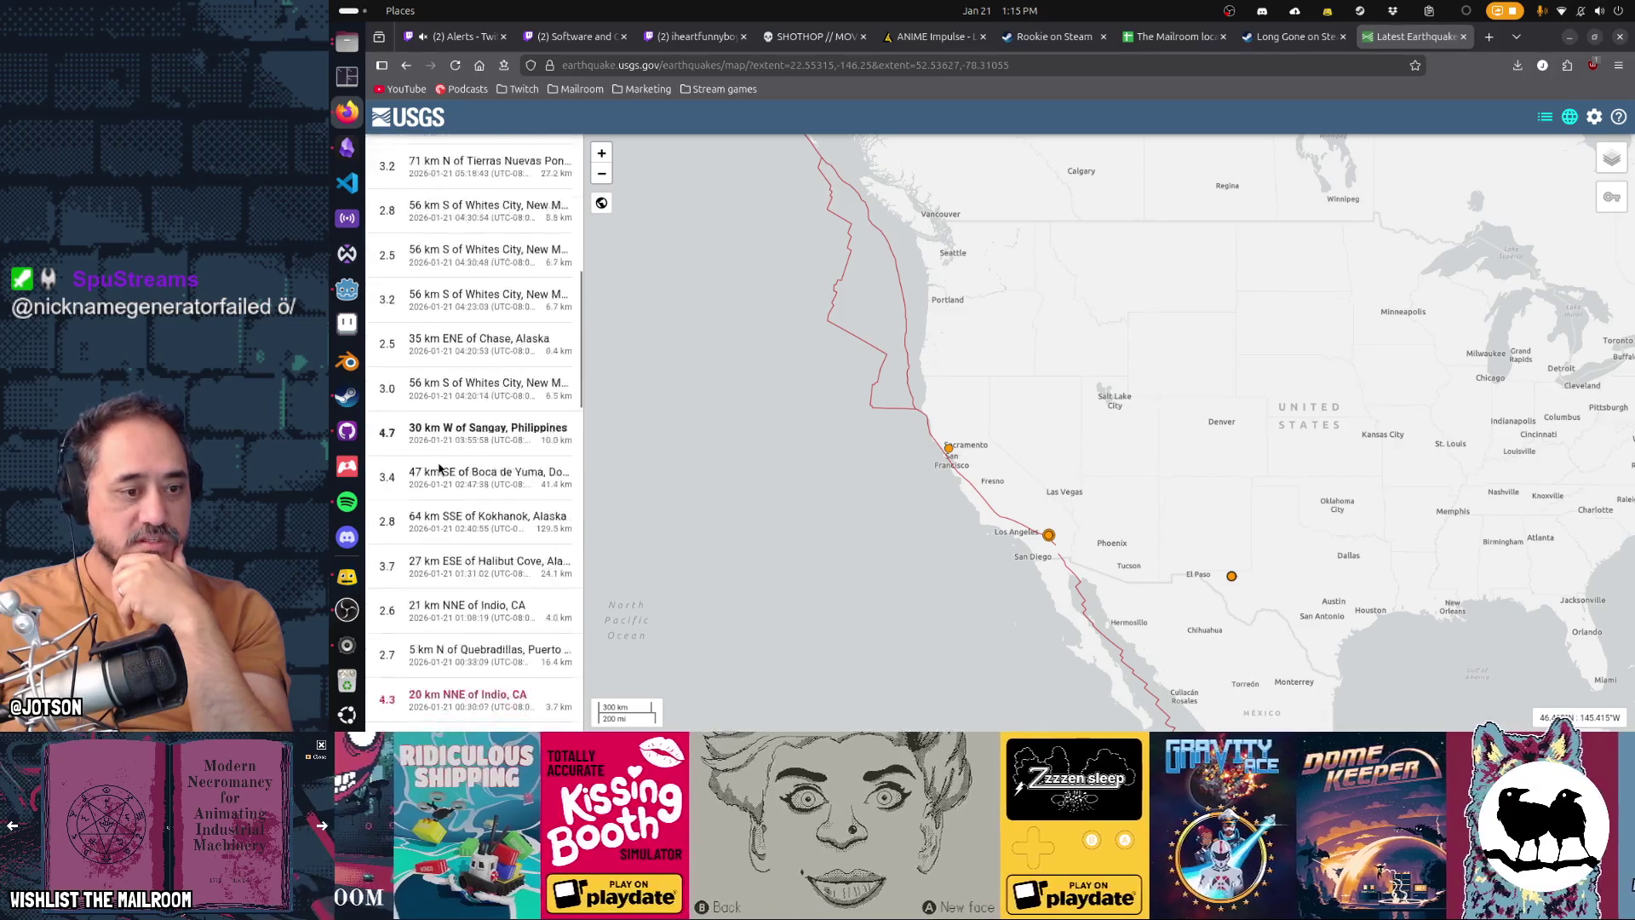
{"action": "scroll", "coordinate": [440, 469], "scroll_direction": "up", "scroll_amount": 15}
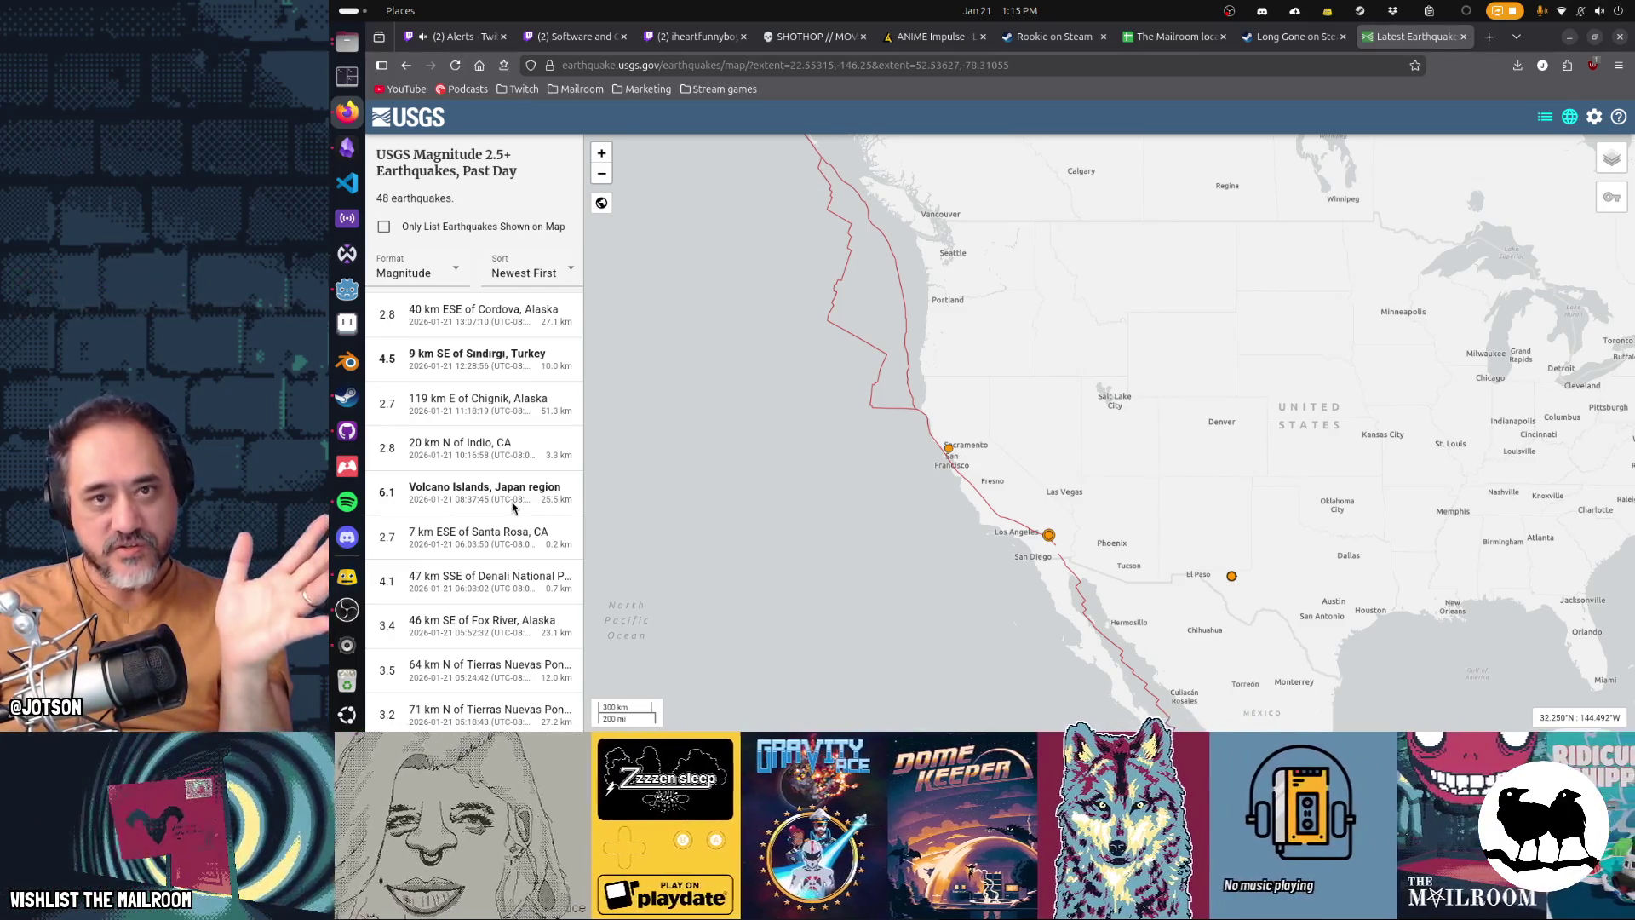
{"action": "left_click", "coordinate": [1570, 36]}
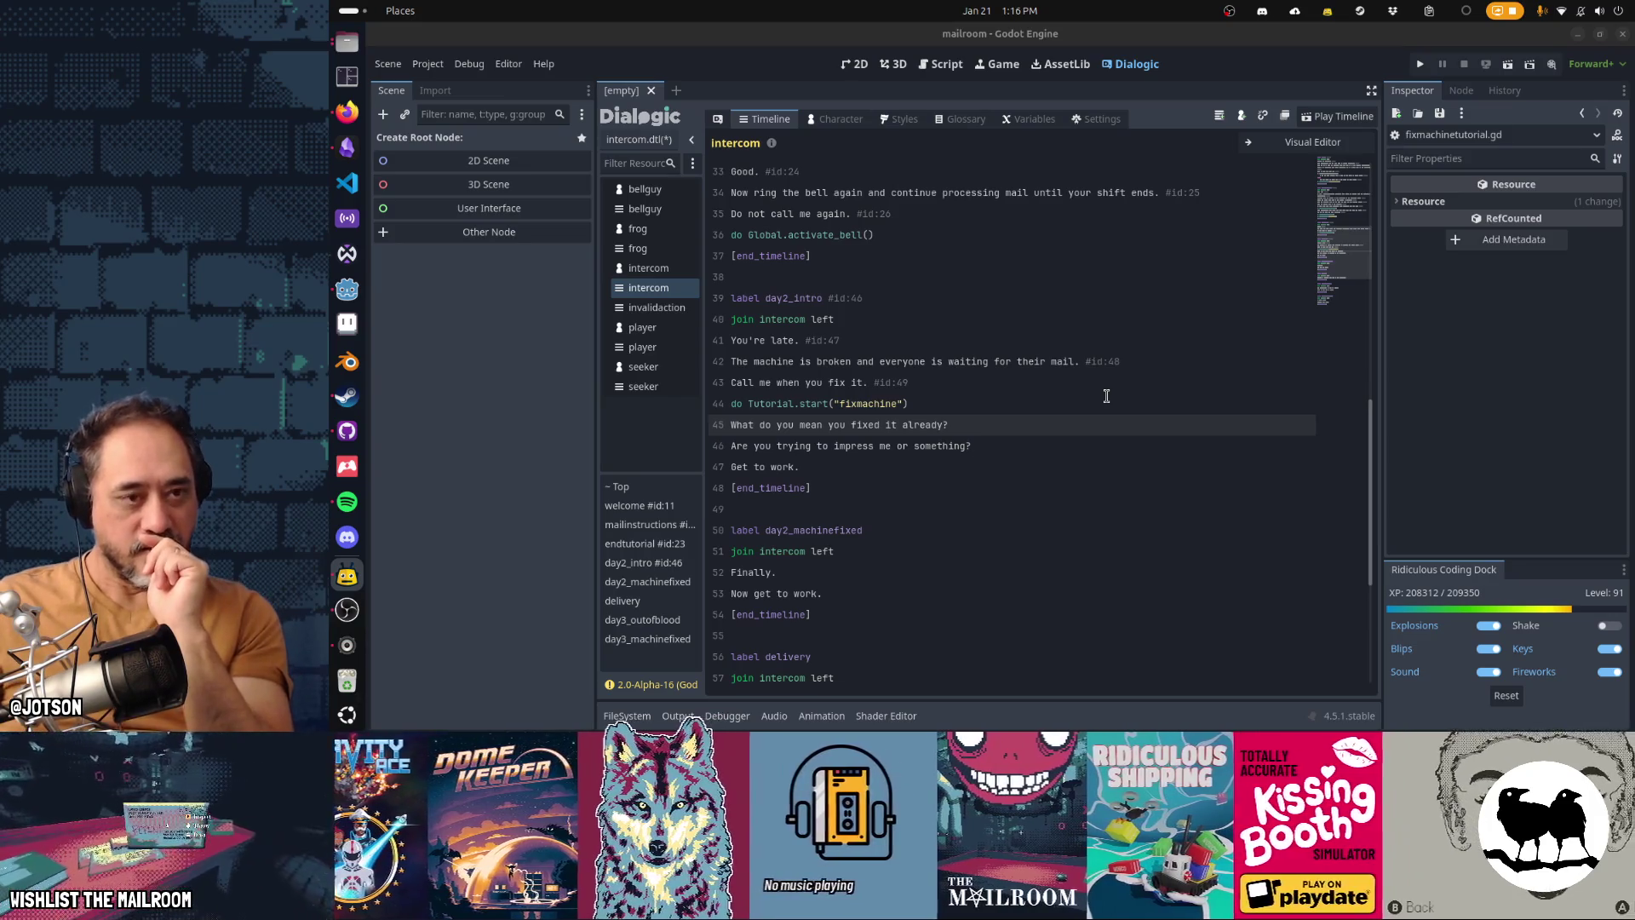
{"action": "left_click", "coordinate": [1054, 396]}
Step: Cut the three fixed-it-already reply lines from day2_intro
{"action": "left_click", "coordinate": [1002, 431]}
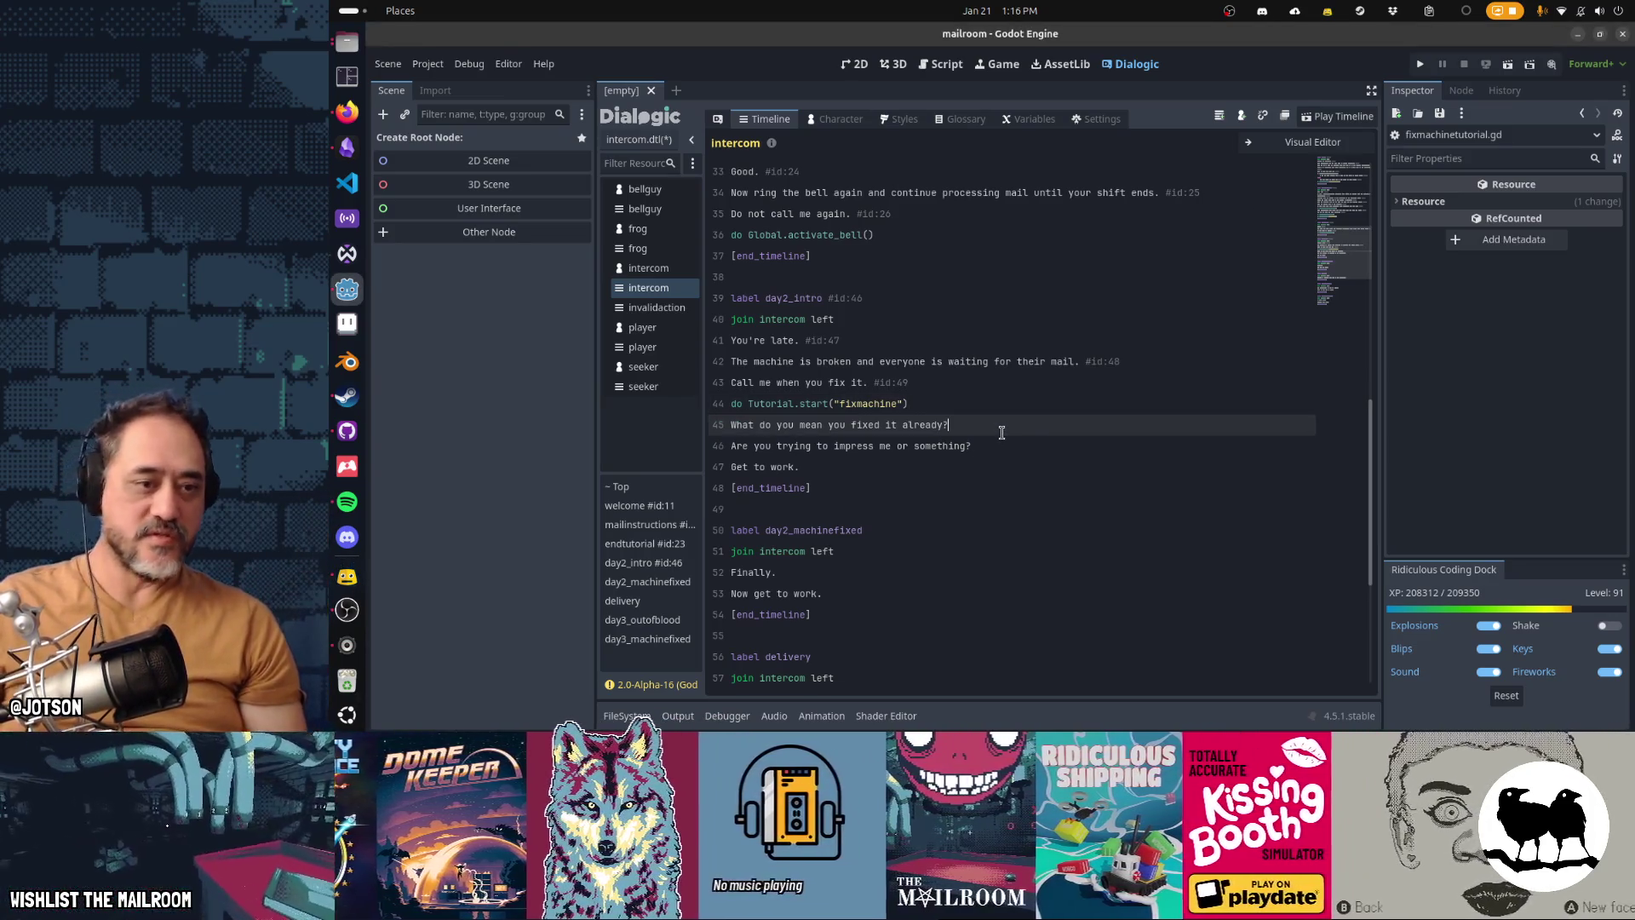
{"action": "key", "text": "Home"}
{"action": "key", "text": "shift+Down"}
{"action": "key", "text": "shift+Down"}
{"action": "key", "text": "shift+Down"}
{"action": "key", "text": "Delete"}
{"action": "left_click", "coordinate": [1312, 143]}
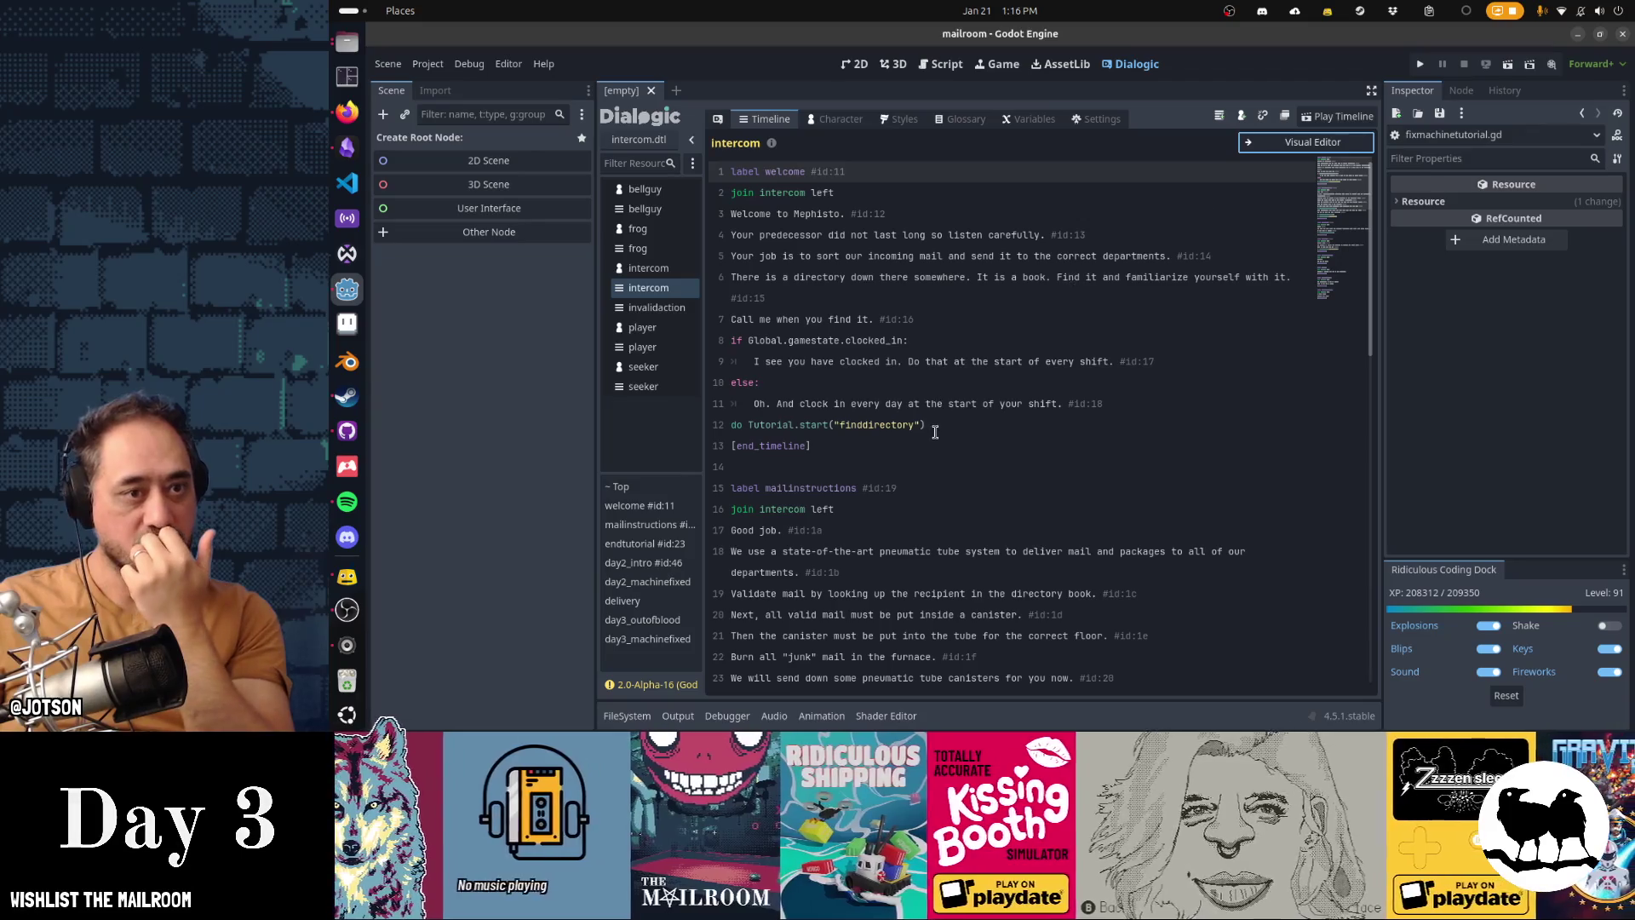
Step: Review the timeline's clocked_in condition, else branch and end_timeline lines
{"action": "left_click", "coordinate": [797, 340]}
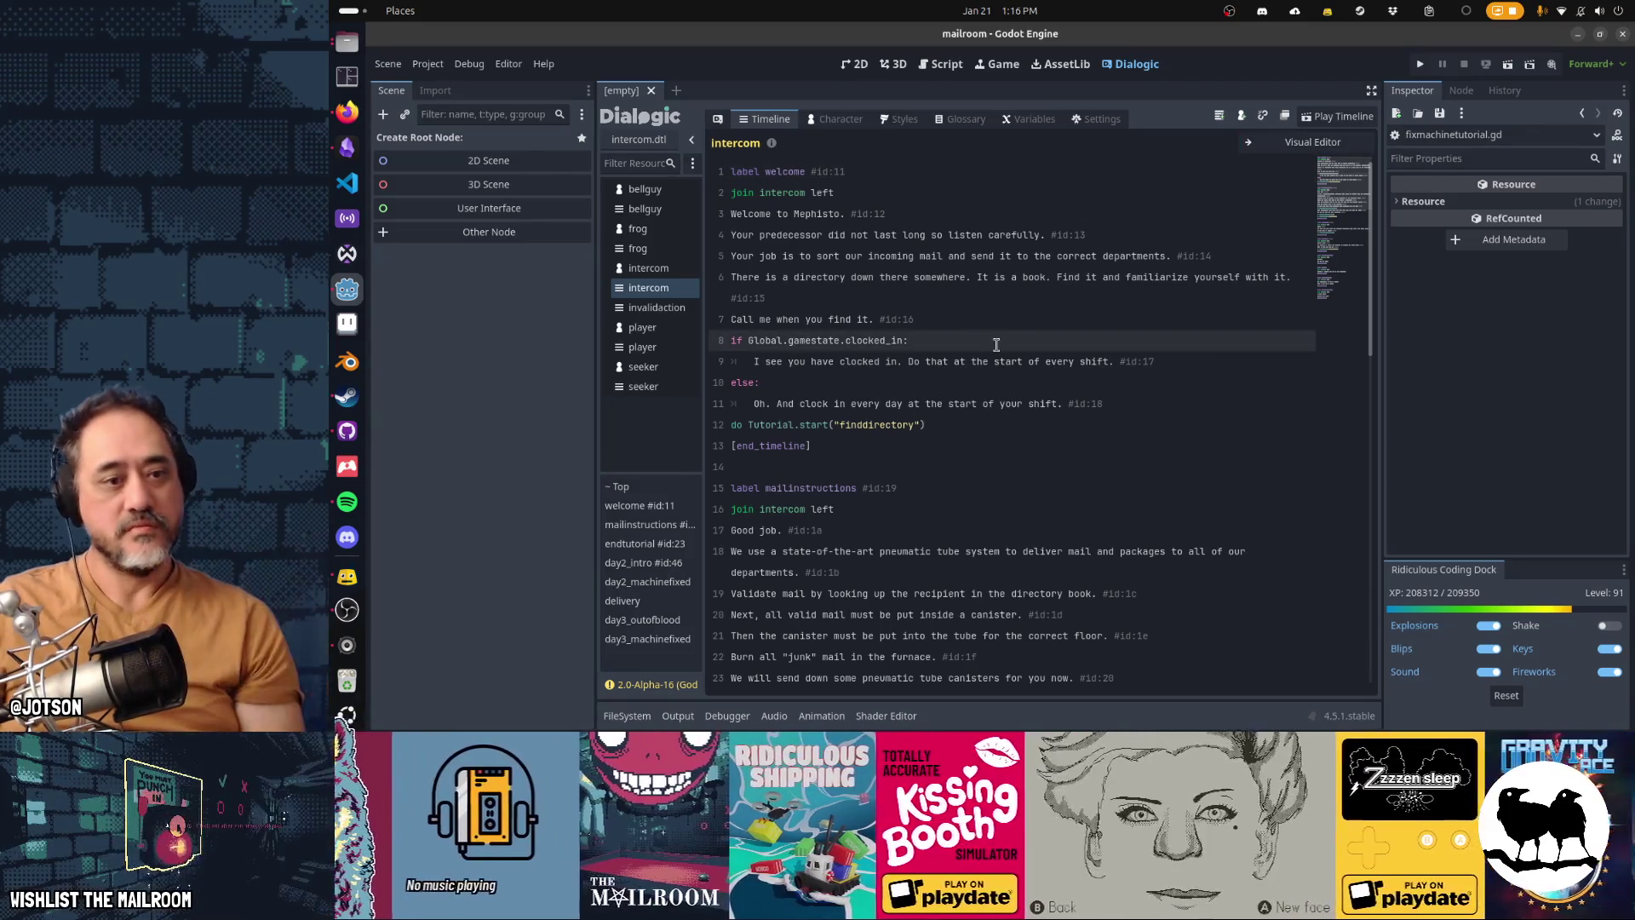
{"action": "key", "text": "Down"}
{"action": "key", "text": "Down"}
{"action": "key", "text": "Down"}
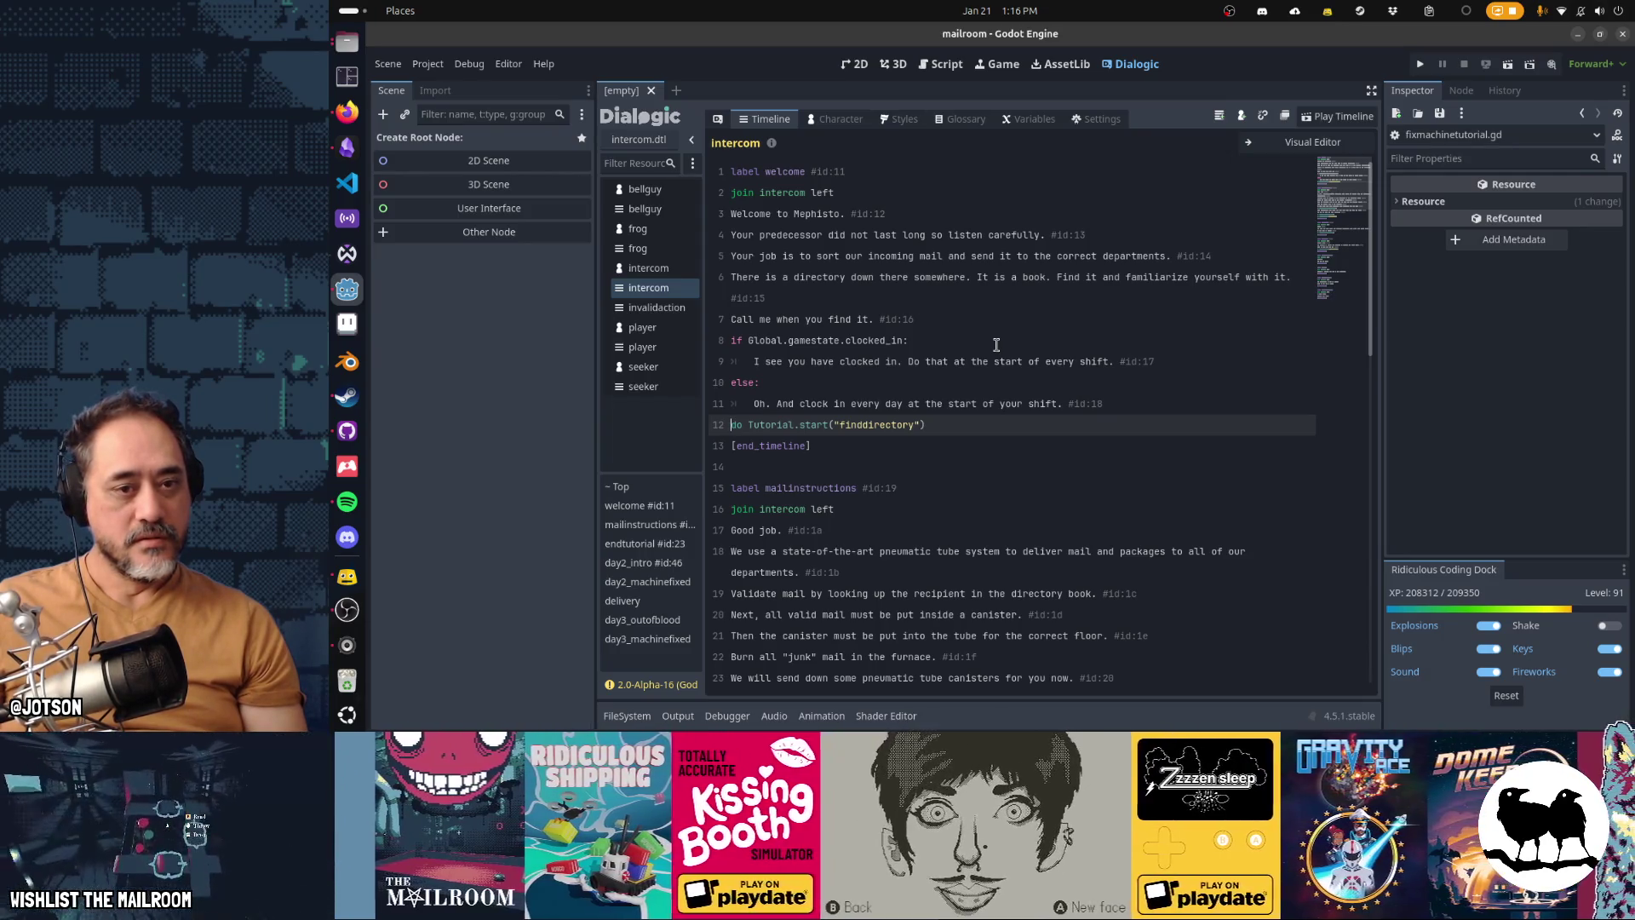
{"action": "key", "text": "Up"}
{"action": "key", "text": "Up"}
{"action": "key", "text": "Up"}
{"action": "key", "text": "Up"}
{"action": "key", "text": "Down"}
{"action": "key", "text": "Down"}
{"action": "key", "text": "Down"}
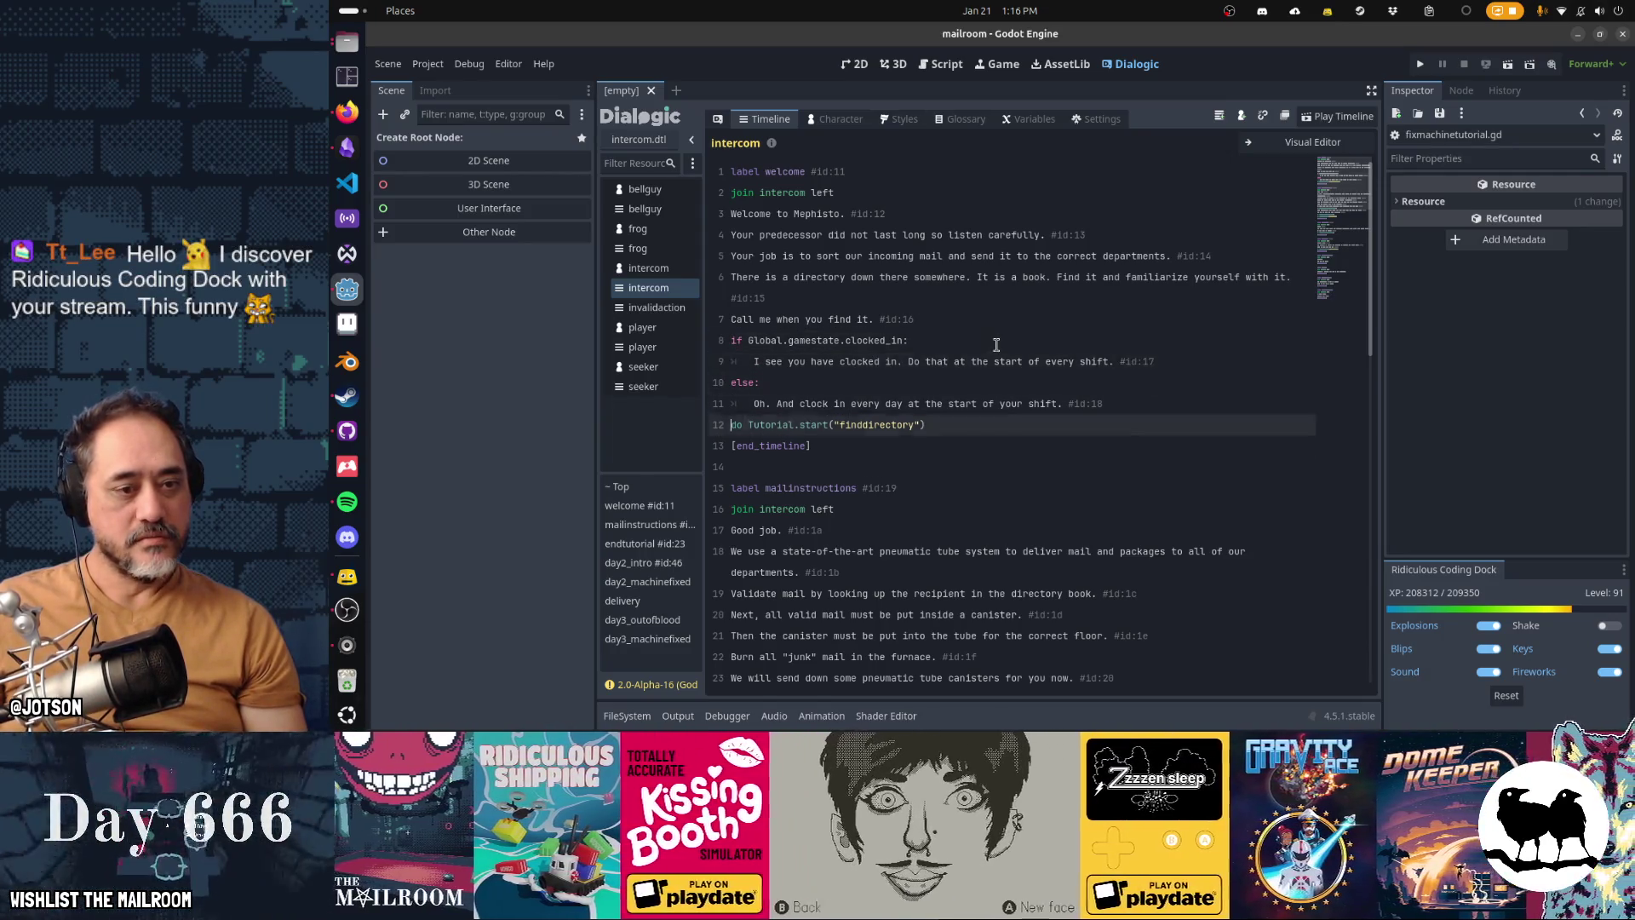
{"action": "key", "text": "Down"}
{"action": "key", "text": "Down"}
{"action": "key", "text": "Down"}
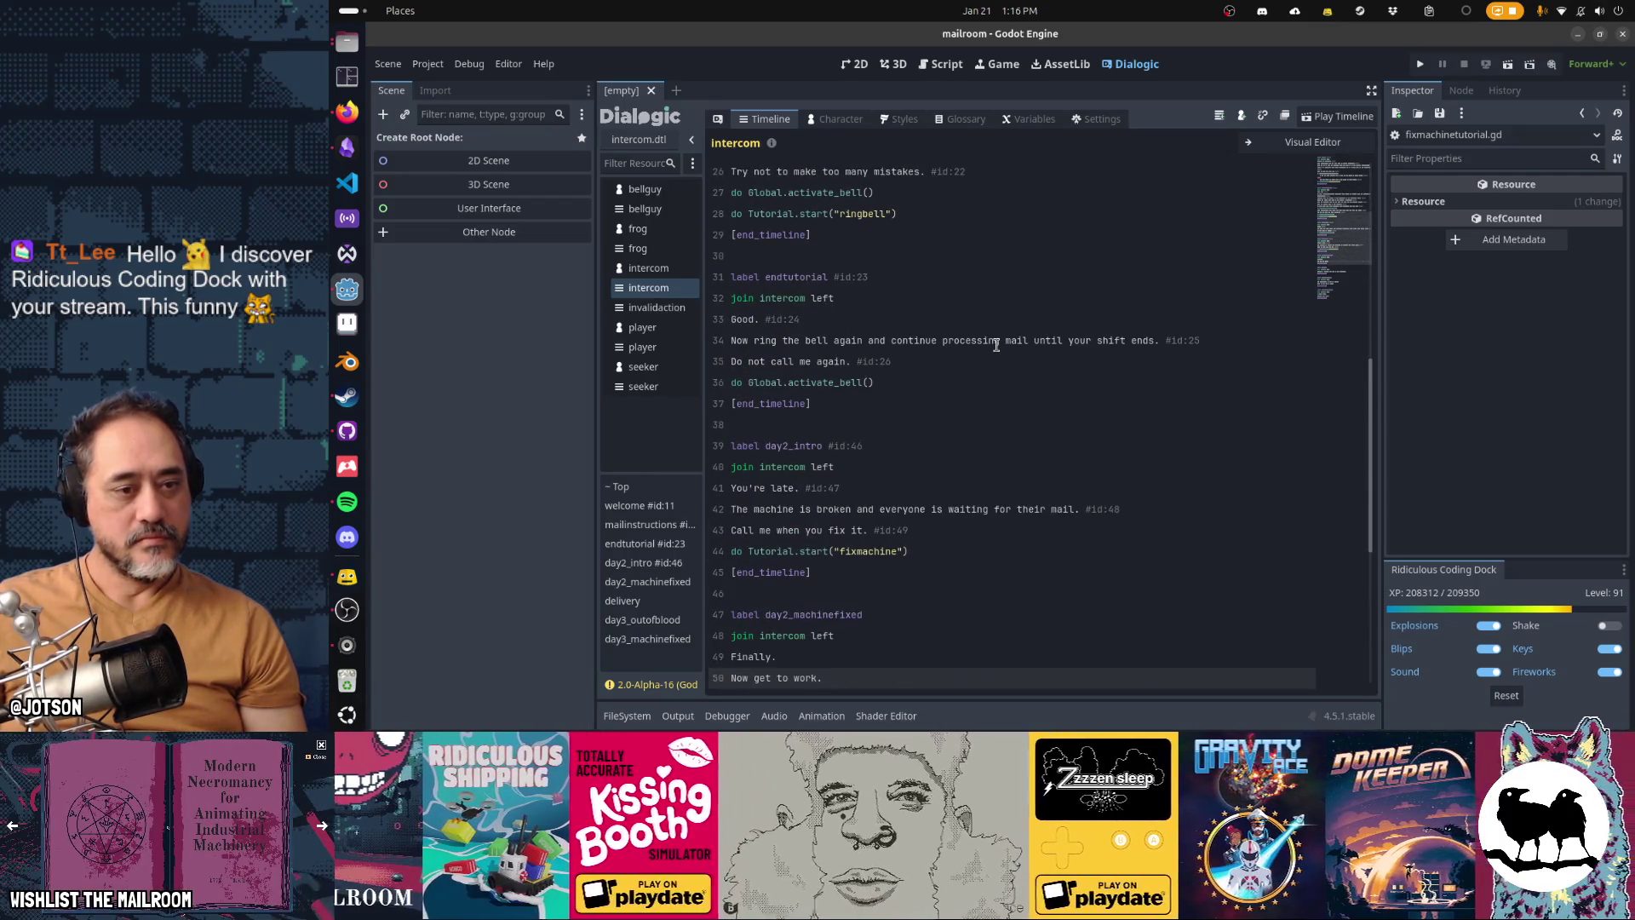
{"action": "key", "text": "Up"}
{"action": "key", "text": "Up"}
{"action": "key", "text": "Up"}
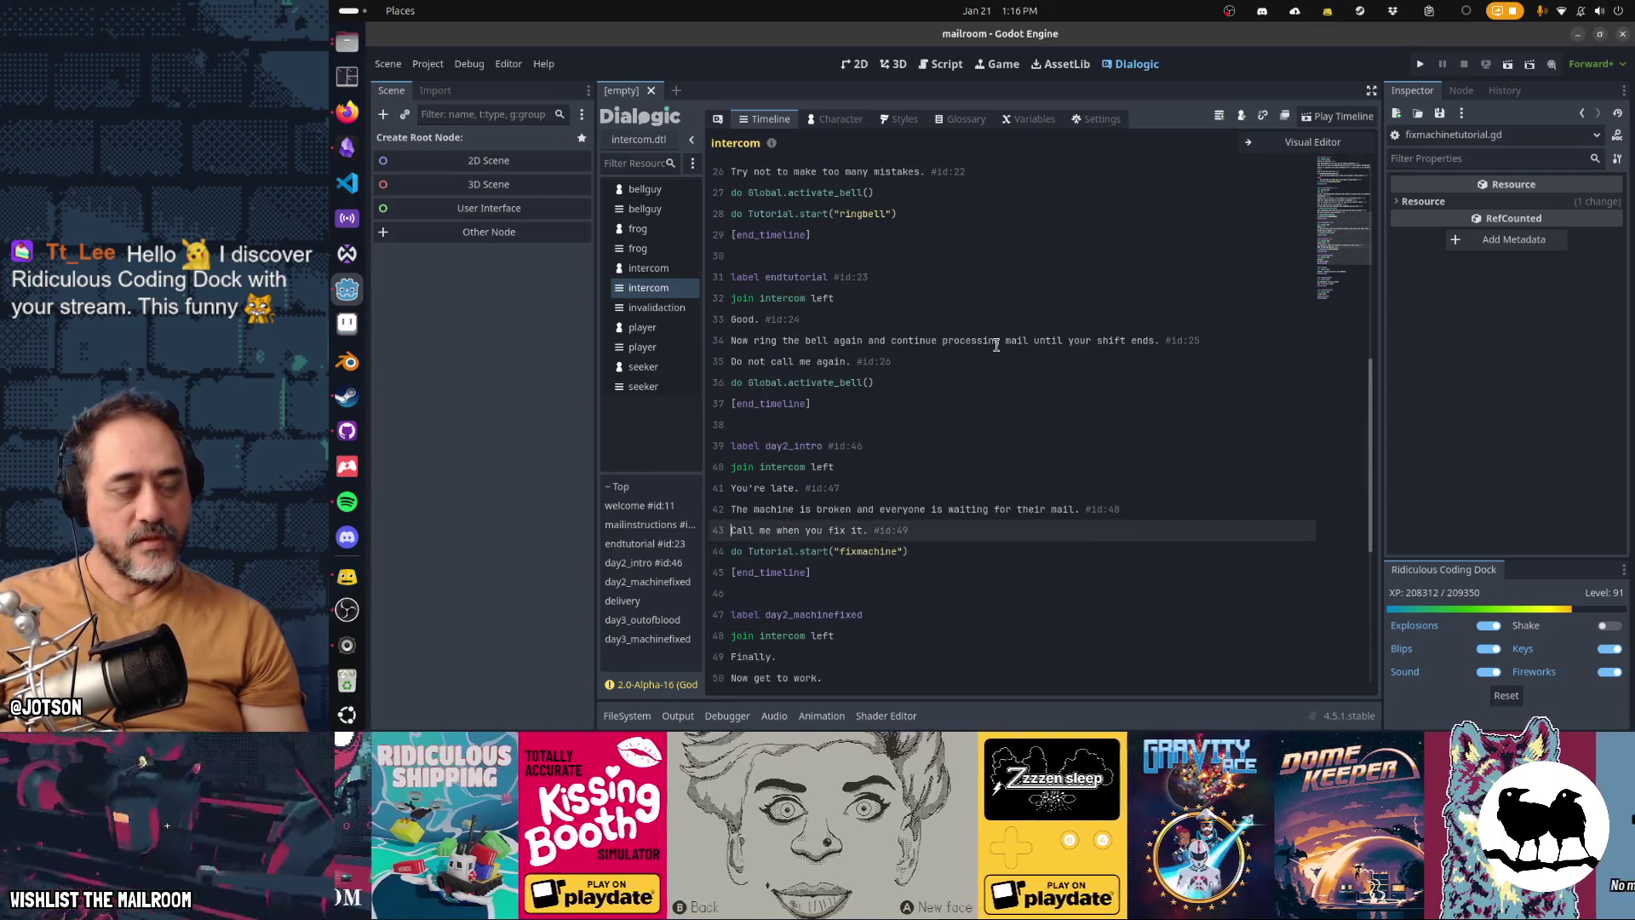
Step: Insert "if machine_is_broken" above "Call me when you fix it." and indent the fix-it lines under it
{"action": "key", "text": "Up"}
{"action": "key", "text": "End"}
{"action": "key", "text": "Return"}
{"action": "type", "text": "if machine_"}
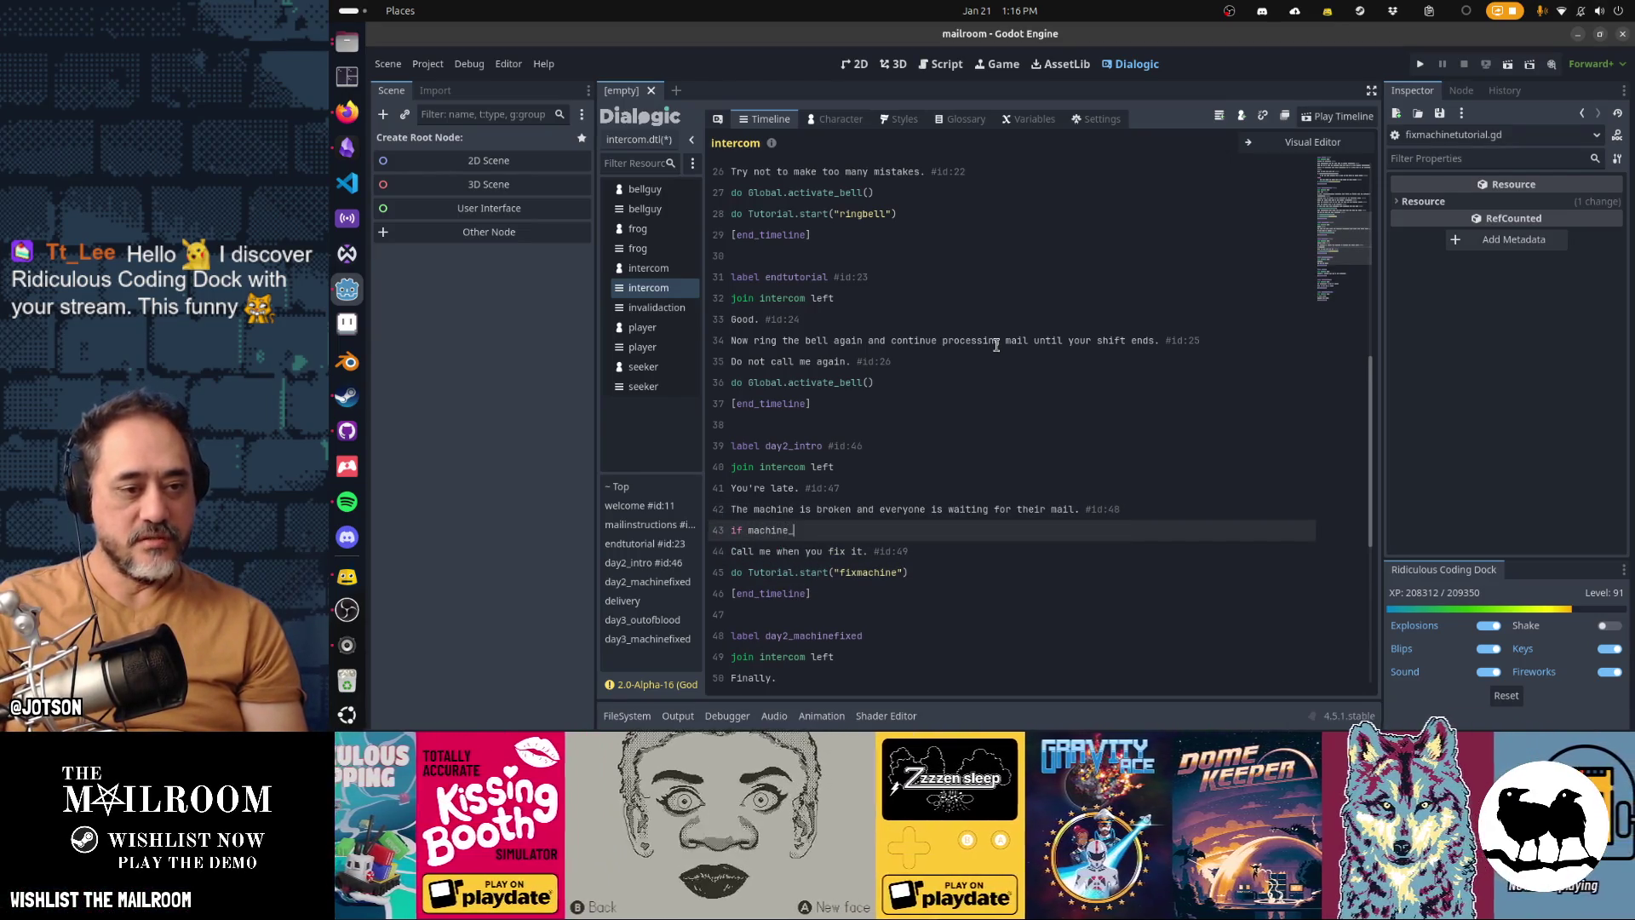
{"action": "type", "text": "is_broken:"}
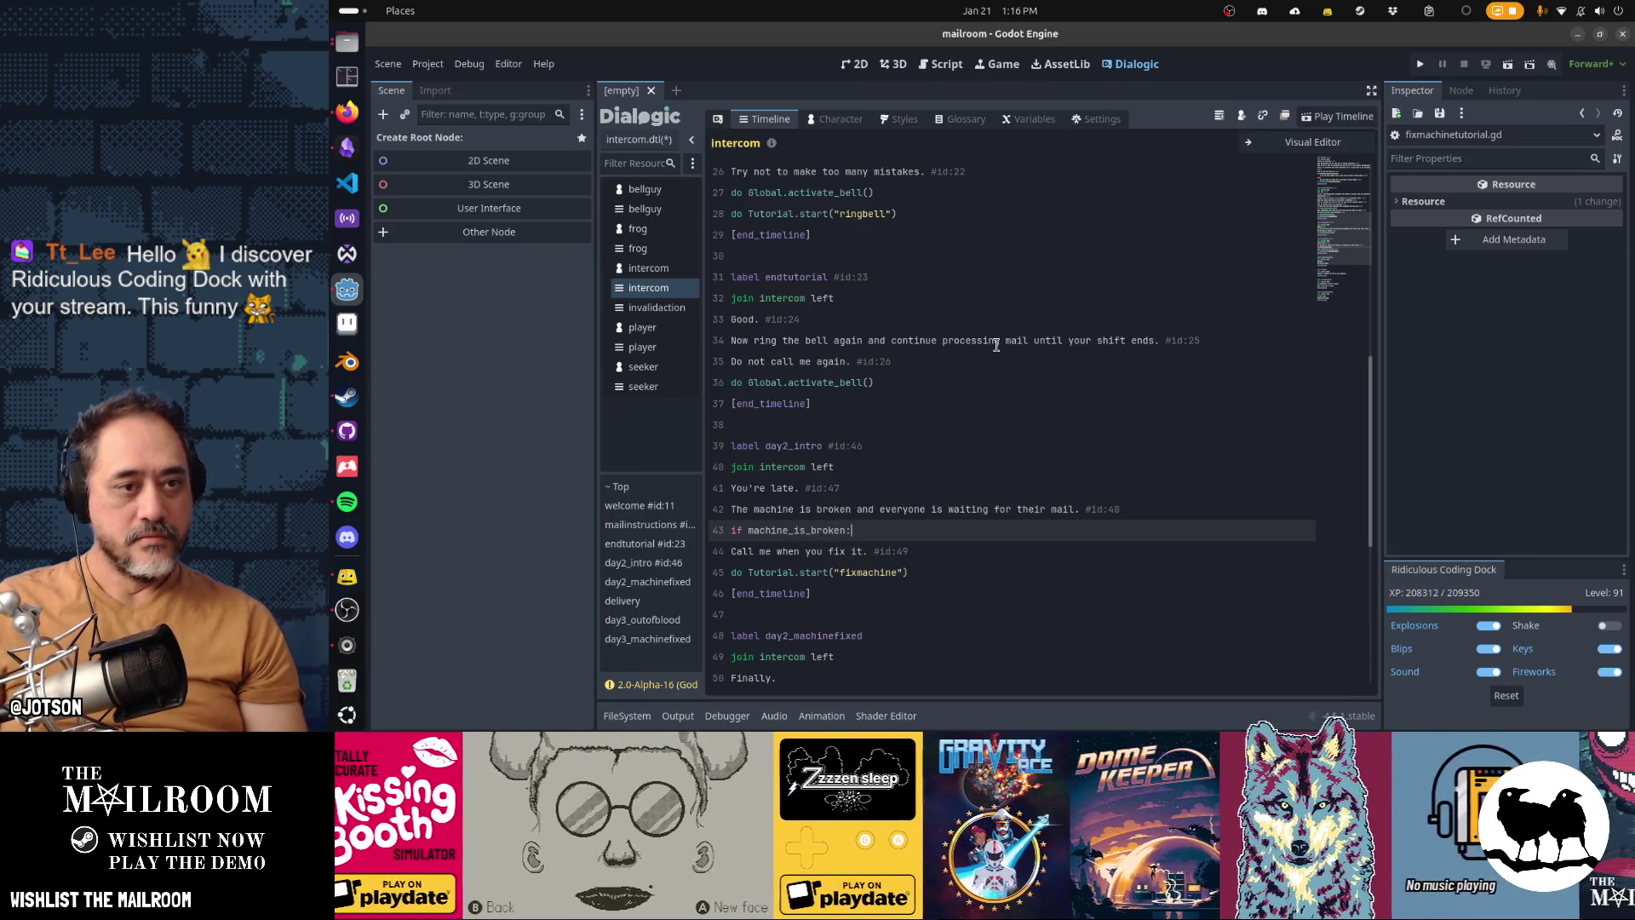
{"action": "key", "text": "Up"}
{"action": "key", "text": "Up"}
{"action": "key", "text": "Up"}
{"action": "key", "text": "Up"}
{"action": "key", "text": "Up"}
{"action": "key", "text": "Up"}
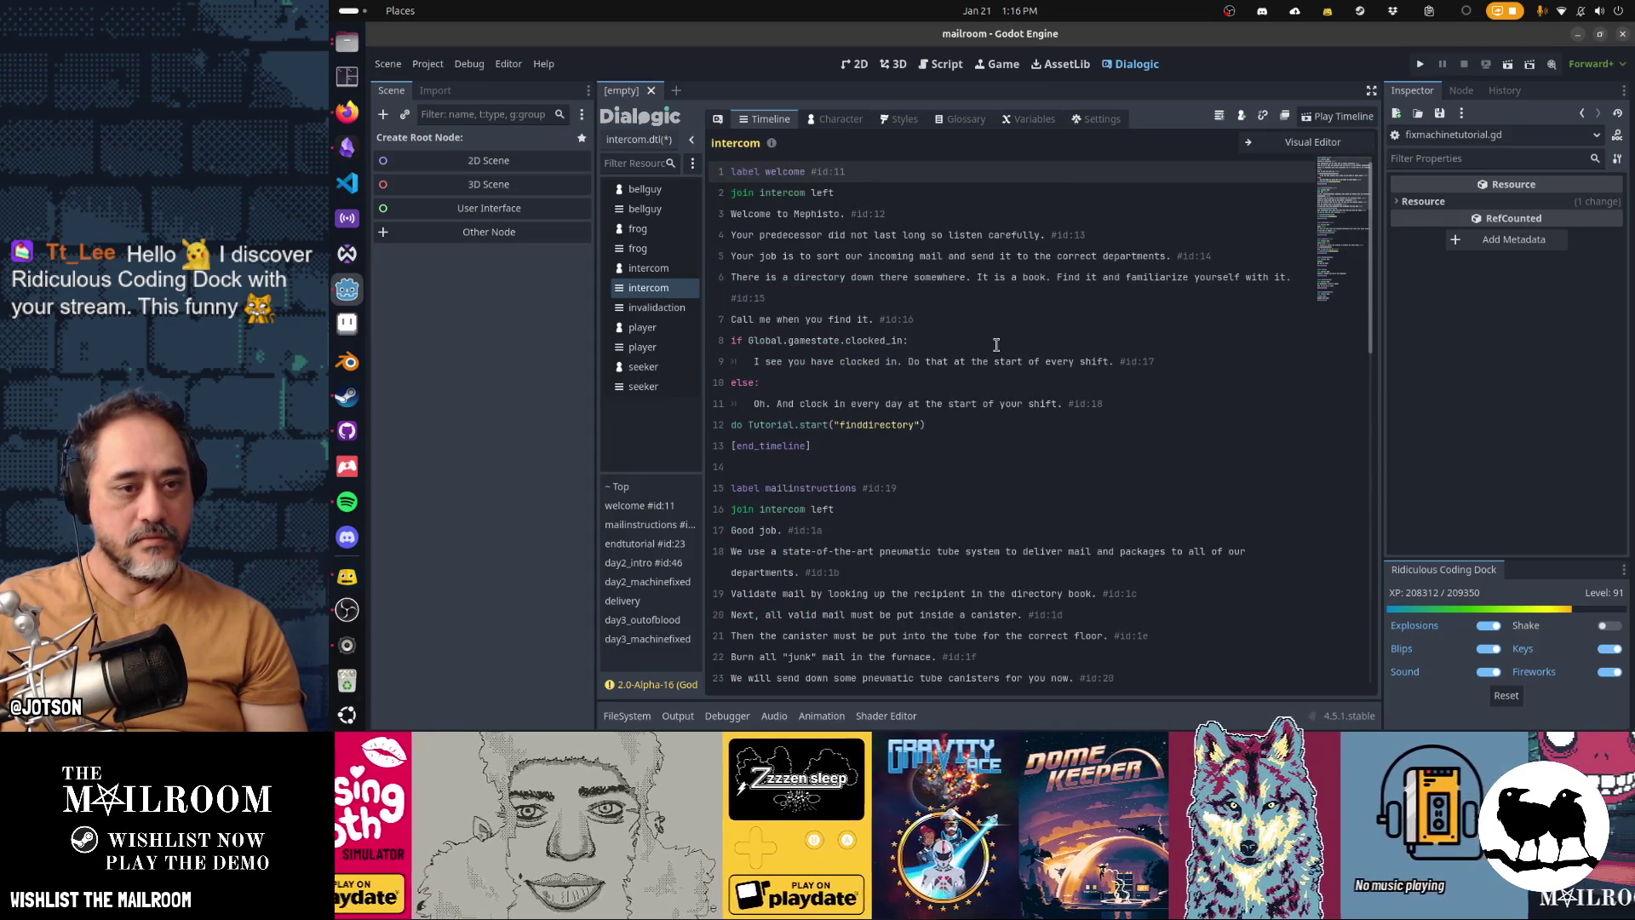
{"action": "key", "text": "Down"}
{"action": "key", "text": "Down"}
{"action": "key", "text": "Down"}
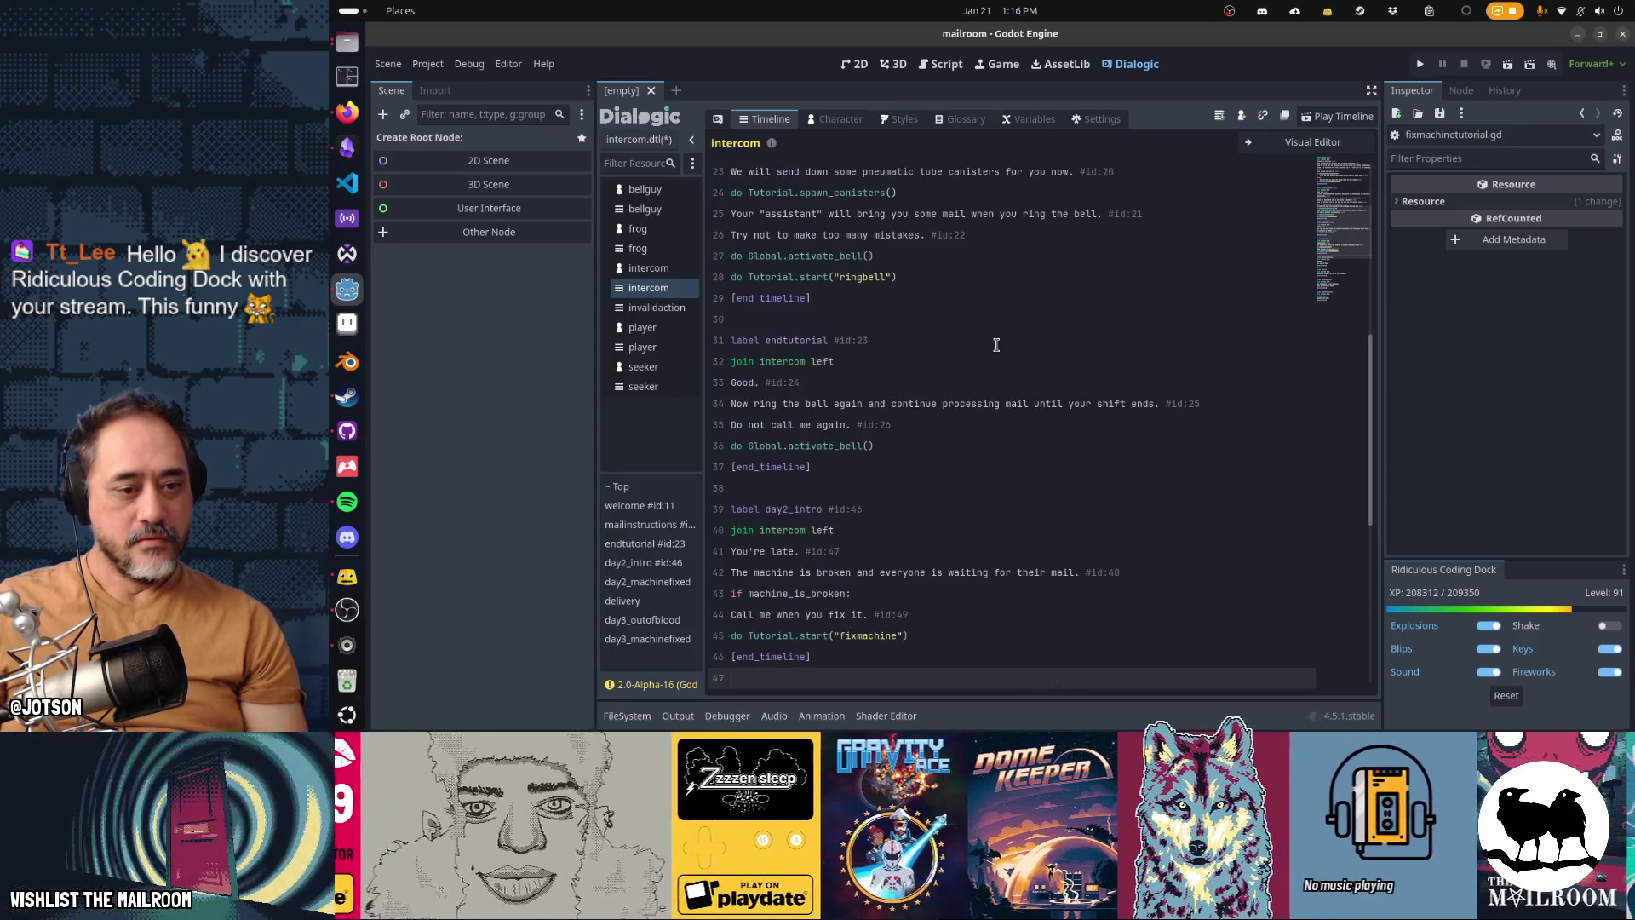
{"action": "key", "text": "Up"}
{"action": "key", "text": "shift+Down"}
{"action": "key", "text": "Tab"}
Step: Add an else: branch containing the pasted fixed-it-already replies, indented, with the blank line removed
{"action": "key", "text": "End"}
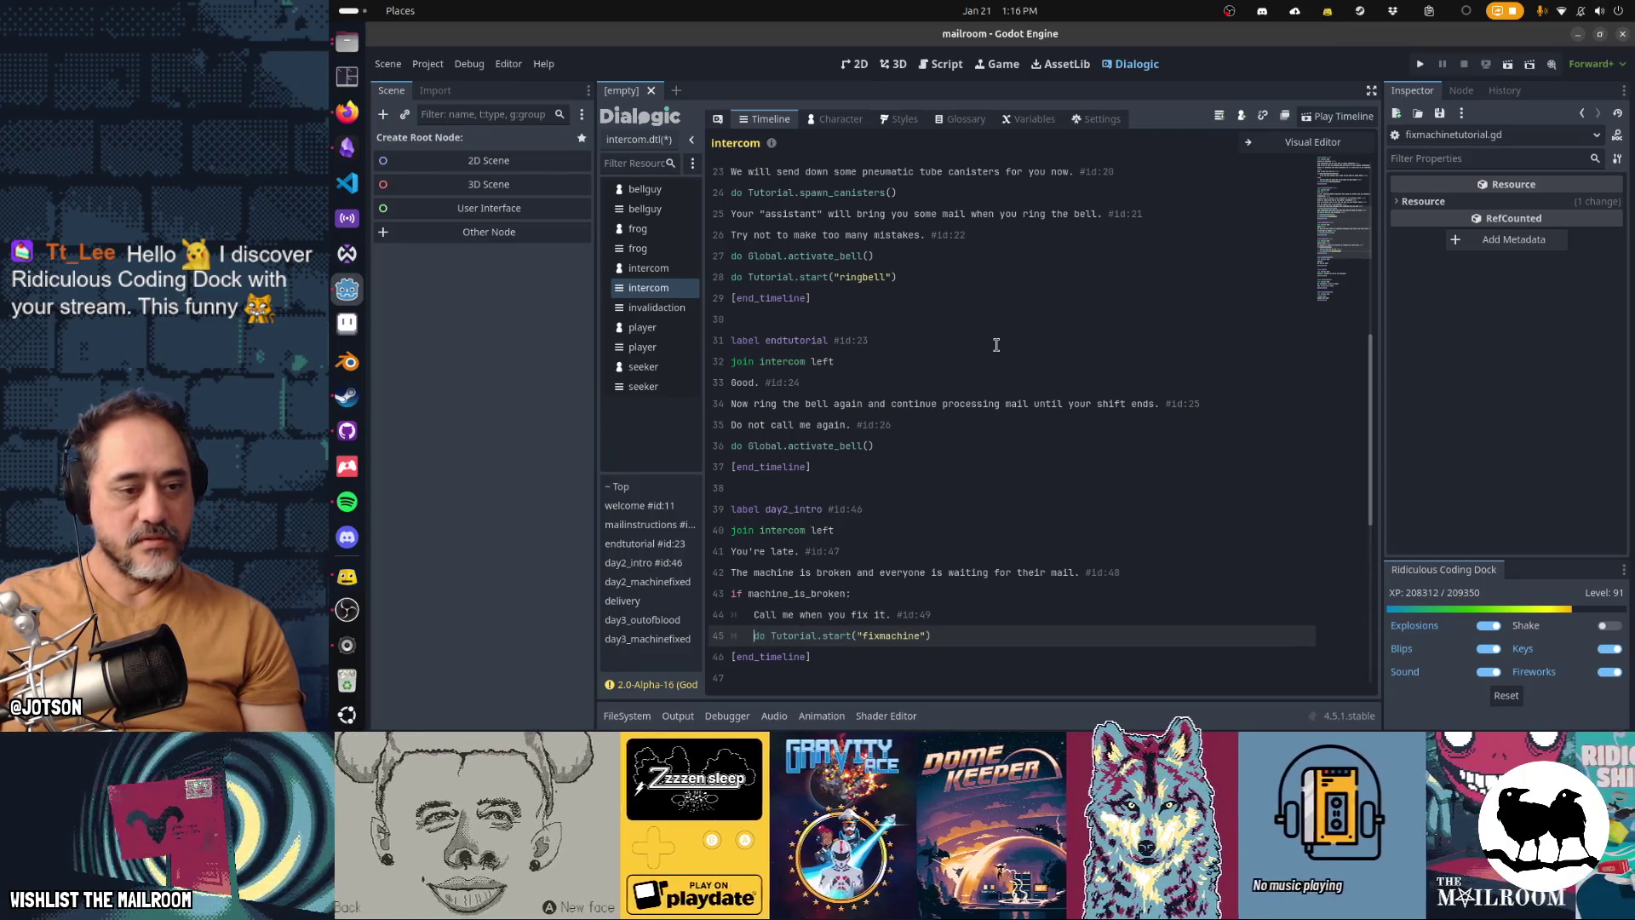
{"action": "key", "text": "Return"}
{"action": "type", "text": "el"}
{"action": "key", "text": "Return"}
{"action": "type", "text": ":"}
{"action": "key", "text": "Return"}
{"action": "type", "text": "What do you mean you fixed it already? Are you trying to impress me or something? Get to work."}
{"action": "key", "text": "shift+Up"}
{"action": "key", "text": "shift+Up"}
{"action": "key", "text": "shift+Up"}
{"action": "key", "text": "Tab"}
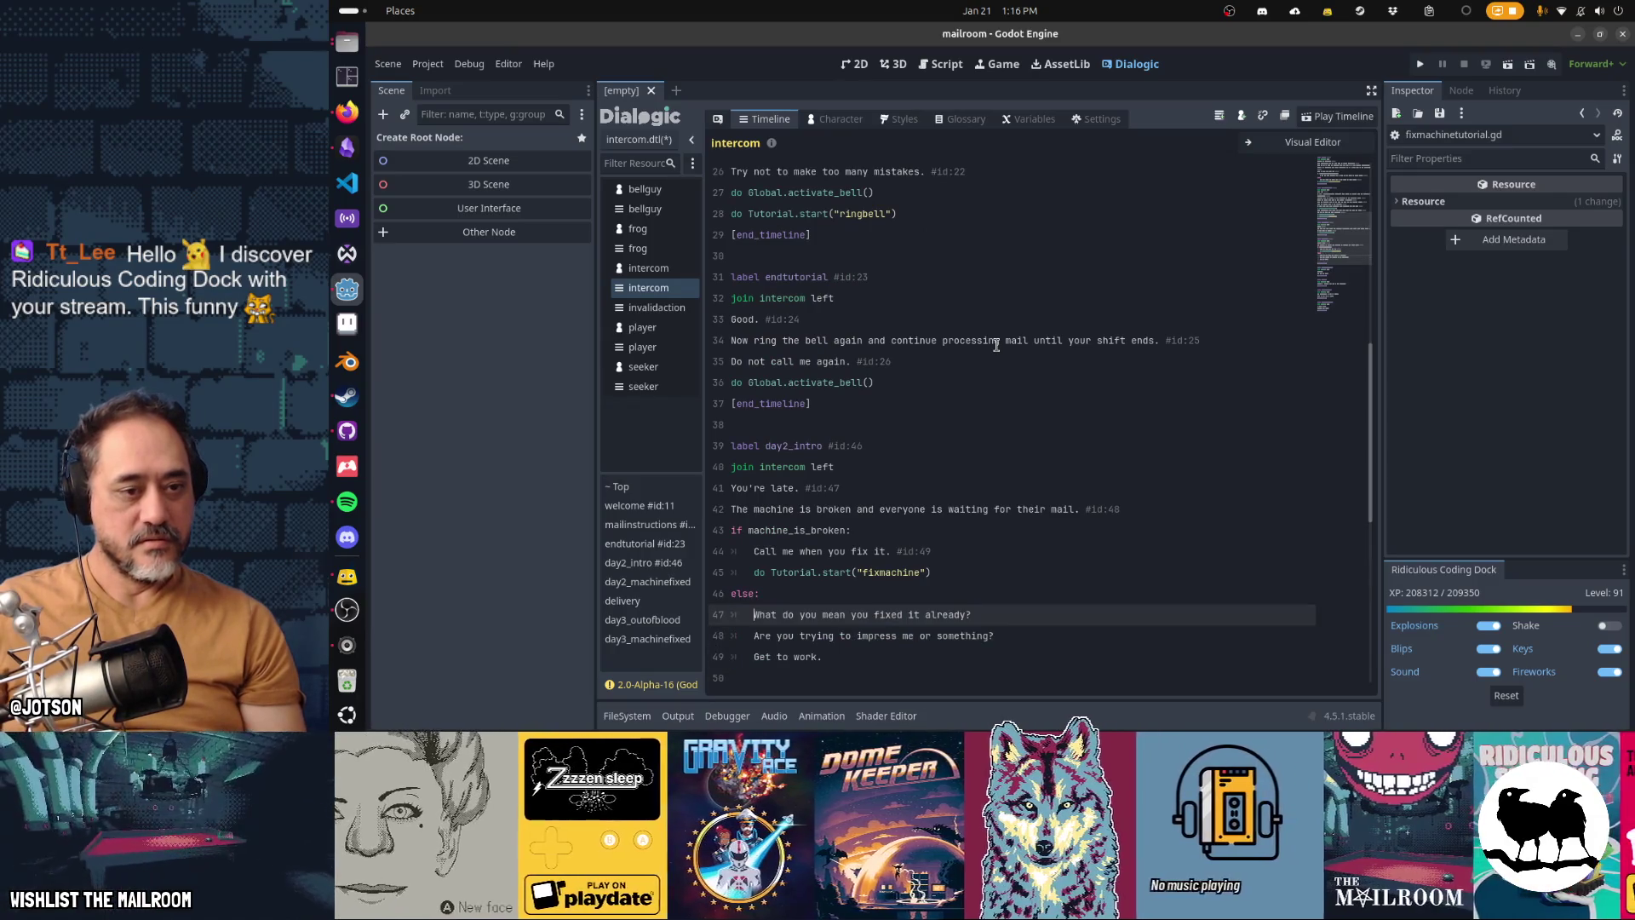
{"action": "key", "text": "End"}
{"action": "key", "text": "Delete"}
Step: Paste the reply lines again on a new line below the else block
{"action": "key", "text": "Down"}
{"action": "key", "text": "End"}
{"action": "key", "text": "Return"}
{"action": "key", "text": "Return"}
{"action": "type", "text": "label day2_machinefixed join intercom left Finally."}
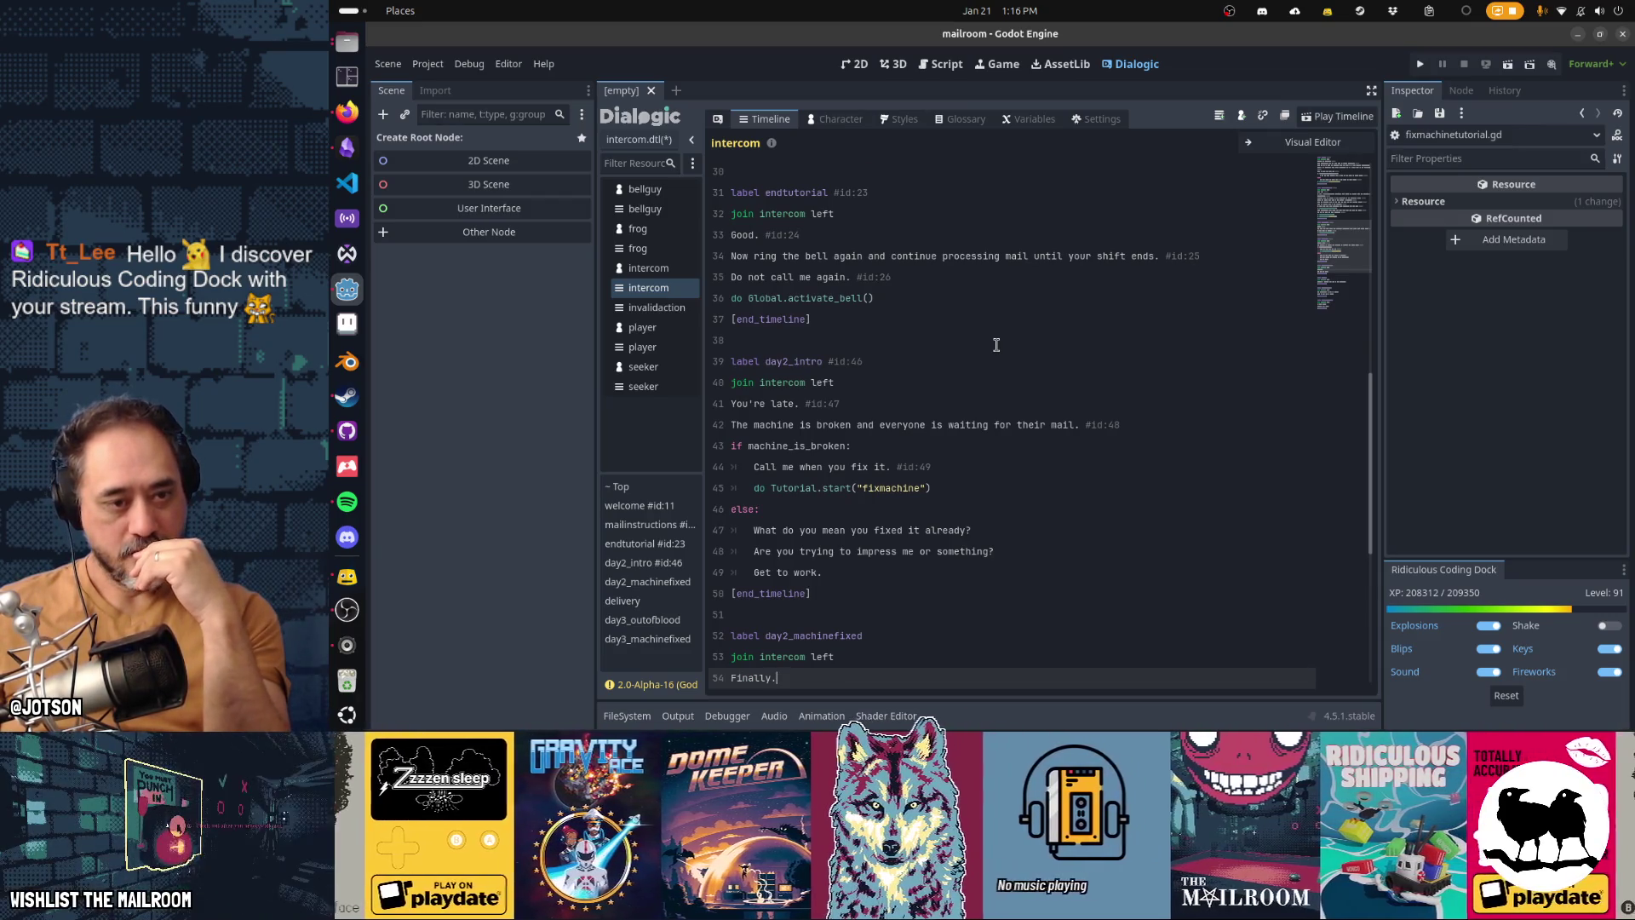
Step: Select the machine_is_broken name, then the do Global.activate_bell() line
{"action": "key", "text": "Up"}
{"action": "key", "text": "Up"}
{"action": "key", "text": "Up"}
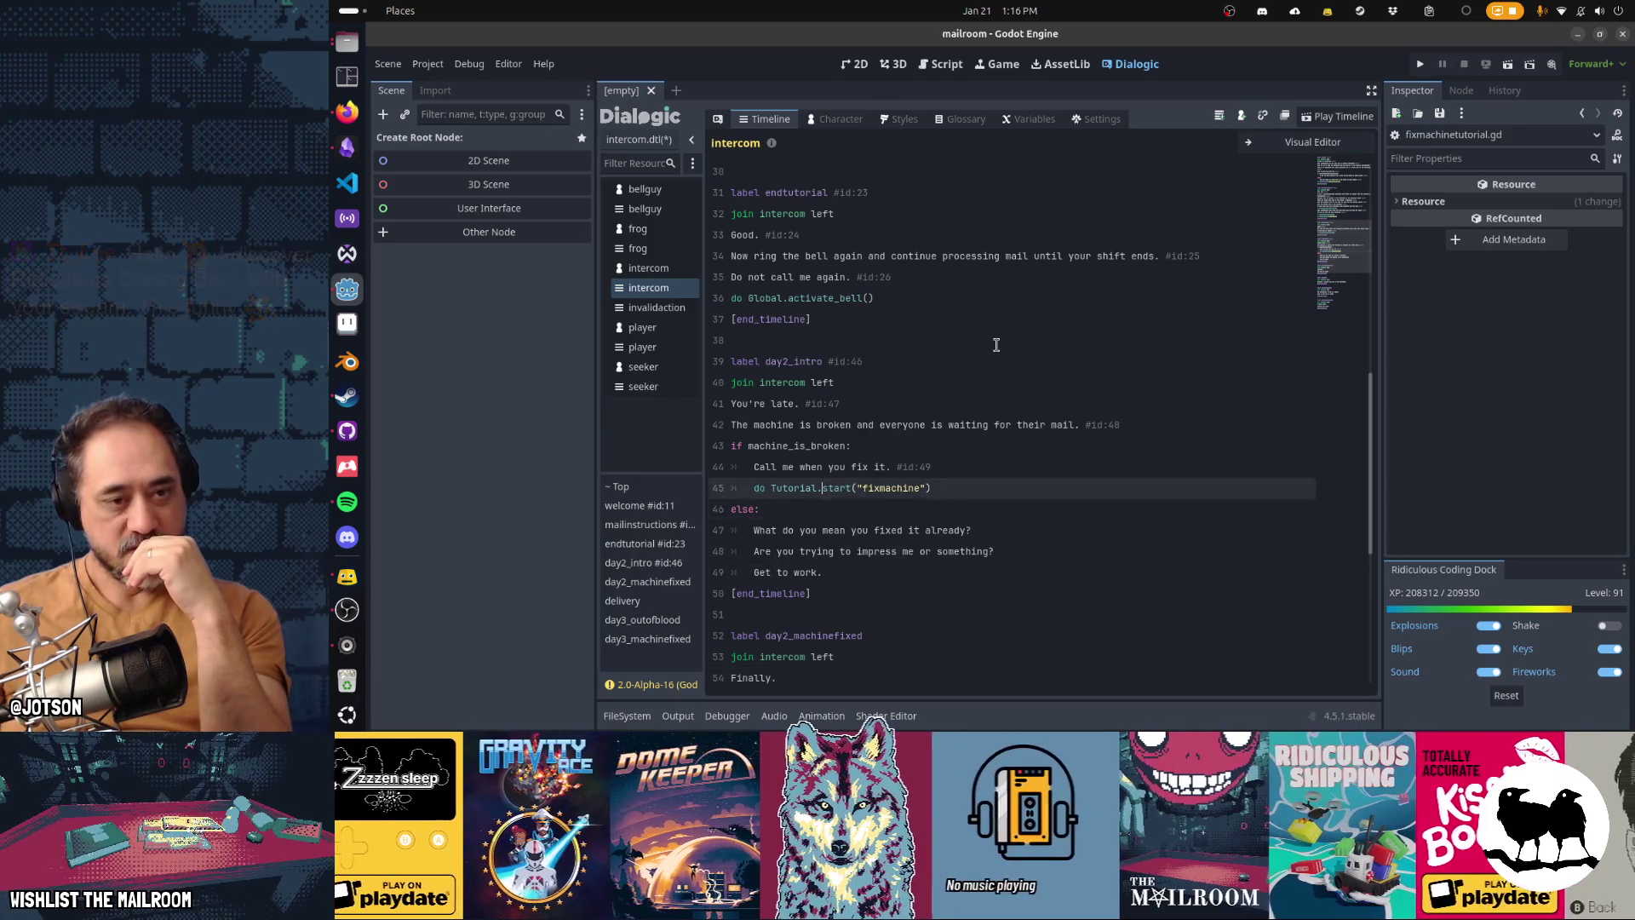
{"action": "key", "text": "Down"}
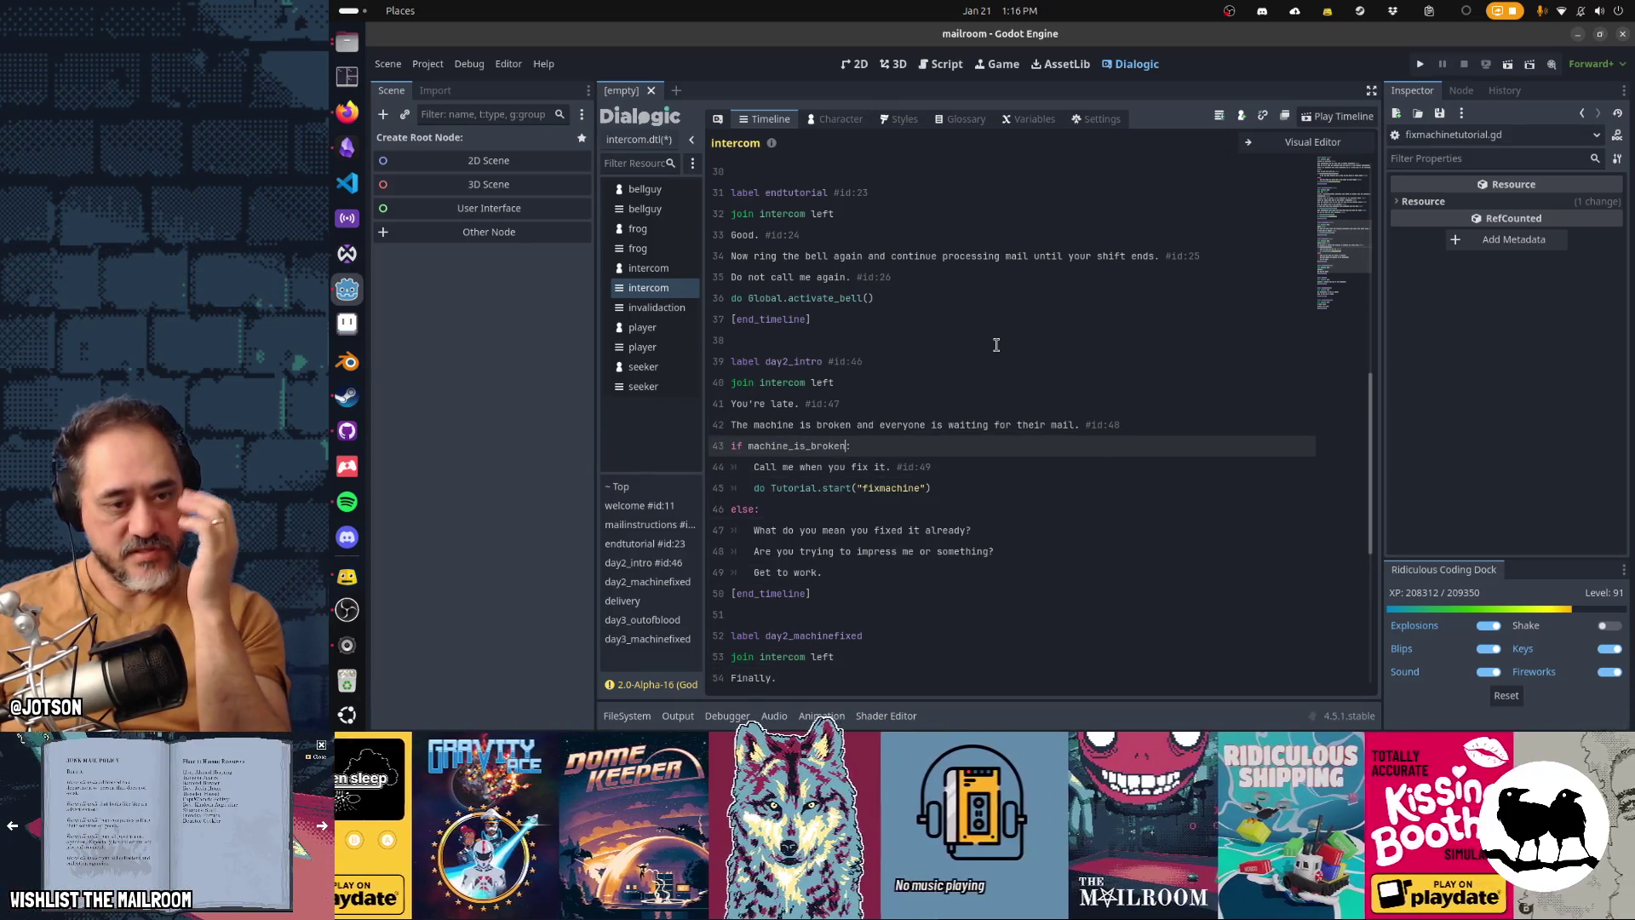
{"action": "key", "text": "ctrl+shift+Left"}
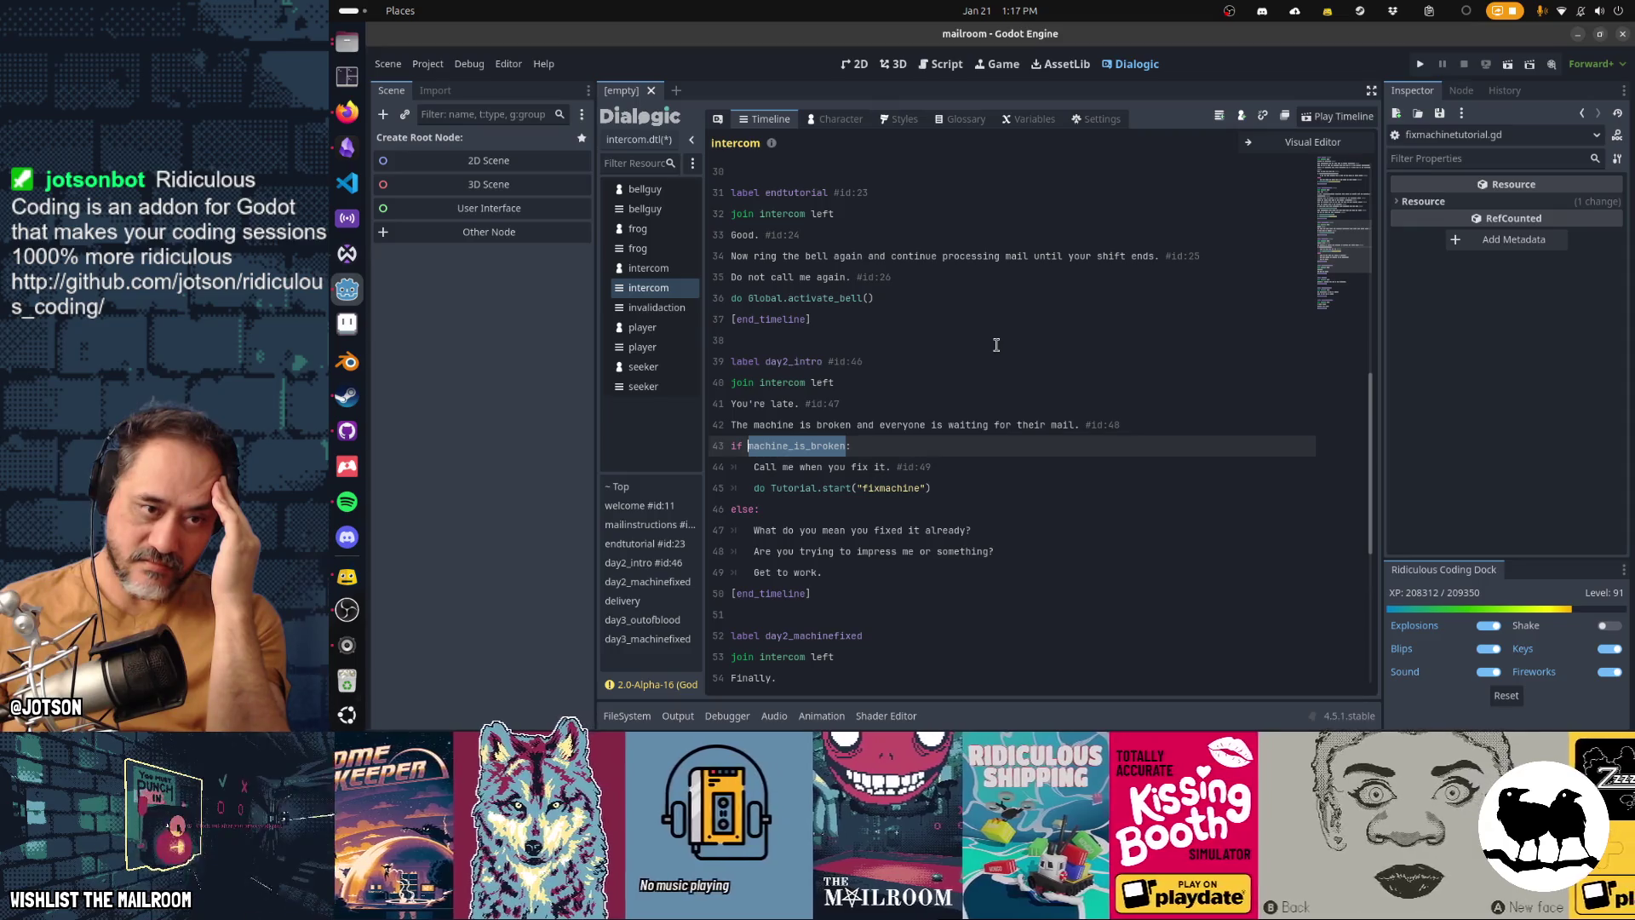
{"action": "key", "text": "Up"}
{"action": "key", "text": "Up"}
{"action": "key", "text": "Up"}
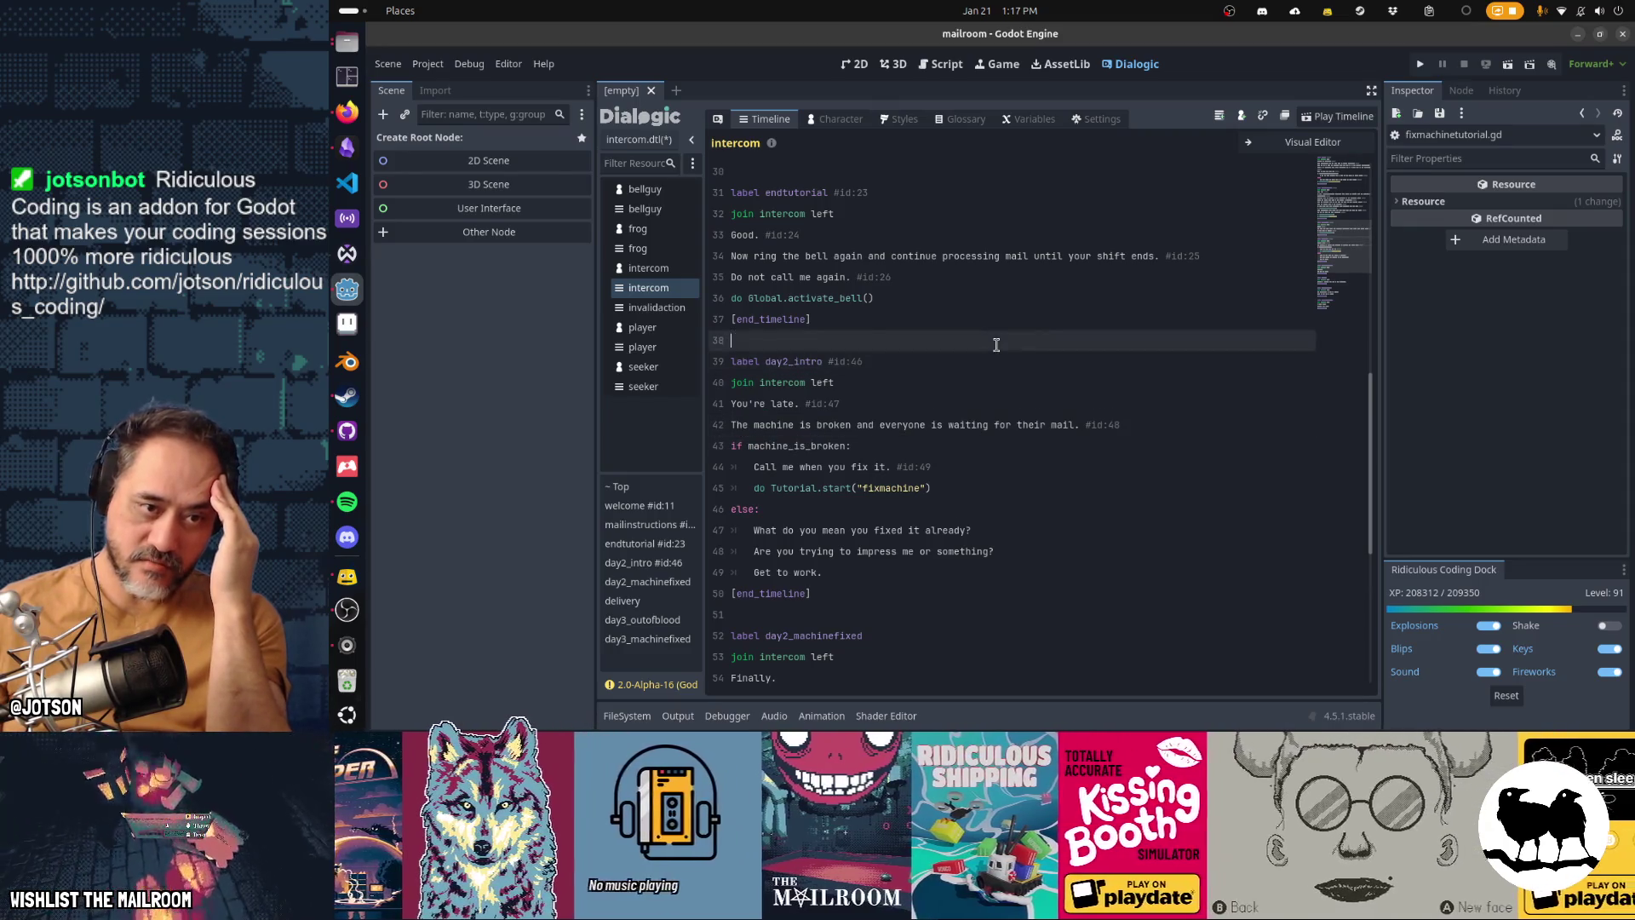
{"action": "key", "text": "End"}
{"action": "key", "text": "shift+Home"}
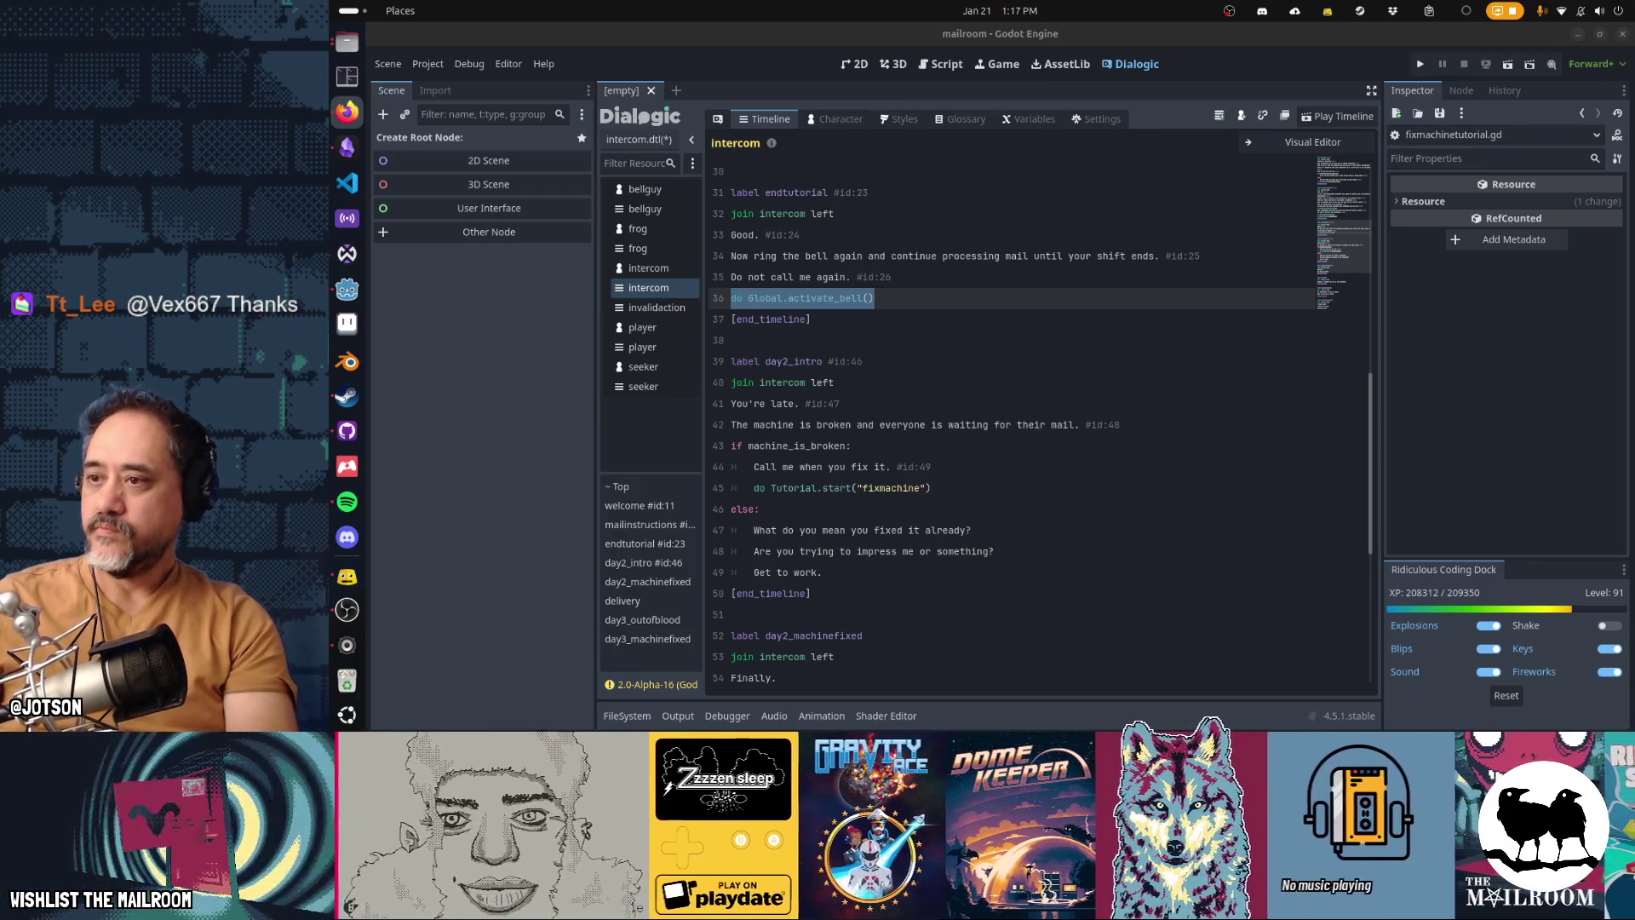
{"action": "left_click", "coordinate": [1267, 150]}
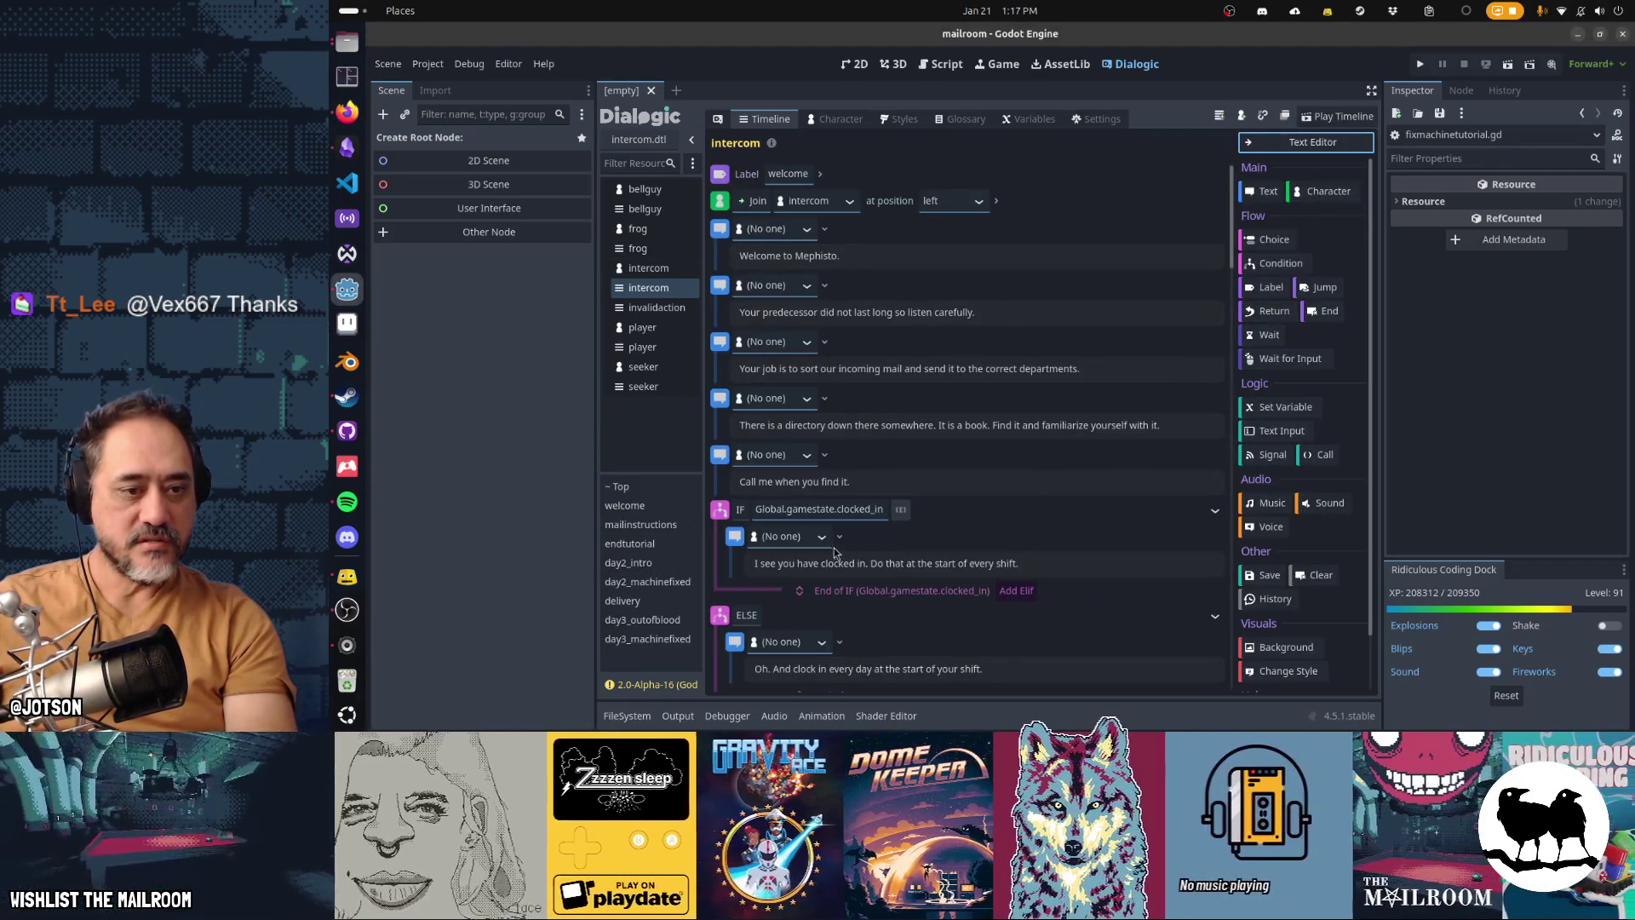
Step: Scroll to the day2_intro IF block and reset its machine_is_broken condition to empty
{"action": "scroll", "coordinate": [830, 544], "scroll_direction": "down", "scroll_amount": 15}
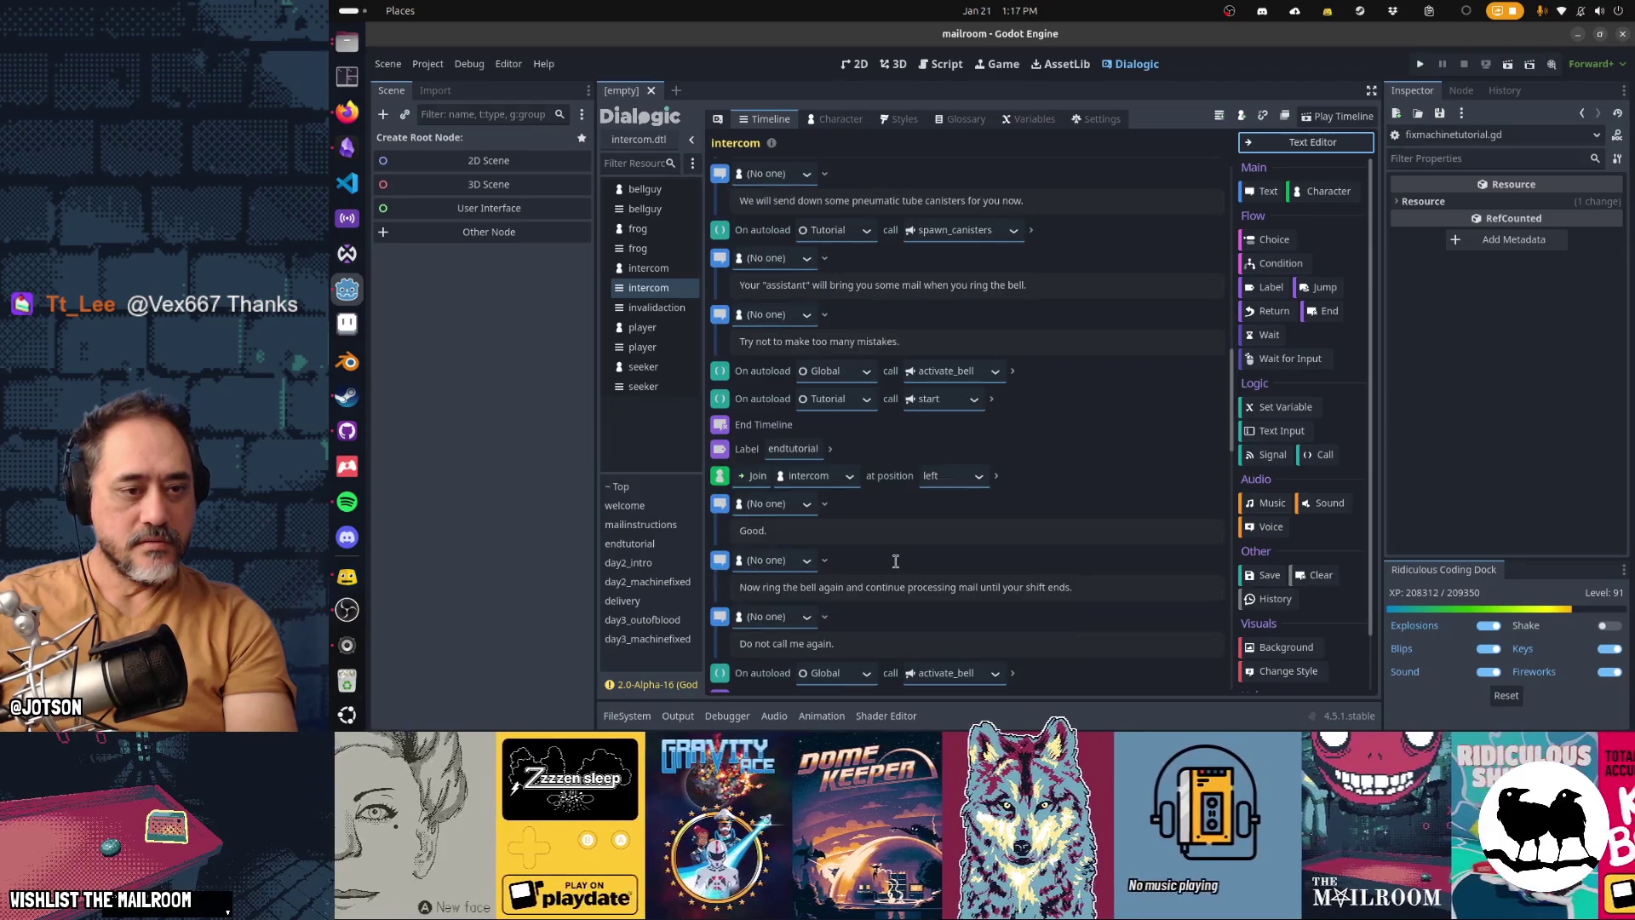
{"action": "scroll", "coordinate": [895, 562], "scroll_direction": "down", "scroll_amount": 10}
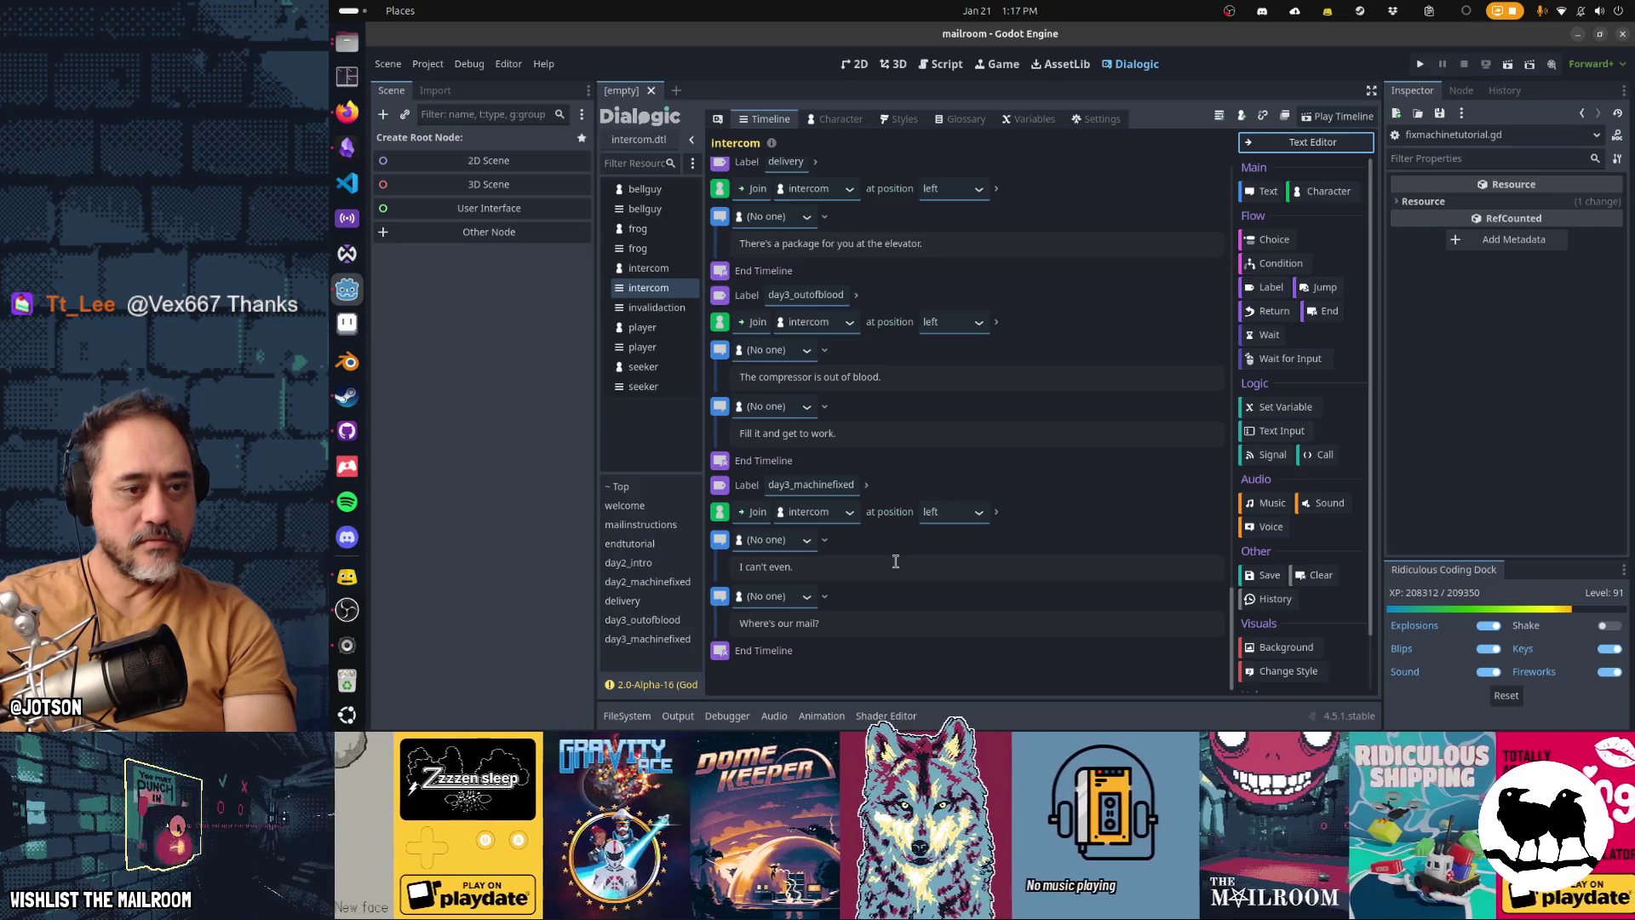
{"action": "scroll", "coordinate": [895, 561], "scroll_direction": "up", "scroll_amount": 3}
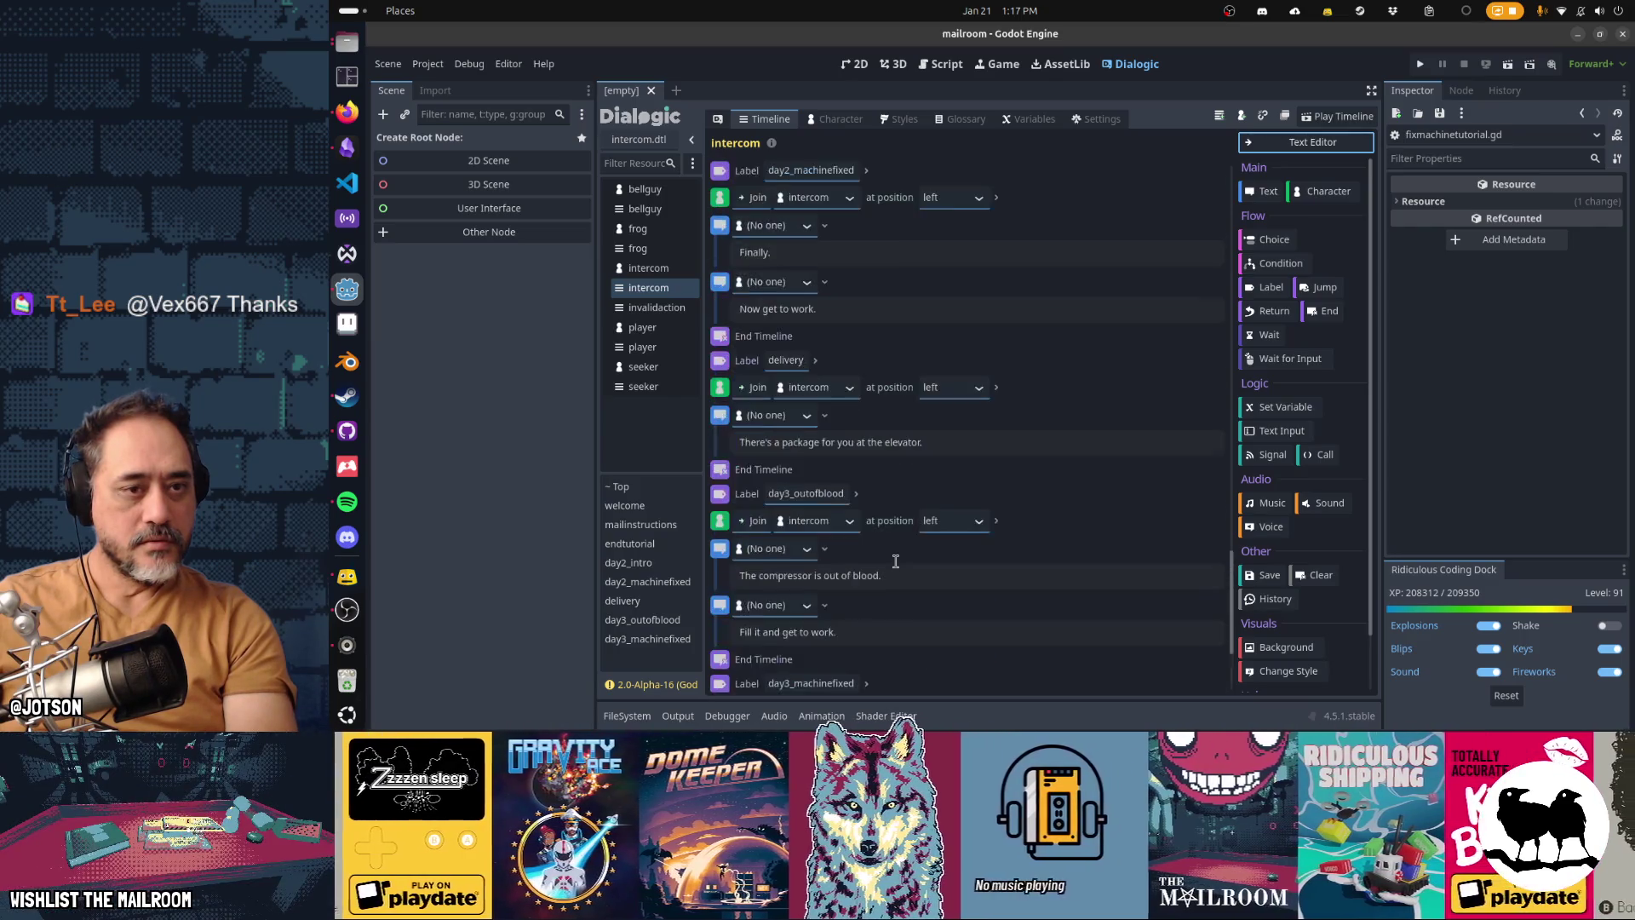
{"action": "scroll", "coordinate": [896, 561], "scroll_direction": "up", "scroll_amount": 8}
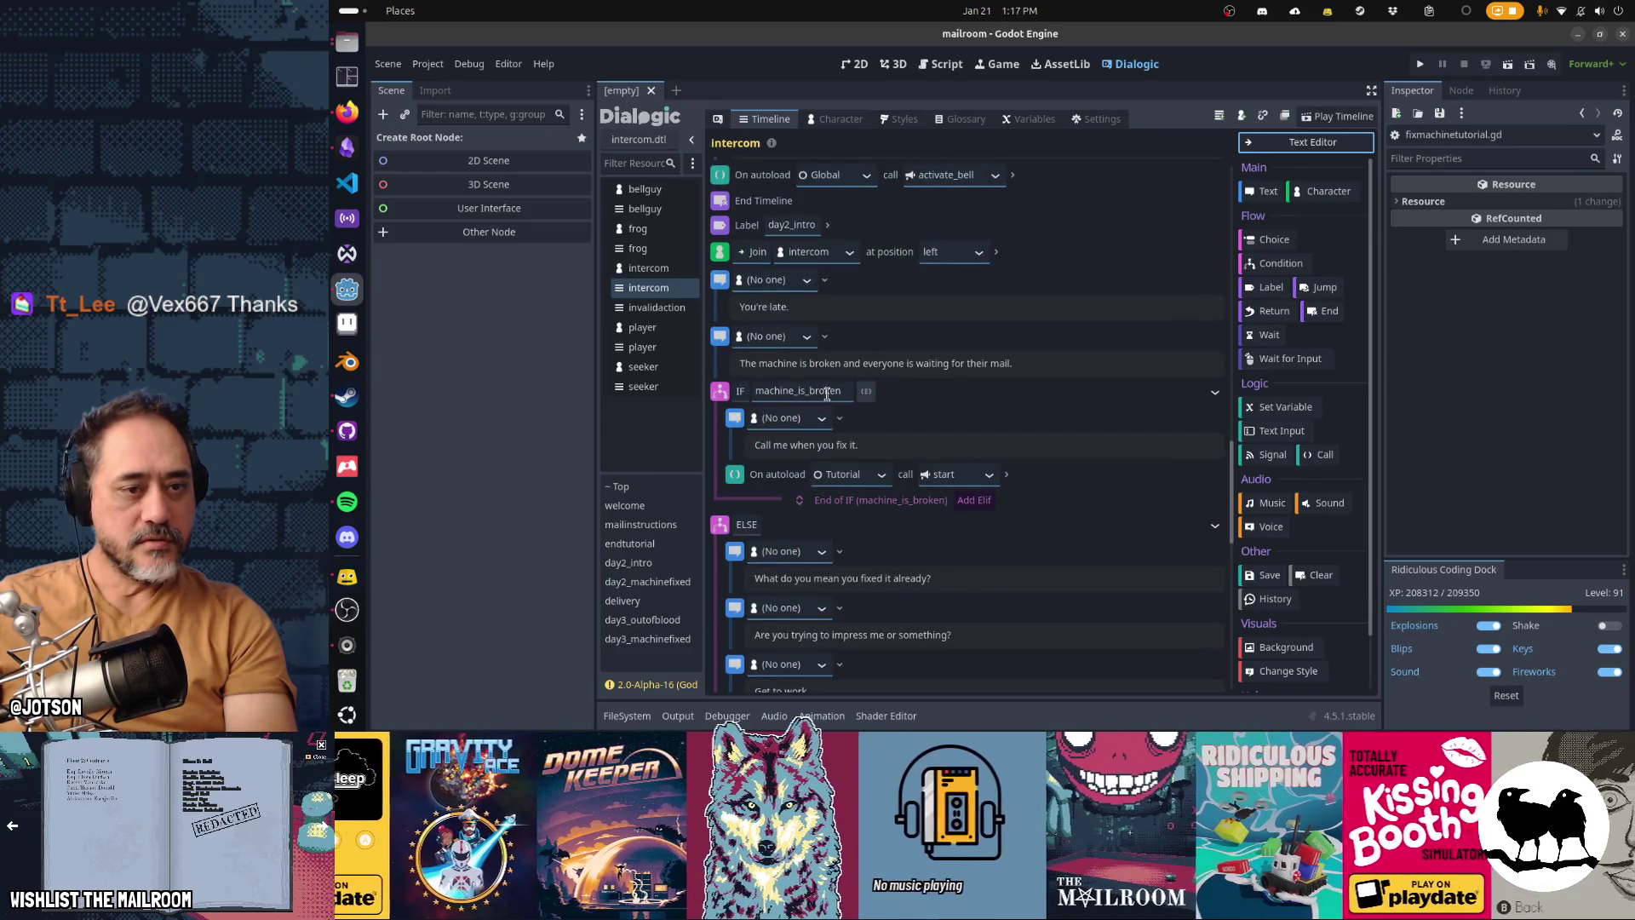
{"action": "left_click", "coordinate": [865, 393]}
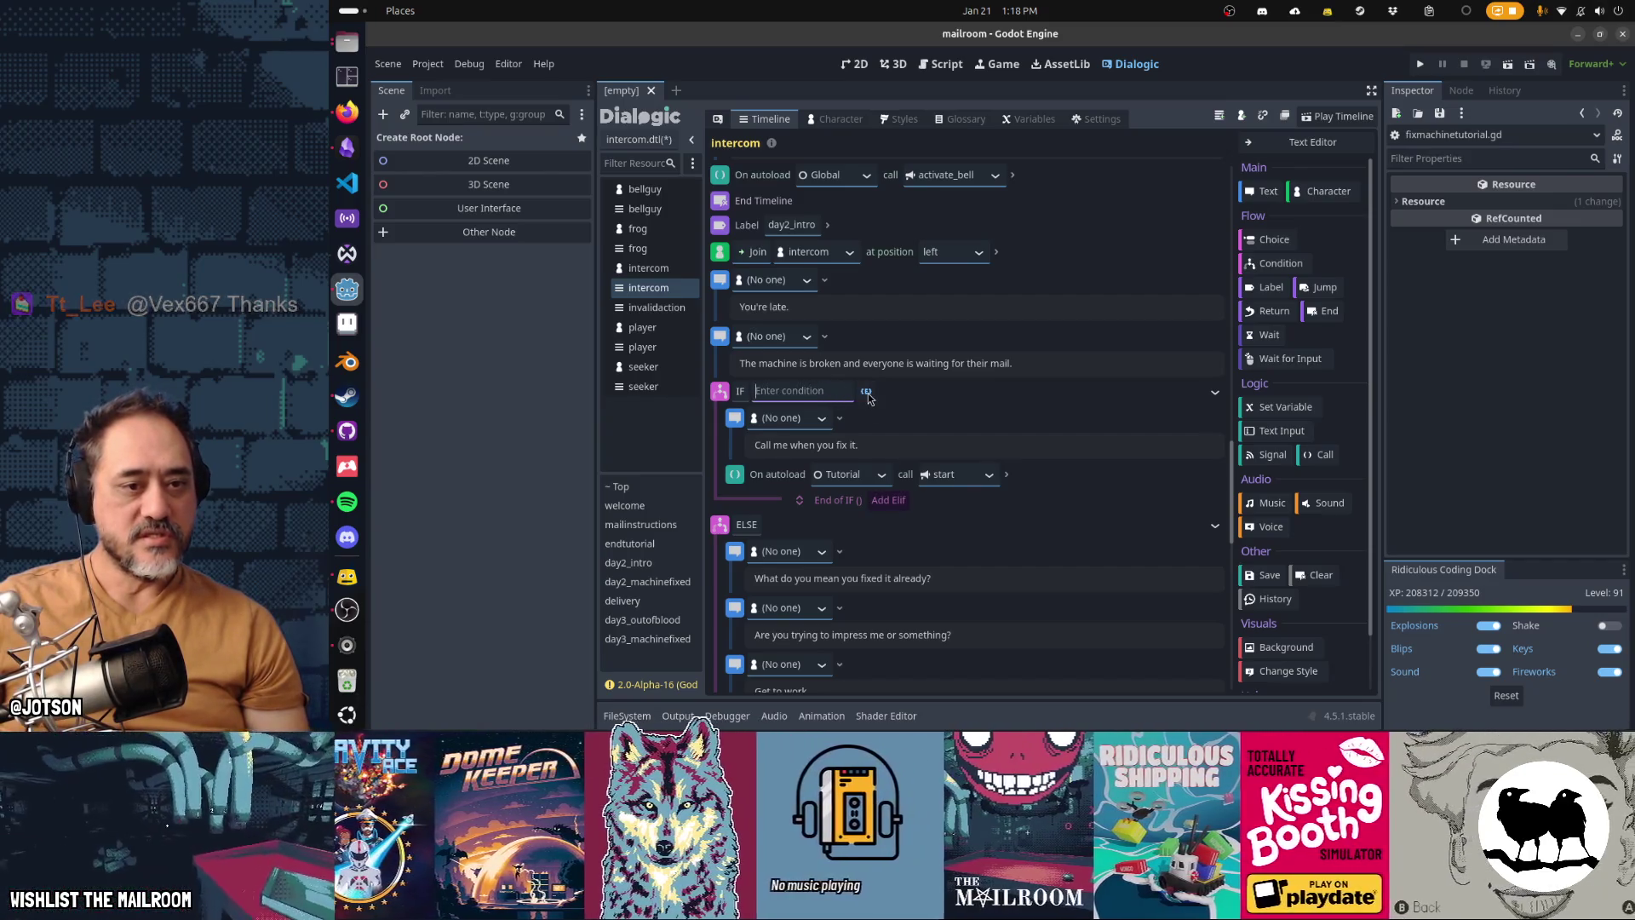
Step: Switch the day2_intro IF condition to a single complex-expression field
{"action": "left_click", "coordinate": [866, 393]}
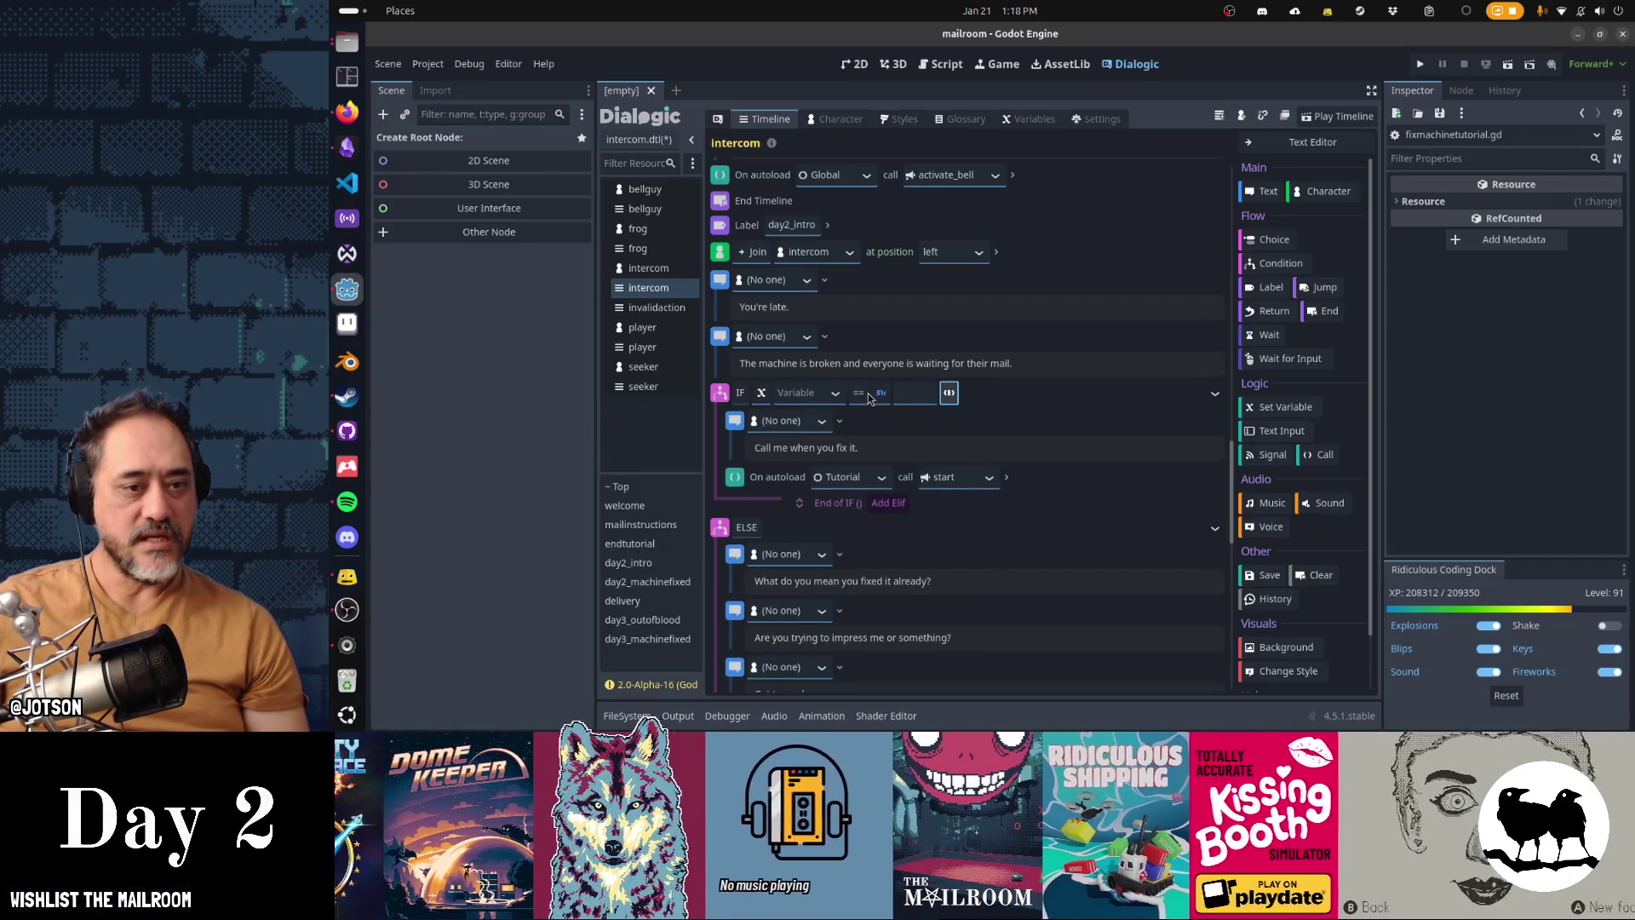
{"action": "left_click", "coordinate": [763, 392]}
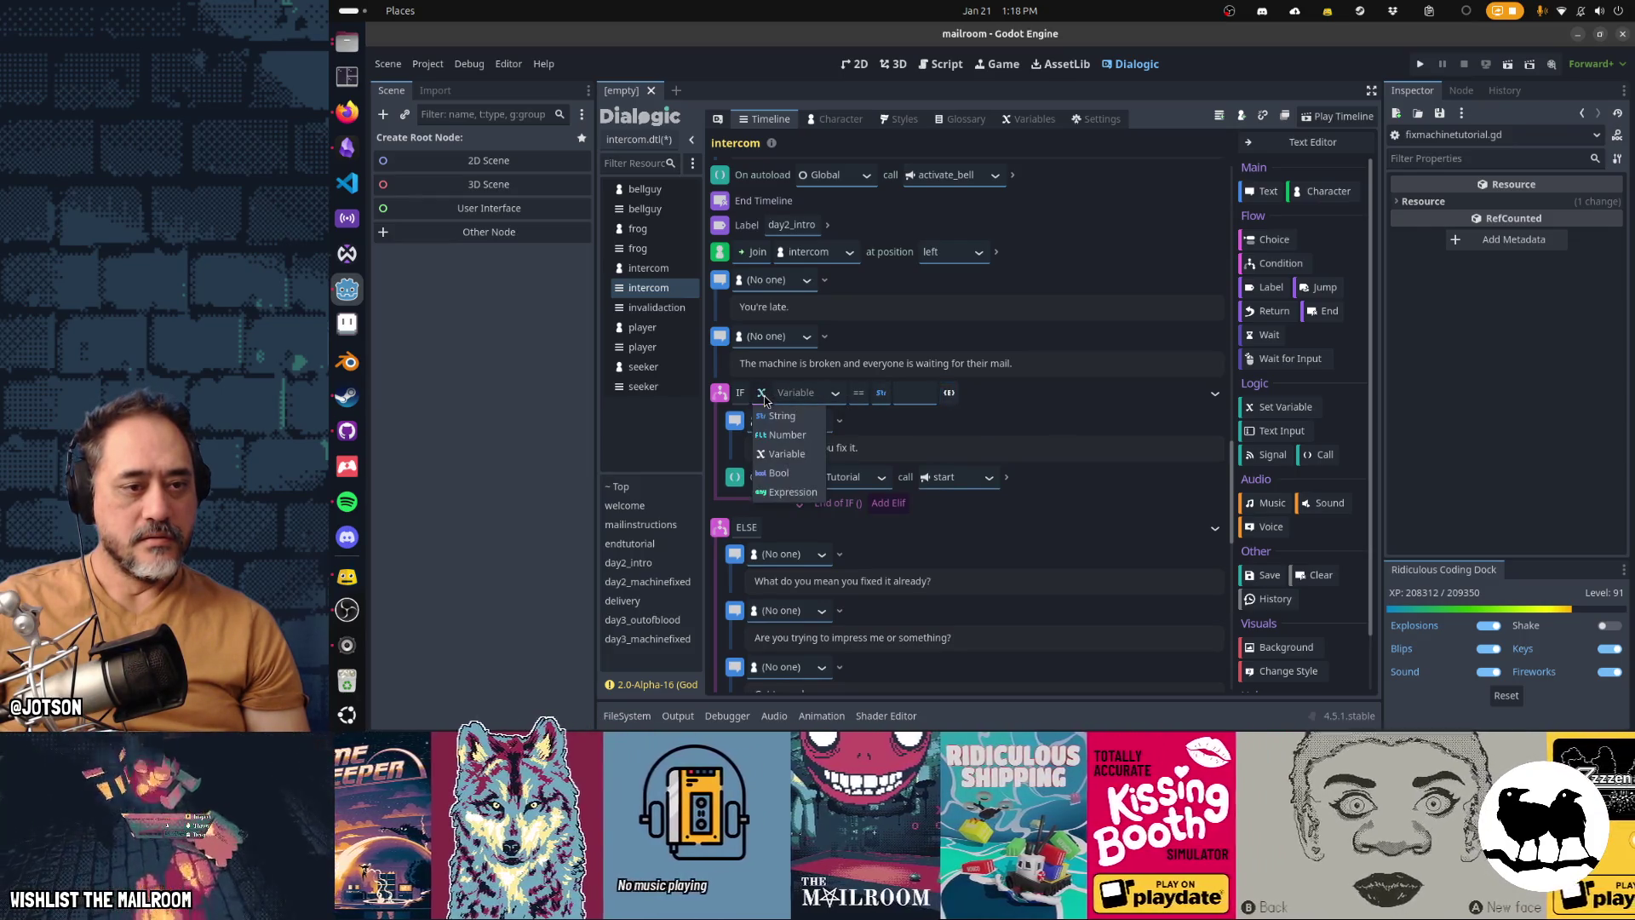
{"action": "left_click", "coordinate": [789, 494]}
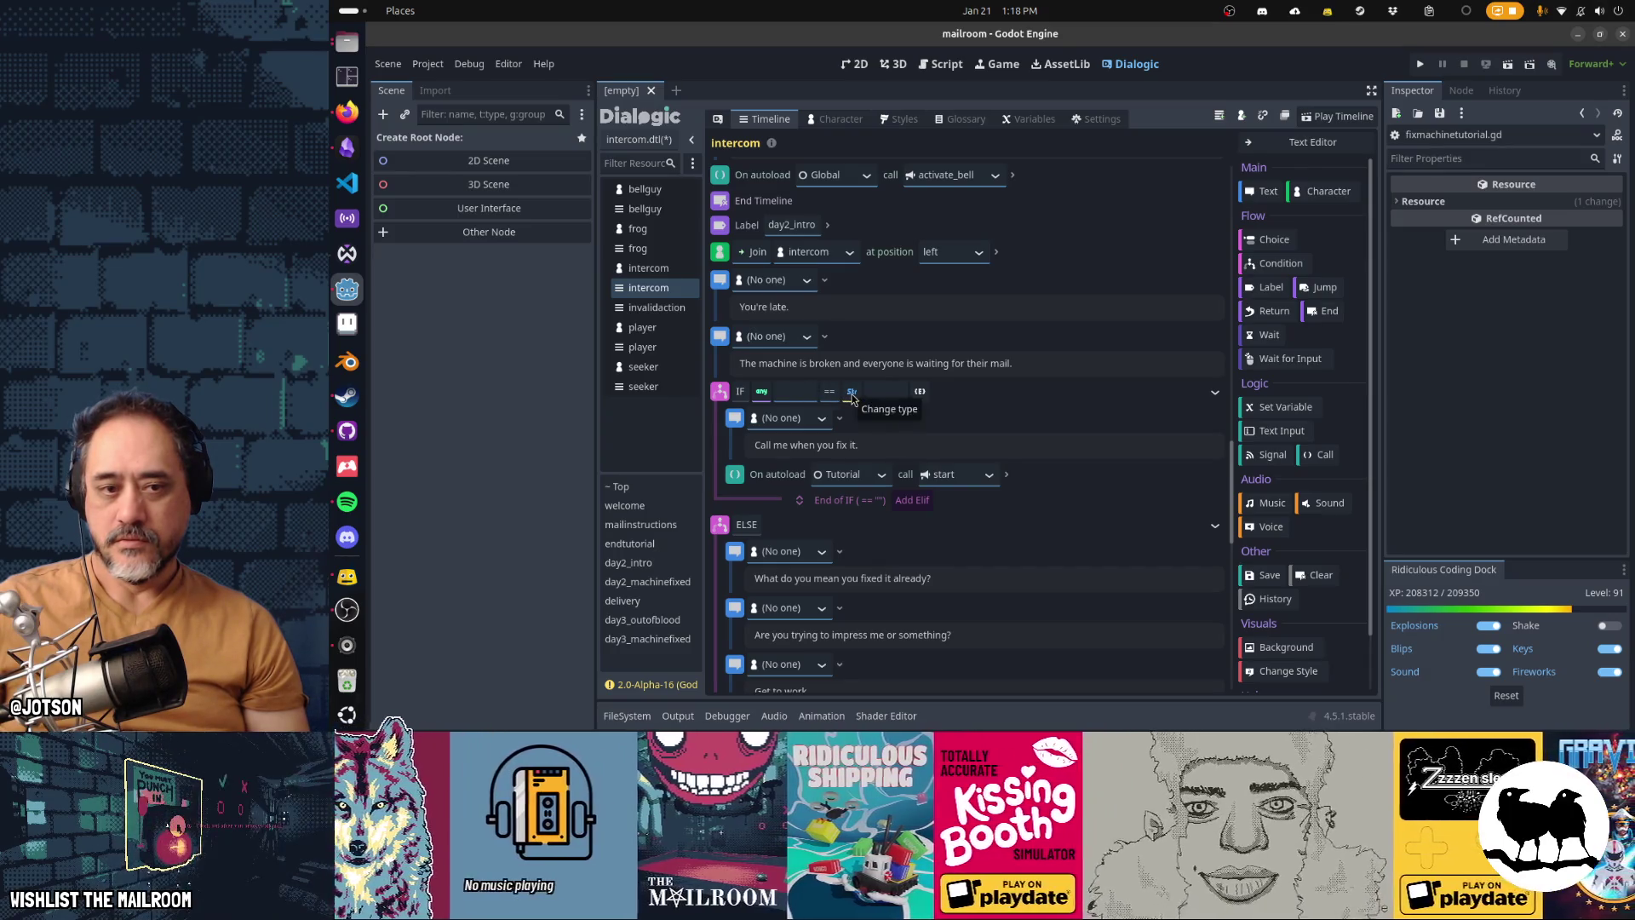
{"action": "left_click", "coordinate": [921, 392]}
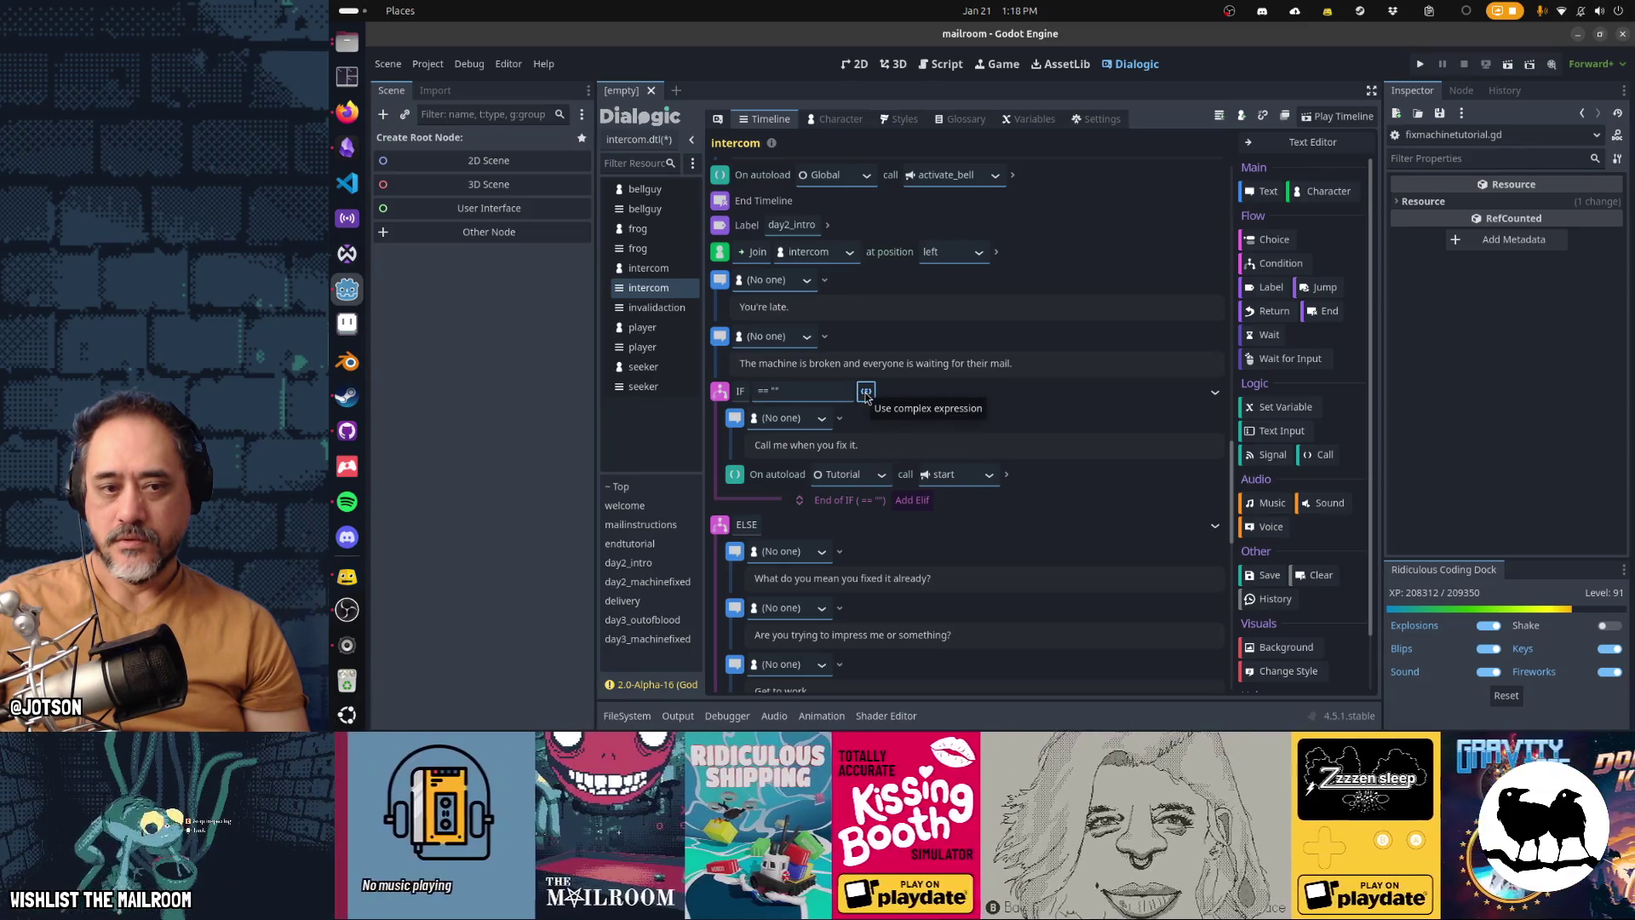
Step: Set the condition to Global.Stage.is_machine_borken(), then return to fixmachinetutorial.gd
{"action": "left_click_drag", "start_coordinate": [848, 391], "coordinate": [730, 392]}
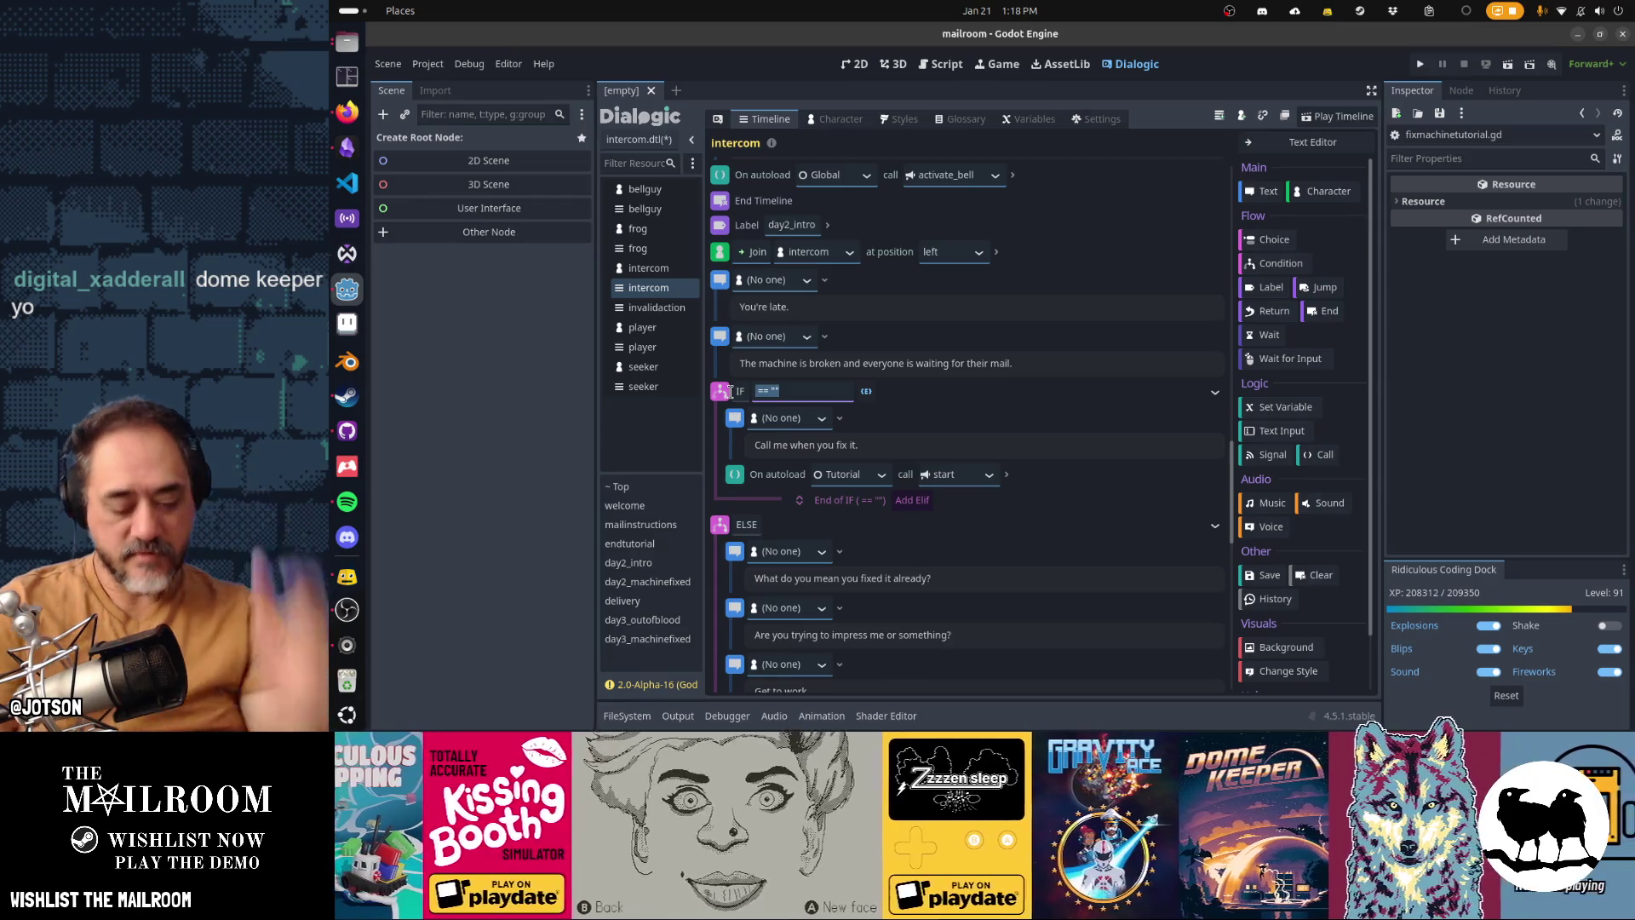
{"action": "type", "text": "Global.Stage.i"}
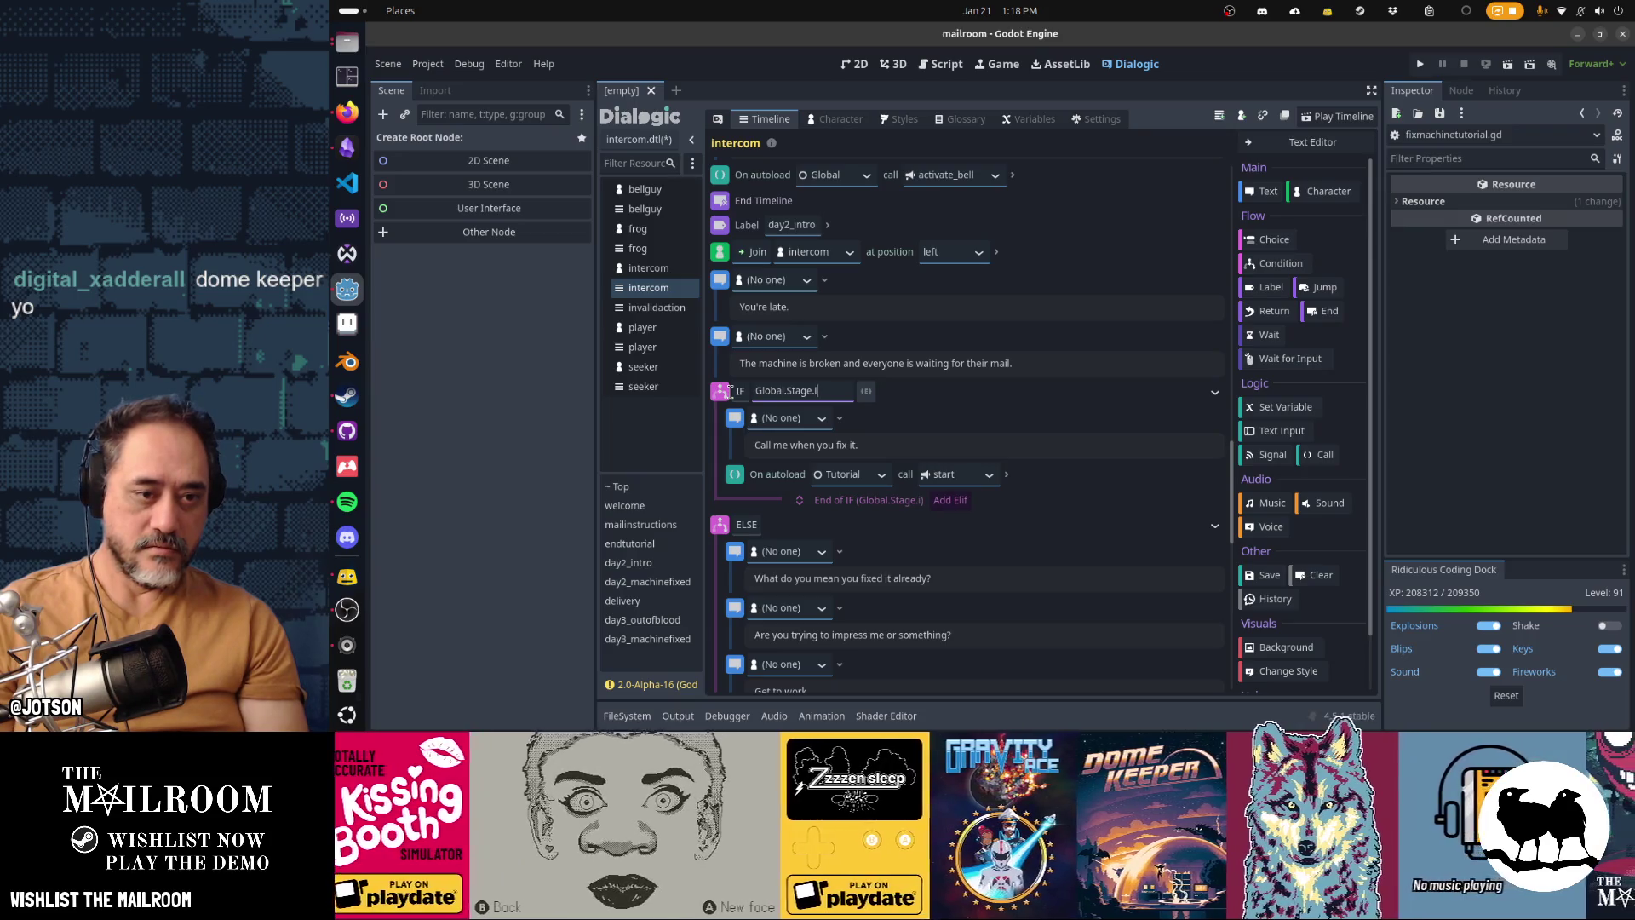
{"action": "type", "text": "s_machine_bo"}
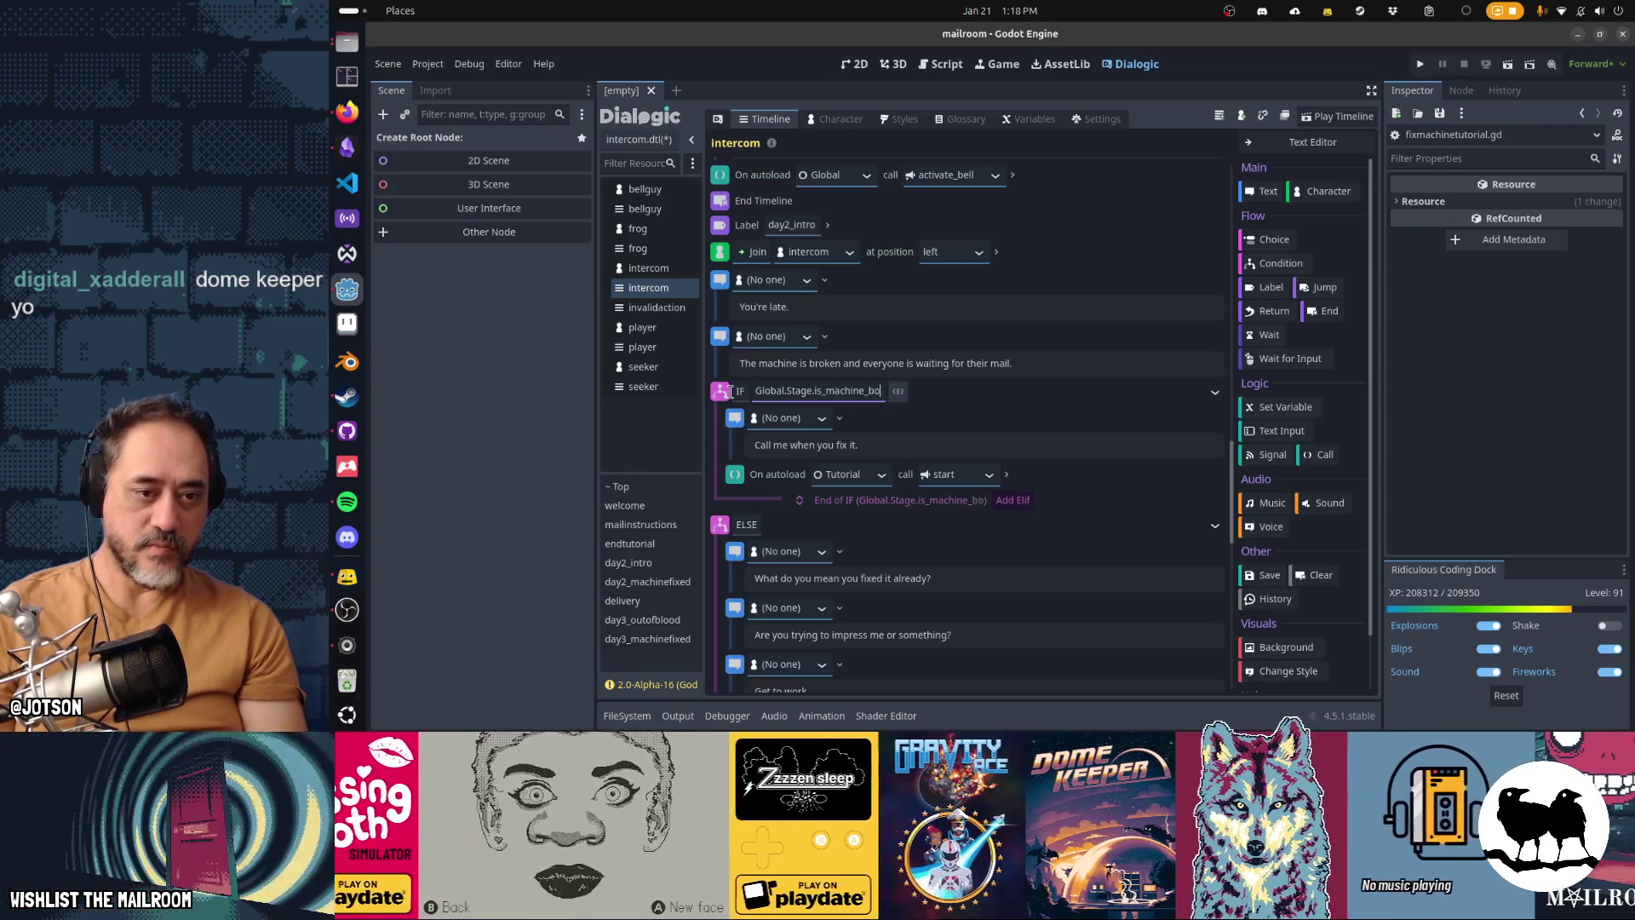
{"action": "type", "text": "rked()"}
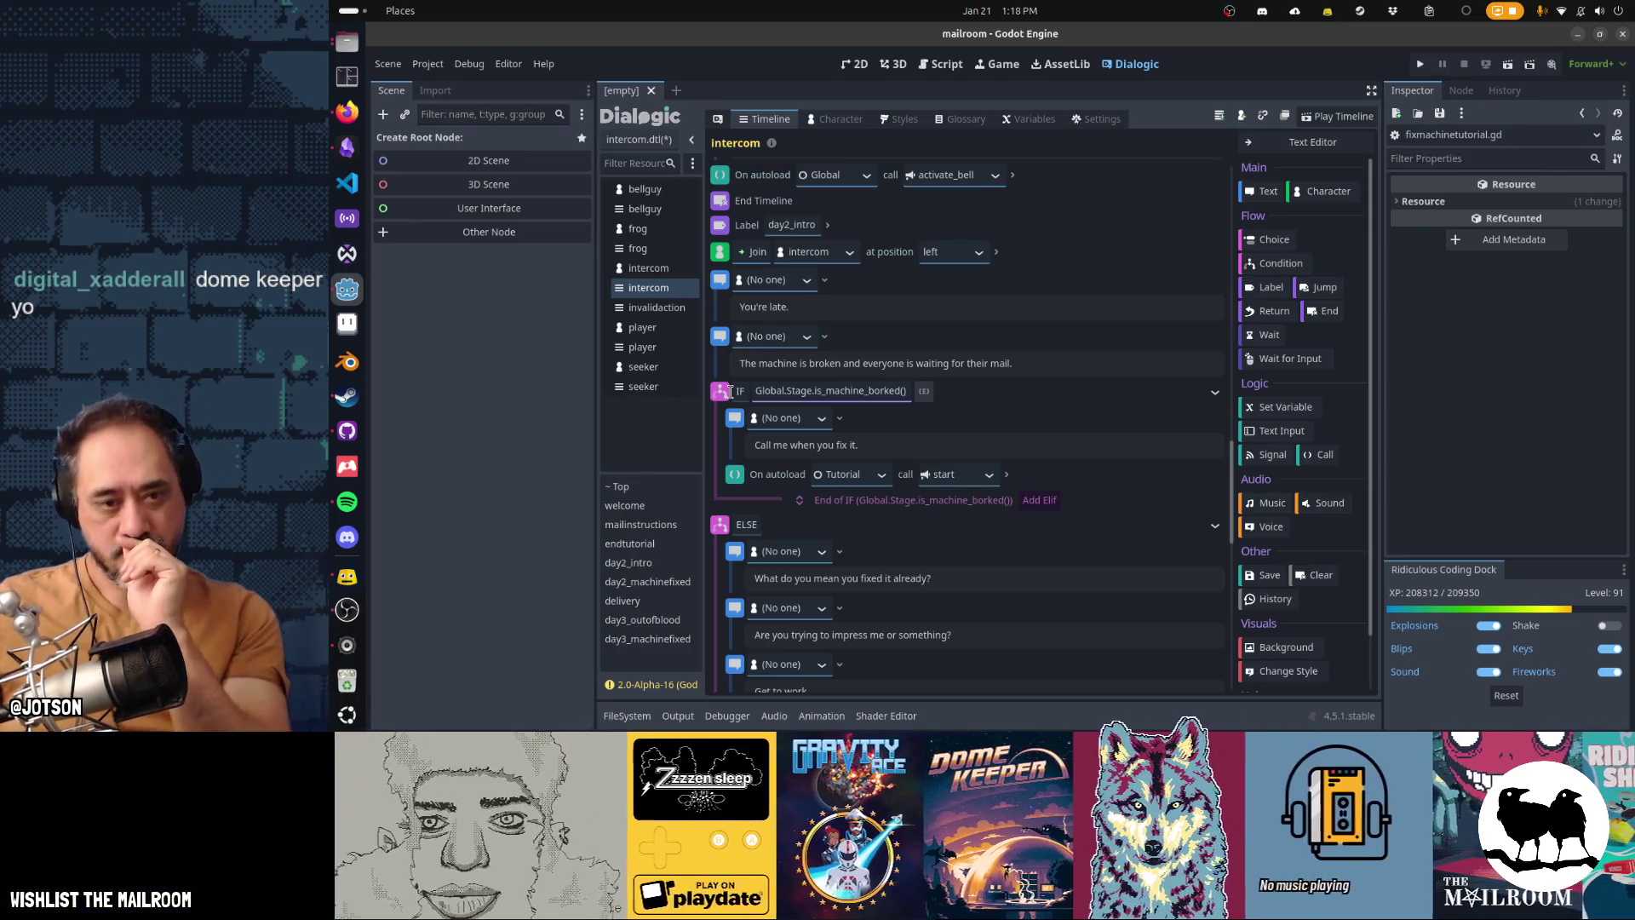
{"action": "key", "text": "Left"}
{"action": "key", "text": "Left"}
{"action": "key", "text": "BackSpace"}
{"action": "type", "text": "n"}
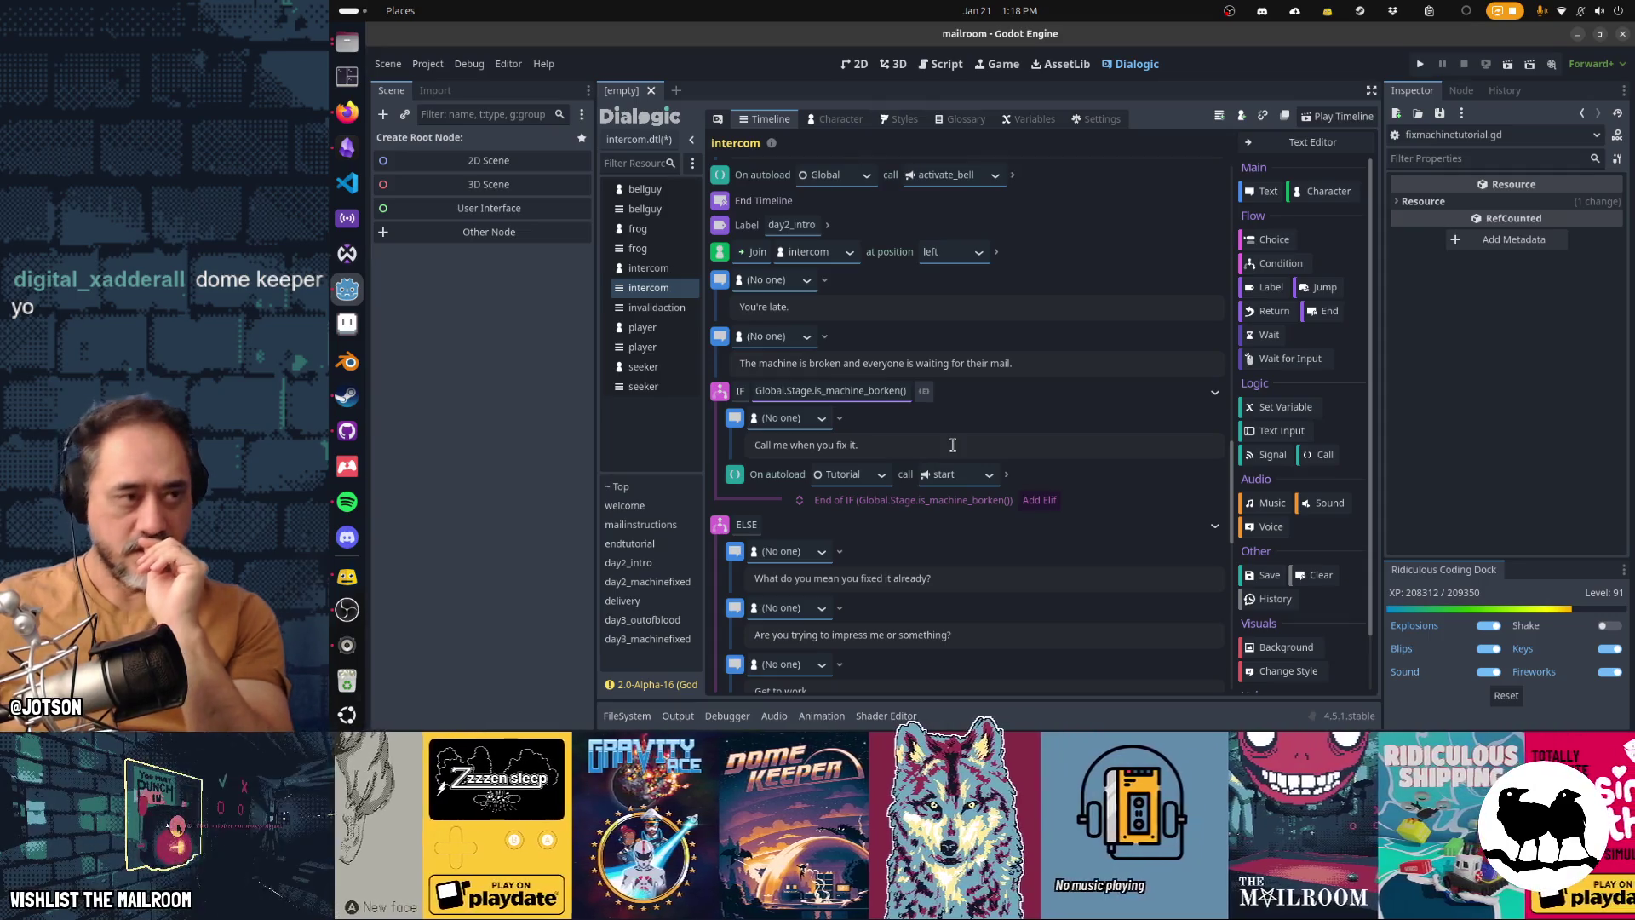
{"action": "left_click", "coordinate": [937, 65]}
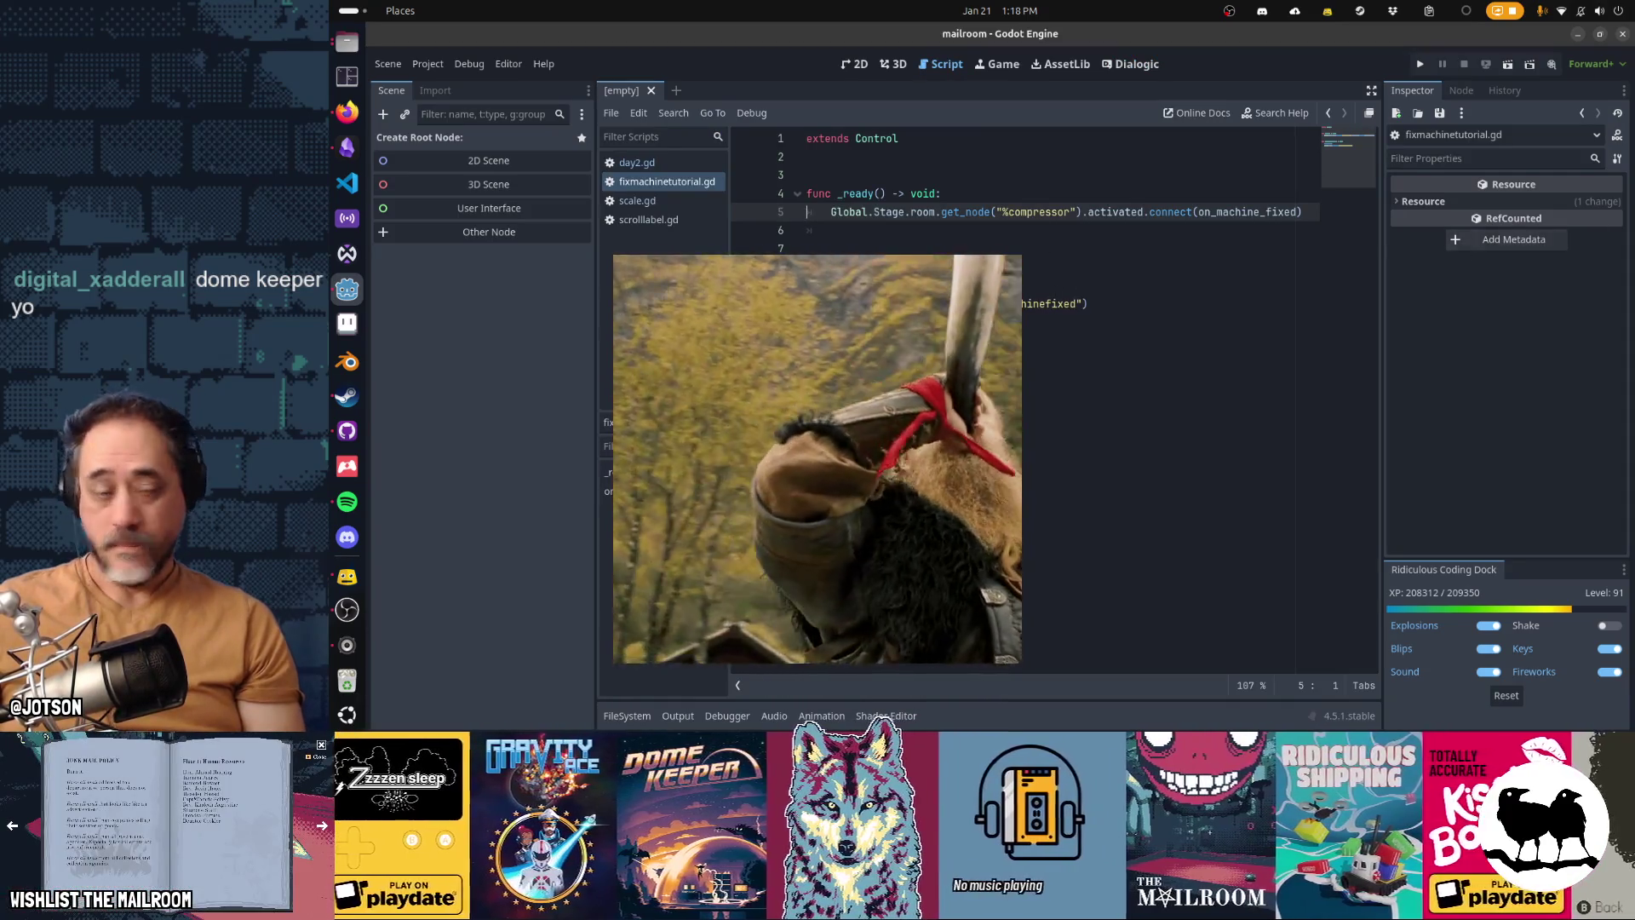
{"action": "left_click", "coordinate": [355, 584]}
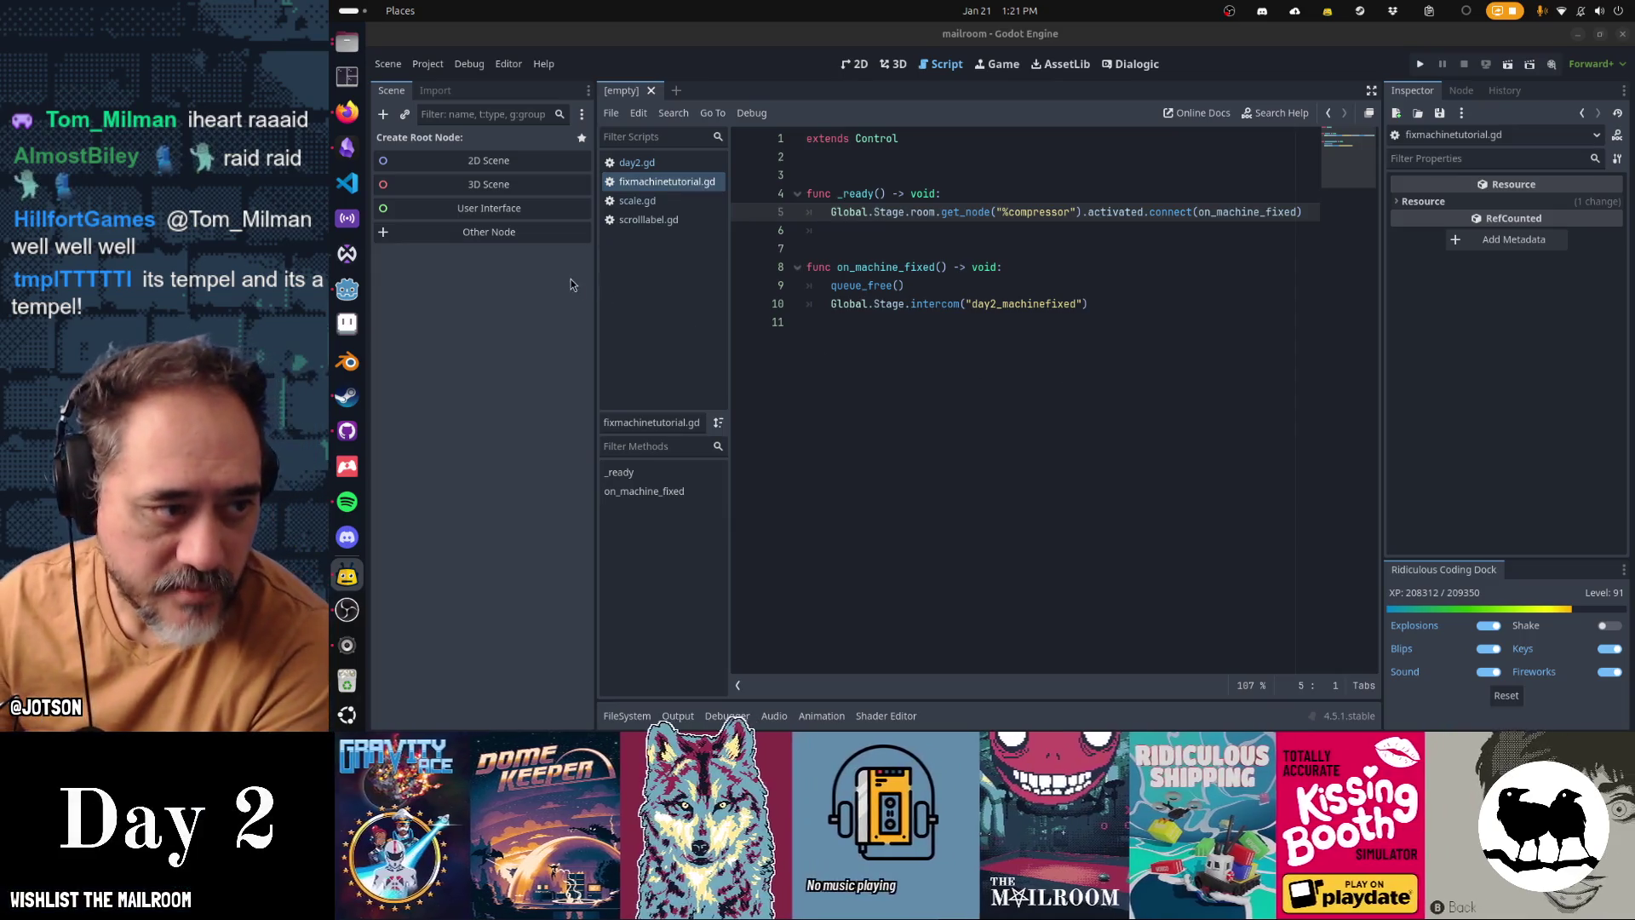
{"action": "left_click", "coordinate": [346, 148]}
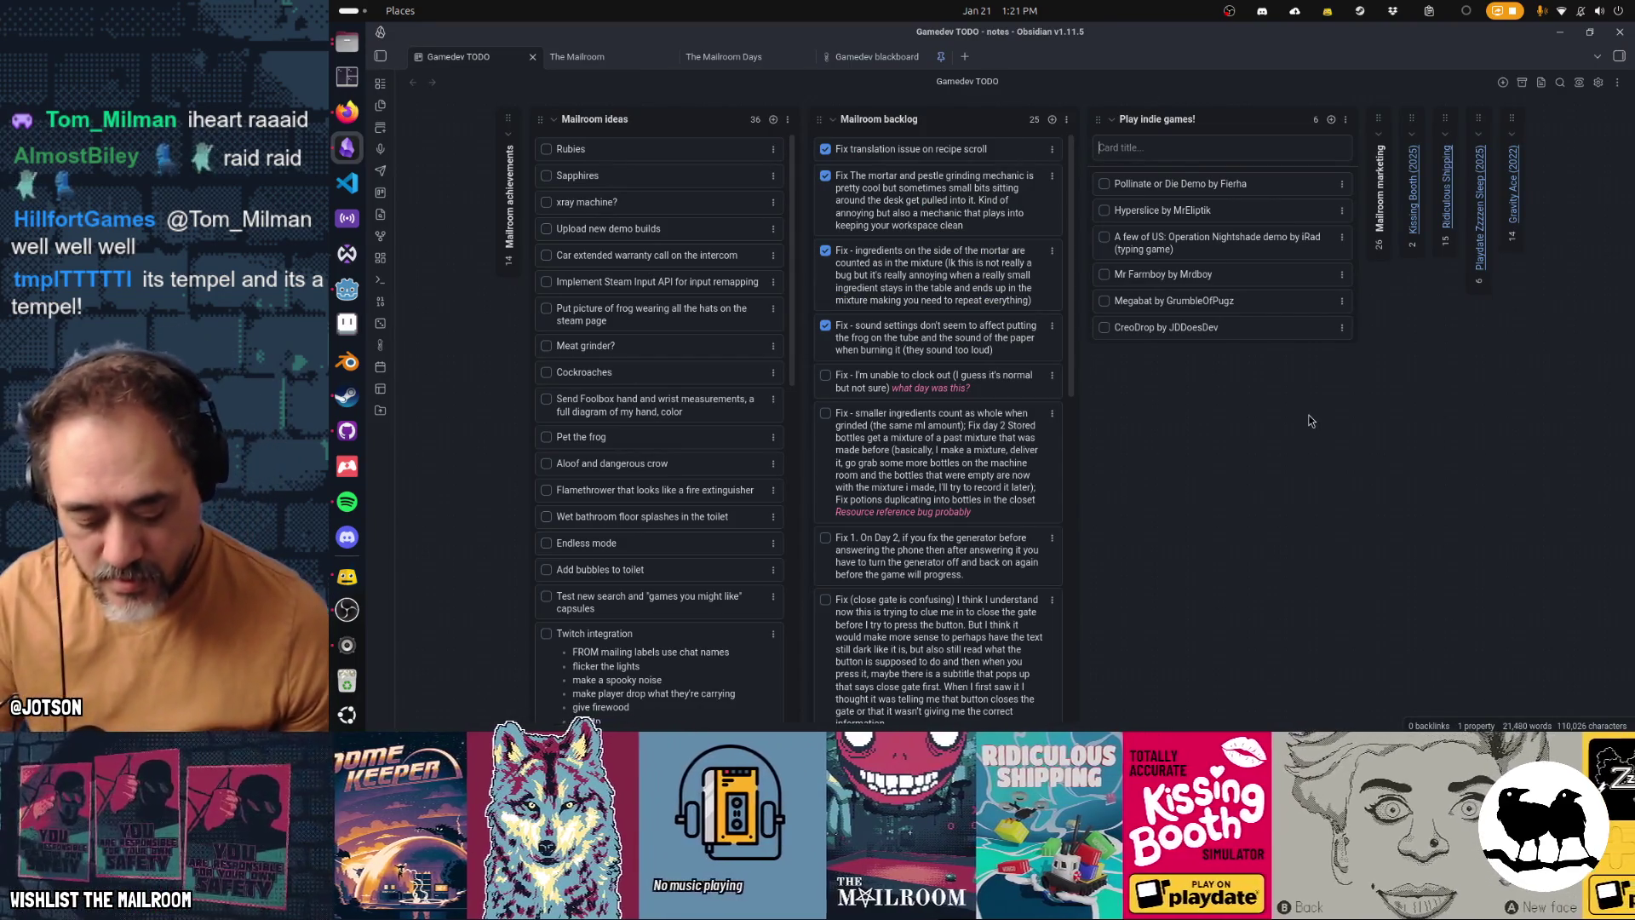
Step: Add a 'Nodal Bastion' card crediting its developer at the bottom of Play indie games!
{"action": "type", "text": "Nodal Basti"}
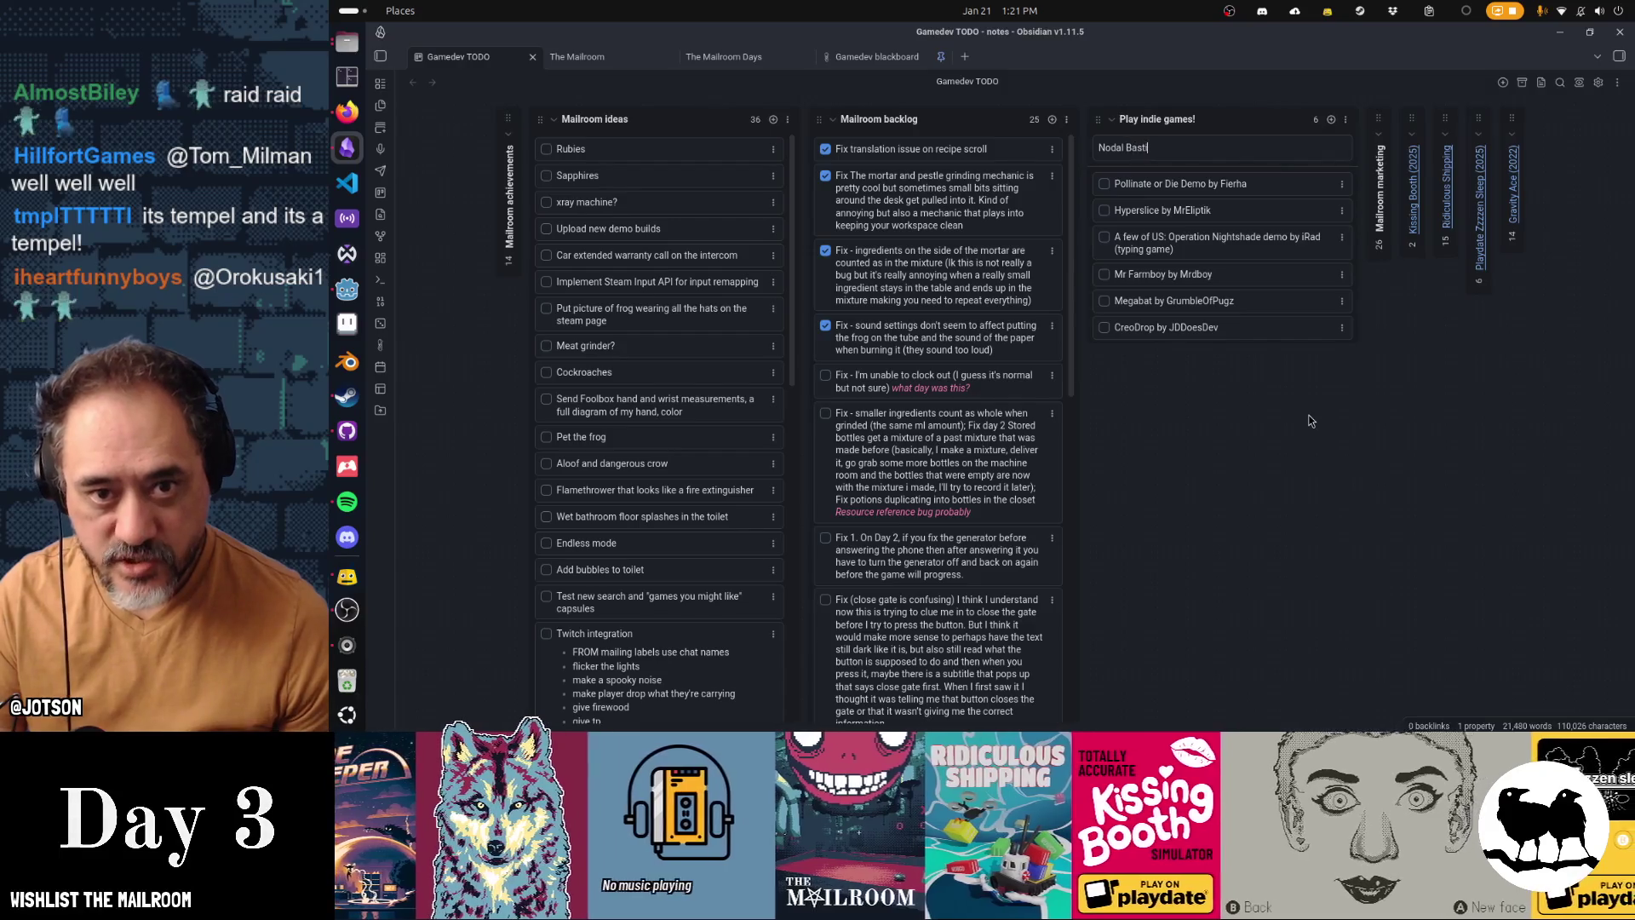
{"action": "type", "text": "on by "}
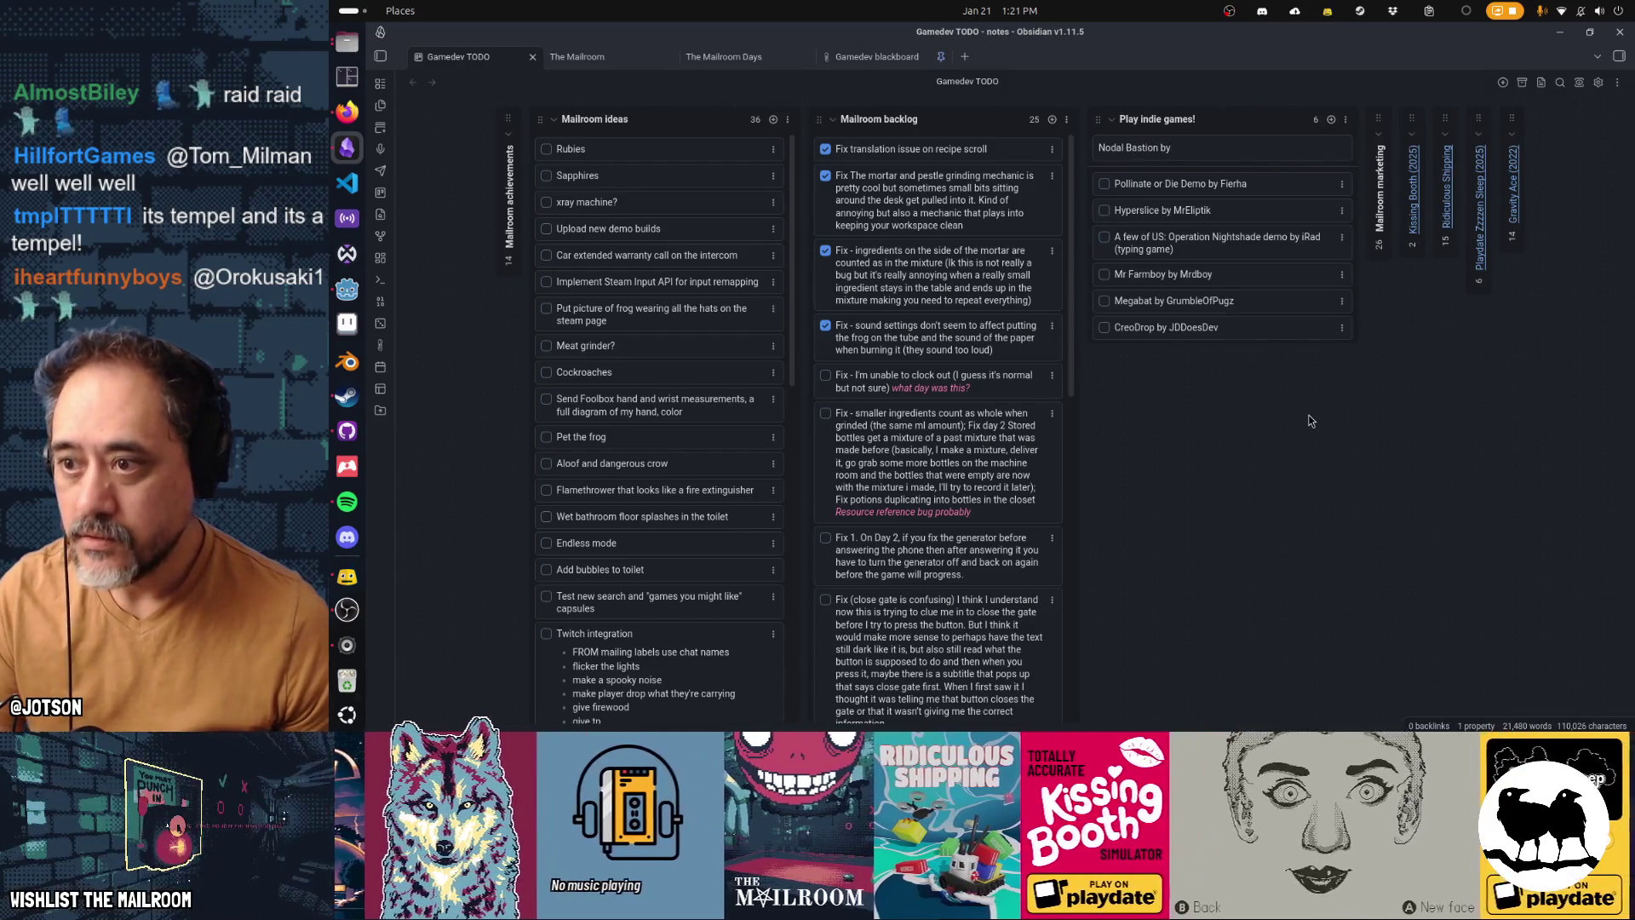
{"action": "type", "text": "Nickname"}
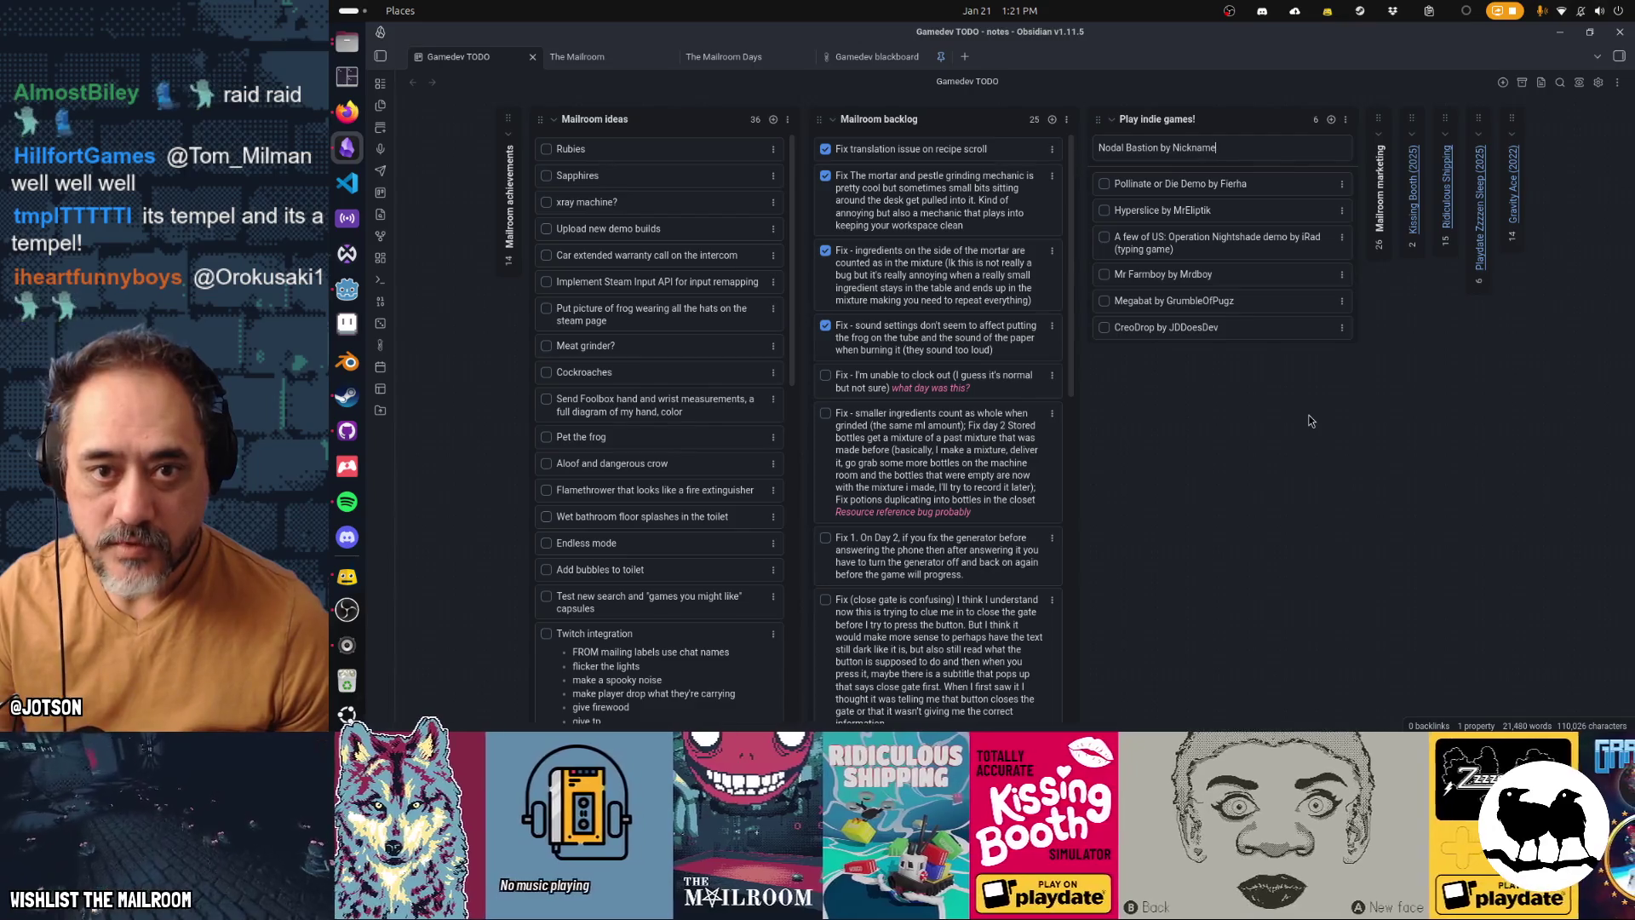
{"action": "type", "text": "generatorfailed"}
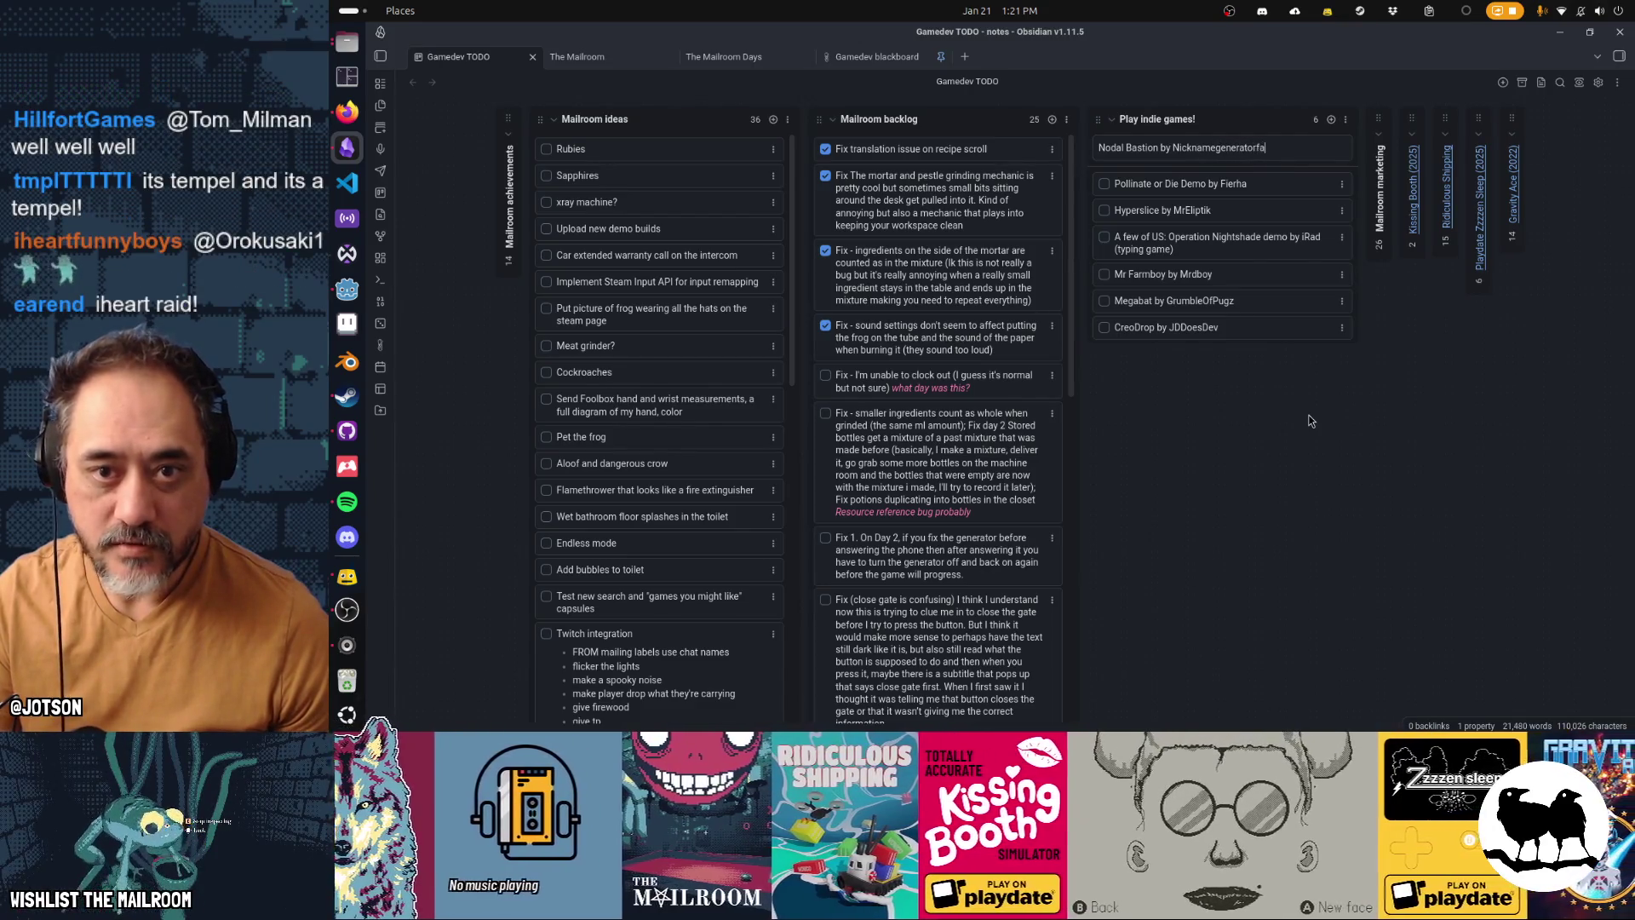
{"action": "key", "text": "Return"}
{"action": "left_click_drag", "start_coordinate": [1220, 187], "coordinate": [1232, 356]}
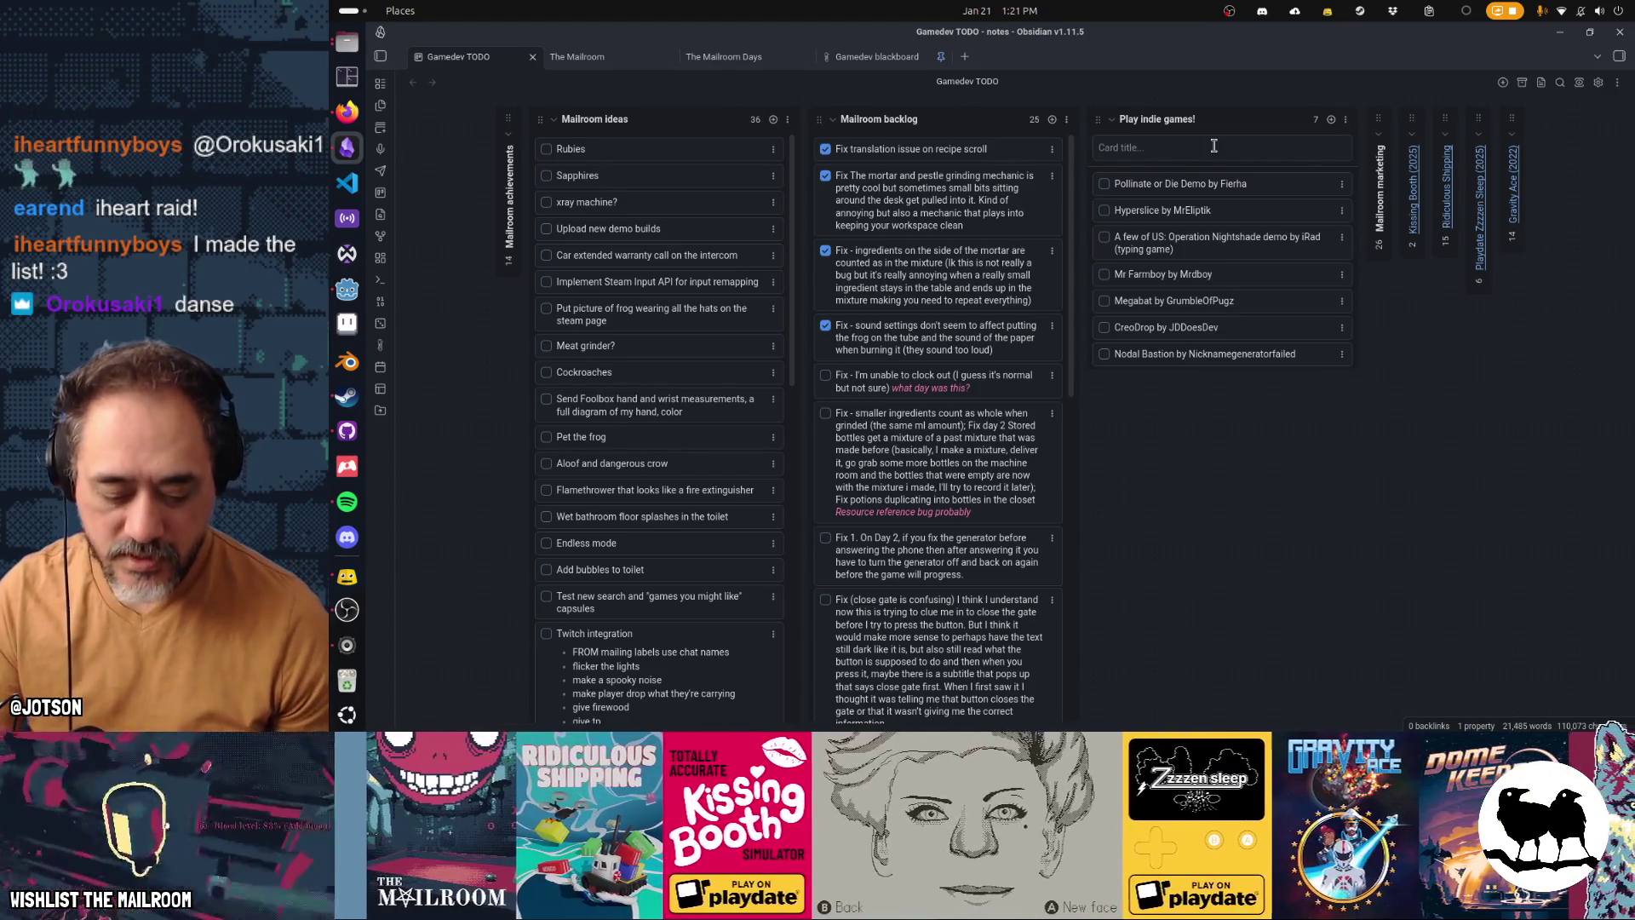
Step: Add a 'Witch game' card crediting its developer lower in the list
{"action": "type", "text": "Witch gam"}
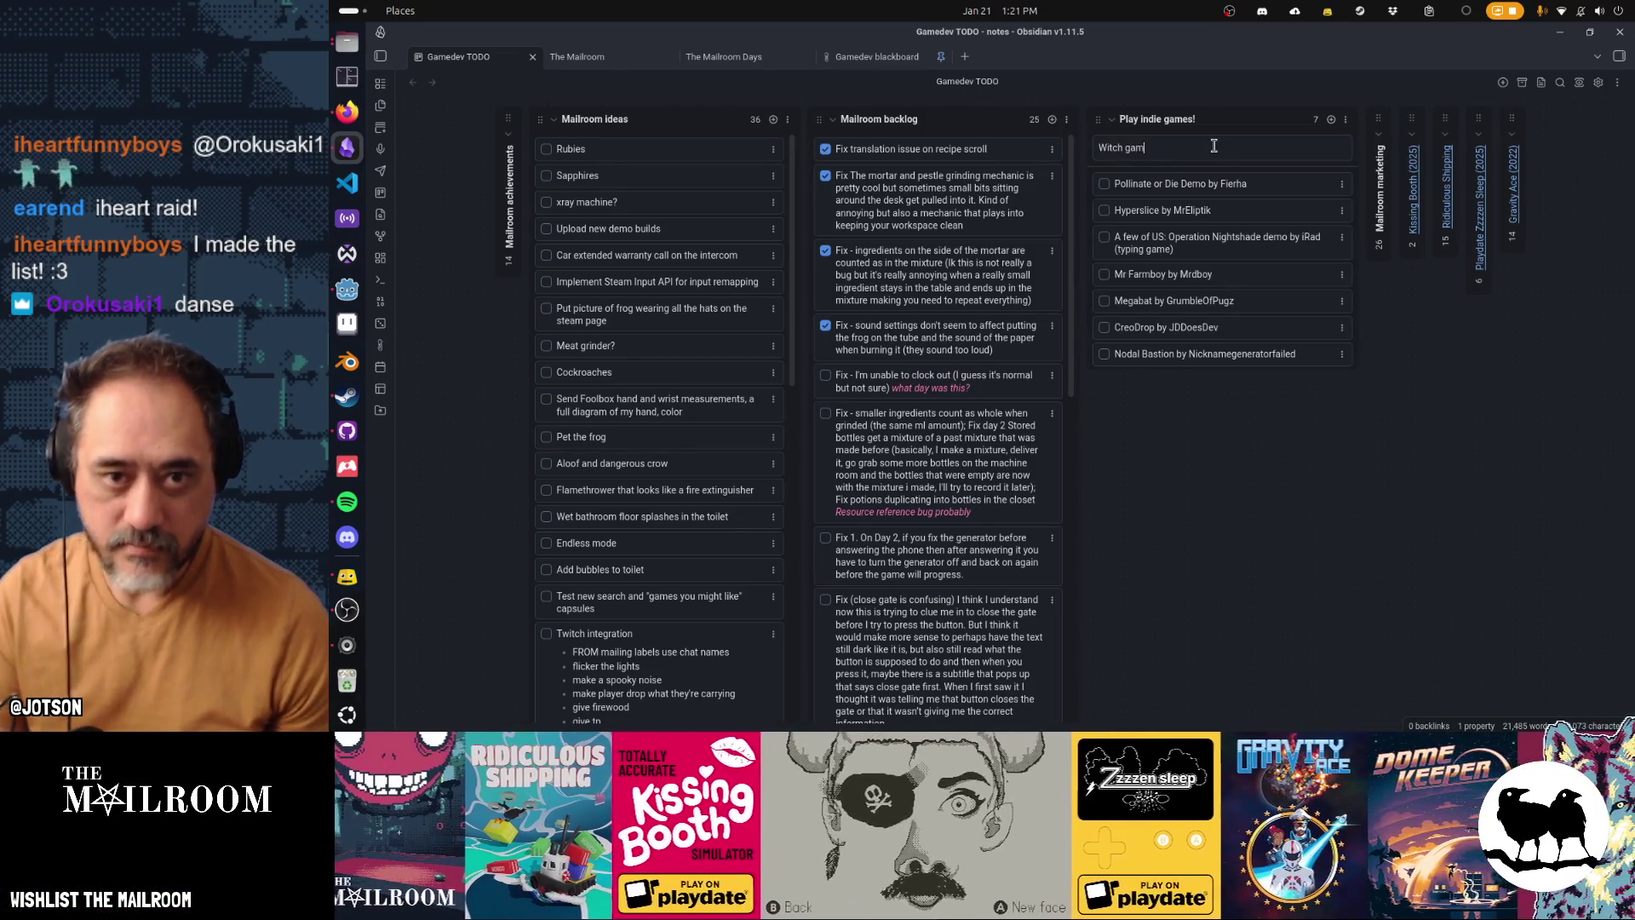
{"action": "type", "text": "e by iheart"}
{"action": "key", "text": "Return"}
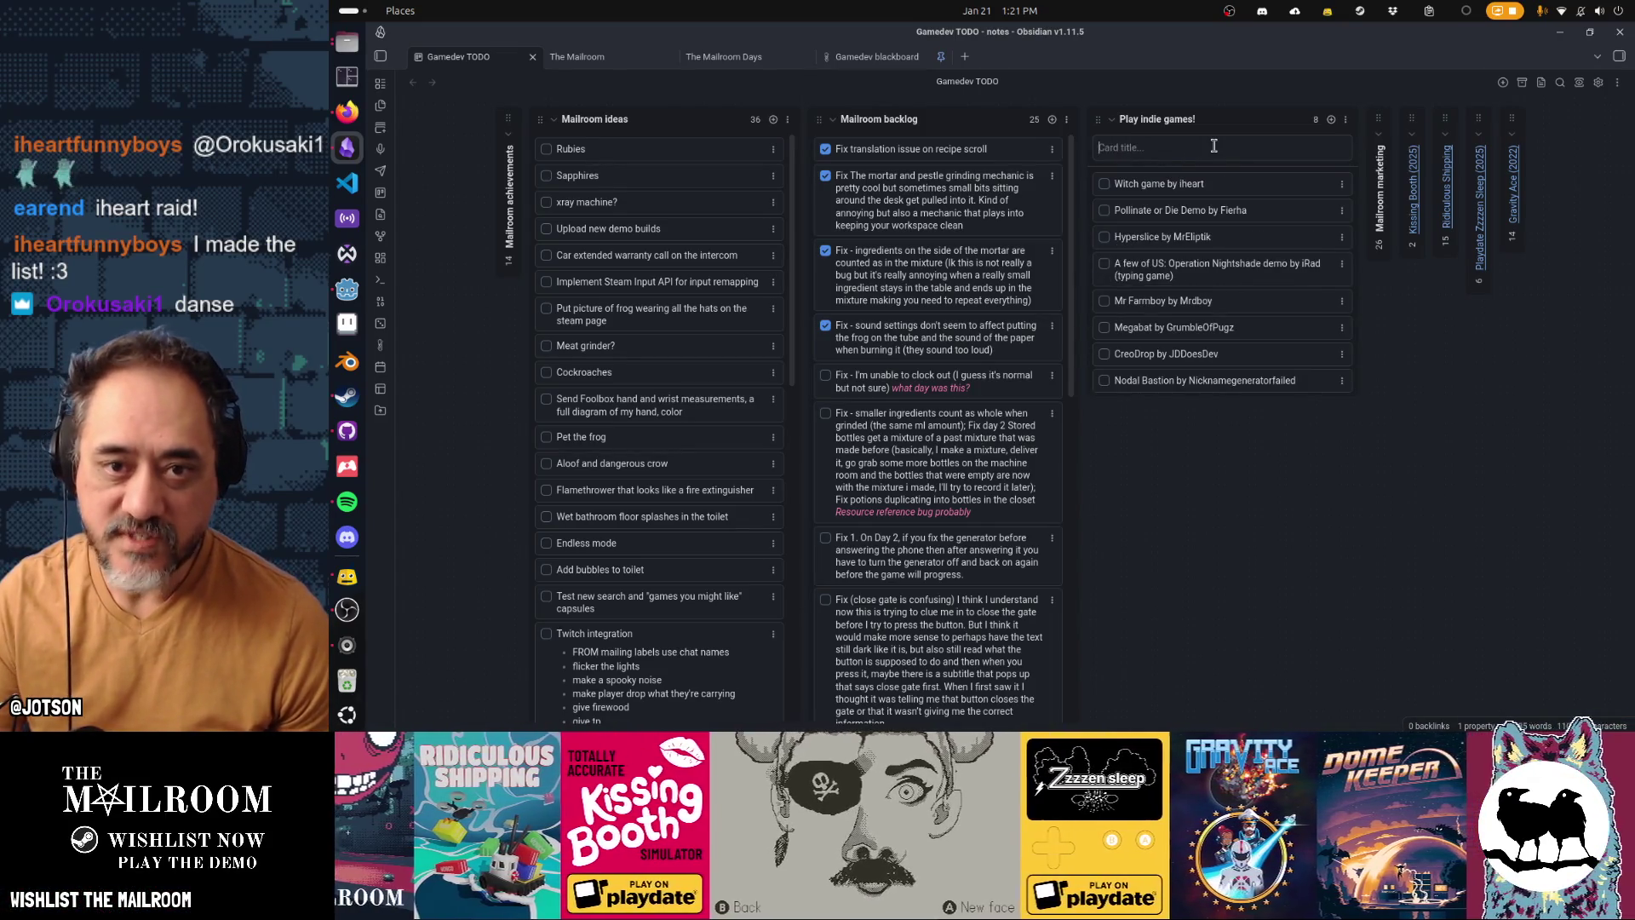
{"action": "left_click_drag", "start_coordinate": [1224, 183], "coordinate": [1231, 381]}
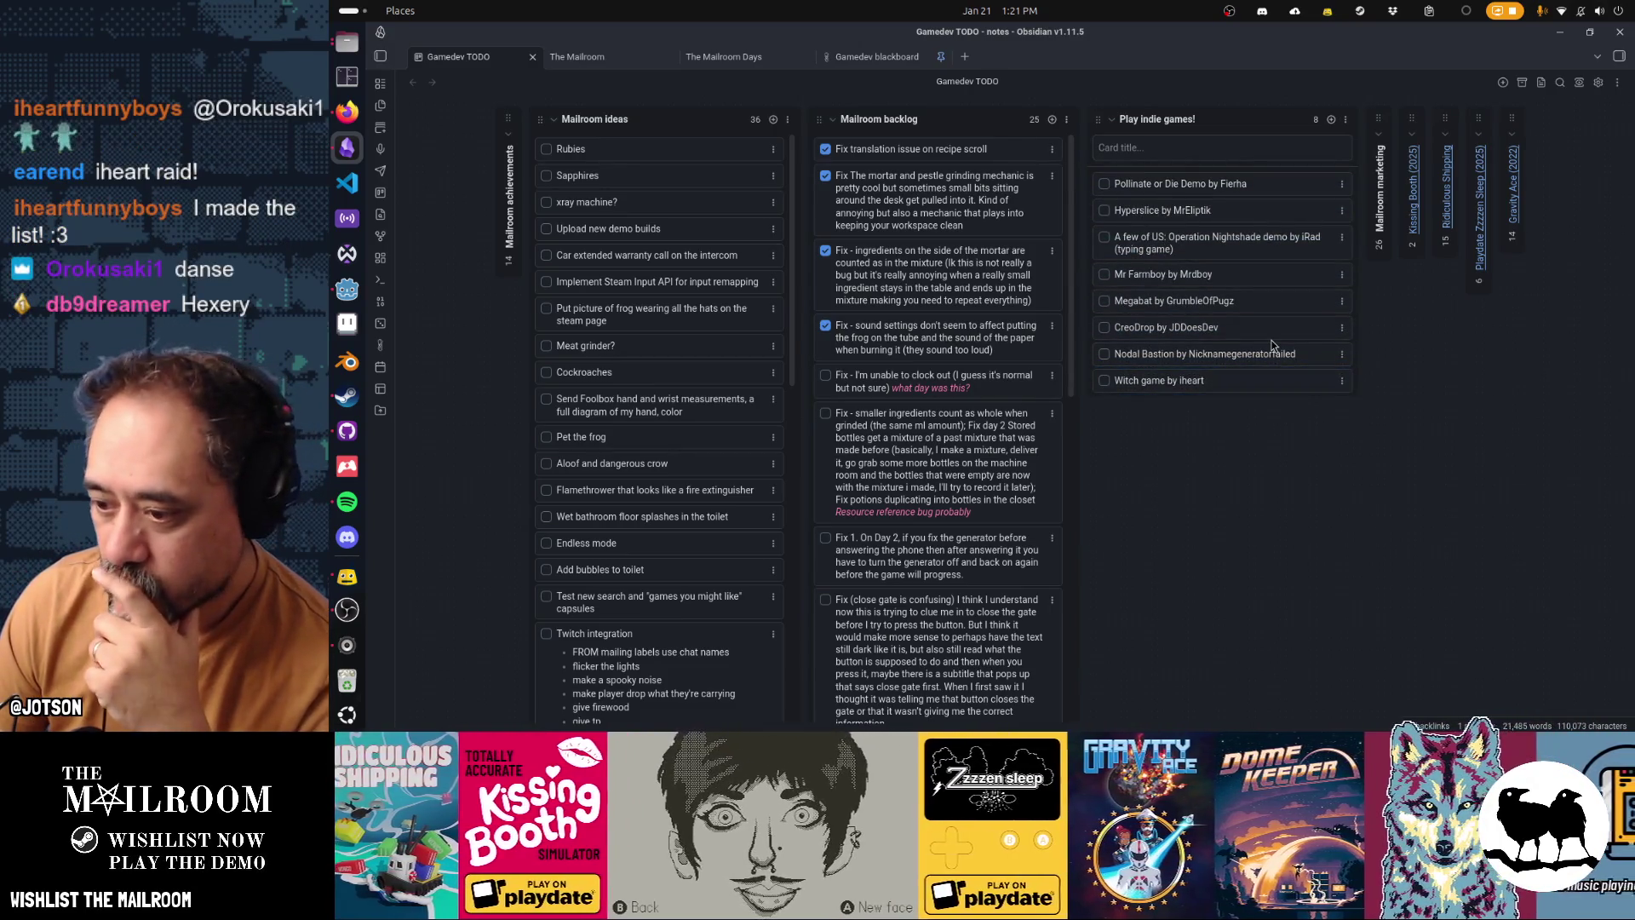
Step: Rename the 'Witch game' card to 'Hexery', keeping the developer credit
{"action": "double_click", "coordinate": [1164, 381]}
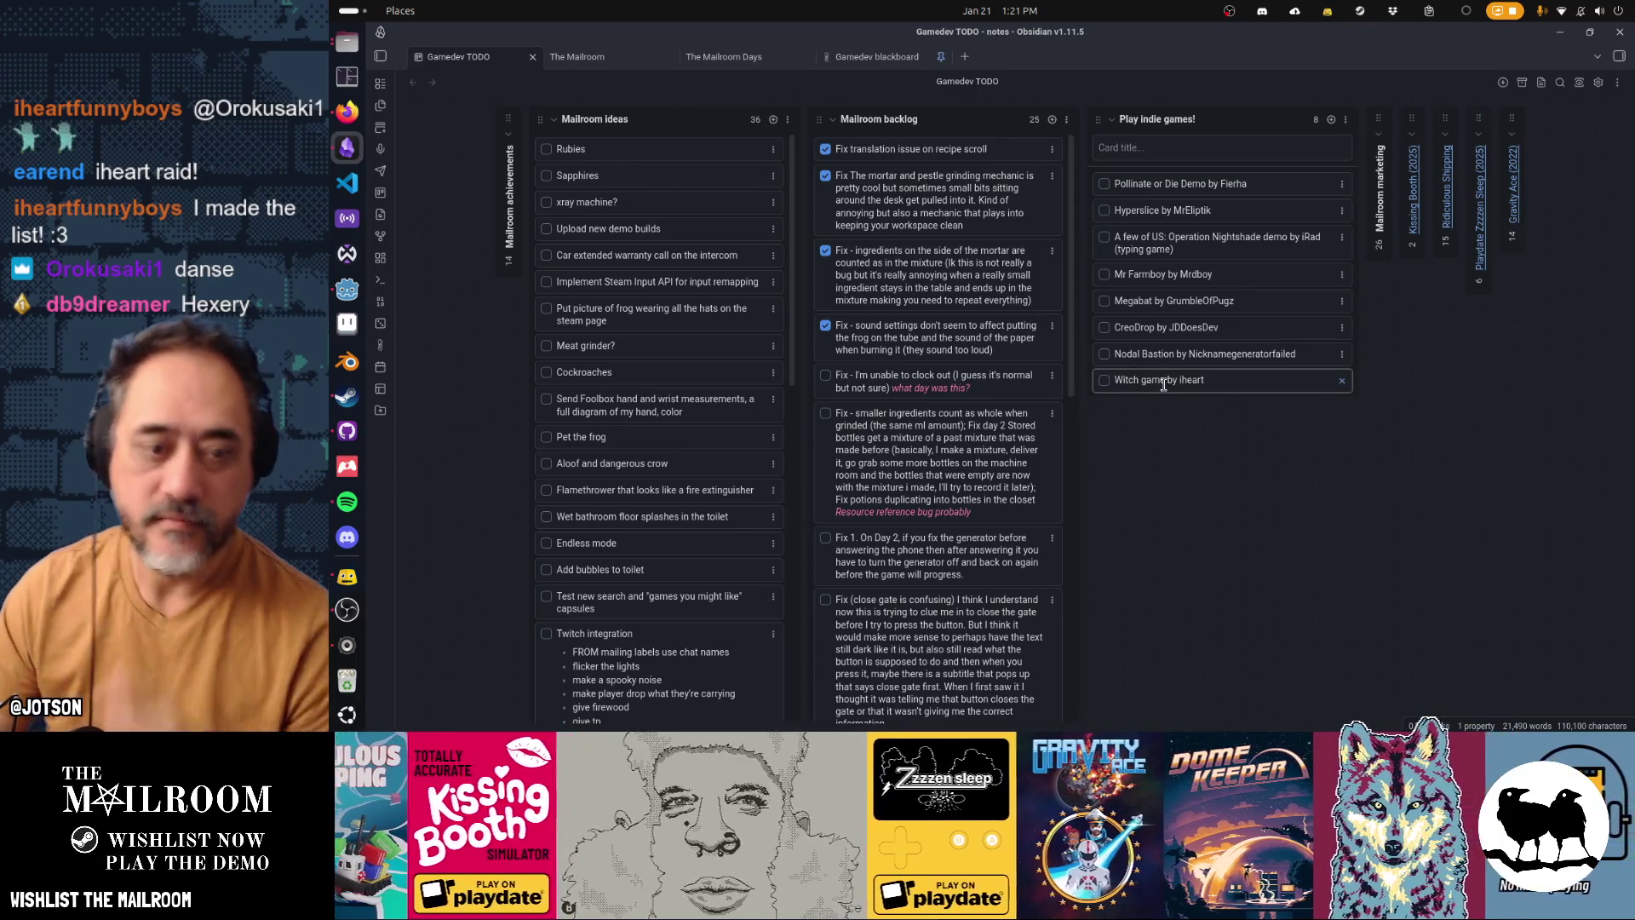
{"action": "type", "text": "Hexery"}
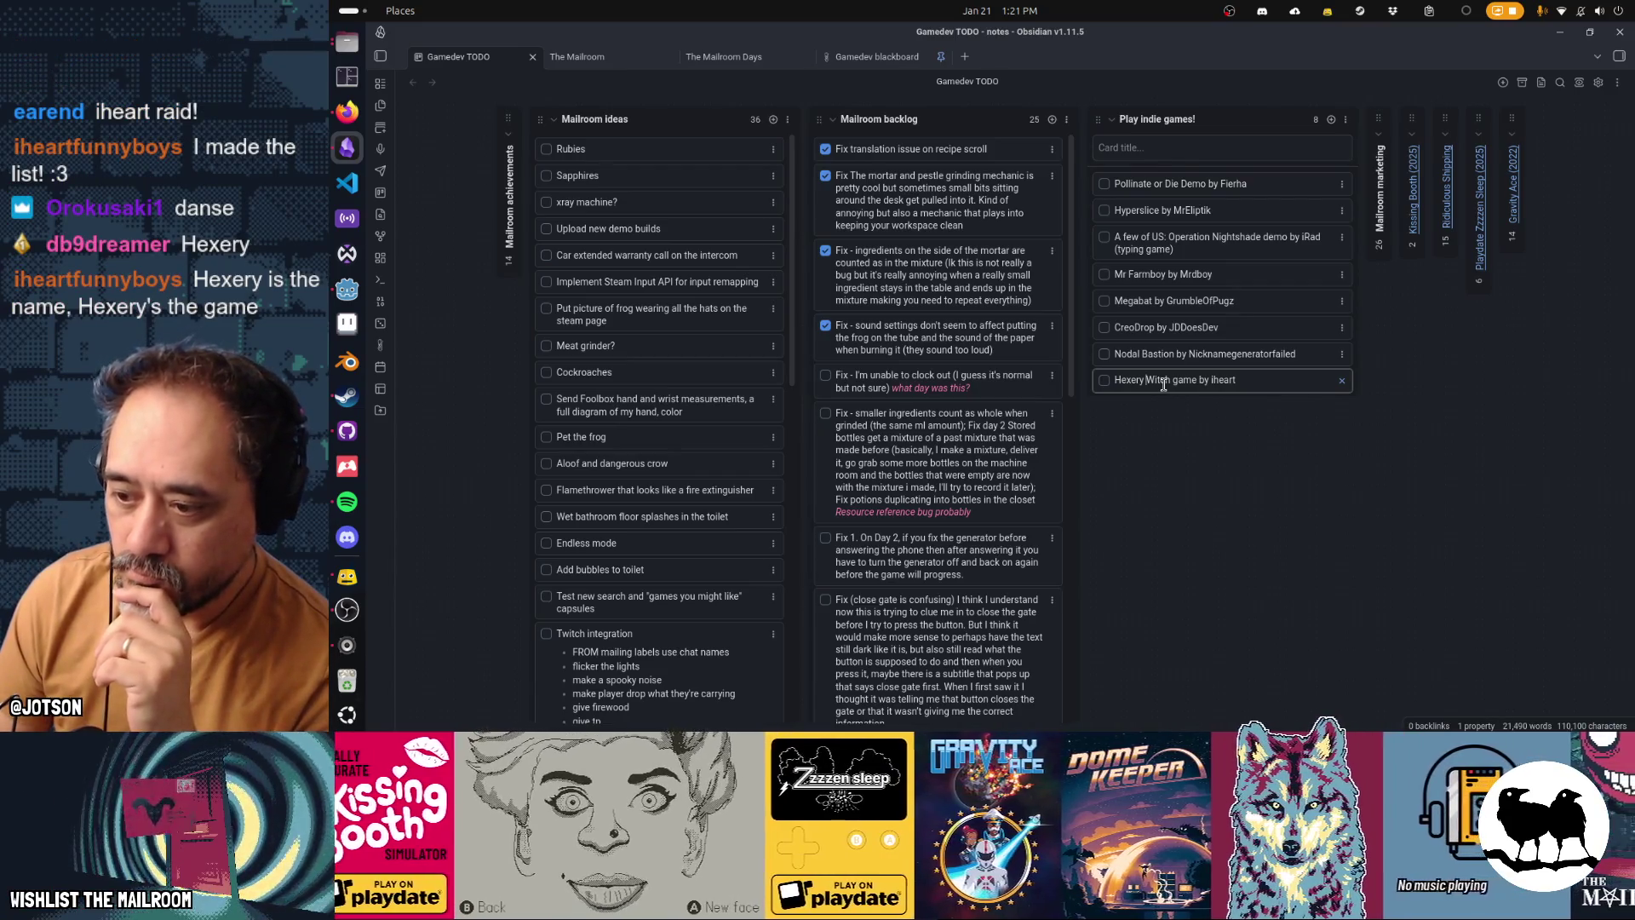
{"action": "double_click", "coordinate": [1159, 381]}
{"action": "key", "text": "ctrl+shift+Right"}
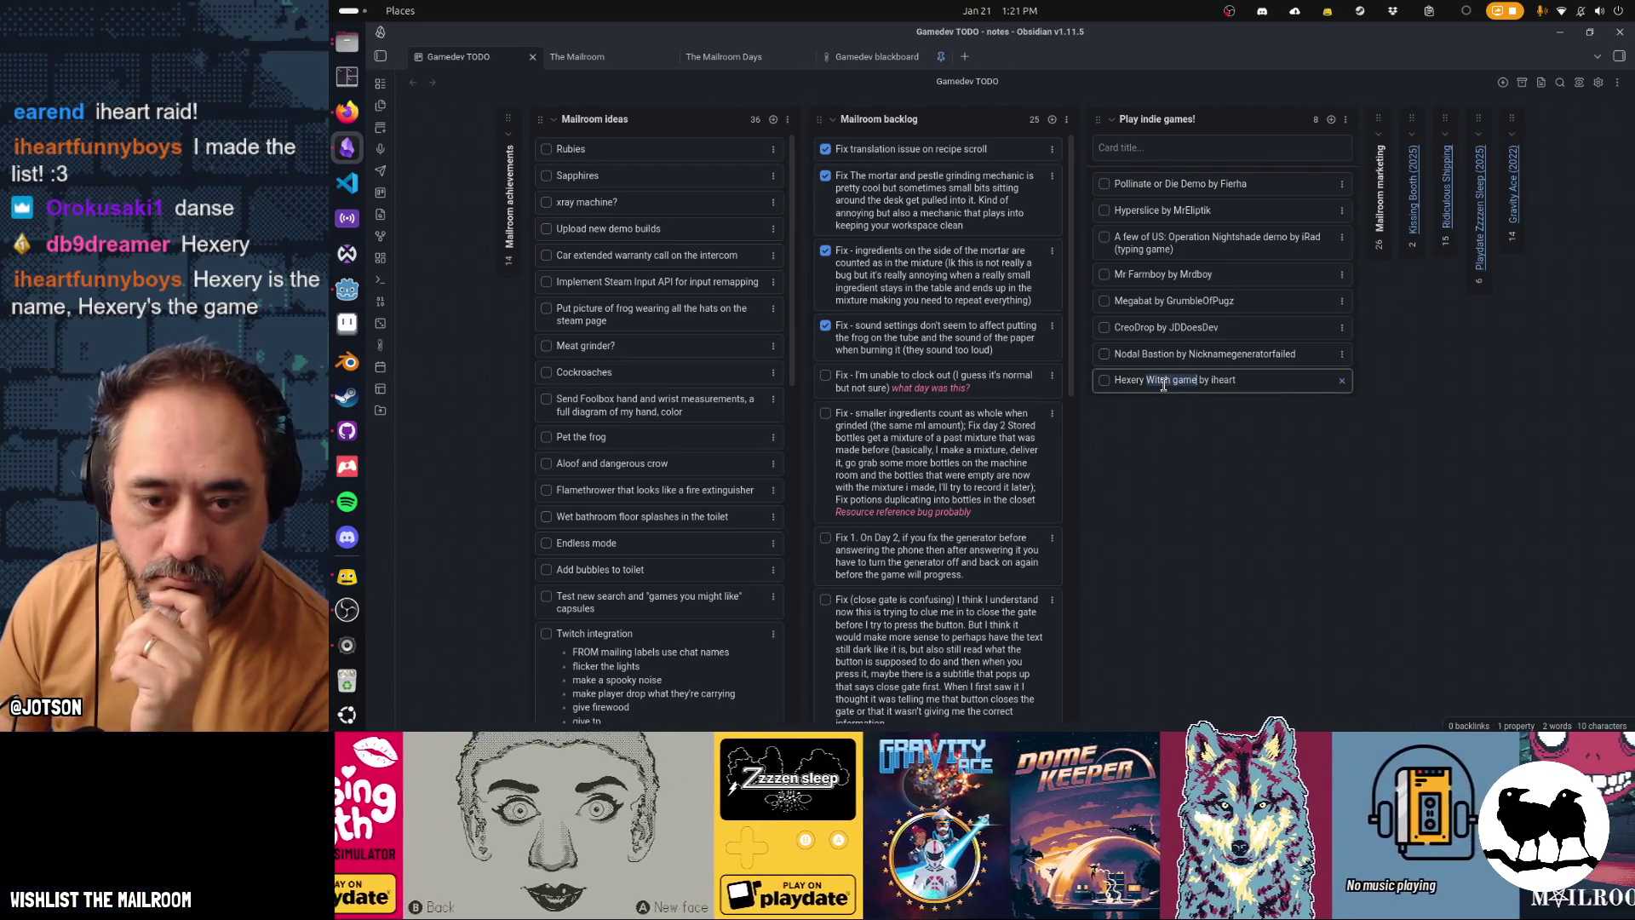
{"action": "key", "text": "BackSpace"}
{"action": "key", "text": "Return"}
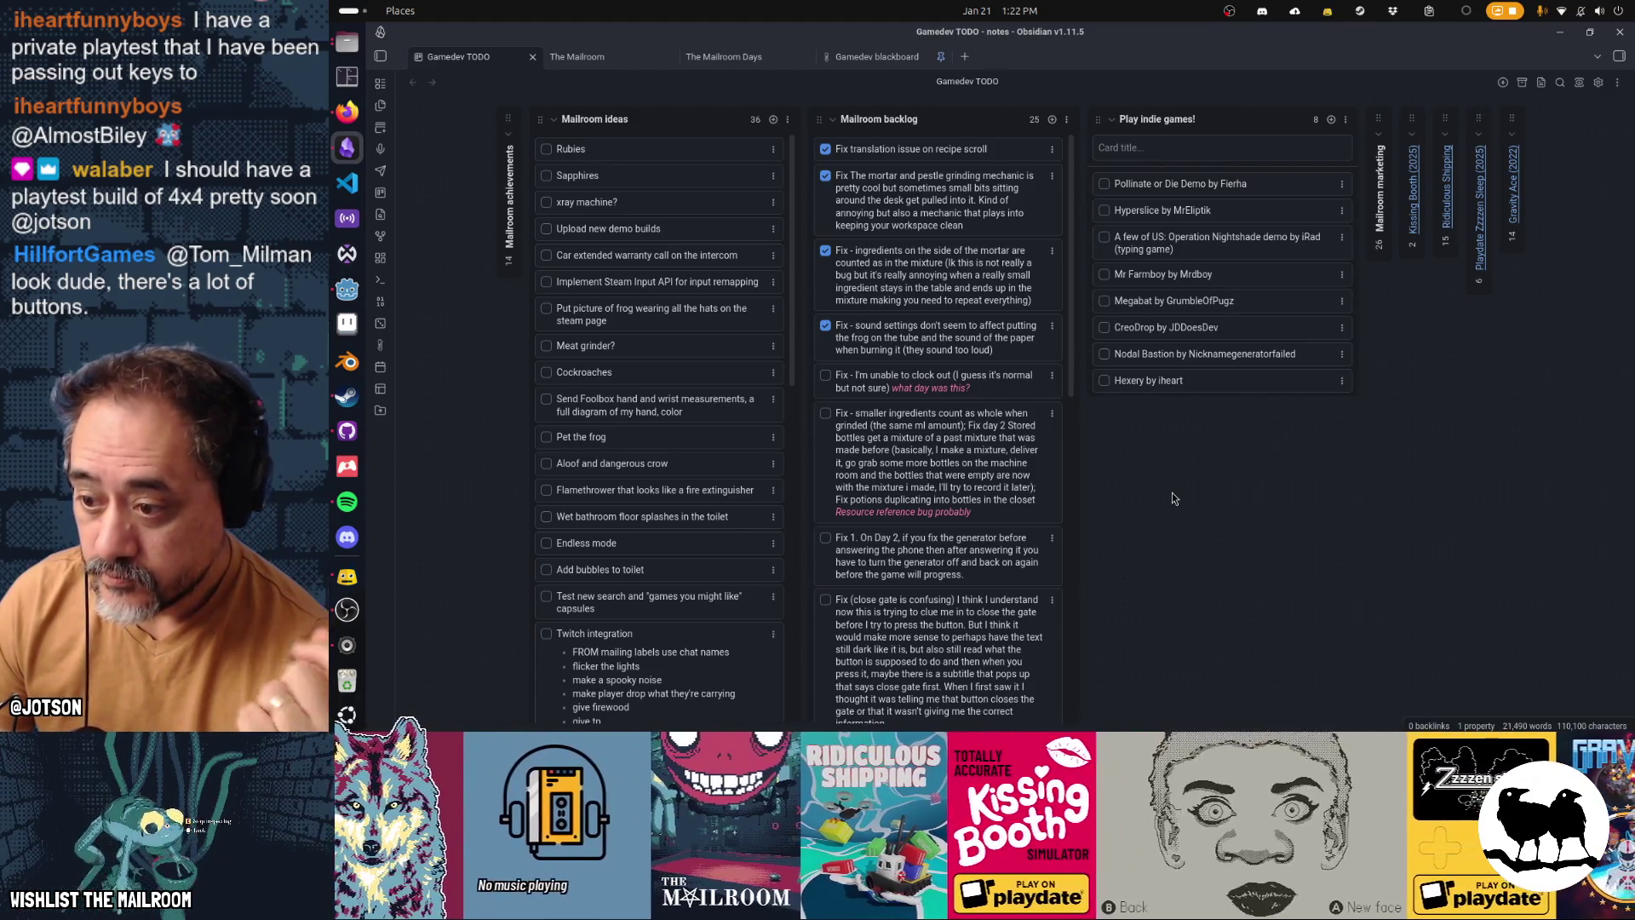
Step: Add a '4x4 in a furniture store' card crediting its developer, placed just above Hexery
{"action": "left_click", "coordinate": [1148, 148]}
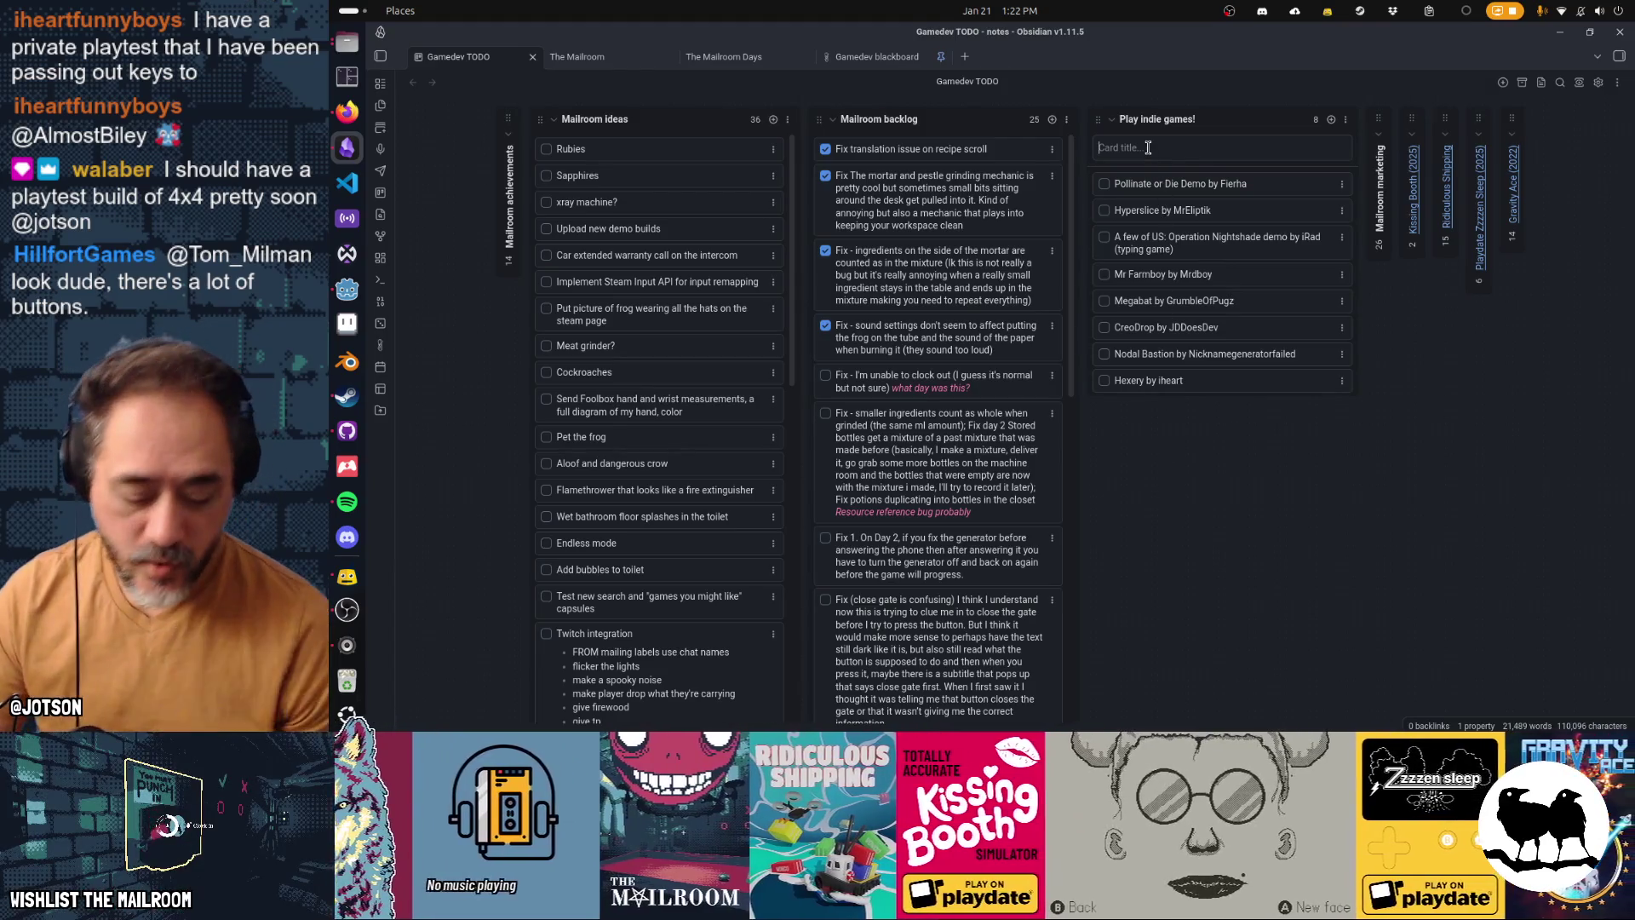
{"action": "type", "text": "4x4 in "}
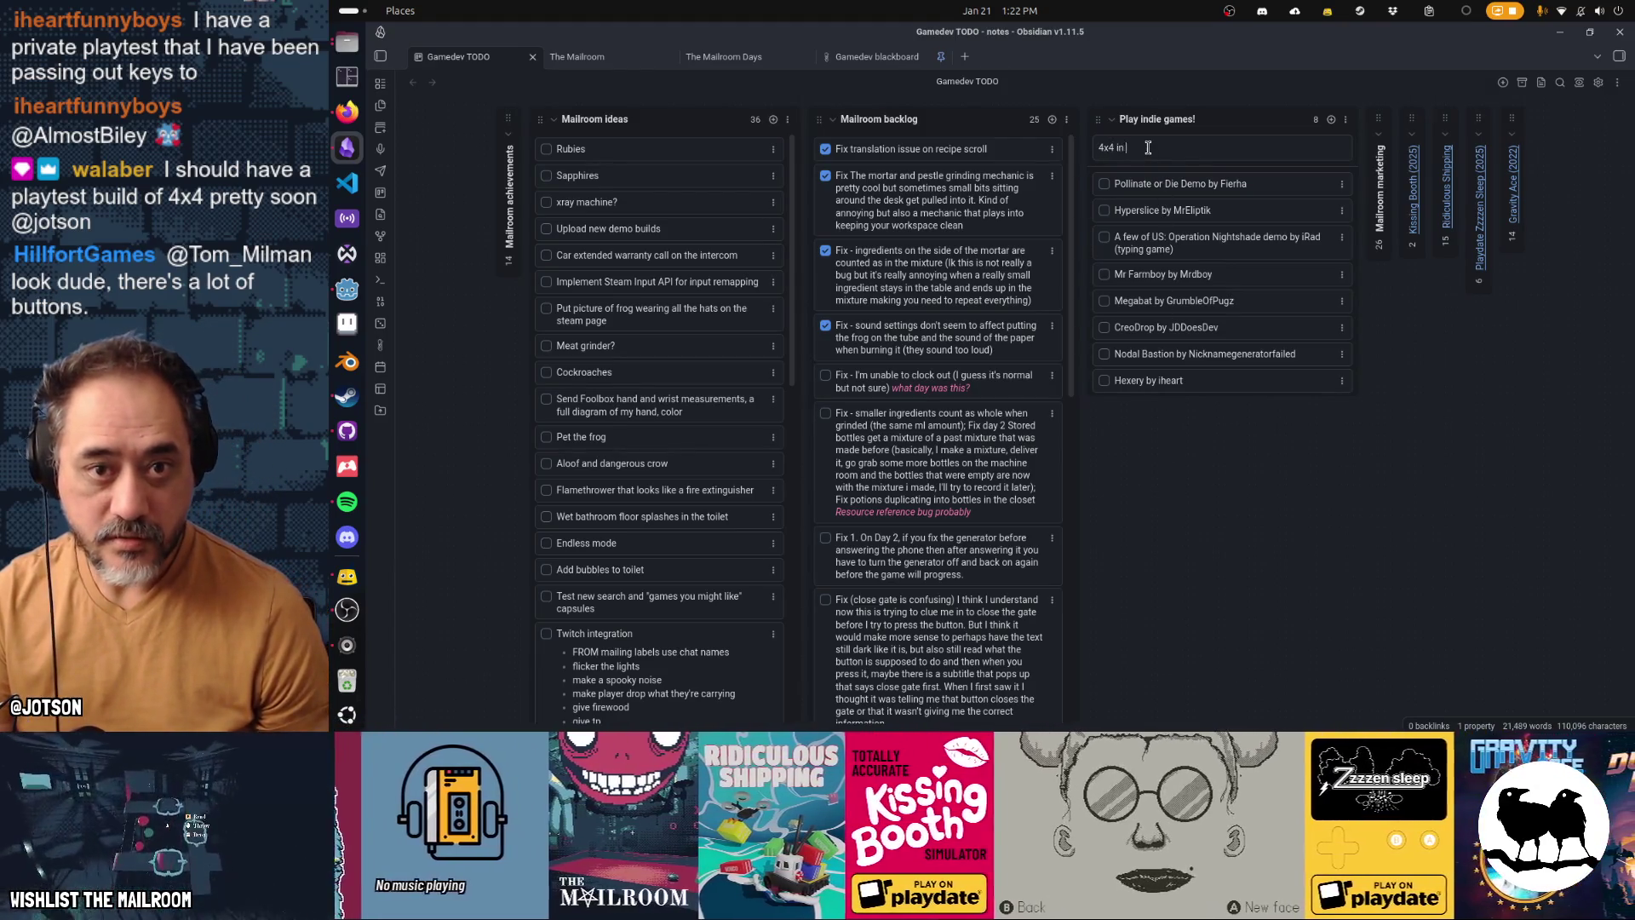
{"action": "type", "text": "a furtniture store by "}
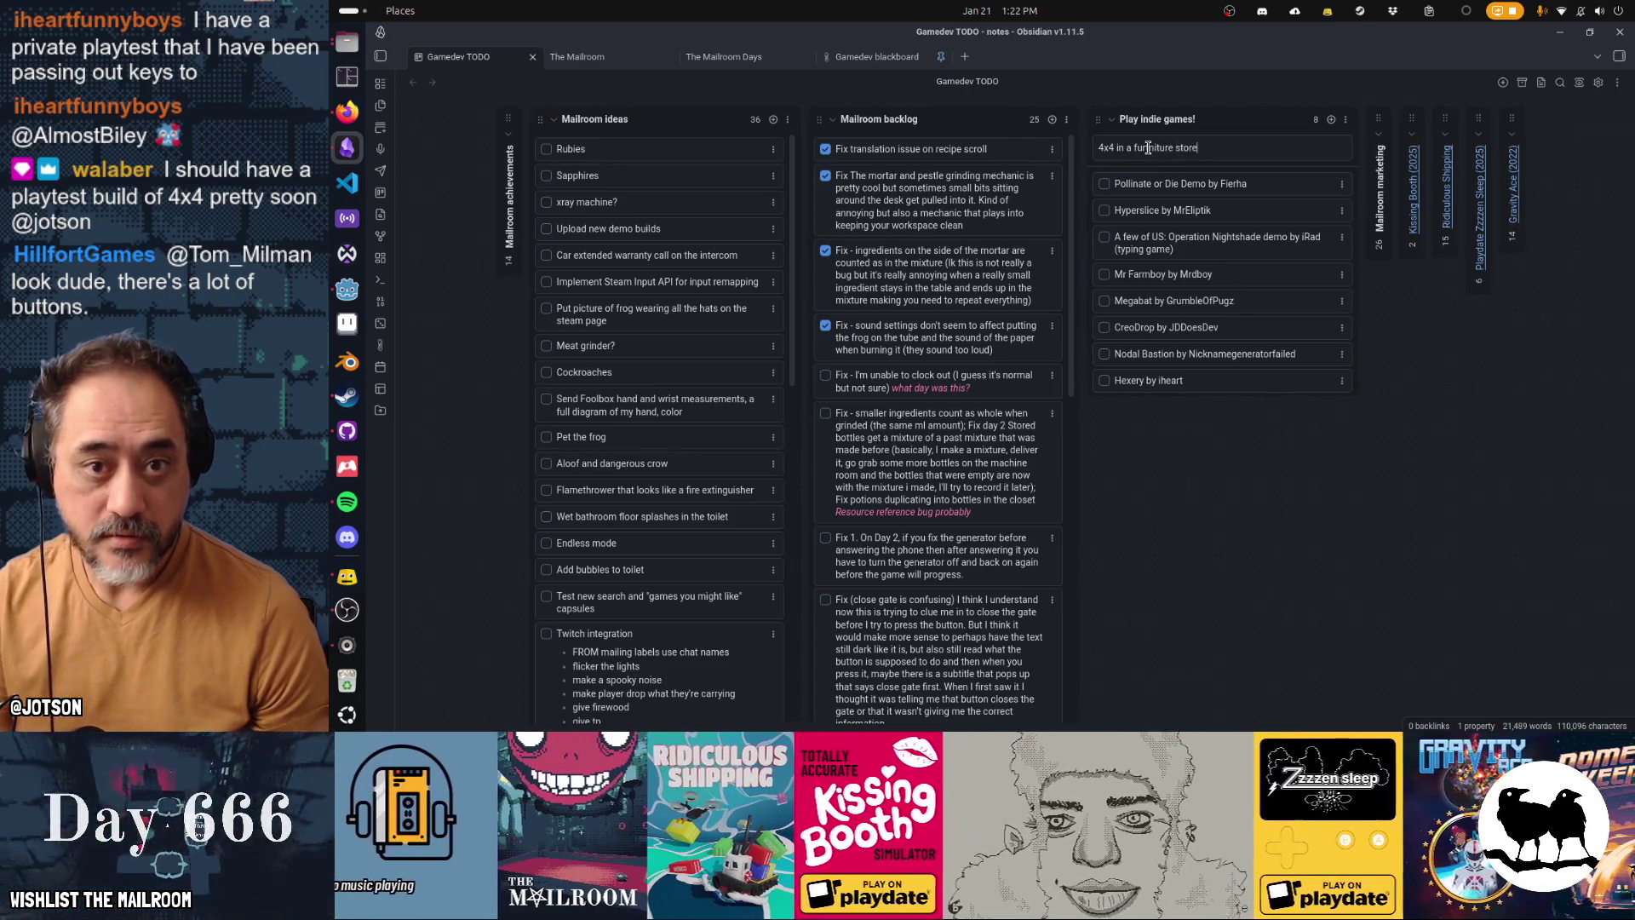
{"action": "type", "text": "Walaber"}
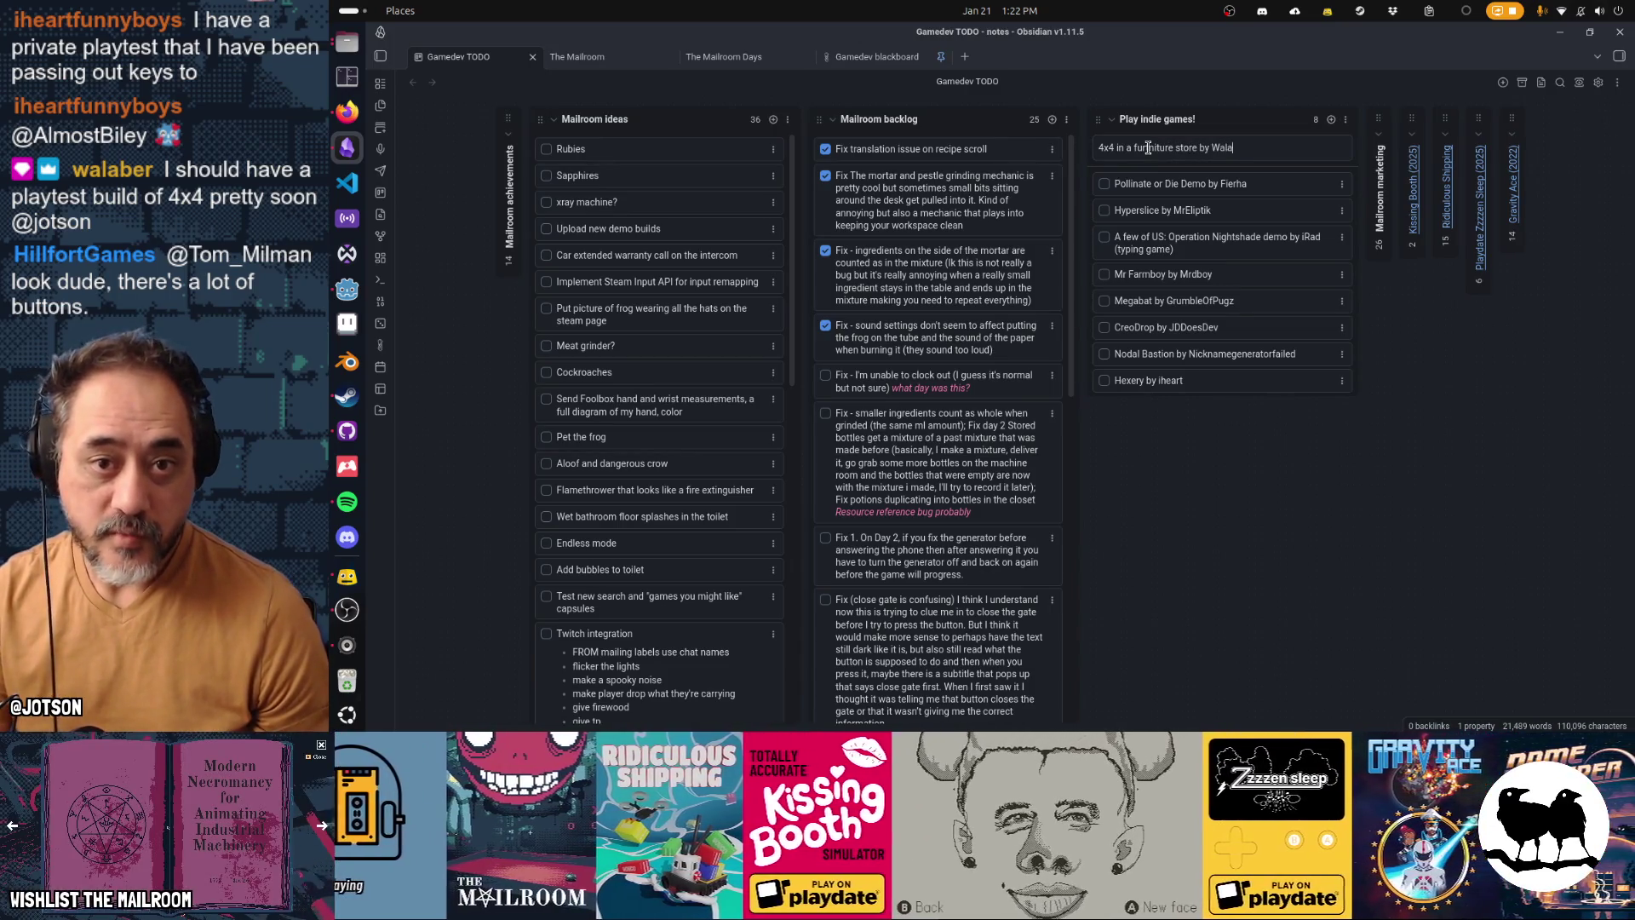
{"action": "key", "text": "Return"}
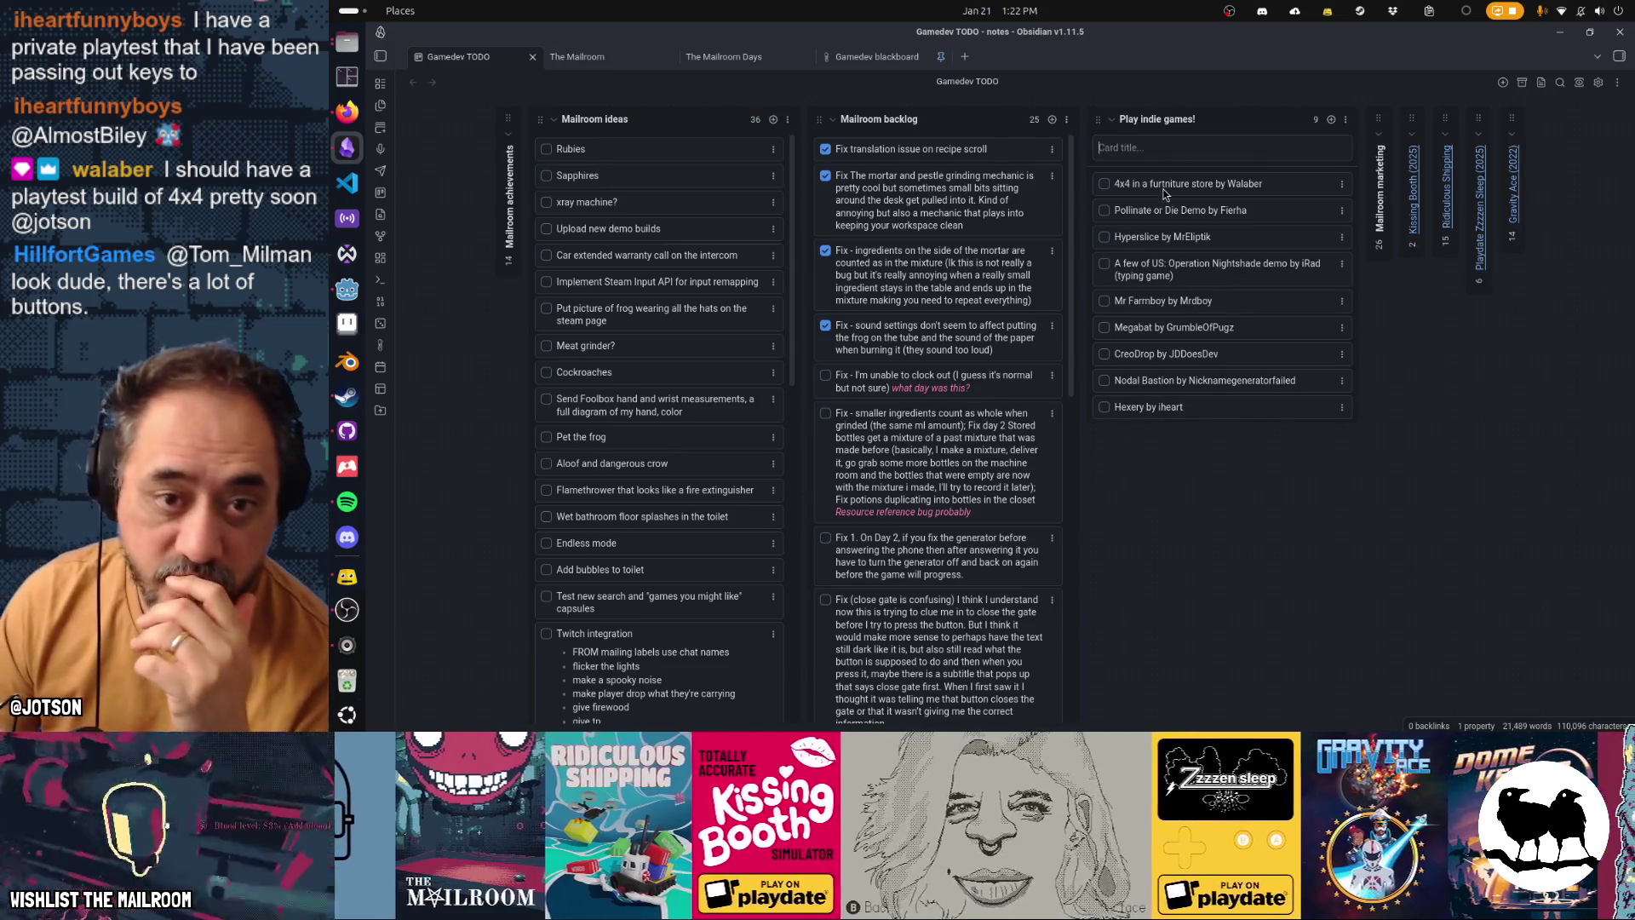
{"action": "mouse_move", "coordinate": [1163, 189]}
{"action": "left_mouse_down"}
{"action": "mouse_move", "coordinate": [1181, 344]}
{"action": "mouse_move", "coordinate": [1238, 384]}
{"action": "left_mouse_up"}
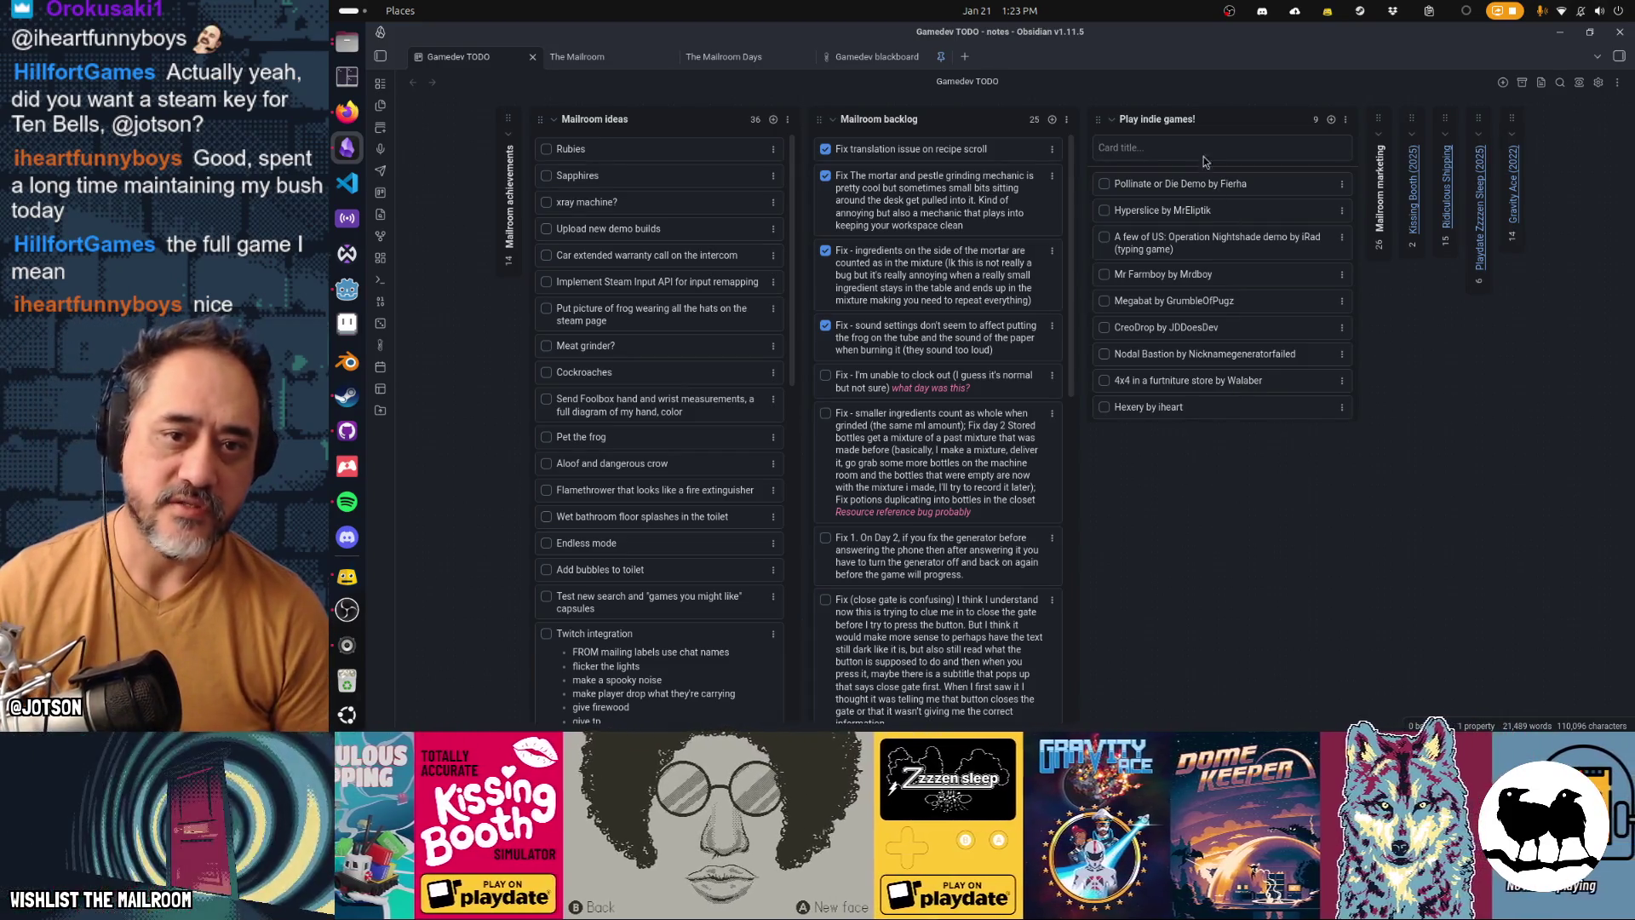
Step: Add a 'Ten Bells' card crediting its developer at the bottom of the list
{"action": "type", "text": "Ten Be"}
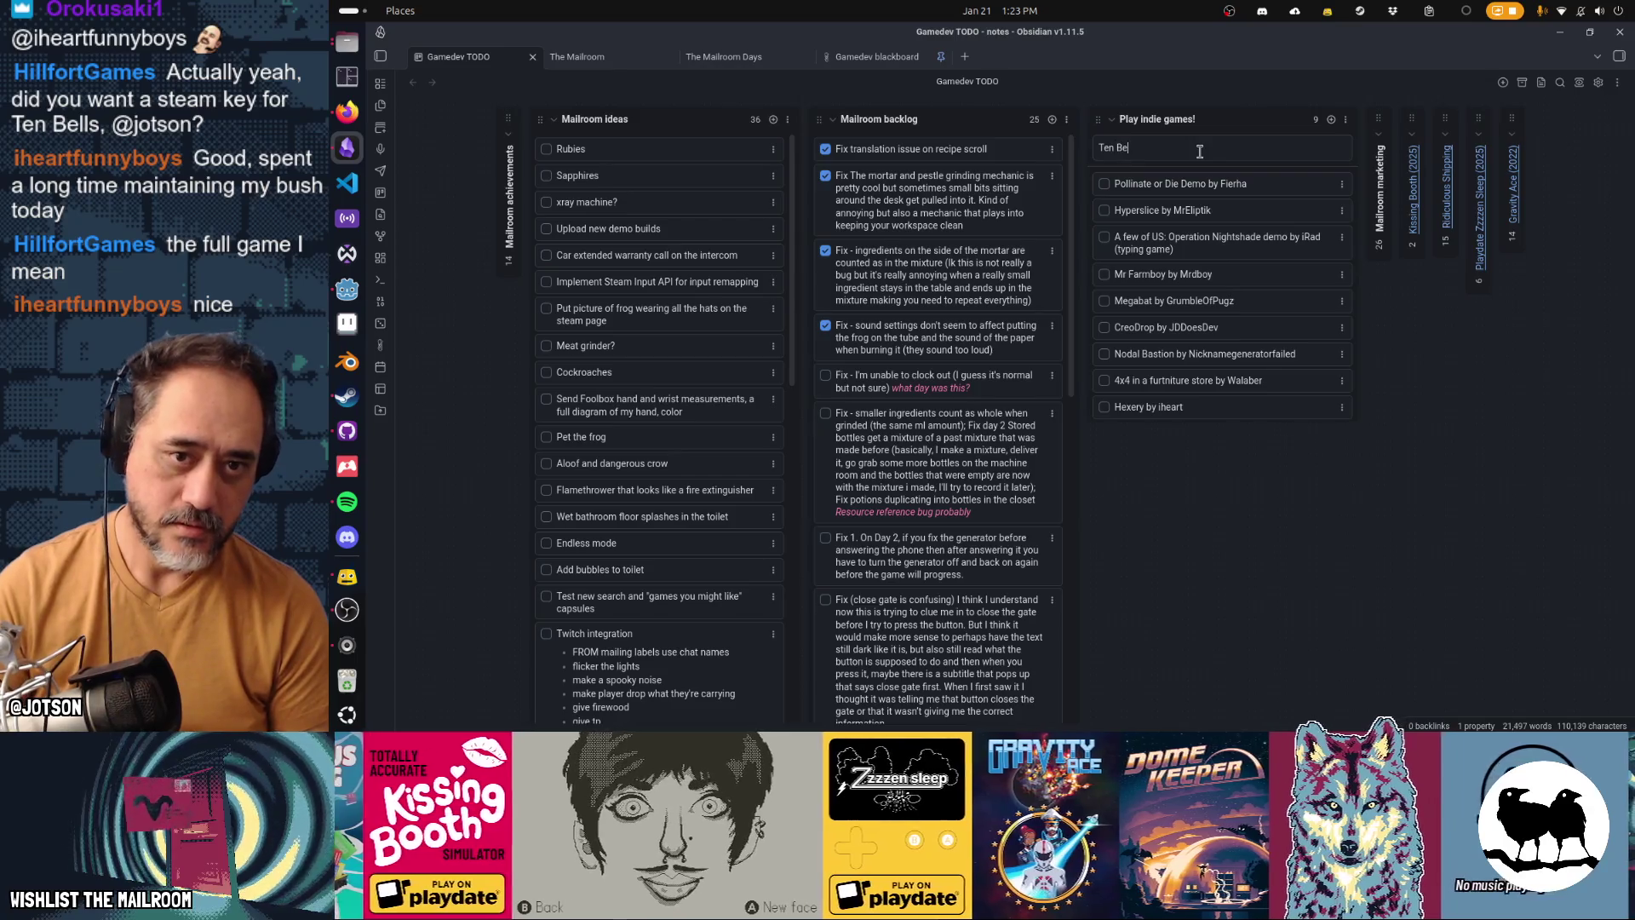
{"action": "type", "text": "lls by HB"}
{"action": "key", "text": "BackSpace"}
{"action": "key", "text": "BackSpace"}
{"action": "key", "text": "BackSpace"}
{"action": "type", "text": "illfortgma"}
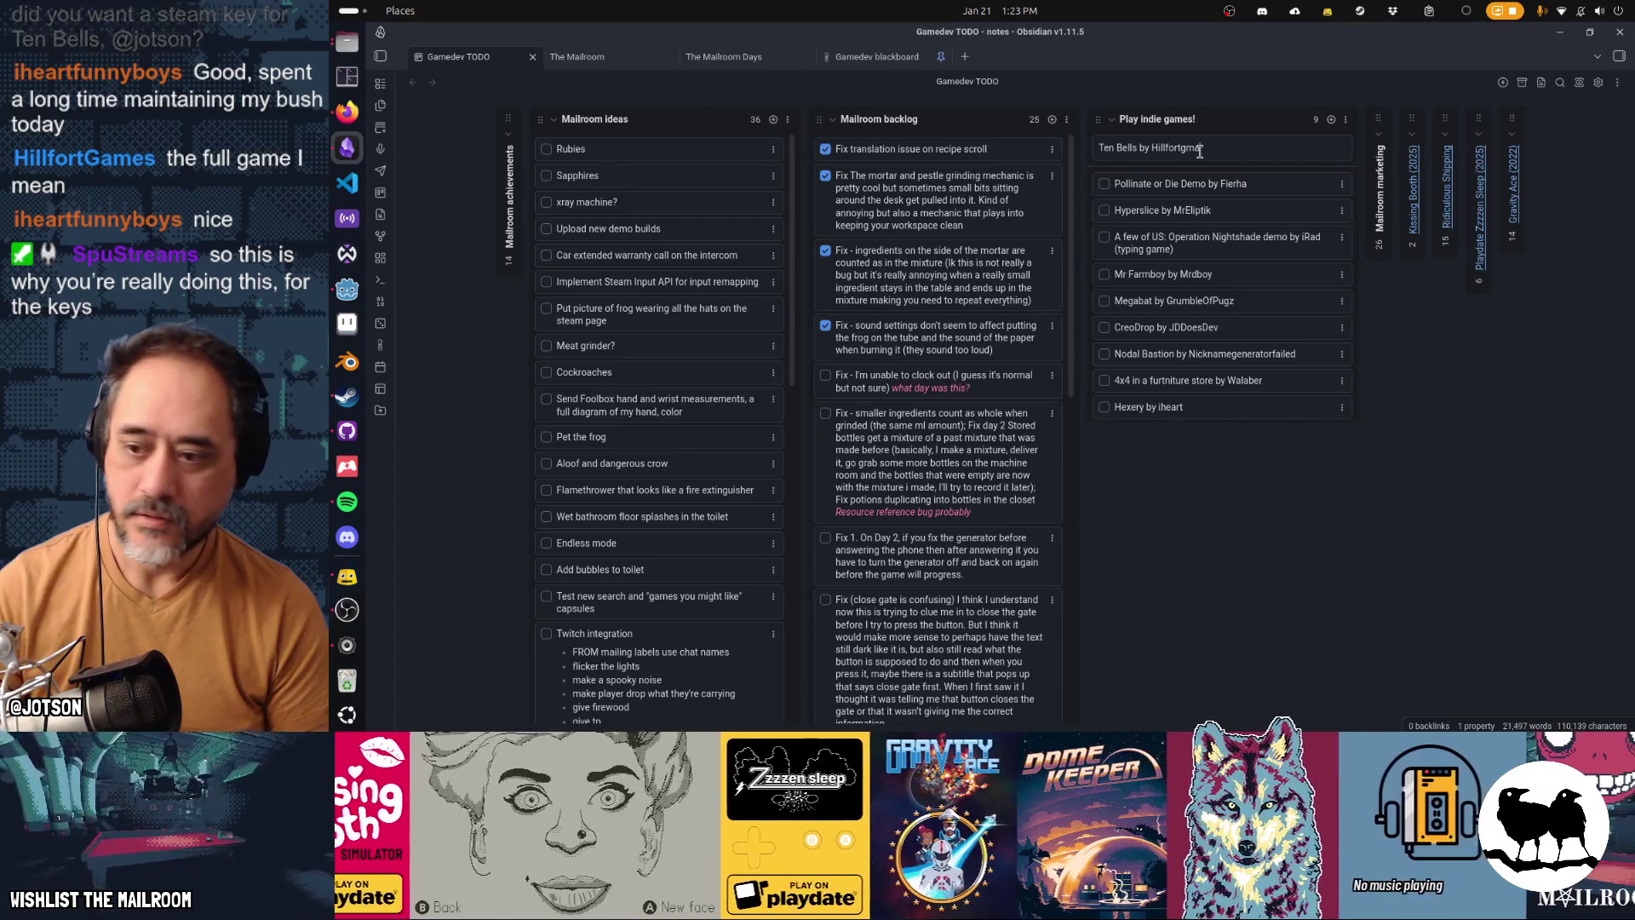
{"action": "key", "text": "BackSpace"}
{"action": "key", "text": "BackSpace"}
{"action": "type", "text": "ames"}
{"action": "key", "text": "Return"}
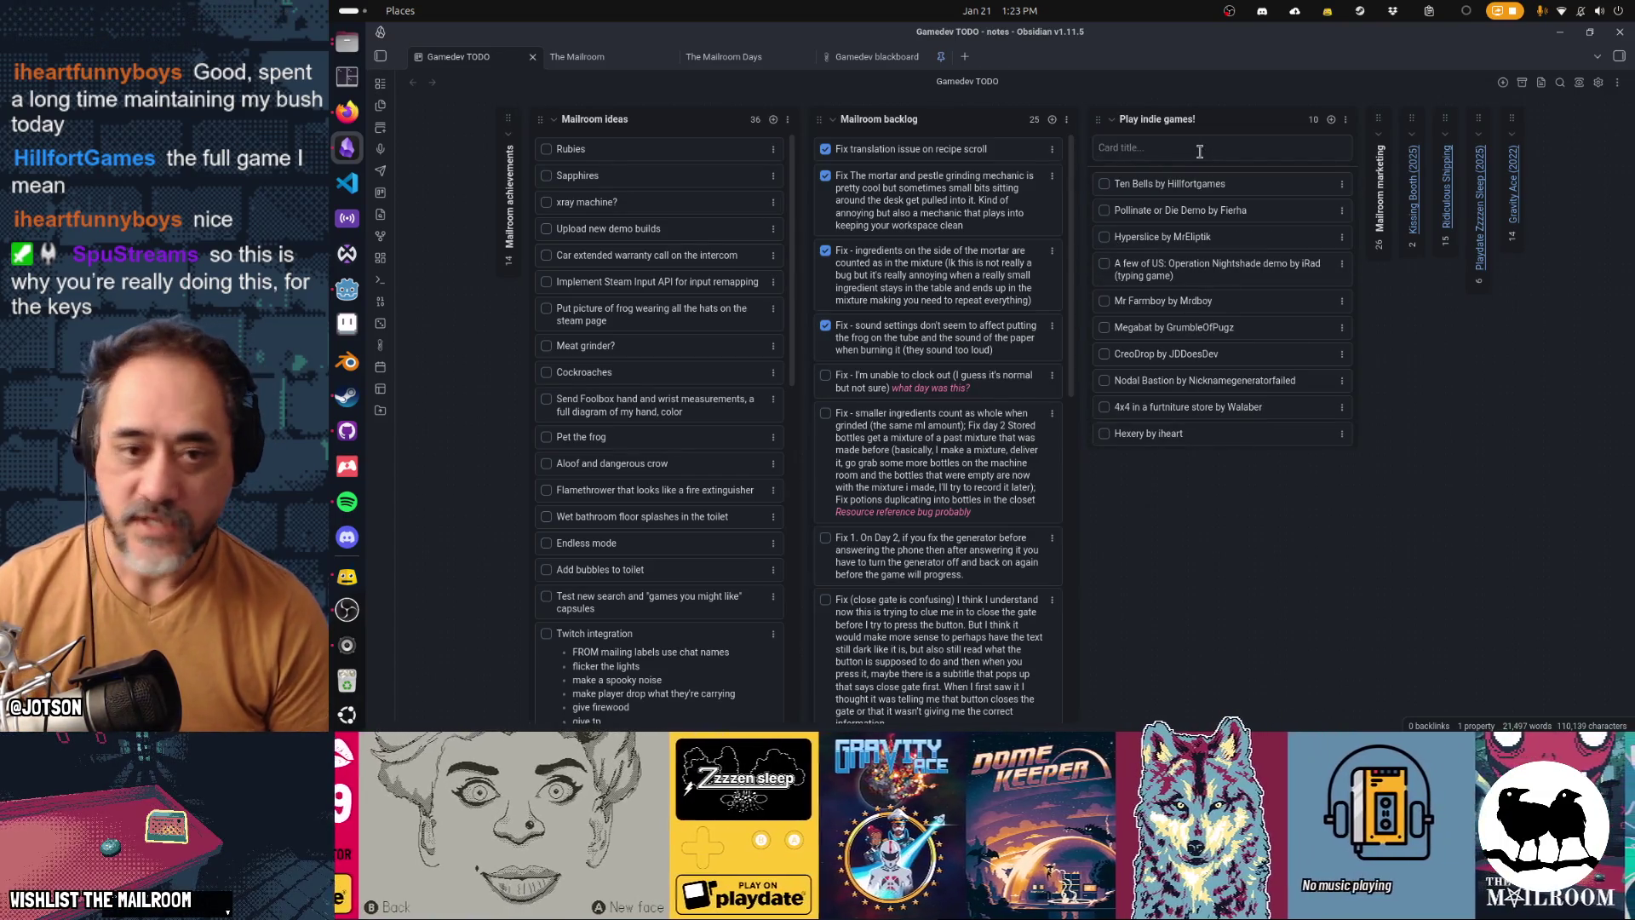
{"action": "left_click_drag", "start_coordinate": [1206, 185], "coordinate": [1216, 432]}
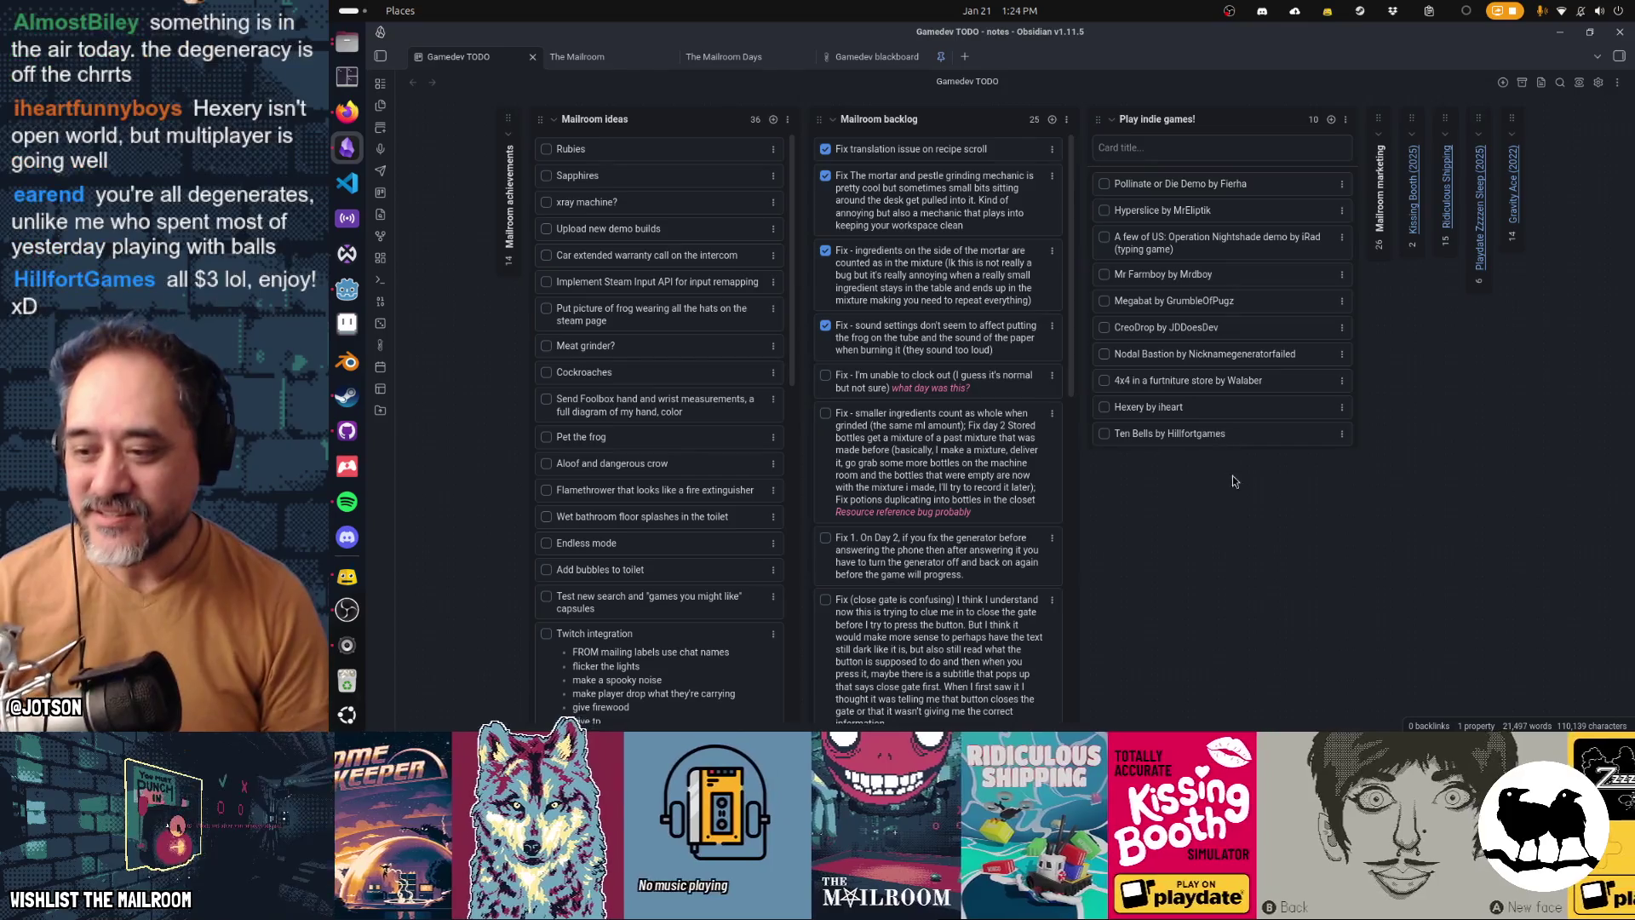
{"action": "key", "text": "alt+Tab"}
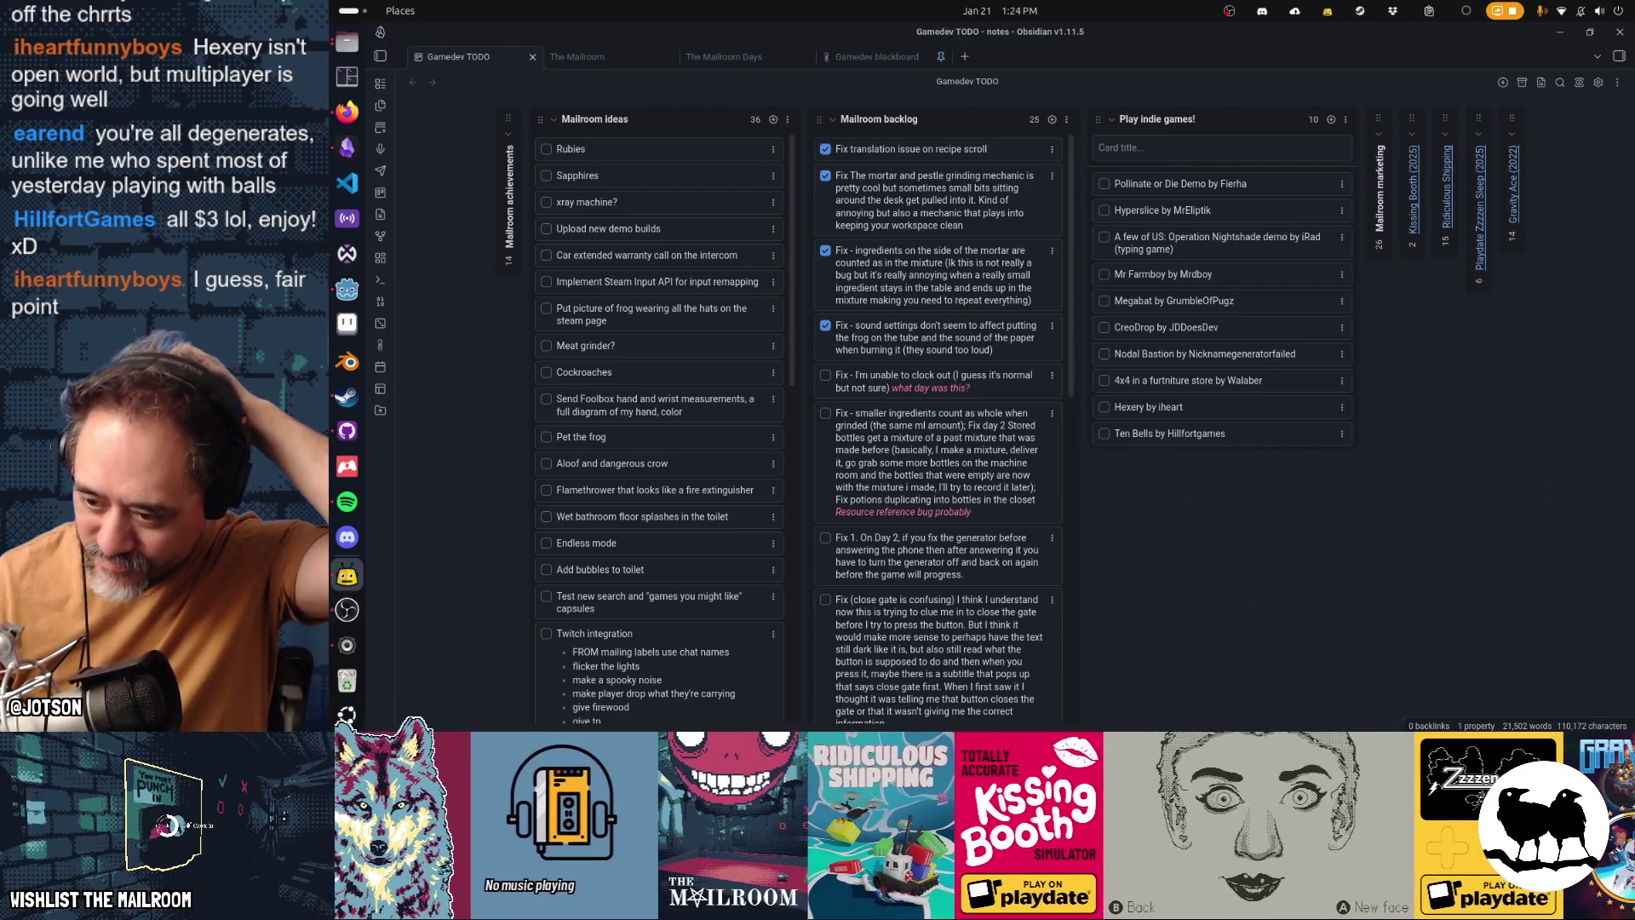
{"action": "key", "text": "alt+Tab"}
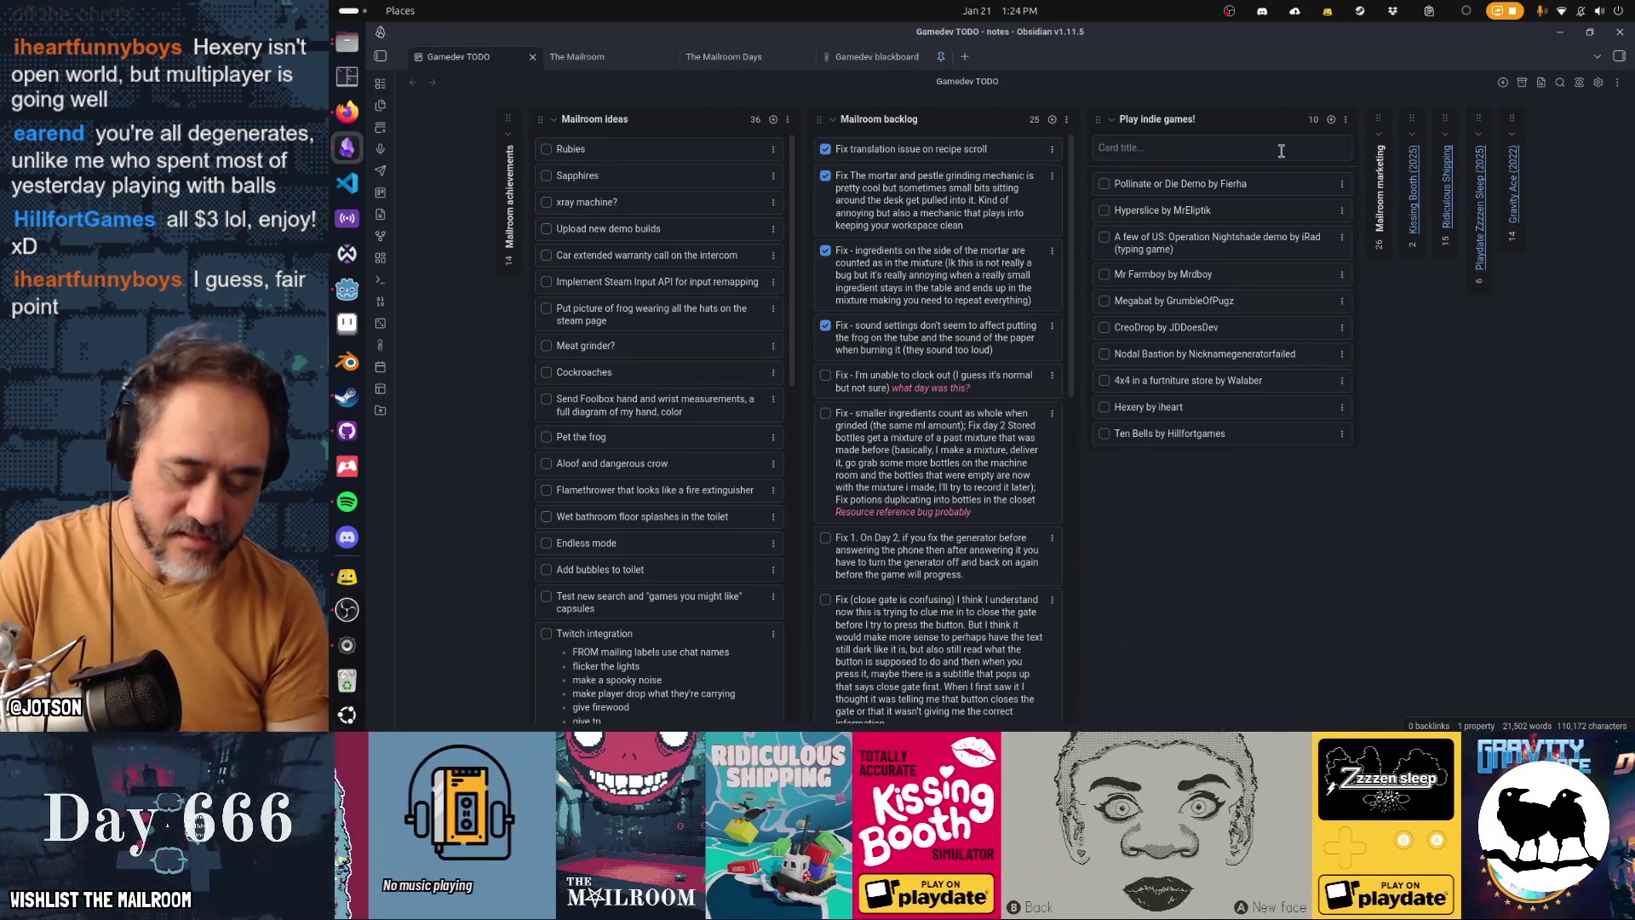
Step: Add a 'Bear defence situation' card credited to a chat viewer at the list's bottom
{"action": "type", "text": "Bear defence sit"}
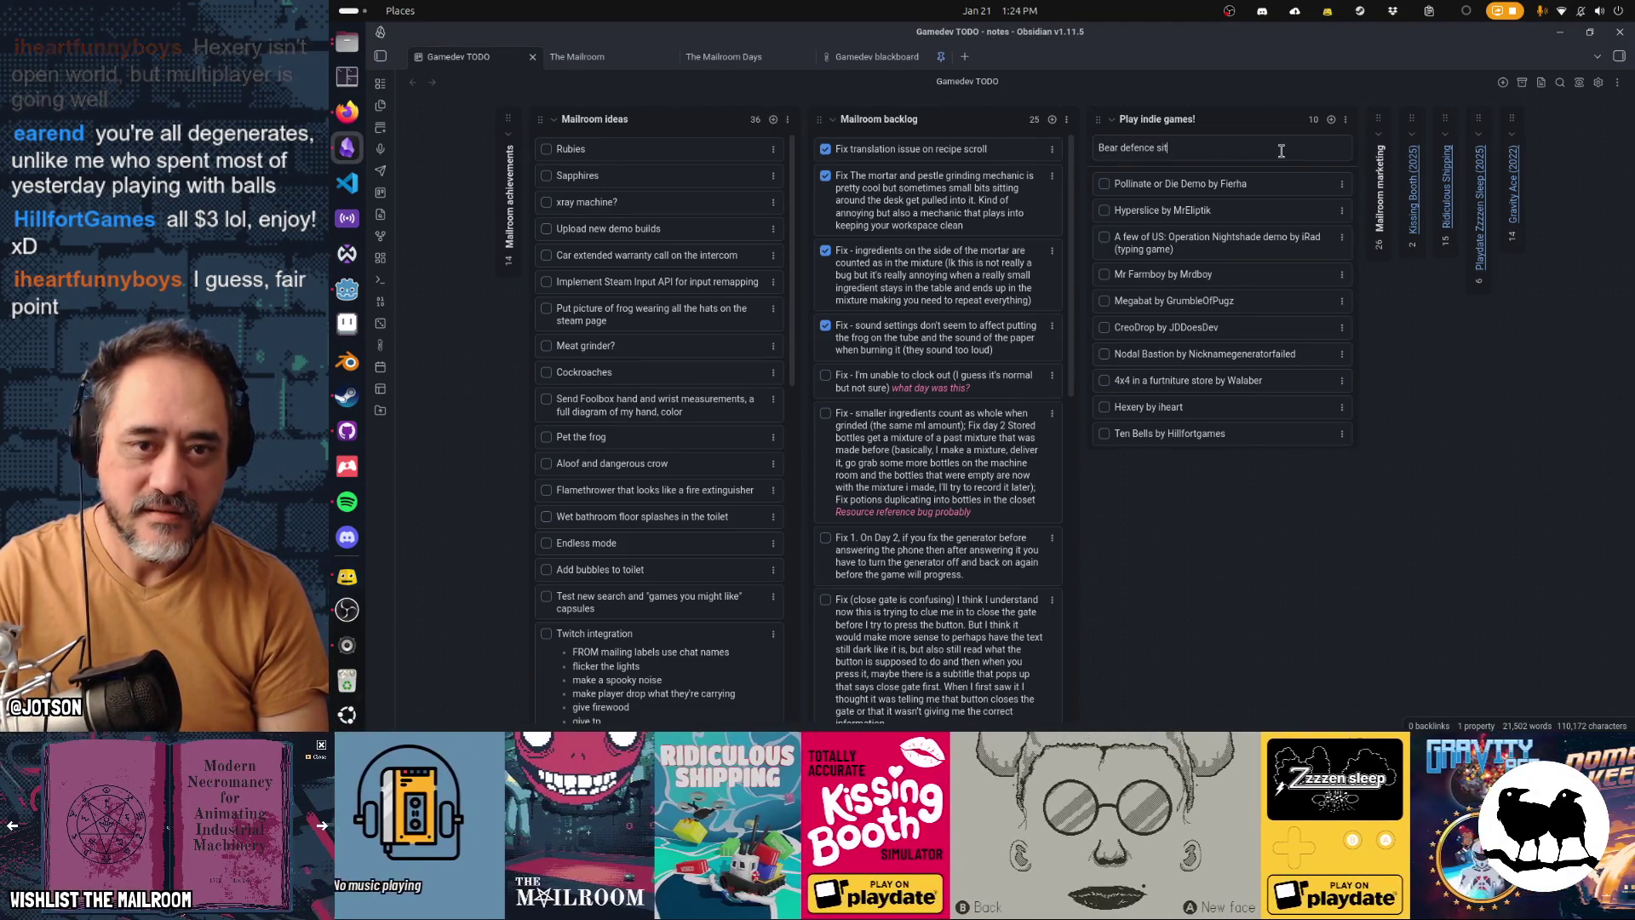
{"action": "type", "text": "uation "}
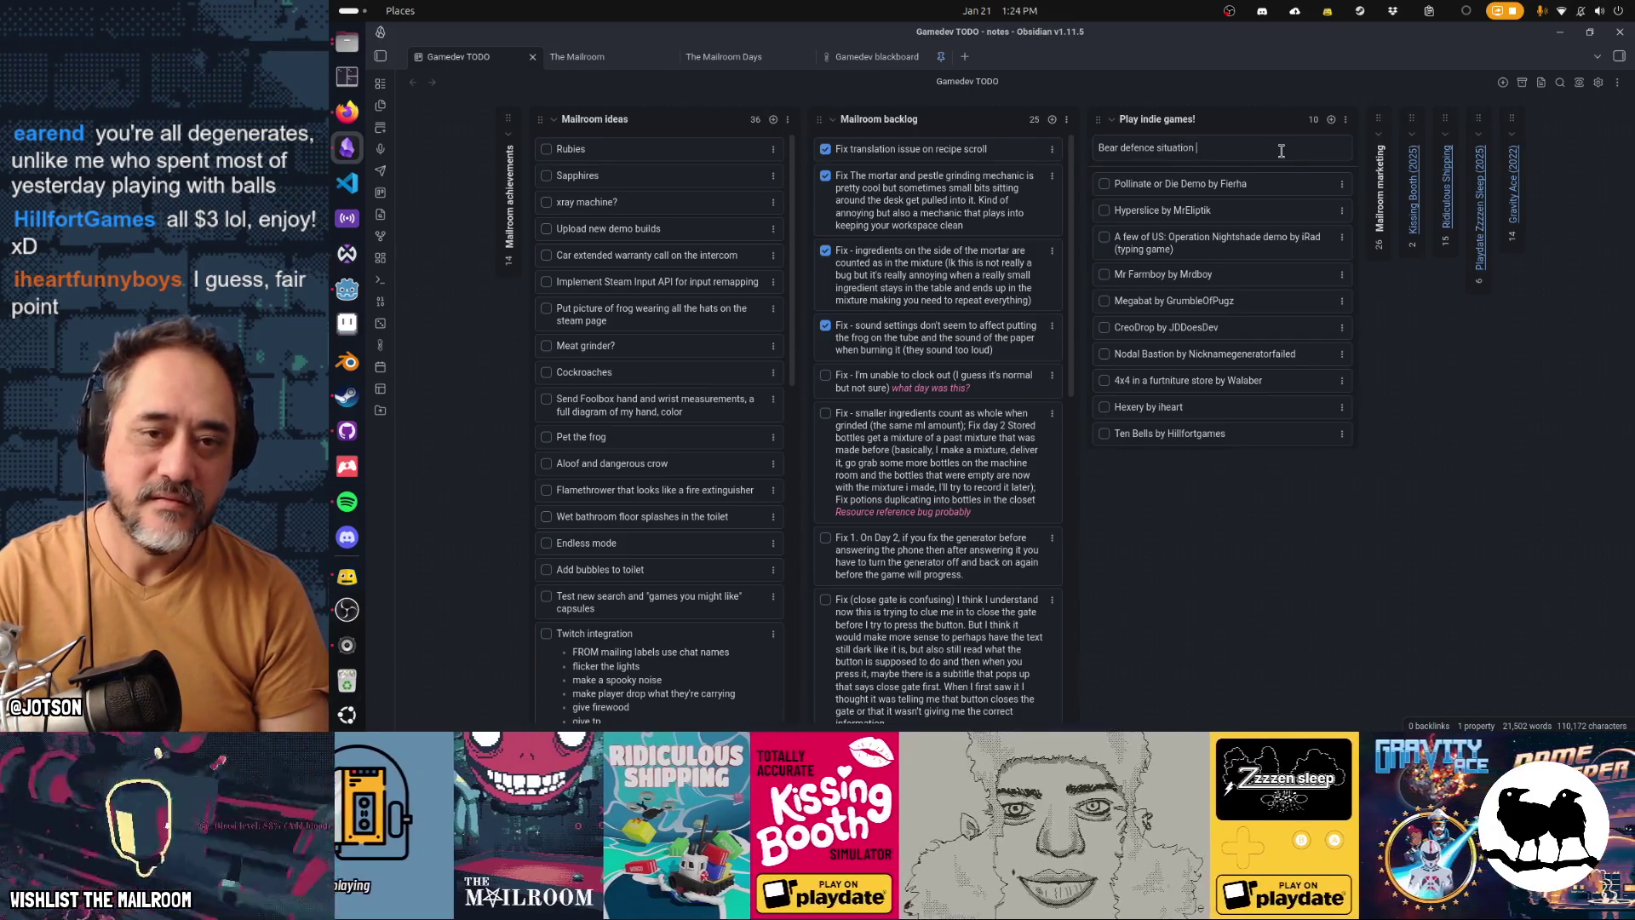
{"action": "type", "text": "eara"}
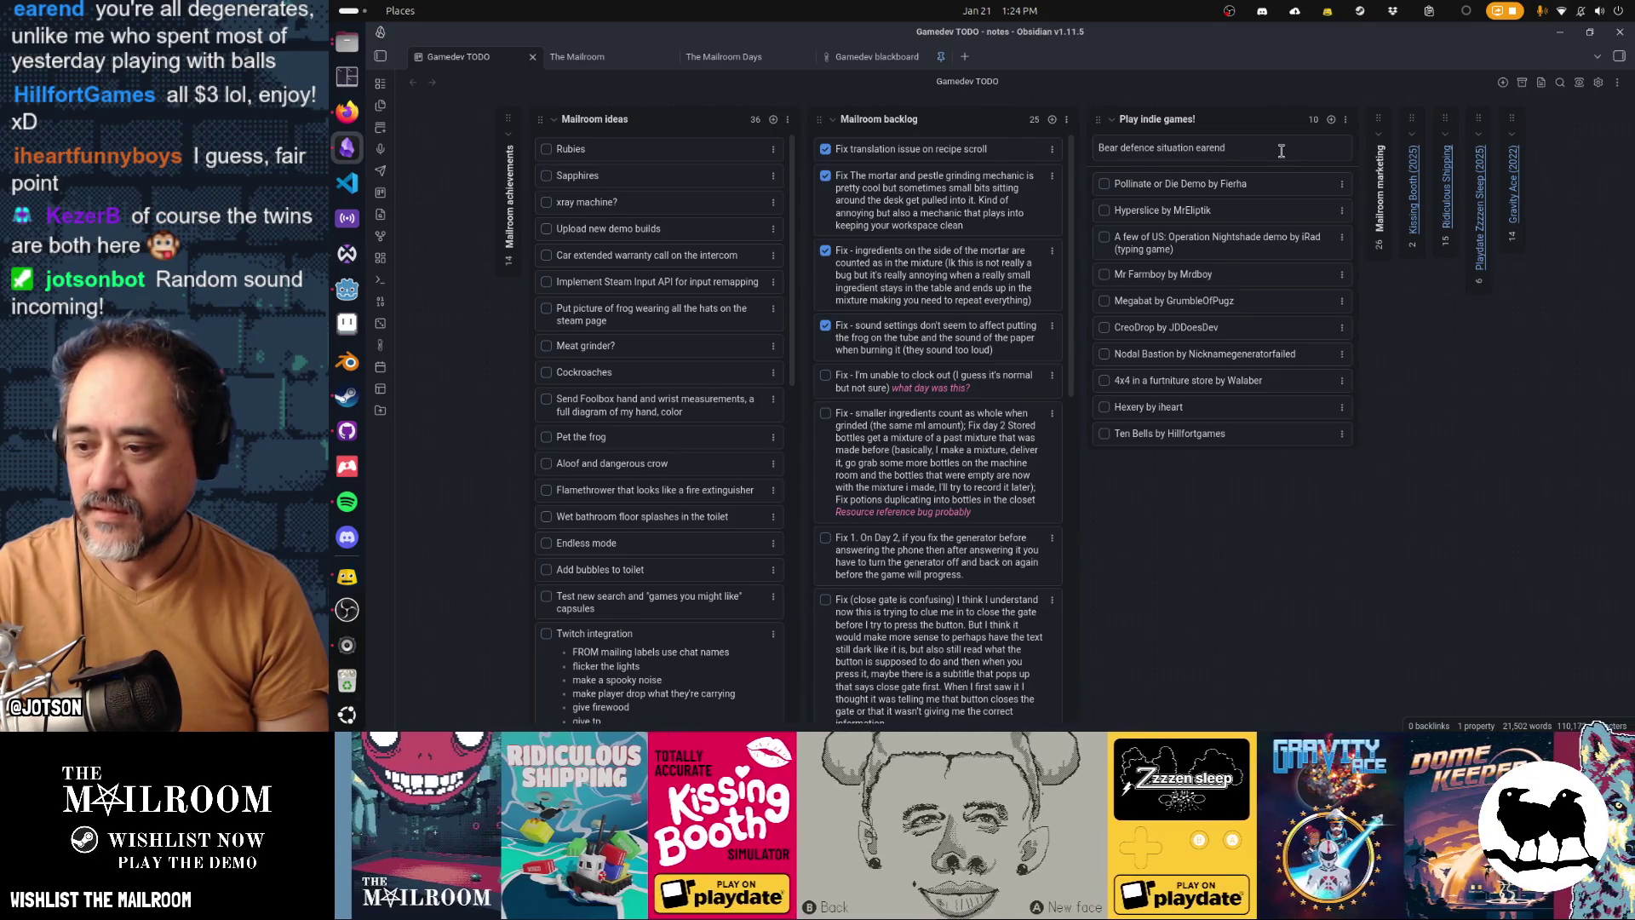
{"action": "key", "text": "Return"}
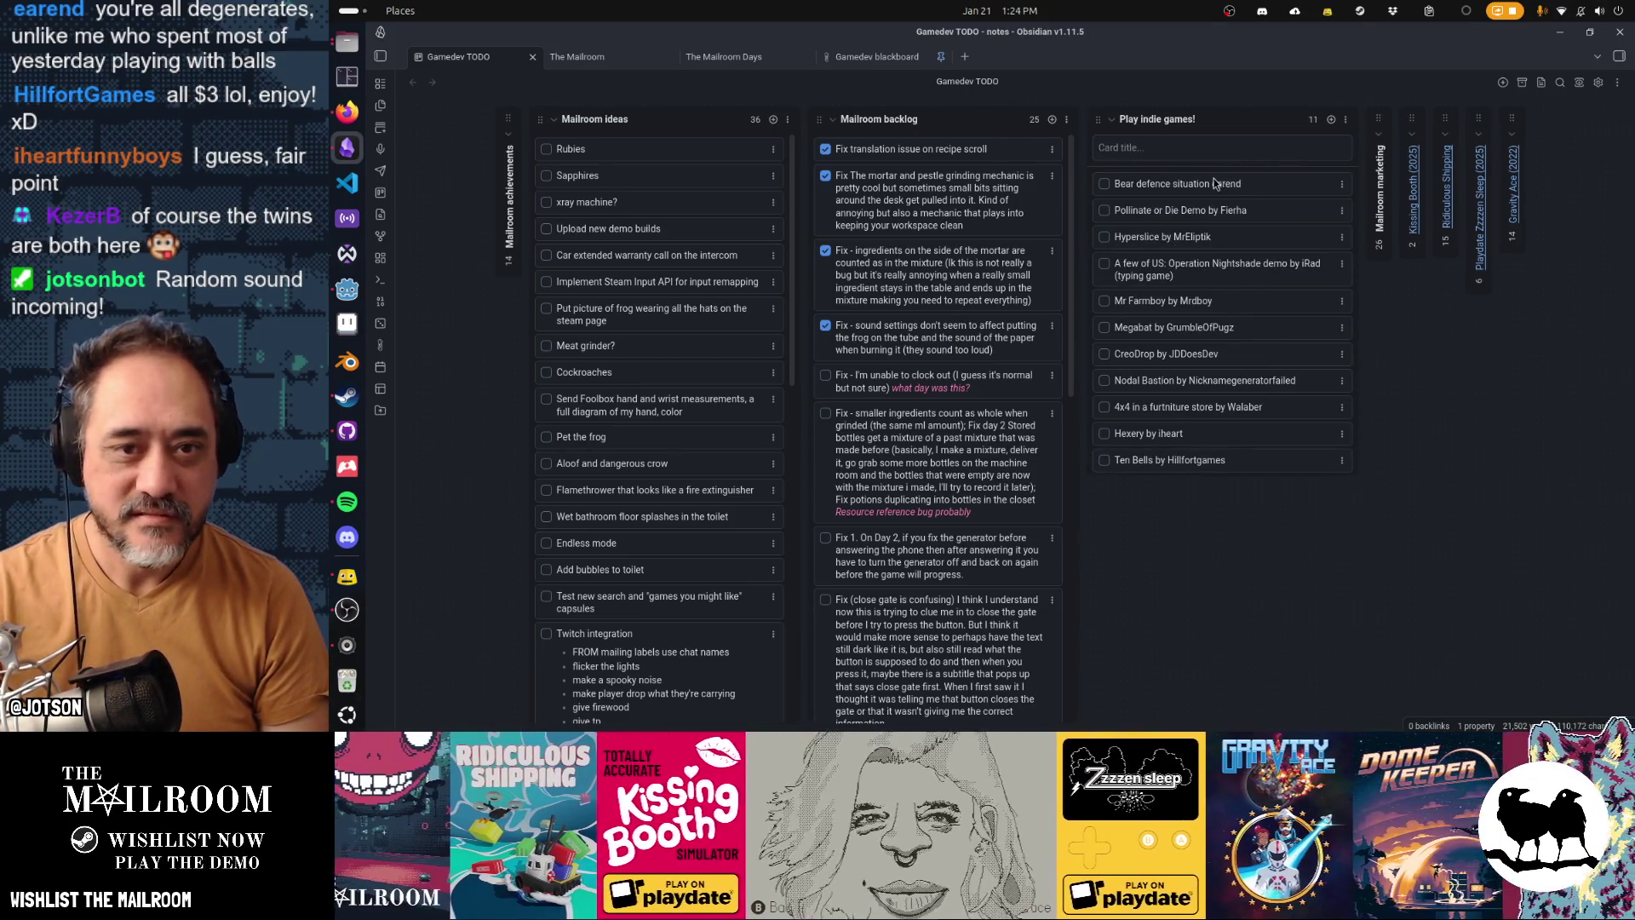
{"action": "left_click", "coordinate": [1197, 189]}
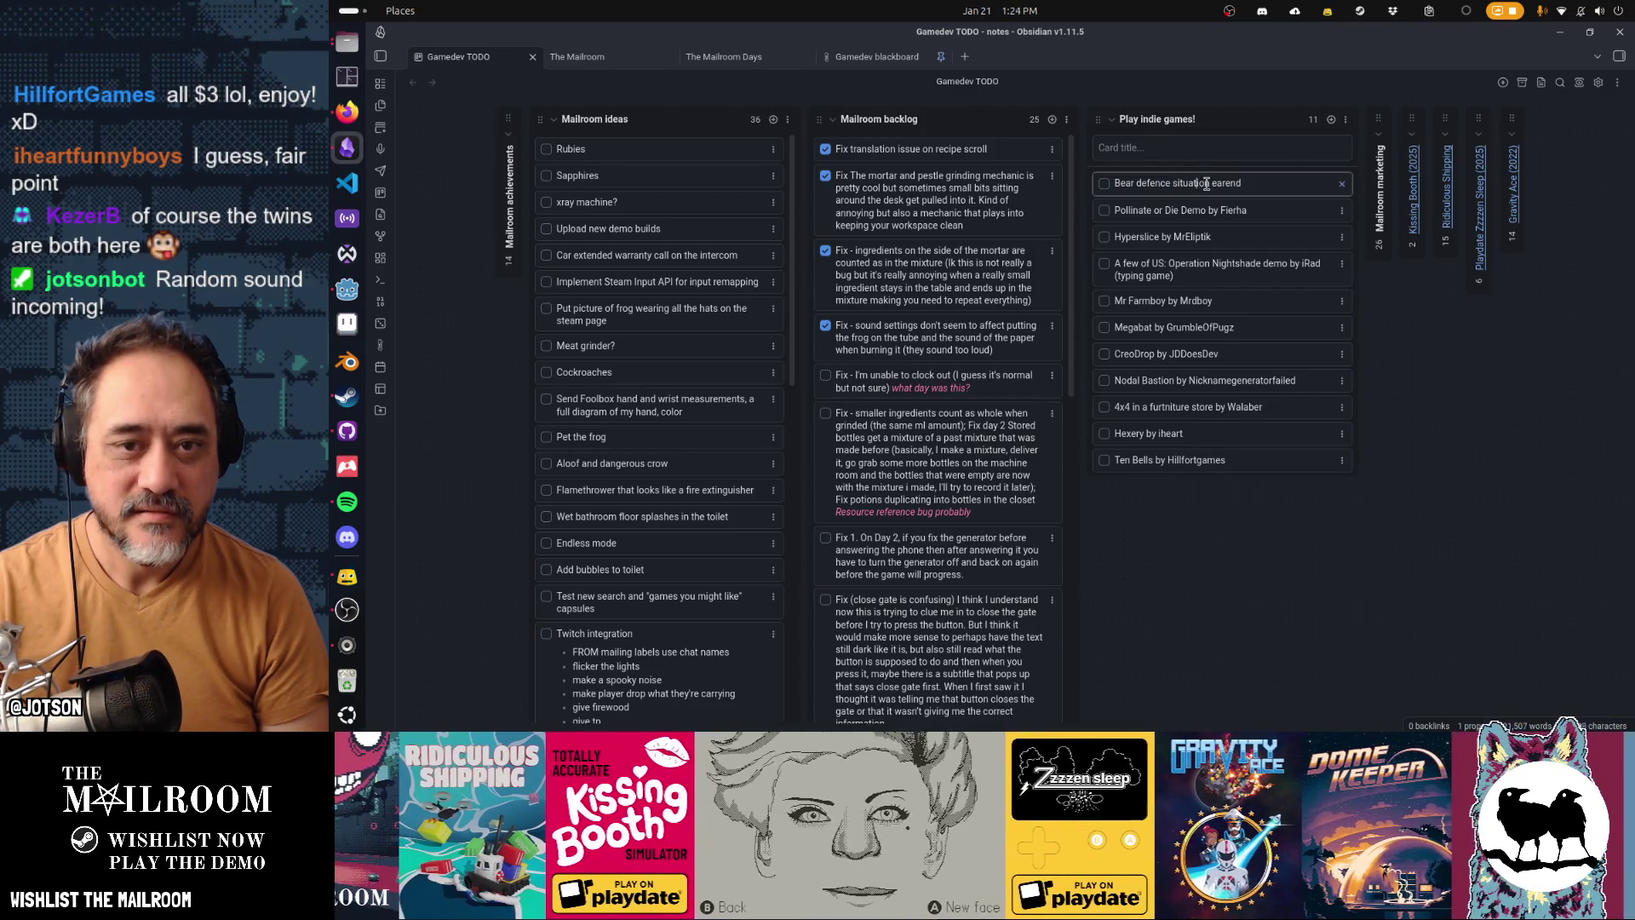
{"action": "type", "text": "by"}
{"action": "key", "text": "Return"}
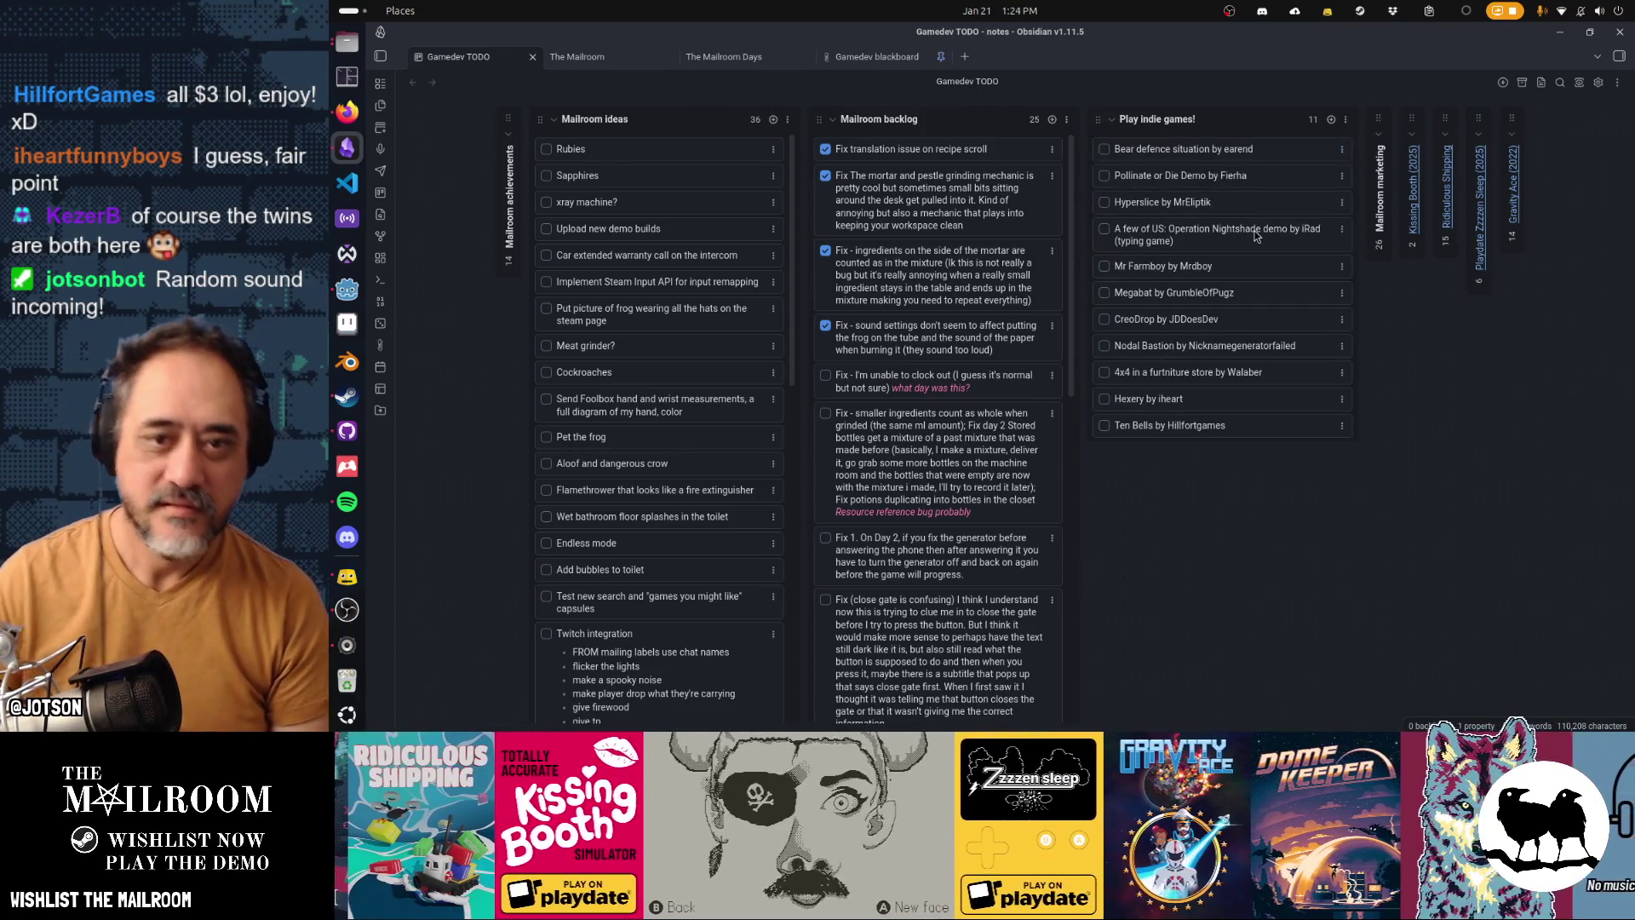
{"action": "left_click_drag", "start_coordinate": [1239, 161], "coordinate": [1241, 426]}
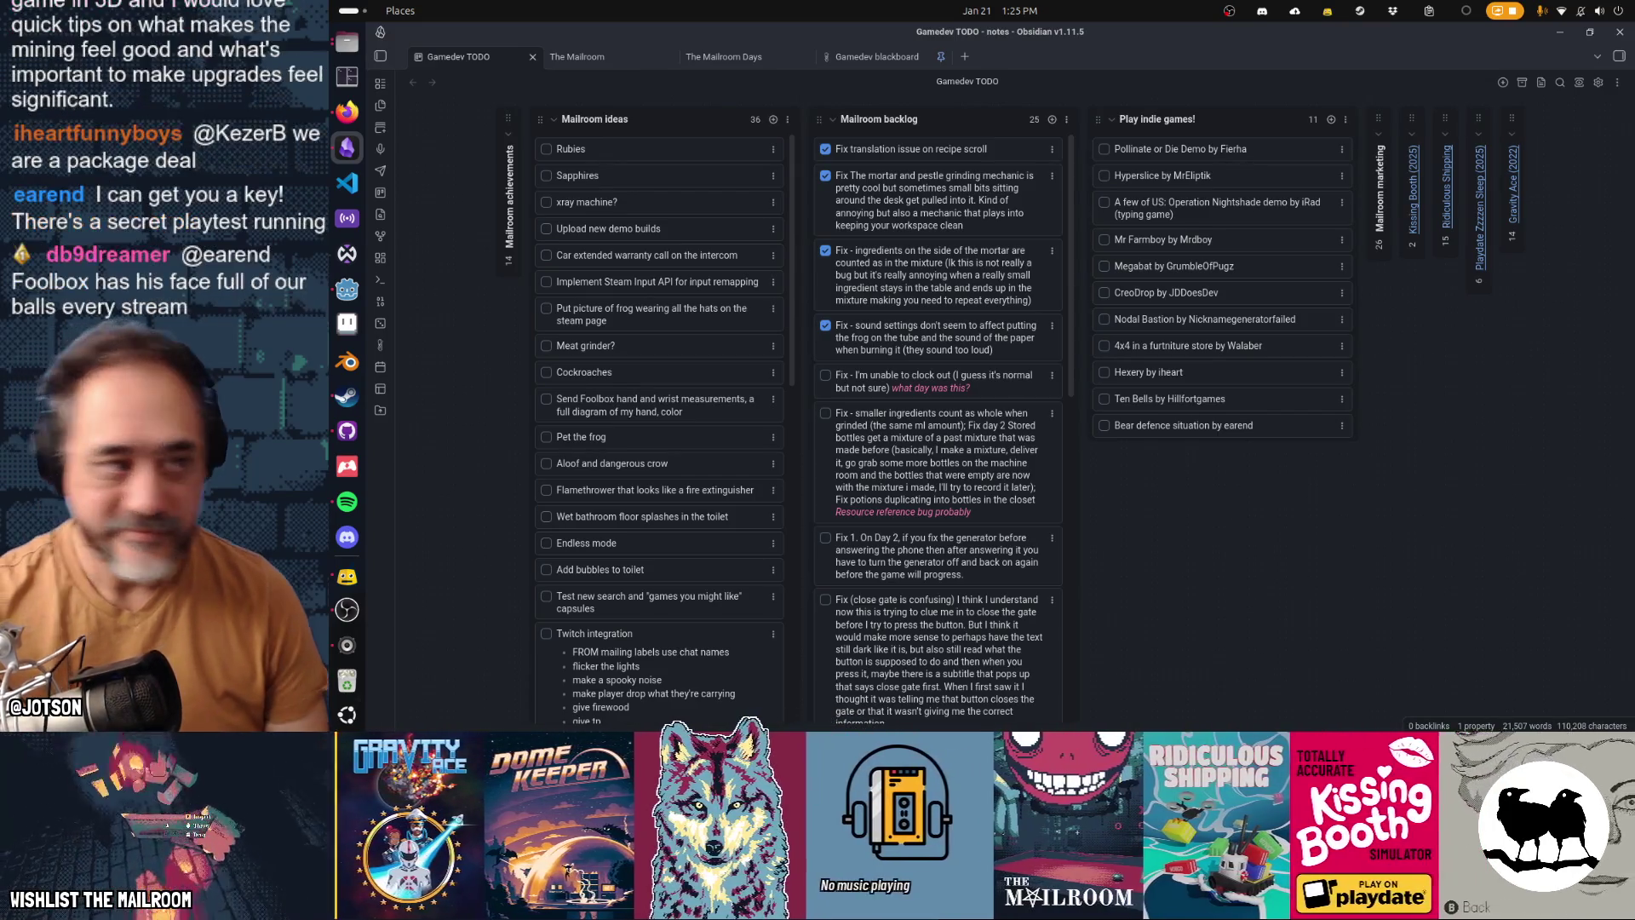
{"action": "left_click", "coordinate": [346, 290]}
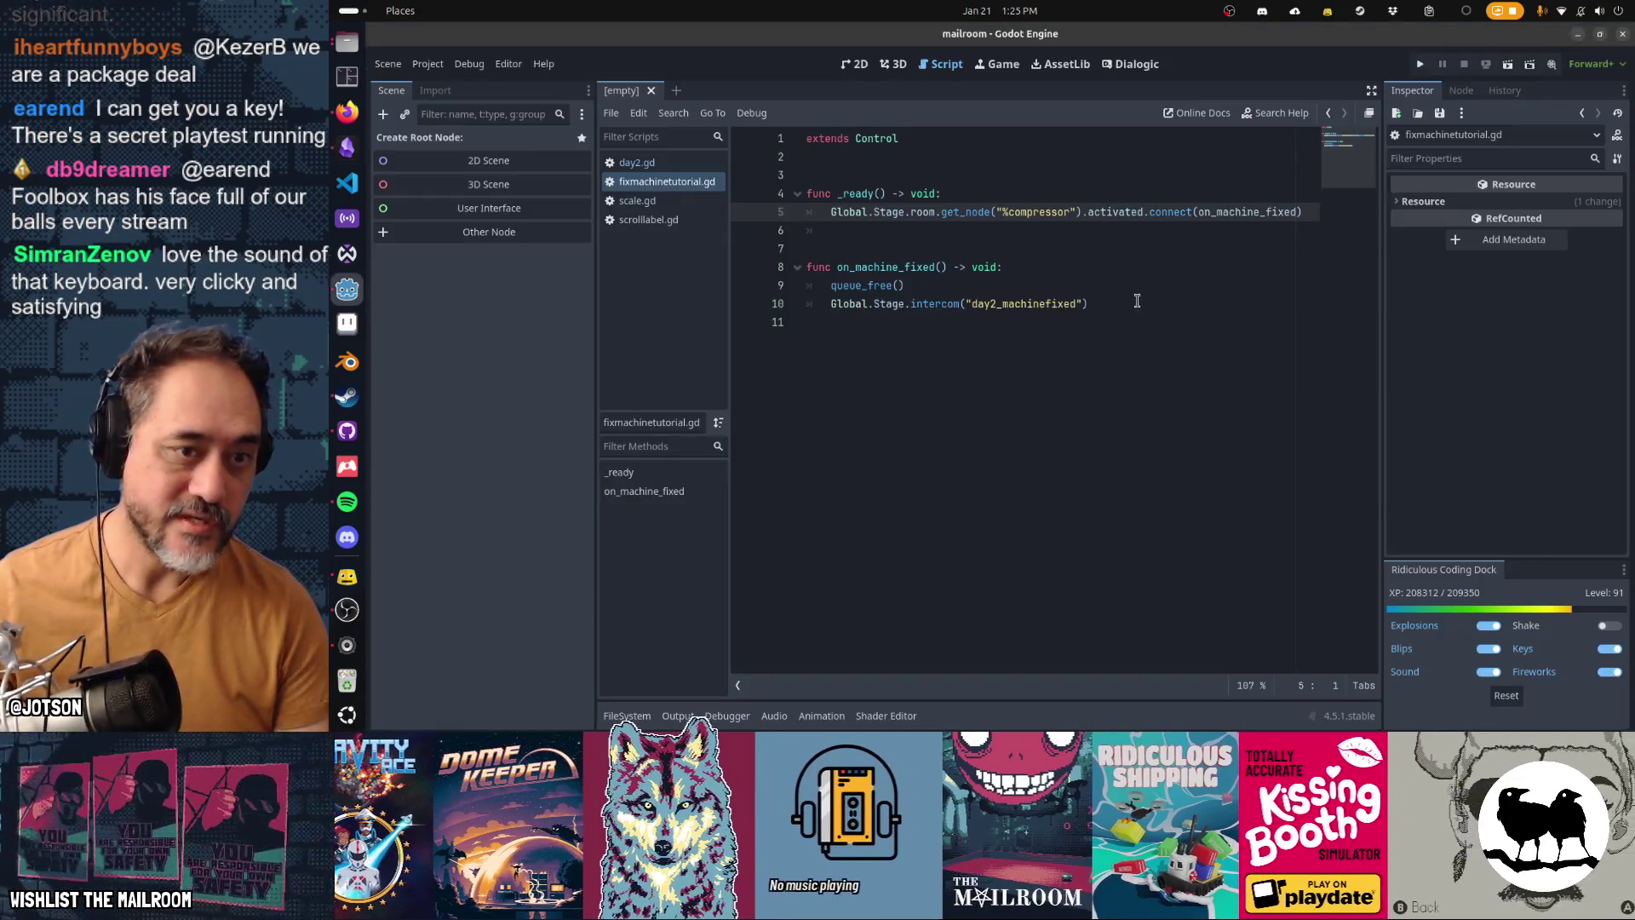
Step: Run the project, stop it after the scale.gd null 'playing' error, and relaunch
{"action": "key", "text": "F5"}
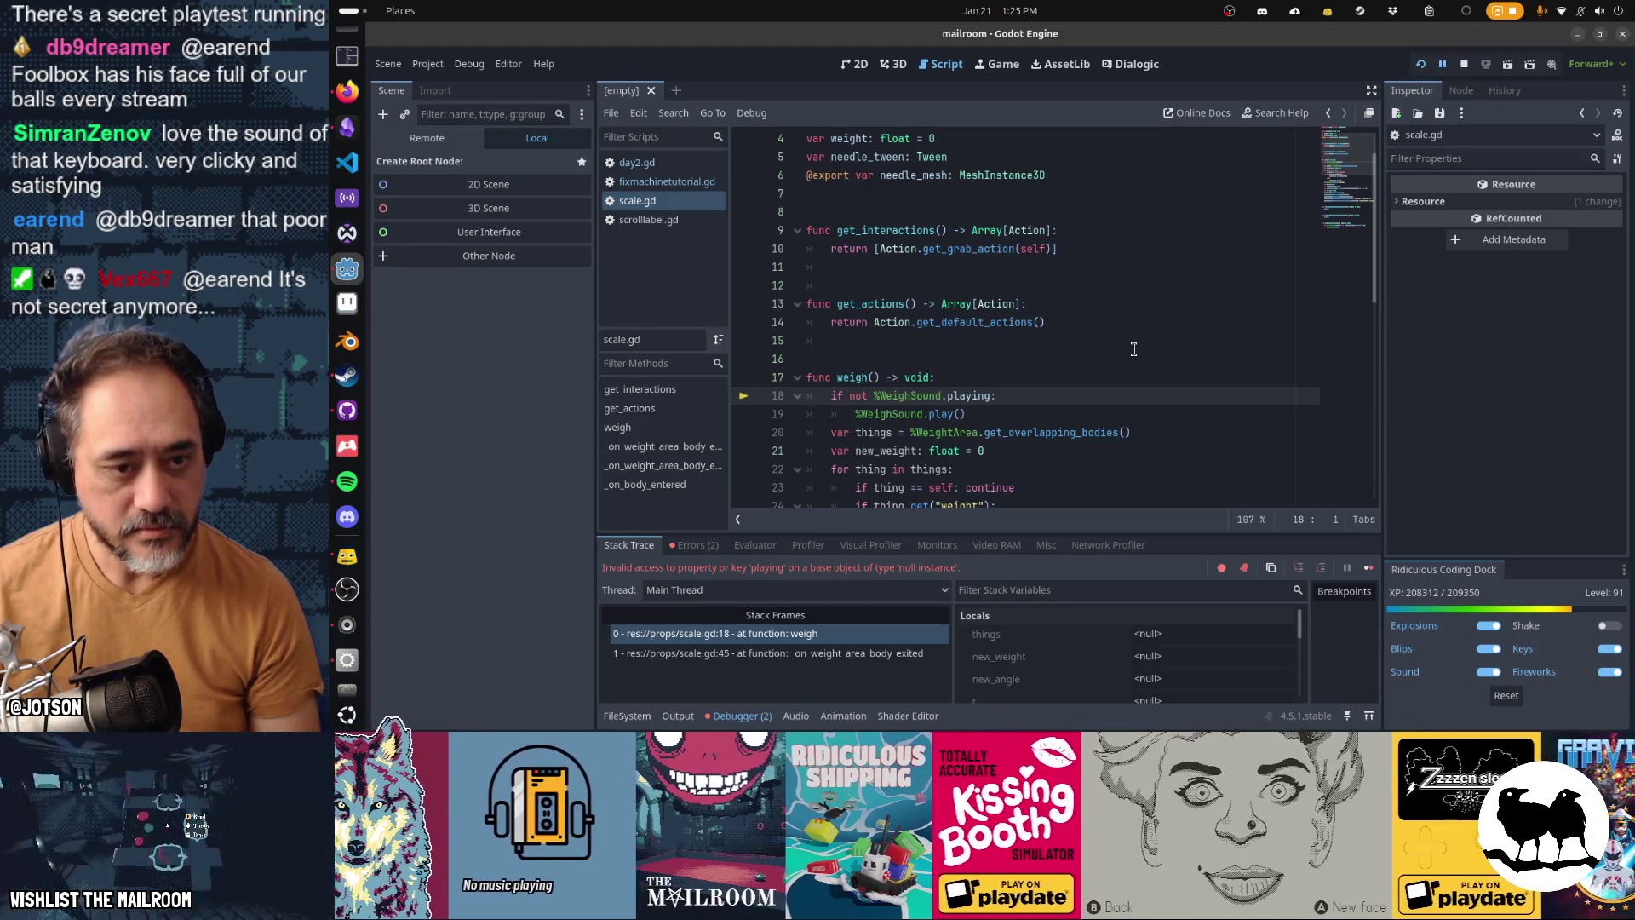
{"action": "key", "text": "F8"}
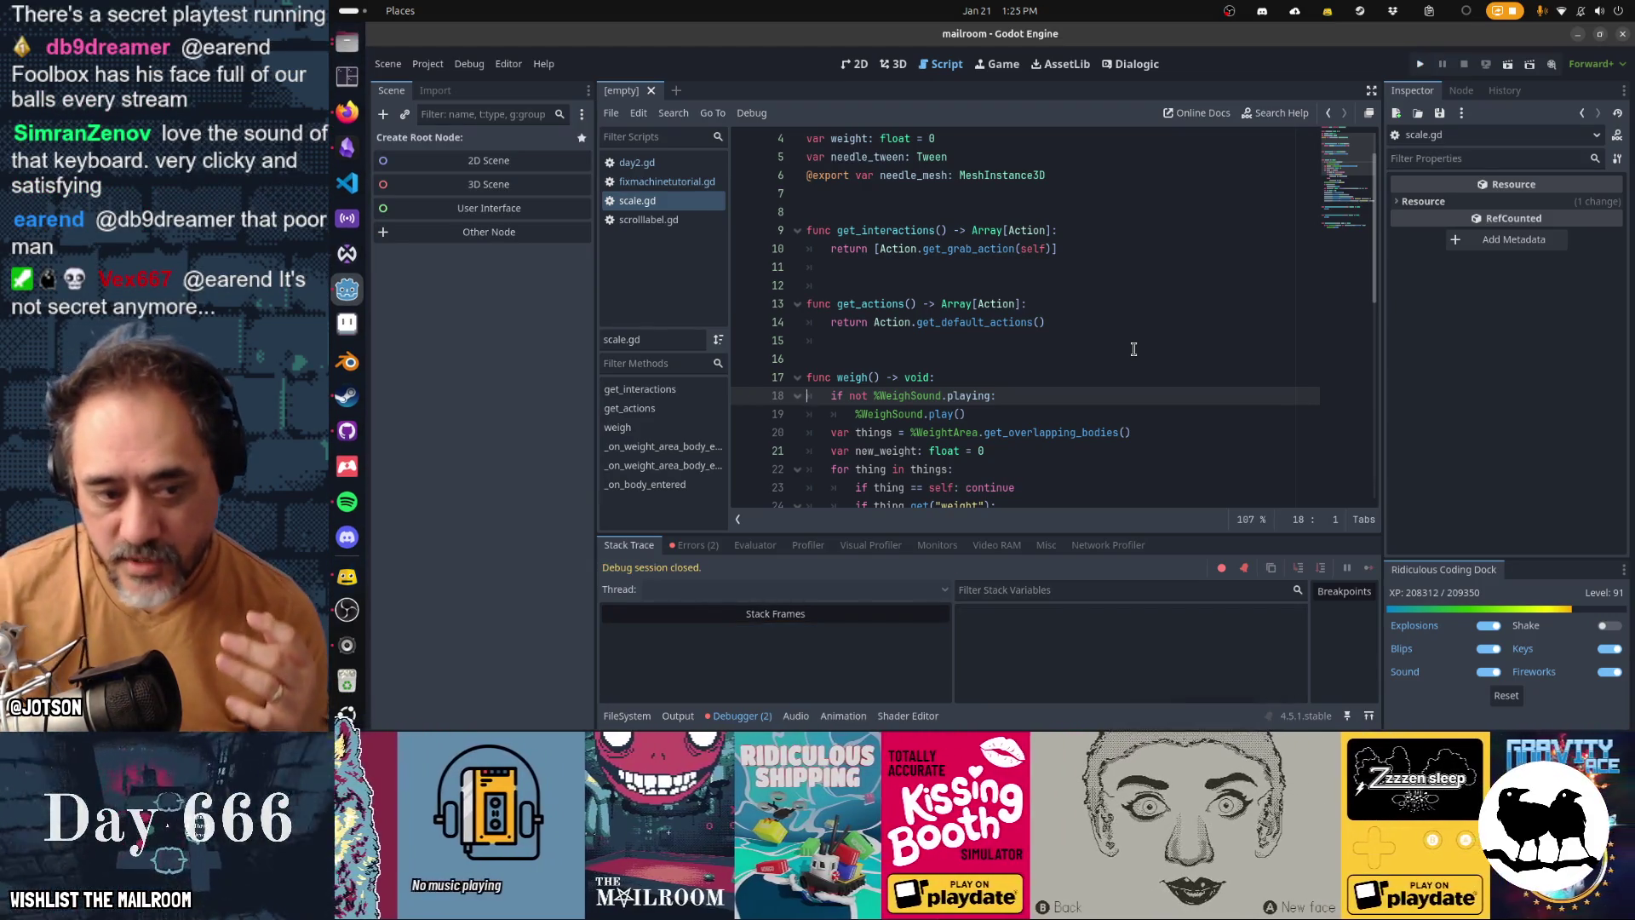
{"action": "key", "text": "F5"}
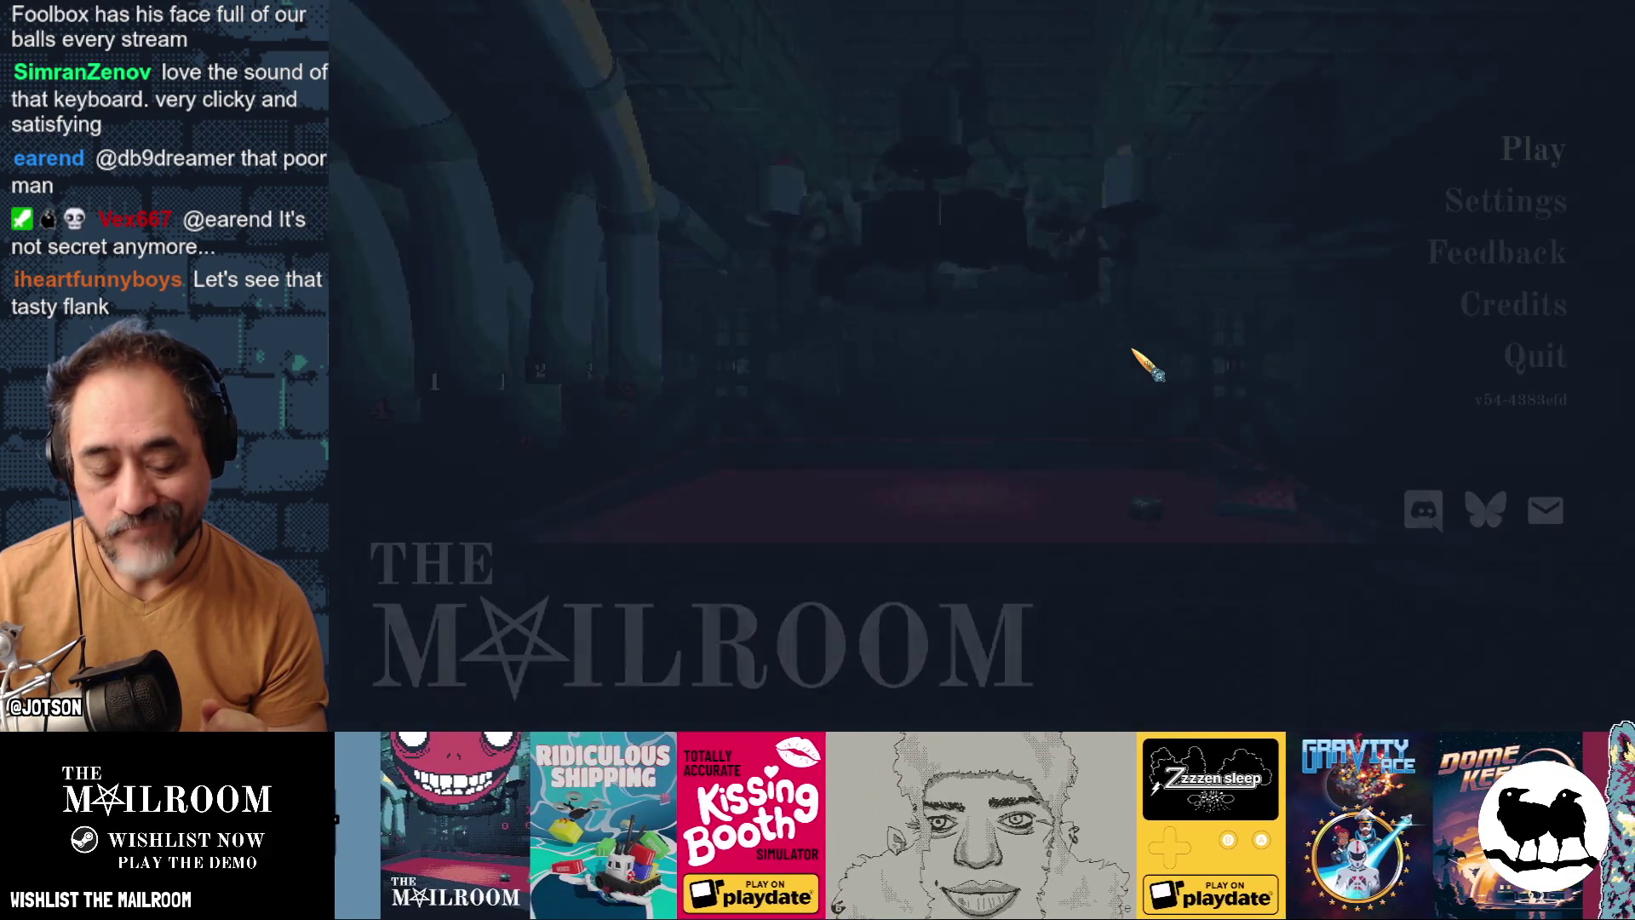
Step: Start playing, spawn meat with the 'a meat2' console command, and place it on the table
{"action": "key", "text": "Return"}
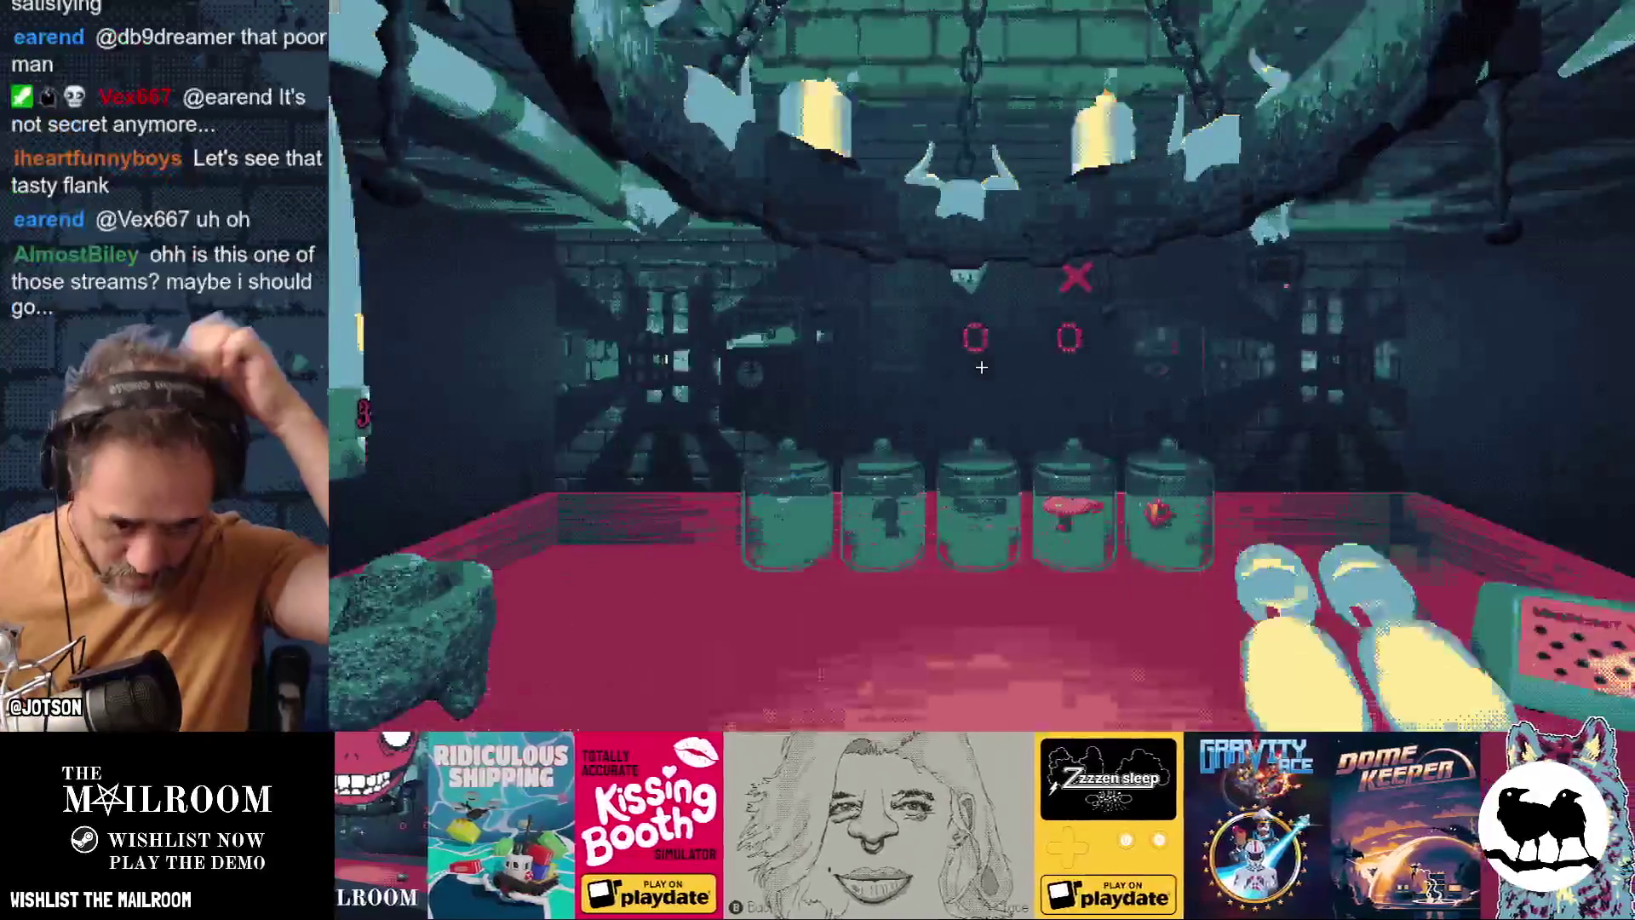
{"action": "type", "text": "a meat2"}
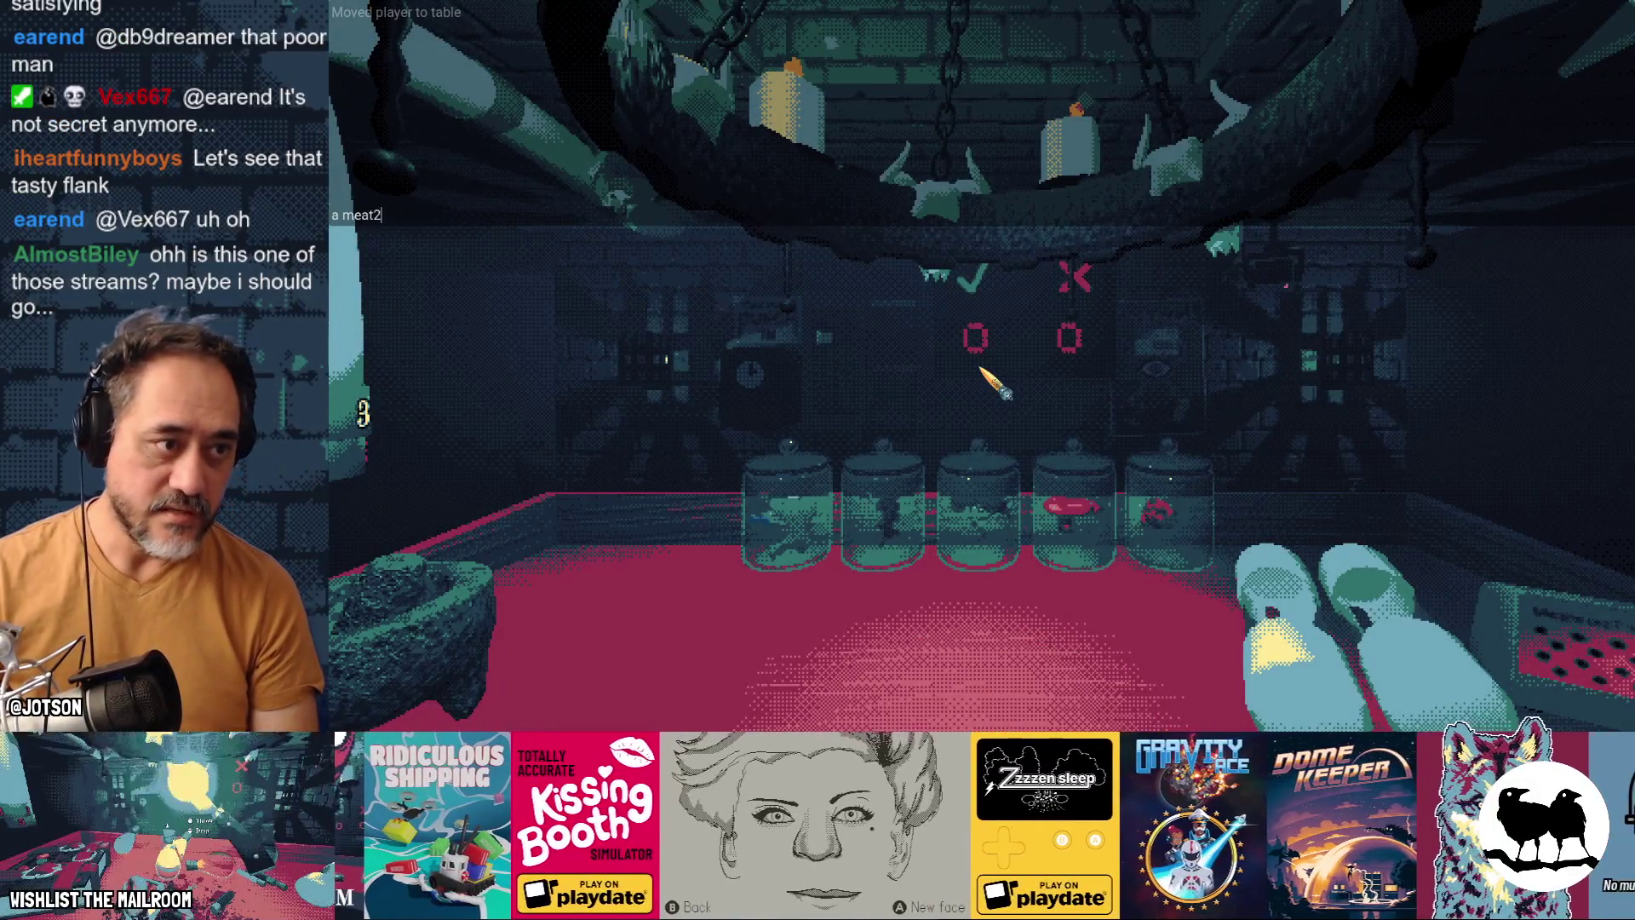
{"action": "key", "text": "Return"}
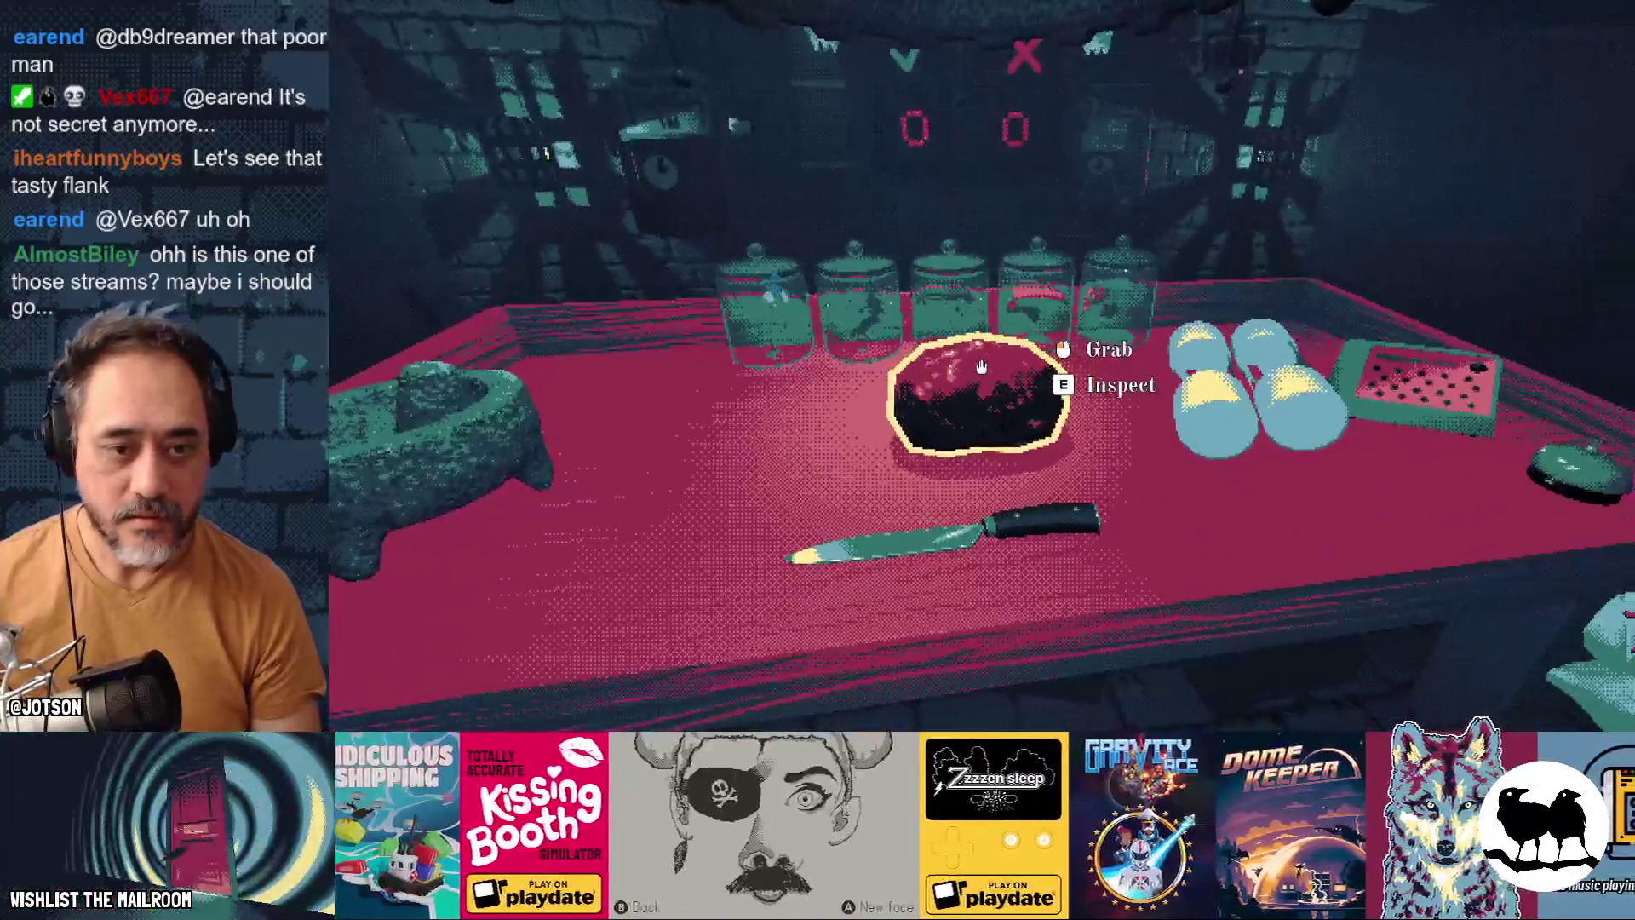
{"action": "left_click", "coordinate": [981, 366]}
{"action": "left_click", "coordinate": [1040, 329]}
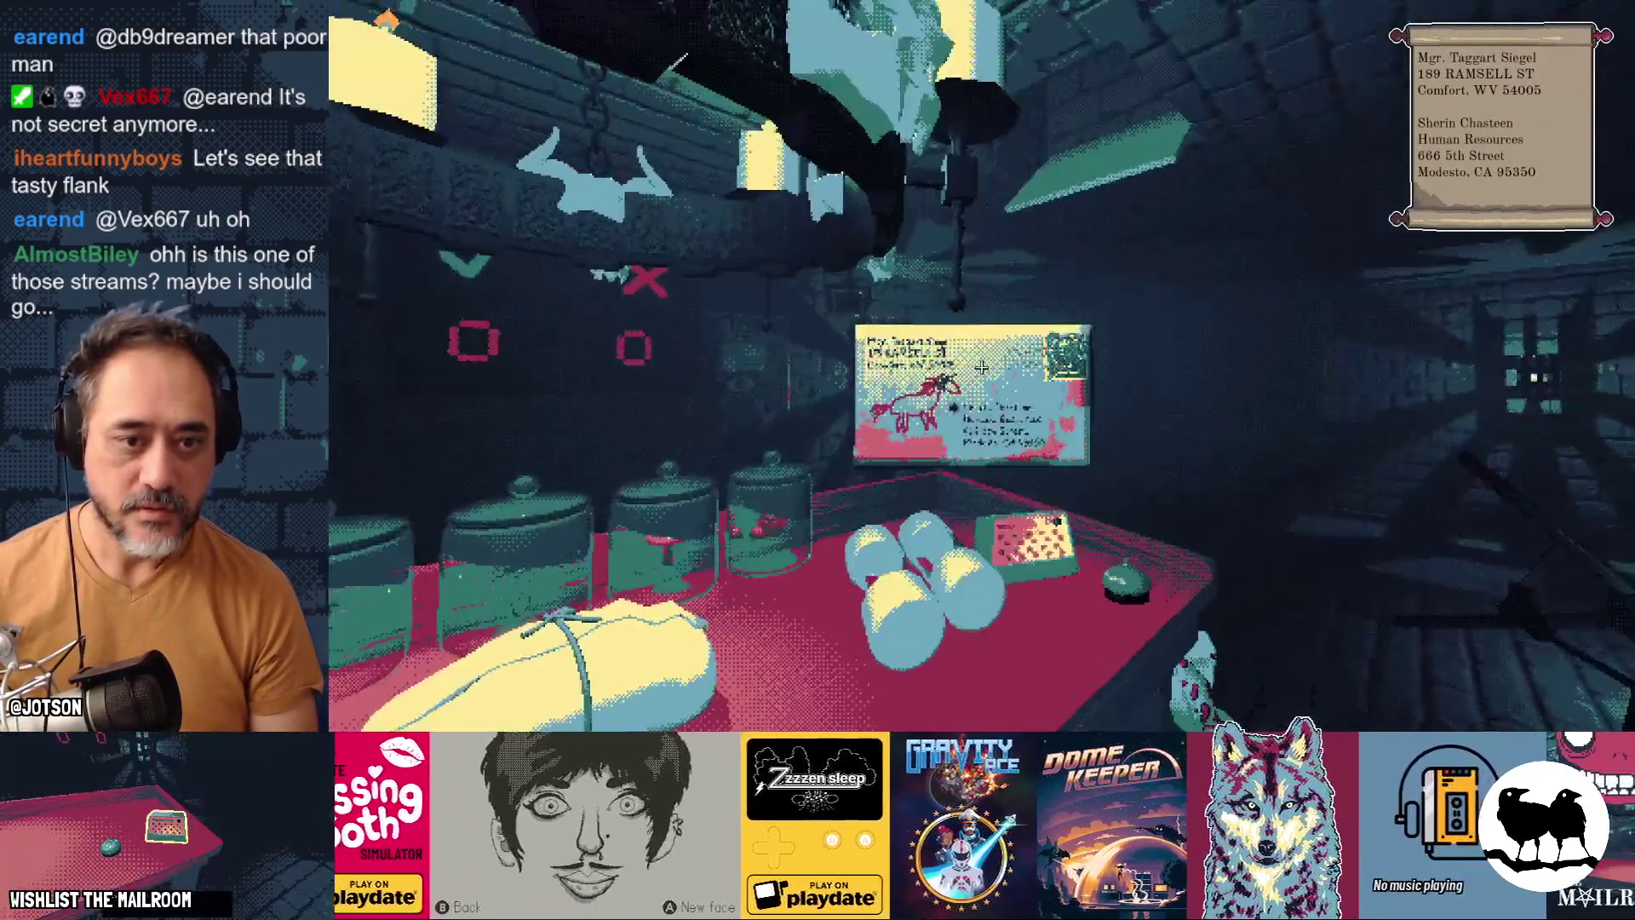
Step: Put away the shipping label, answer the intercom, and open the meat package
{"action": "left_click", "coordinate": [981, 367]}
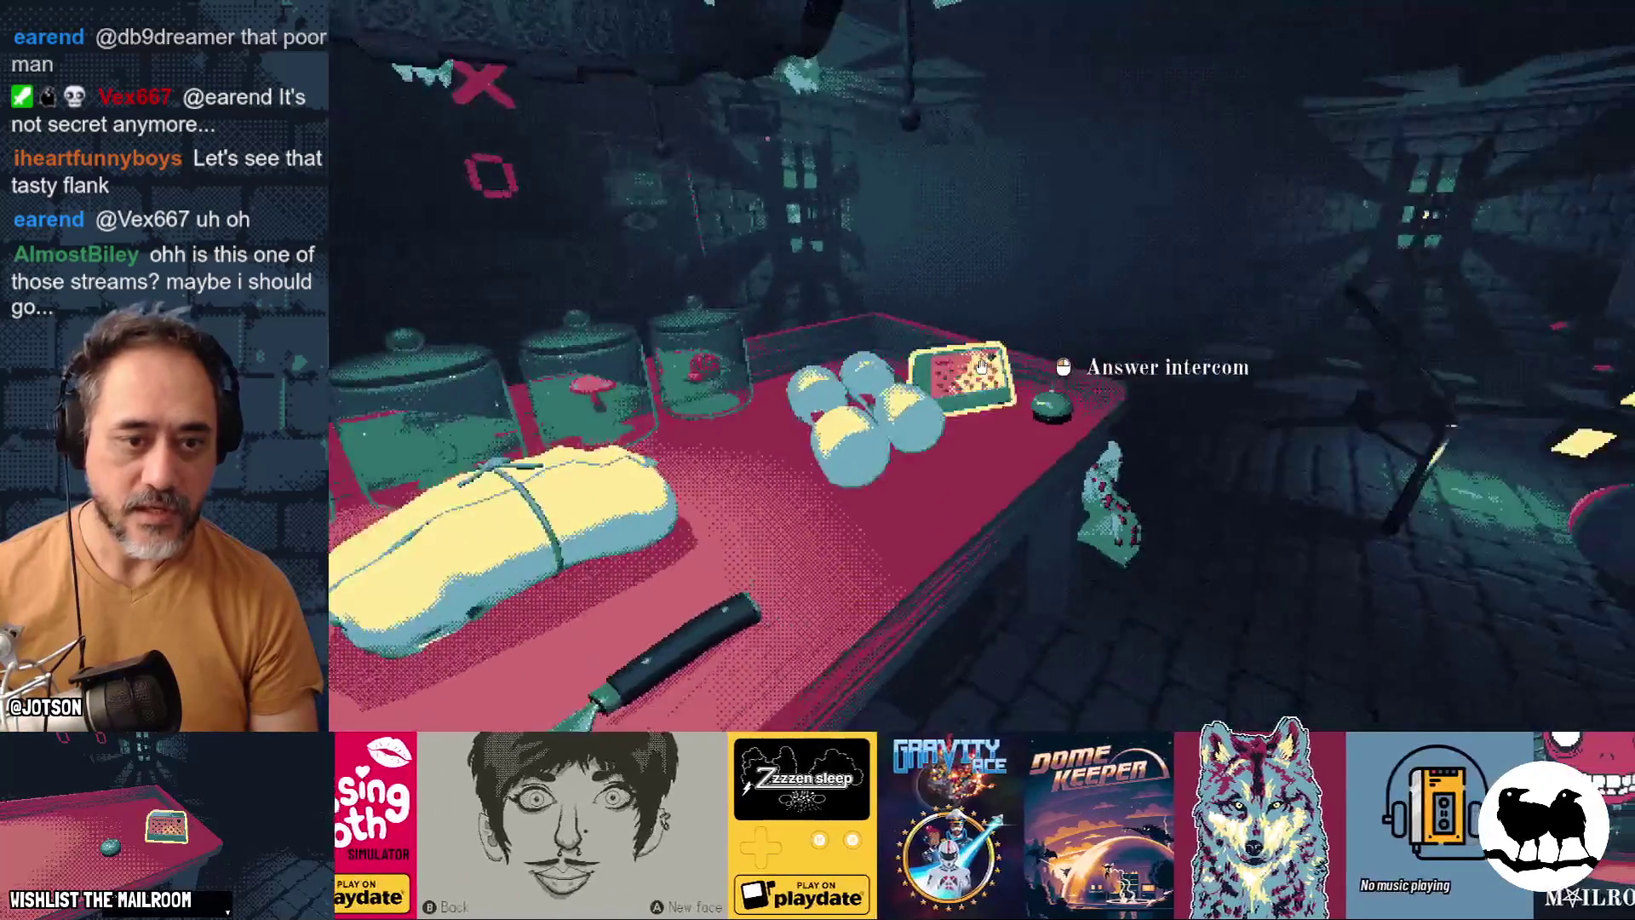
{"action": "left_click", "coordinate": [981, 366]}
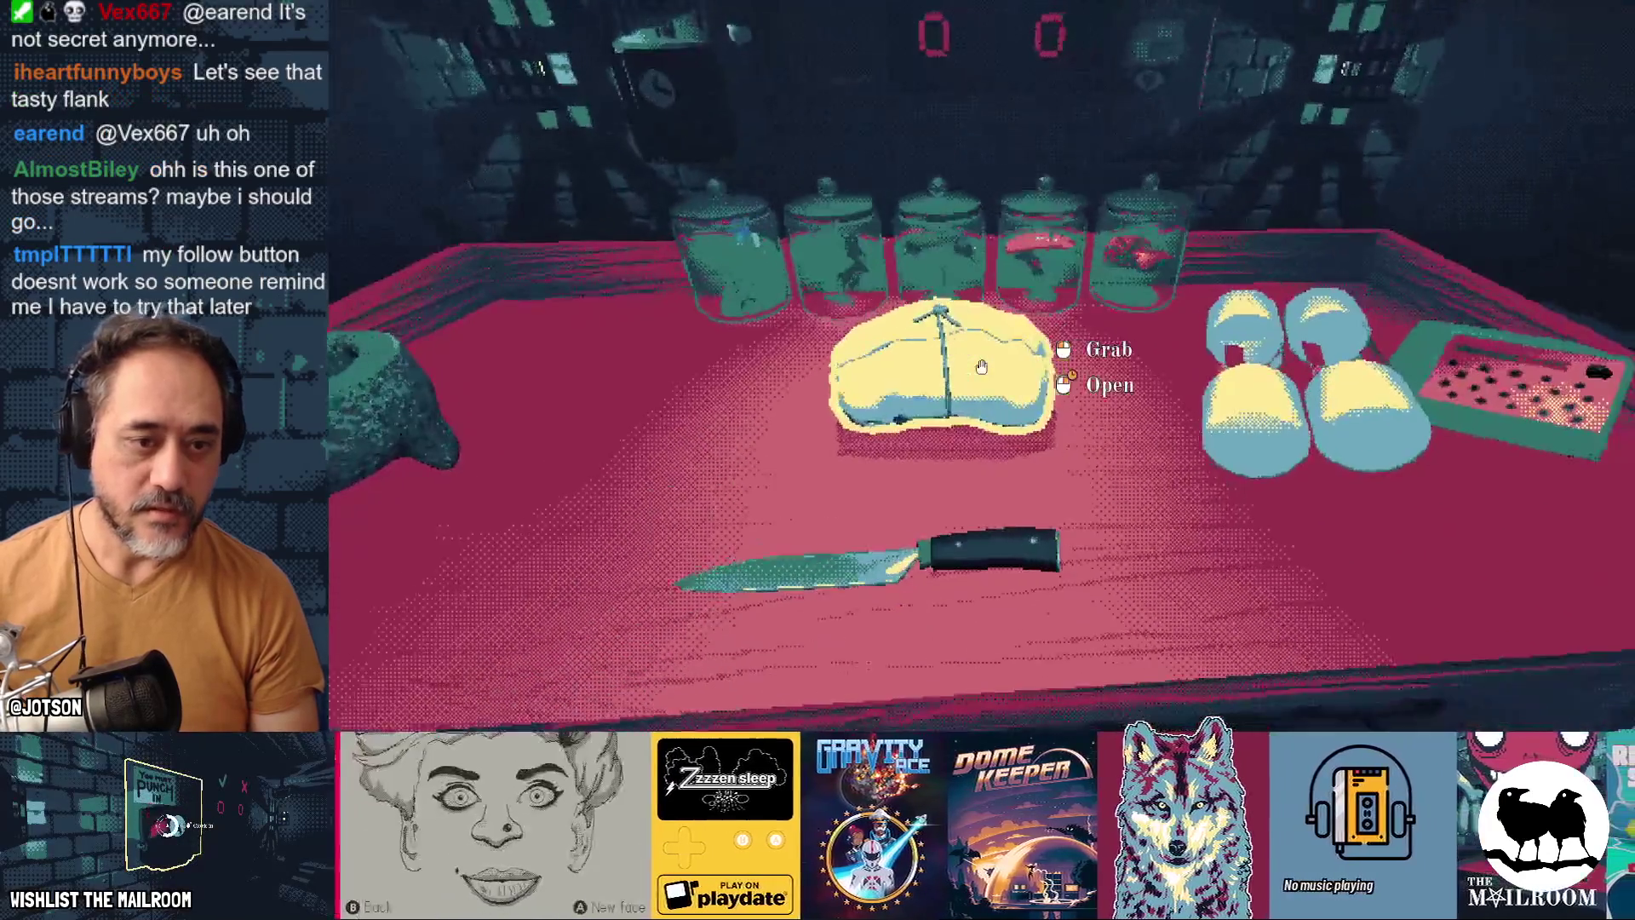
{"action": "left_click", "coordinate": [982, 366]}
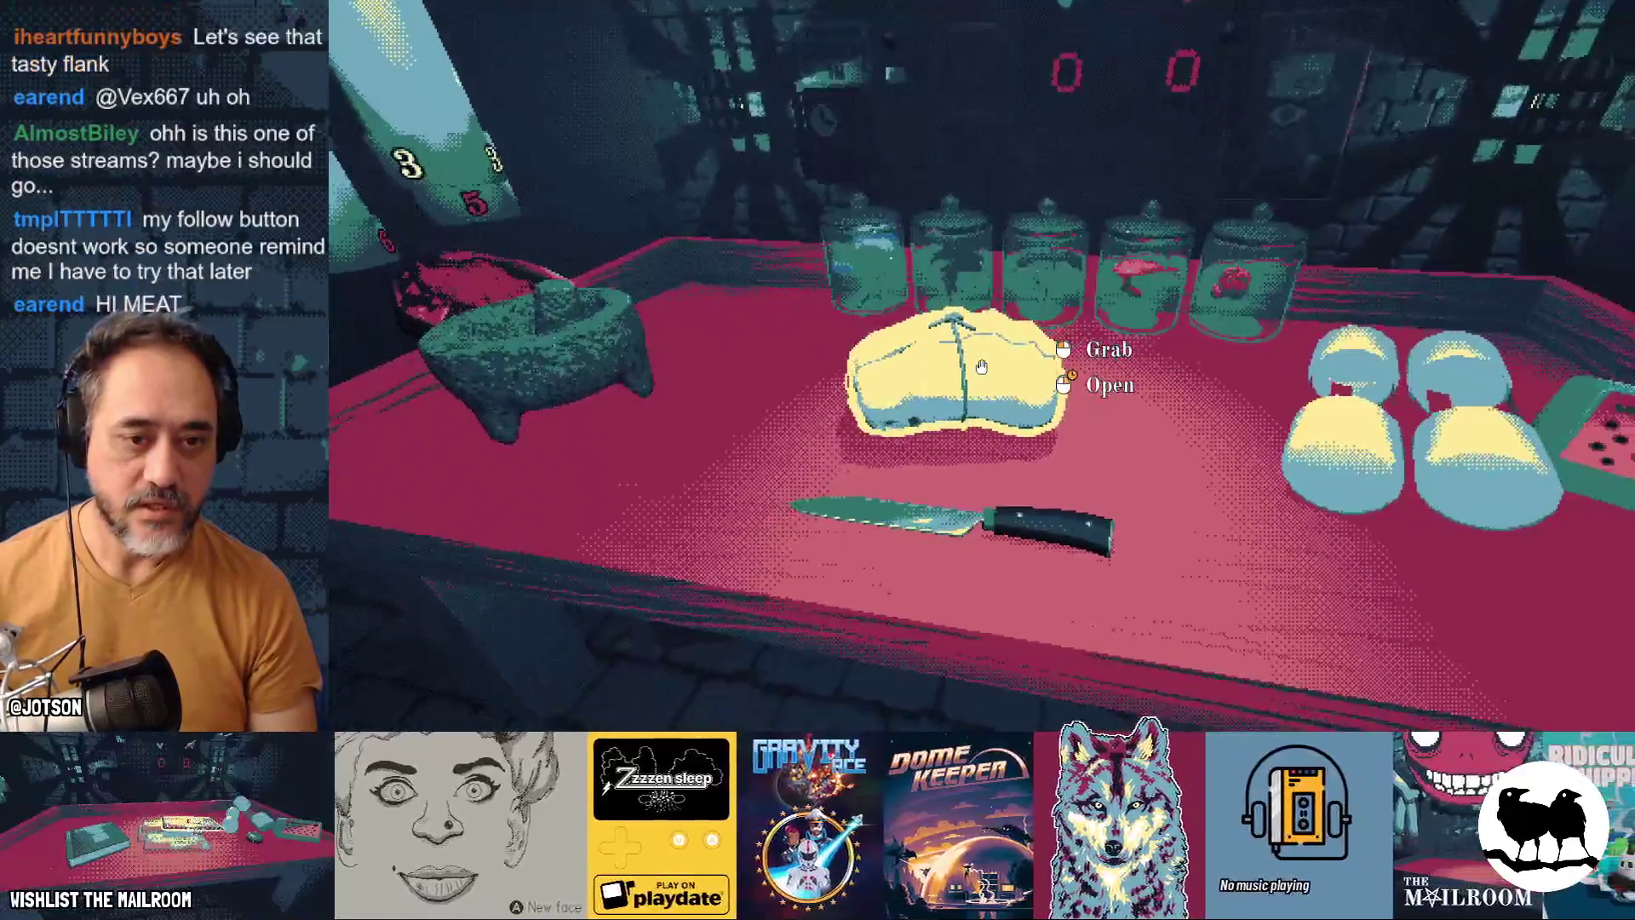
{"action": "right_click", "coordinate": [981, 366]}
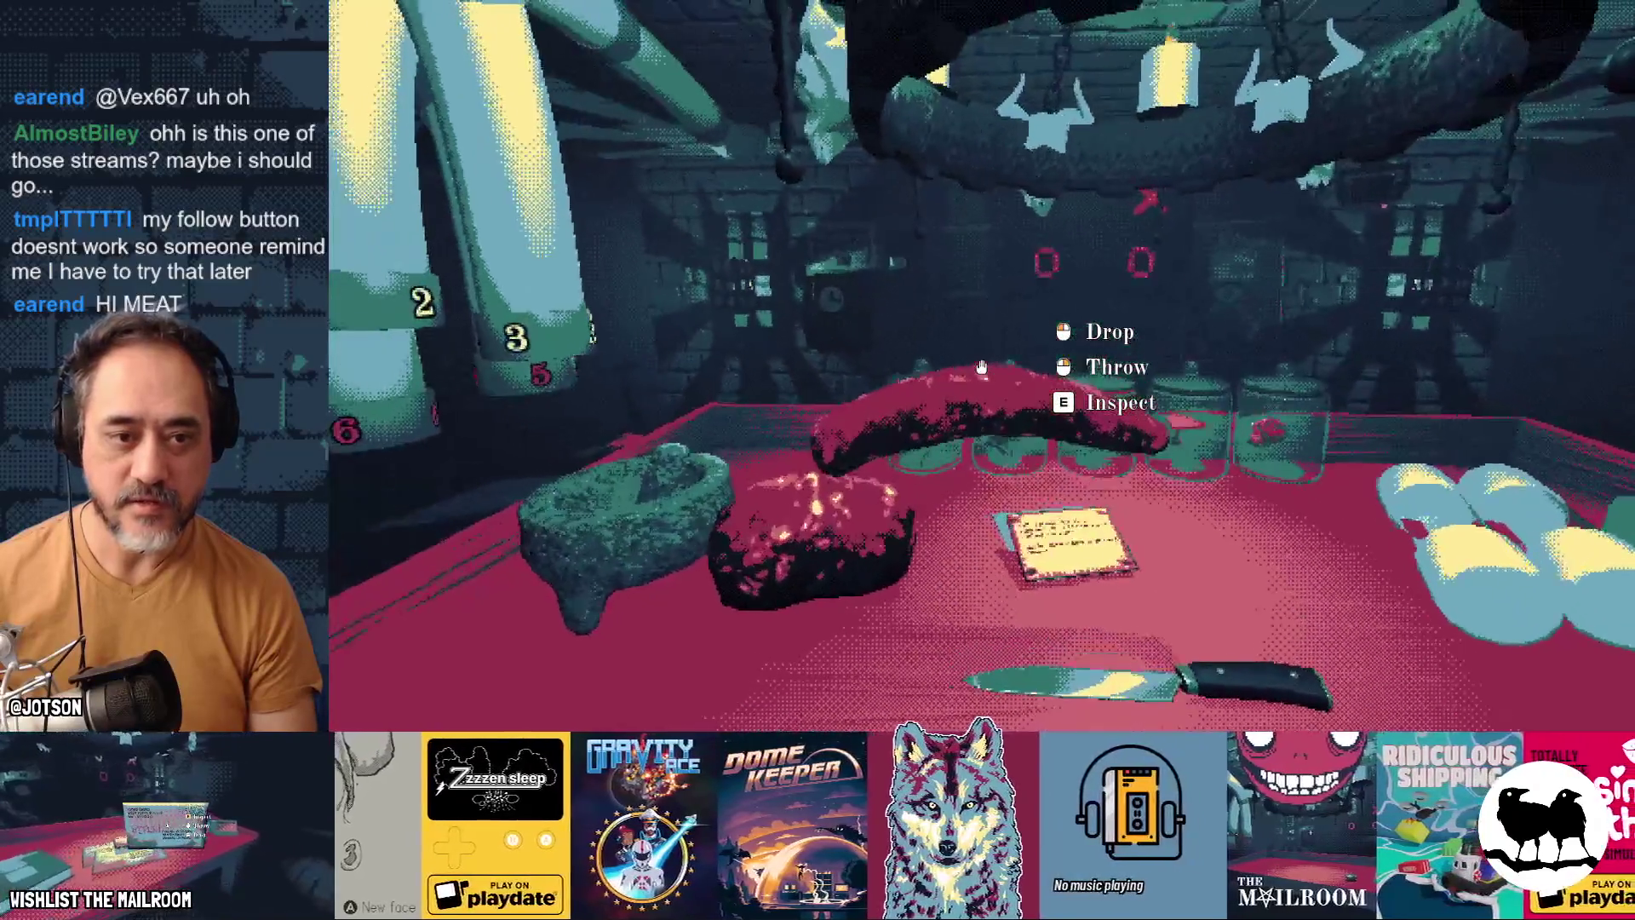
Step: Cut the meat into small chunks with the knife and inspect one chunk
{"action": "left_click", "coordinate": [981, 367]}
{"action": "left_click", "coordinate": [981, 366]}
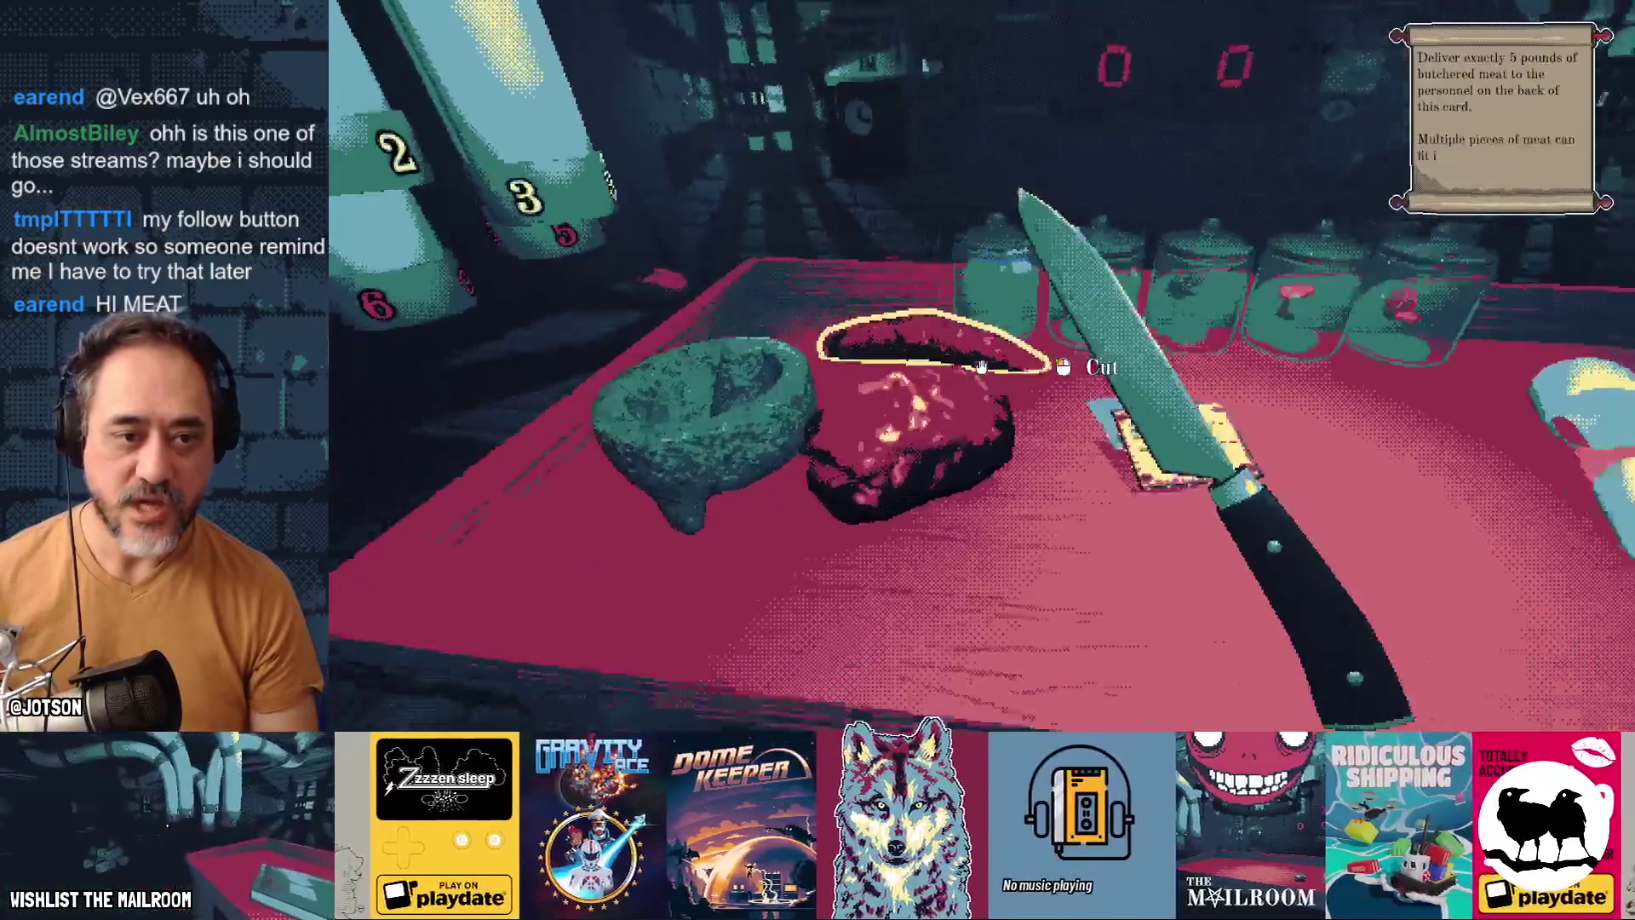
{"action": "left_click", "coordinate": [981, 367]}
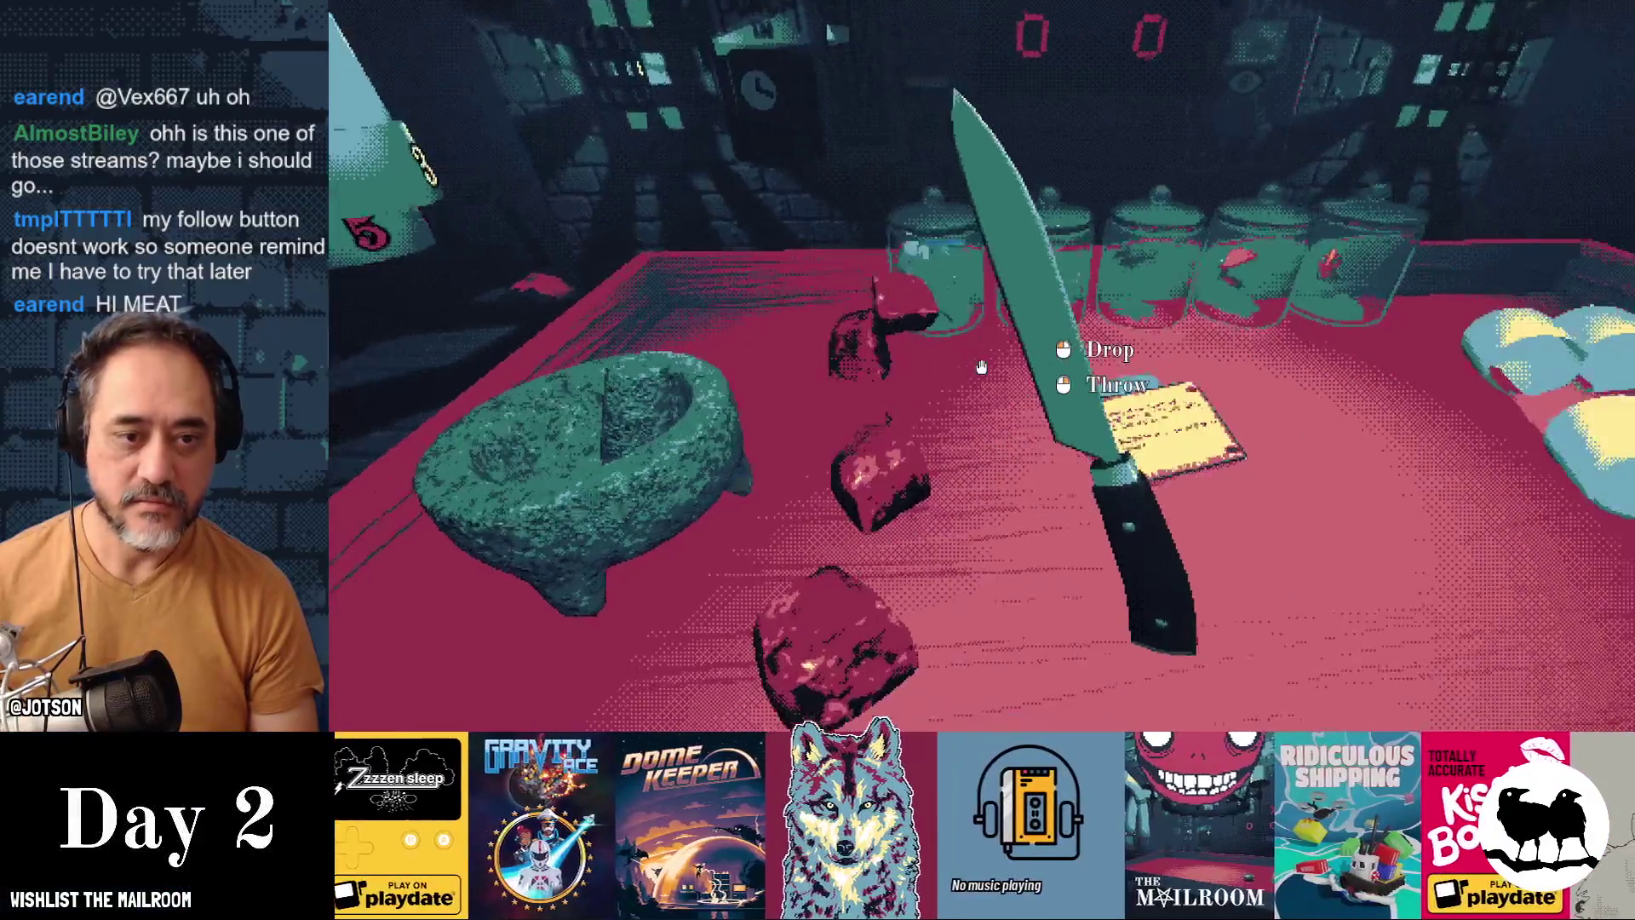
{"action": "left_click", "coordinate": [981, 366]}
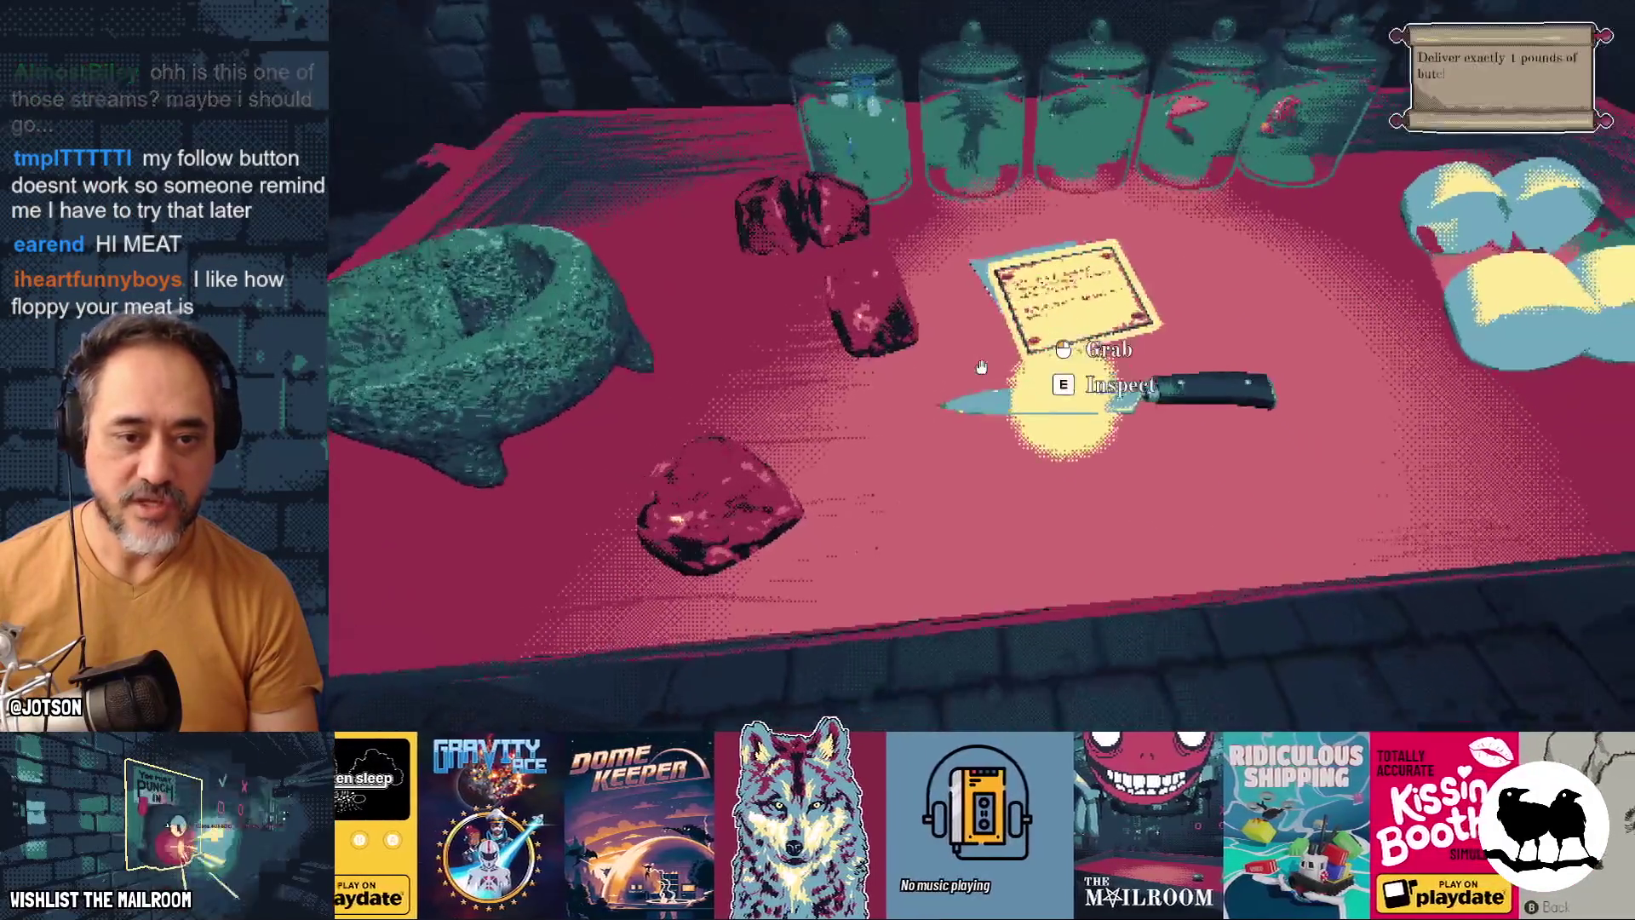
{"action": "left_click", "coordinate": [981, 366]}
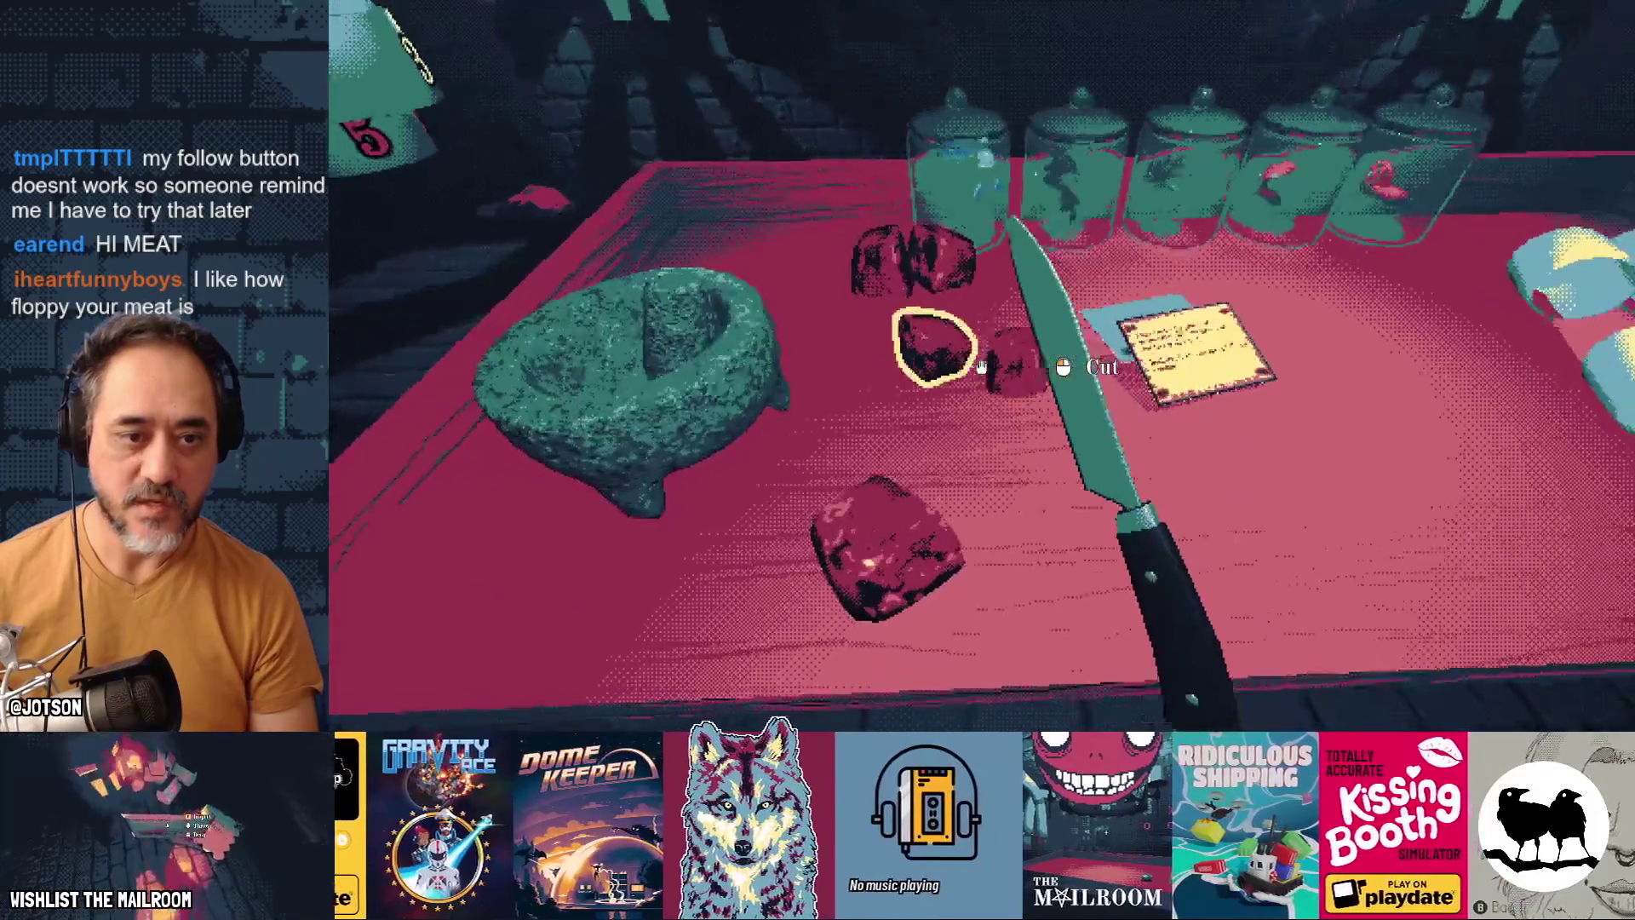
{"action": "left_click", "coordinate": [982, 366]}
{"action": "left_click", "coordinate": [981, 367]}
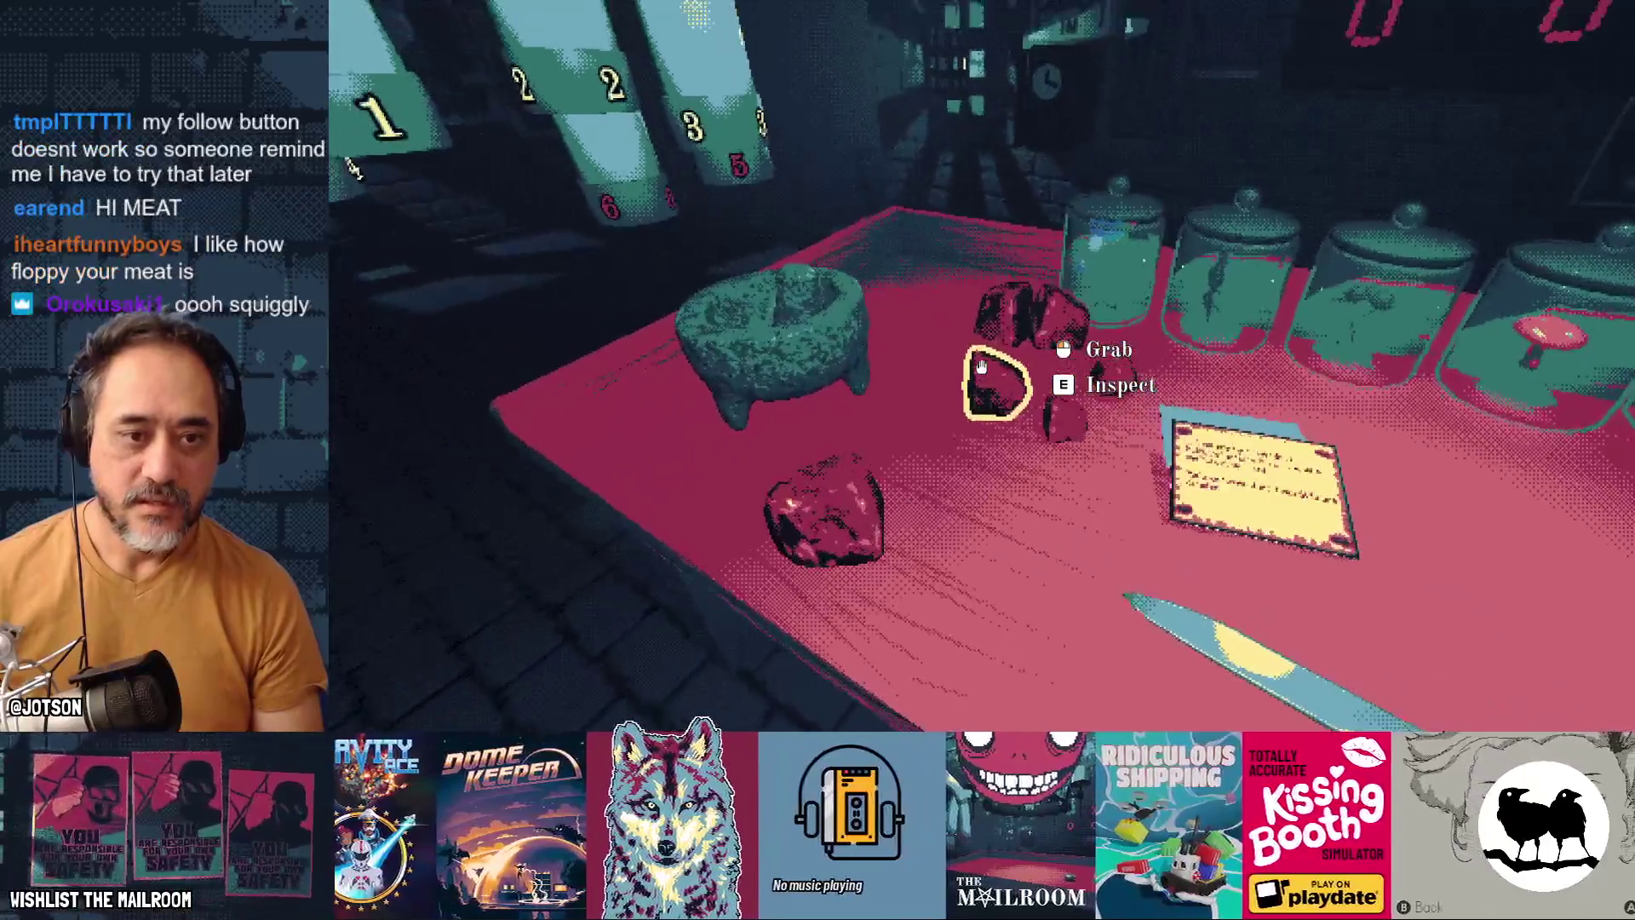
{"action": "left_click", "coordinate": [981, 367]}
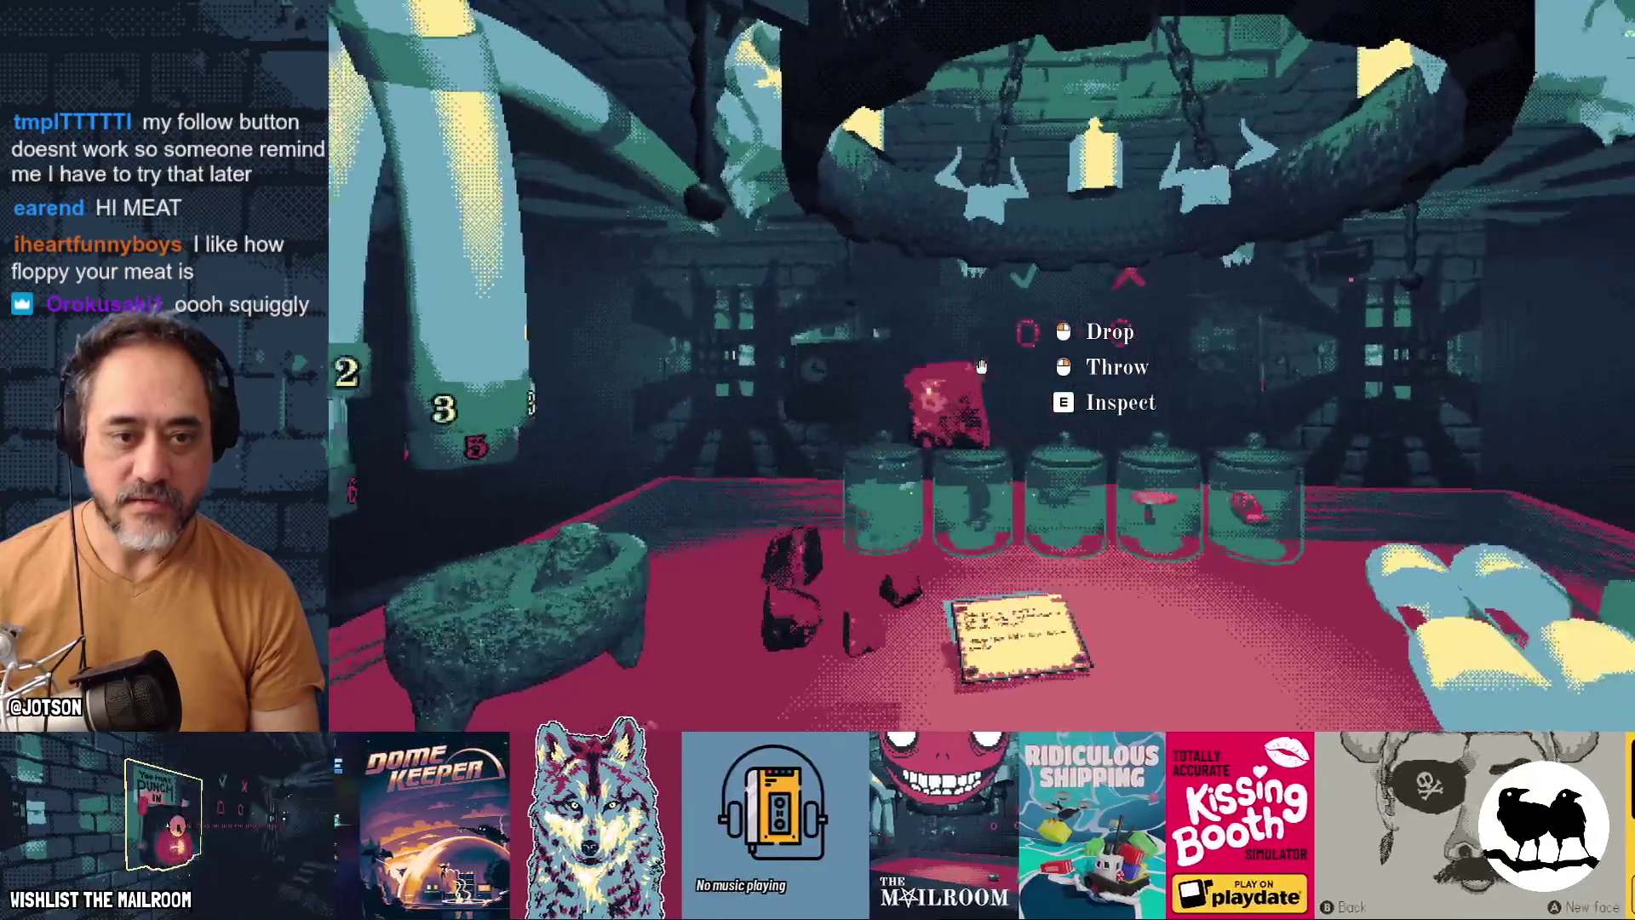
{"action": "key", "text": "e"}
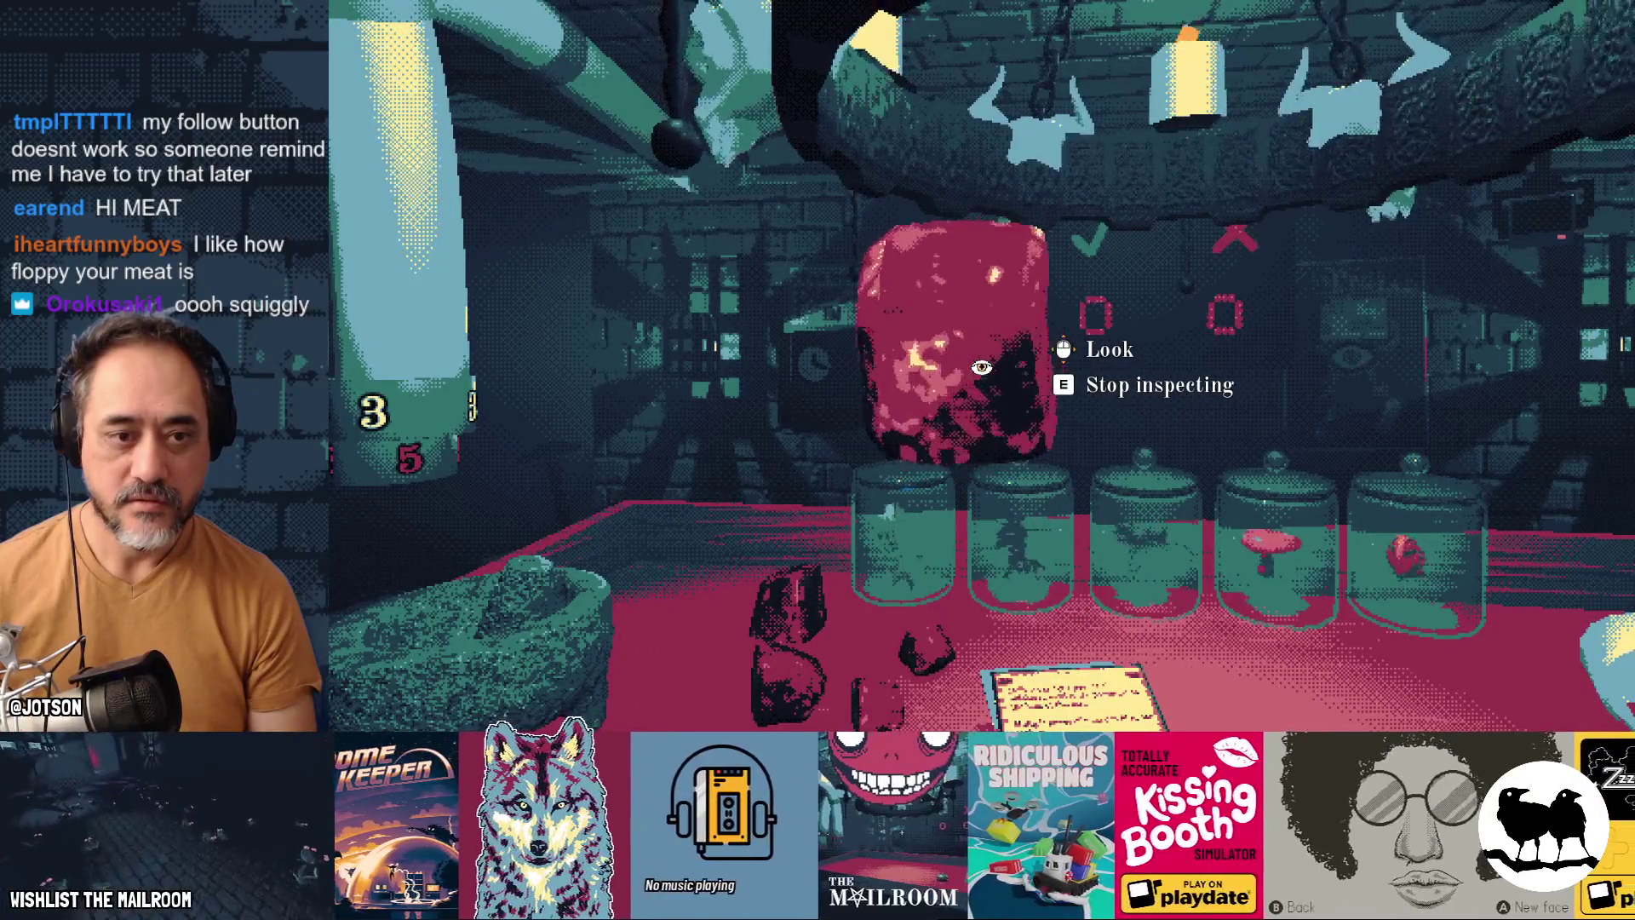
{"action": "key", "text": "e"}
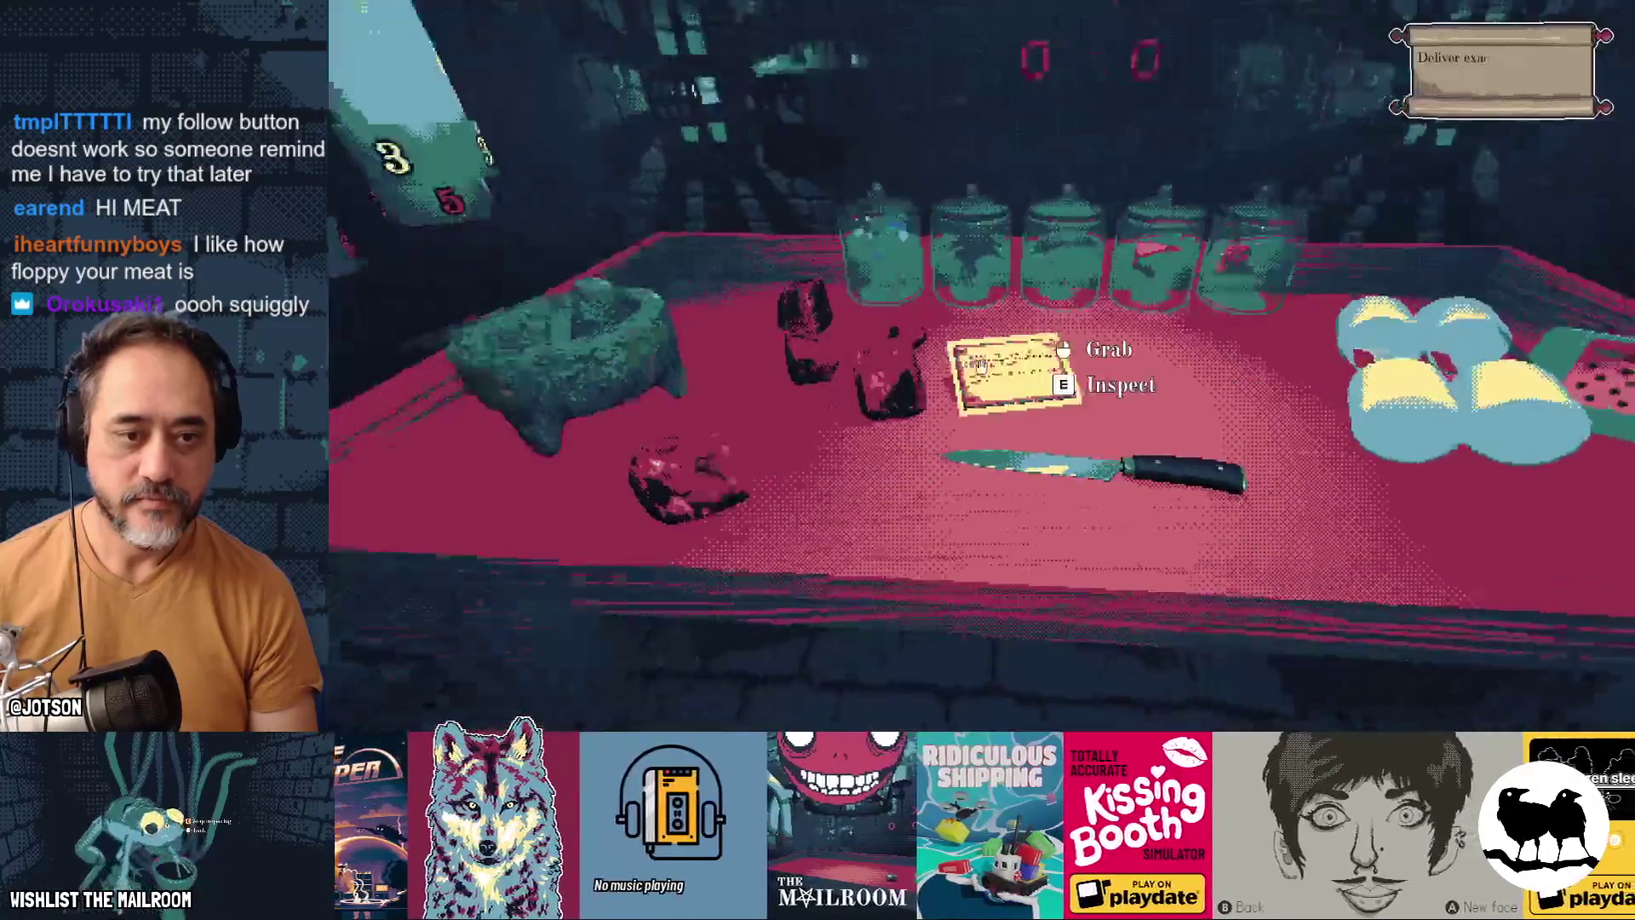
Step: Spawn a long piece of meat and move it between the floor and the wall shelf
{"action": "type", "text": "a meat"}
{"action": "key", "text": "Return"}
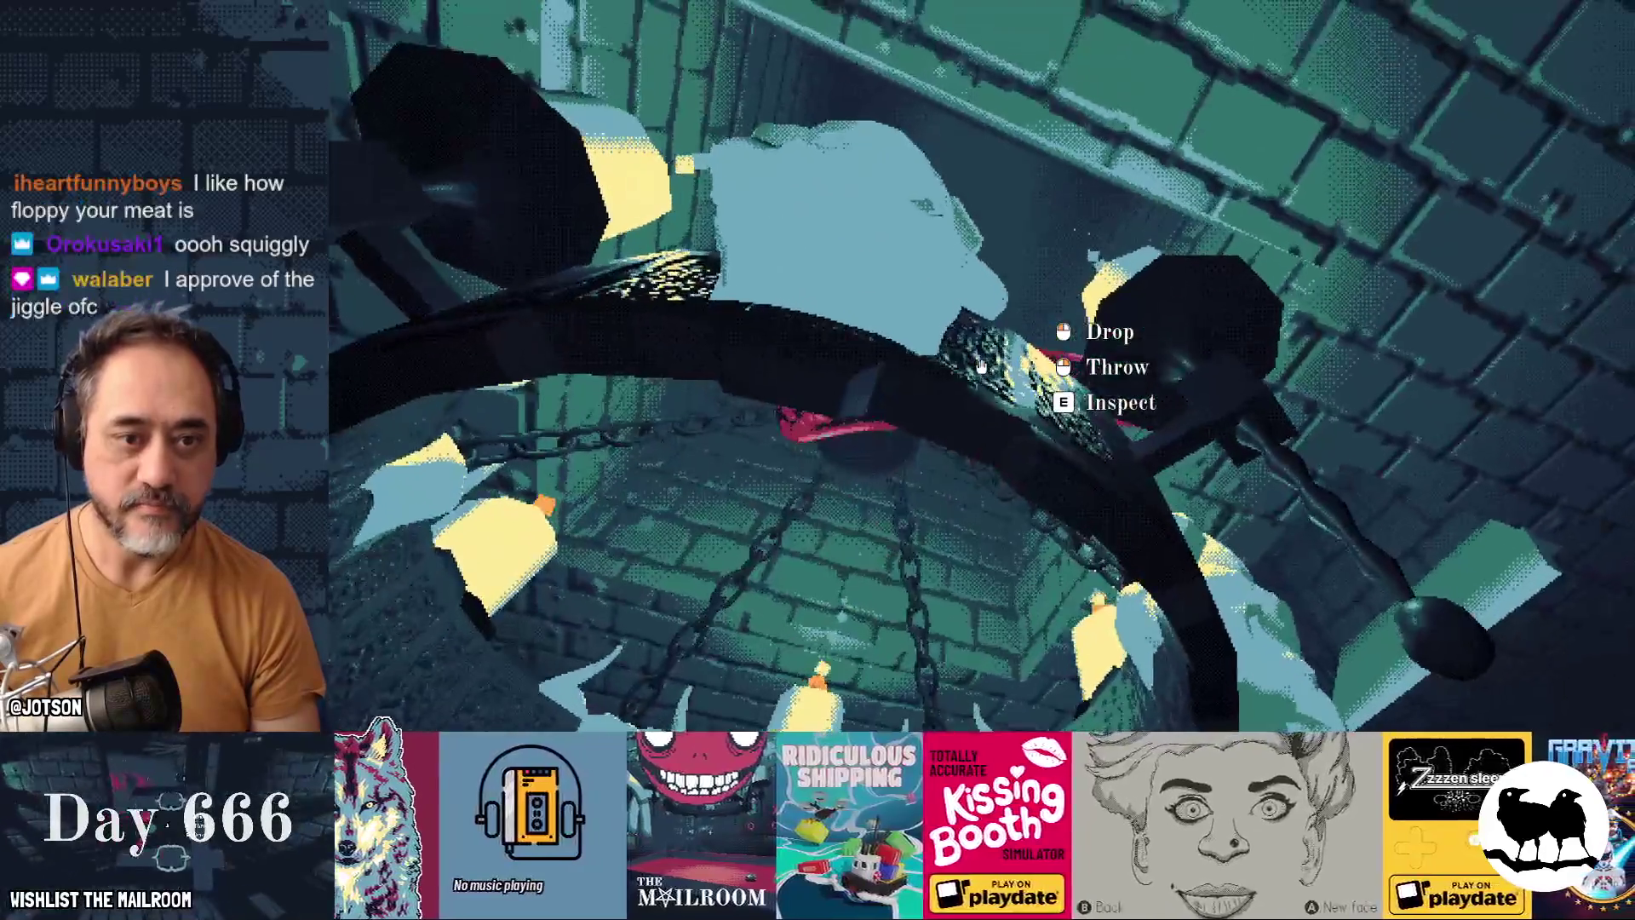
{"action": "left_click", "coordinate": [981, 366]}
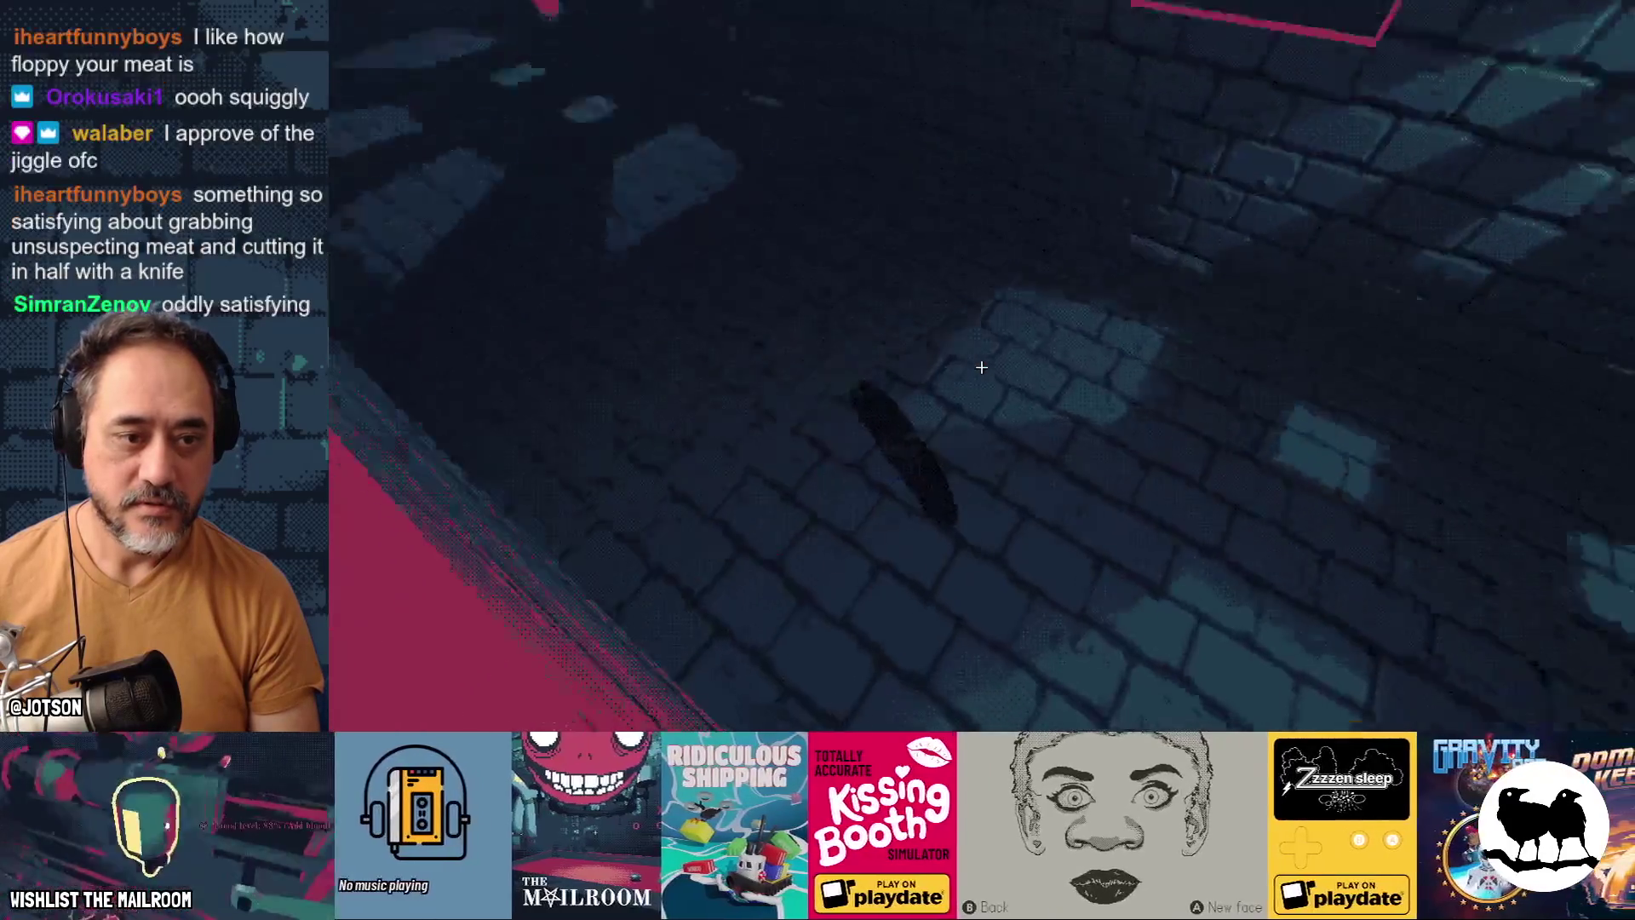
{"action": "left_click", "coordinate": [981, 366]}
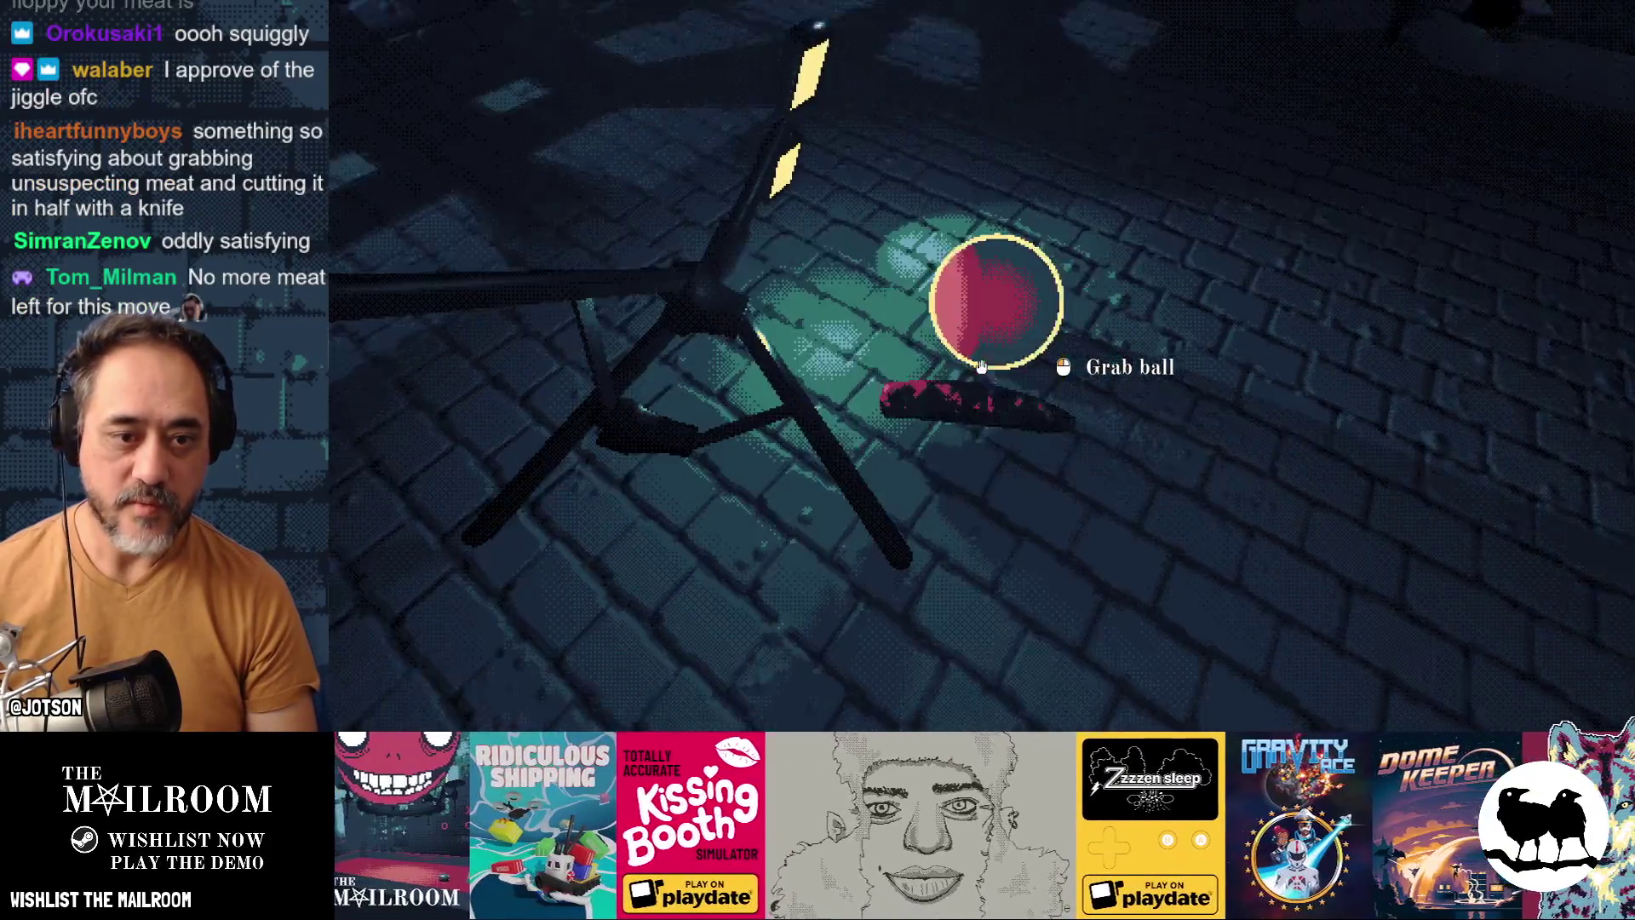
{"action": "left_click", "coordinate": [982, 366]}
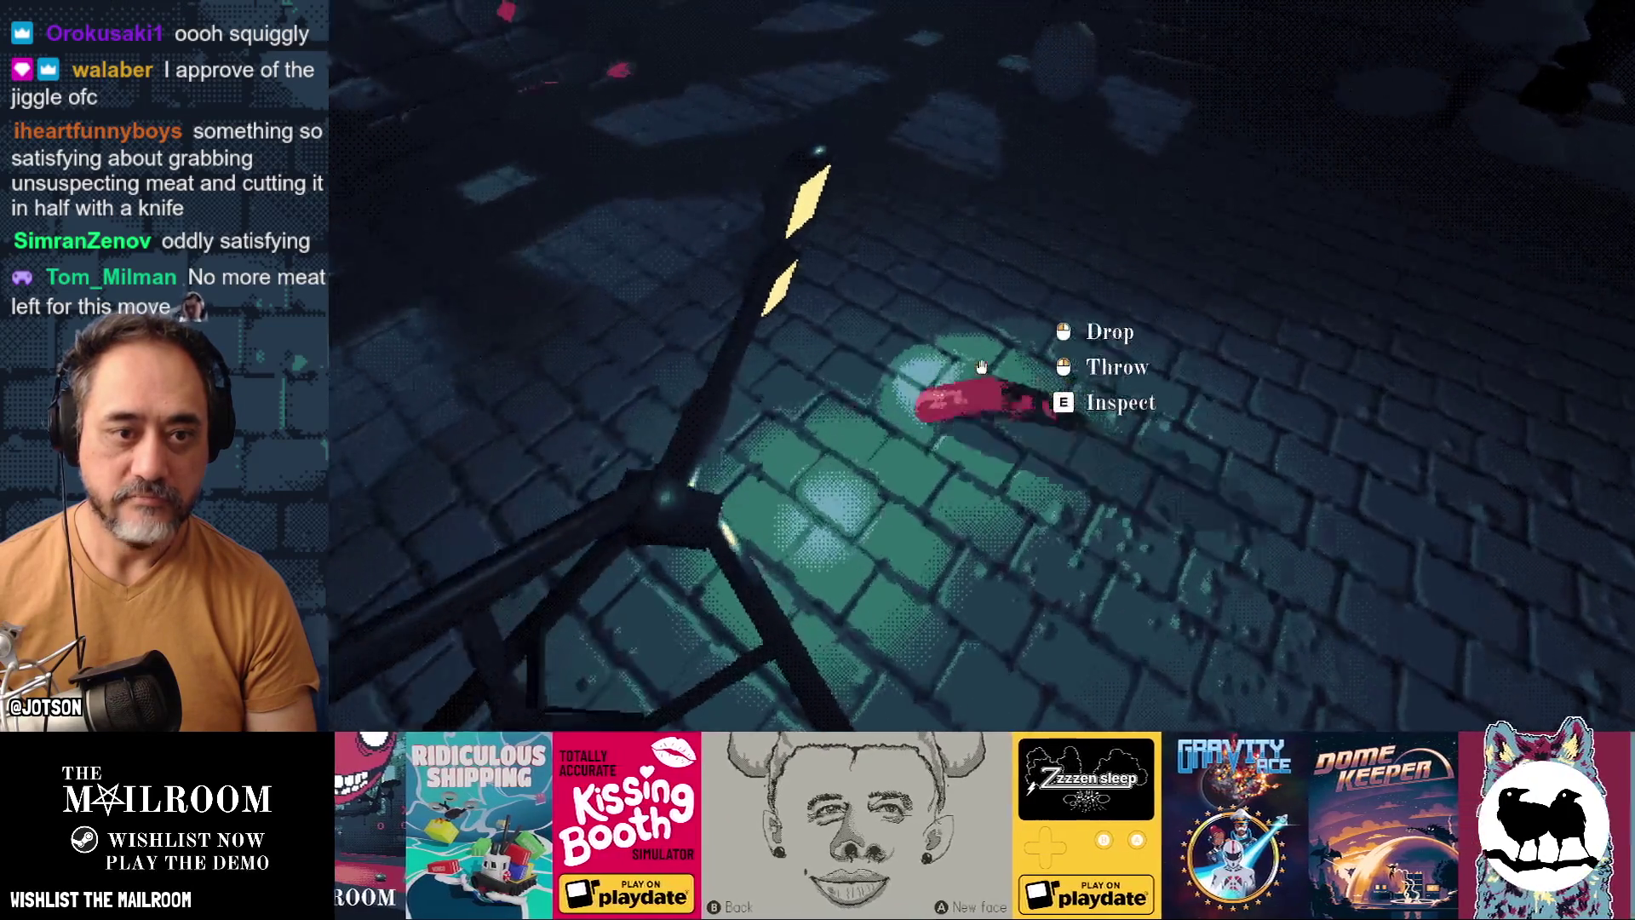
{"action": "left_click", "coordinate": [981, 367]}
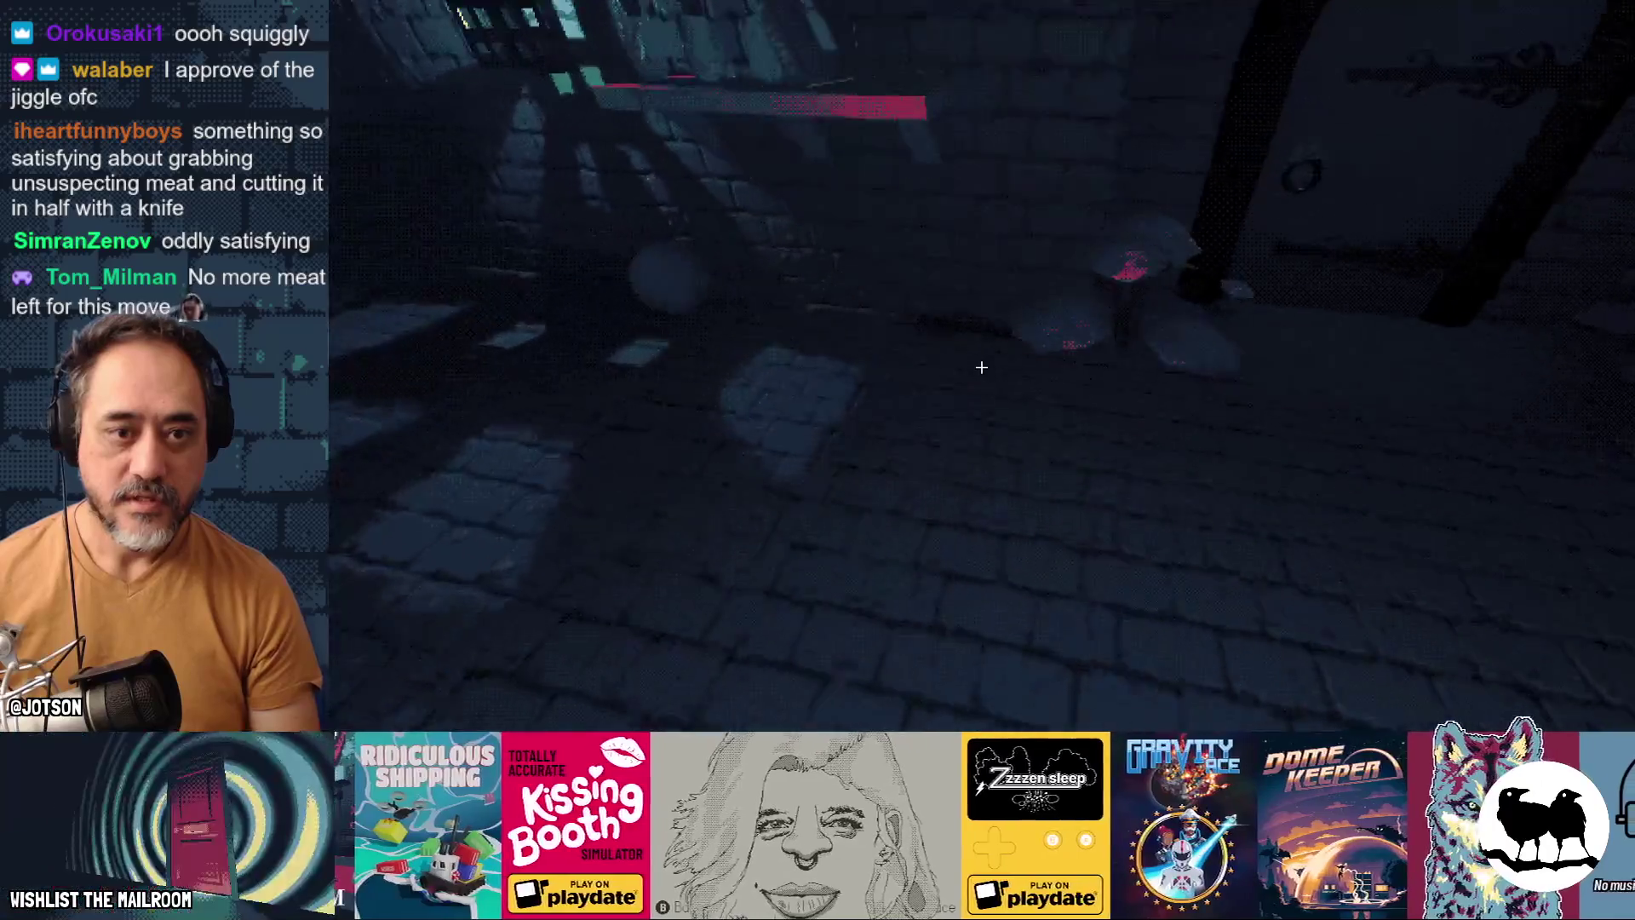
{"action": "left_click", "coordinate": [981, 367]}
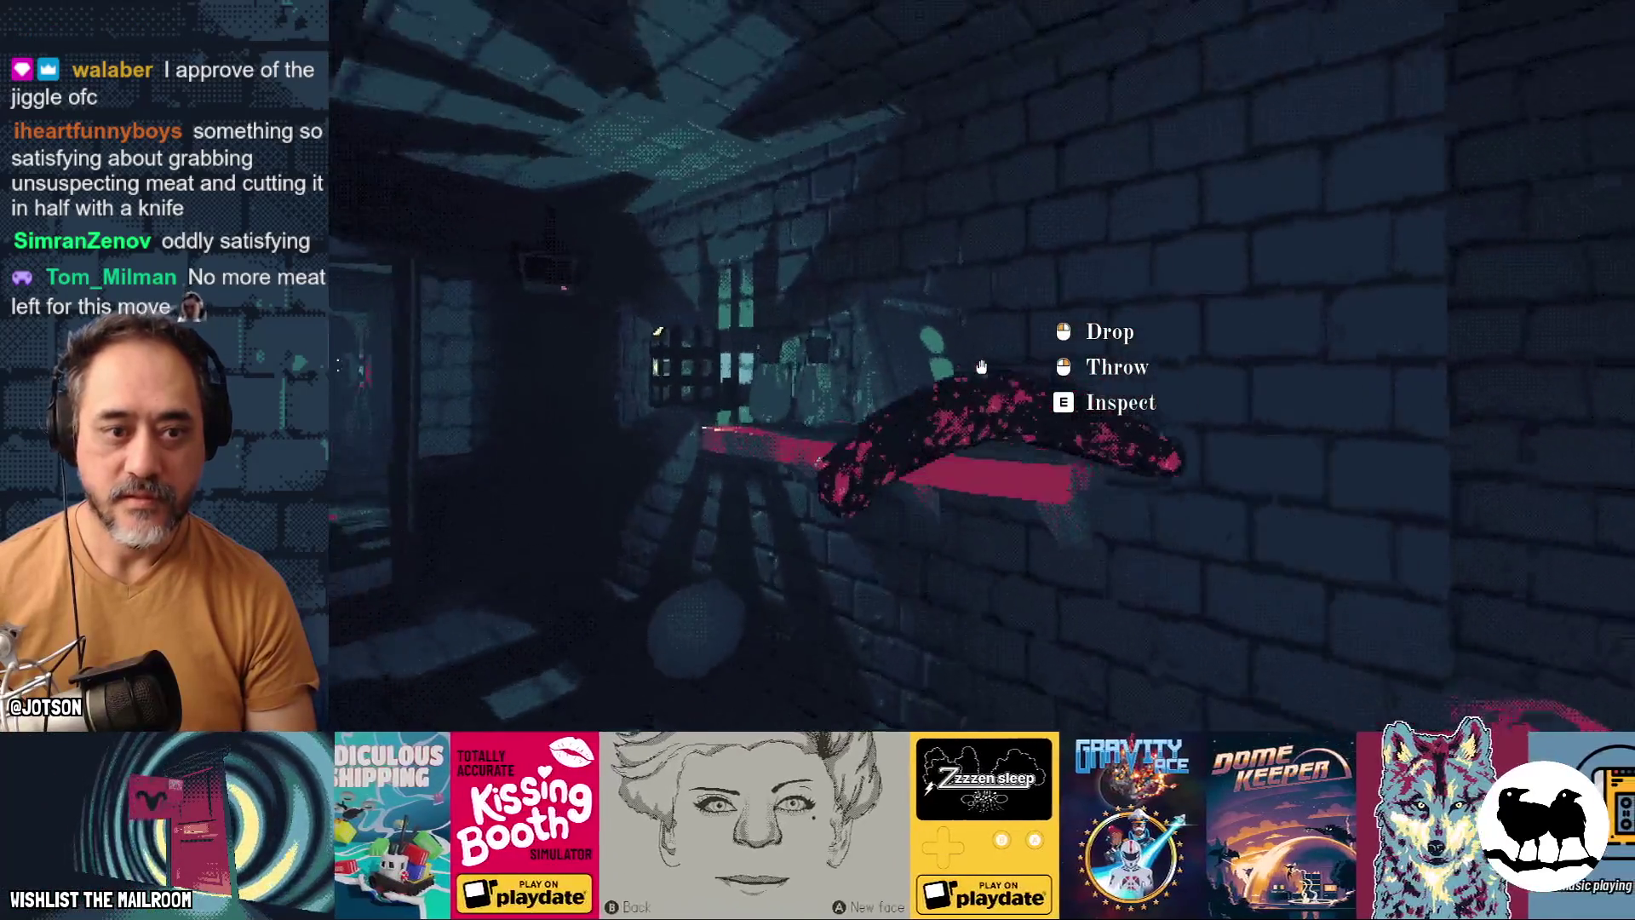
{"action": "left_click", "coordinate": [982, 366]}
{"action": "left_click", "coordinate": [982, 366]}
{"action": "left_click", "coordinate": [981, 367]}
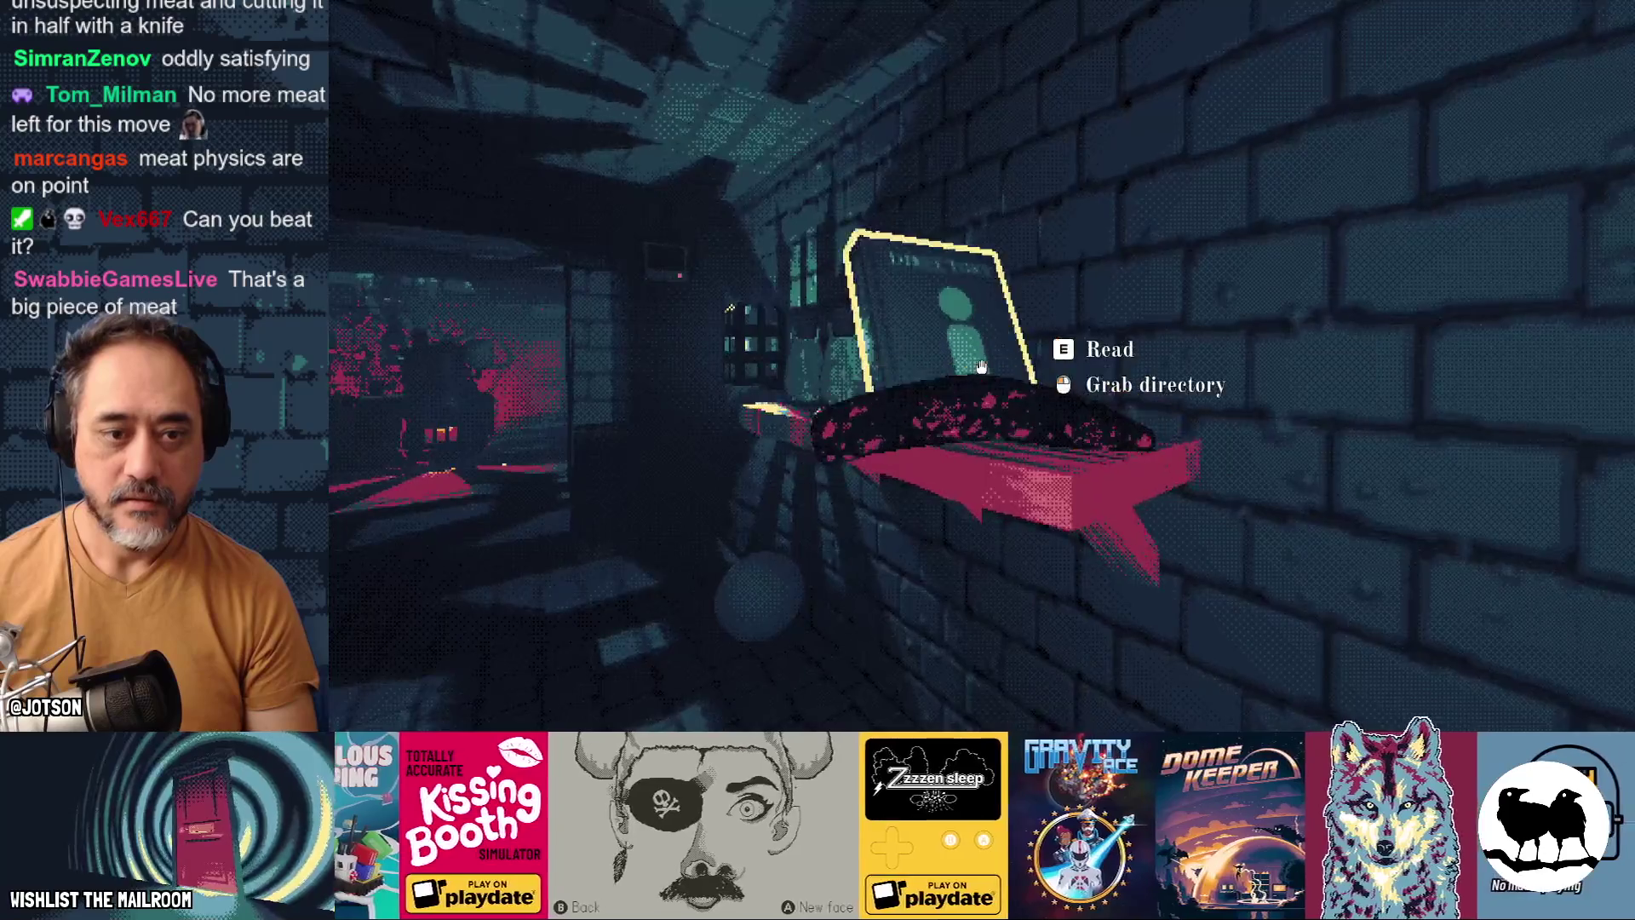
{"action": "left_click", "coordinate": [982, 366]}
{"action": "left_click", "coordinate": [981, 366]}
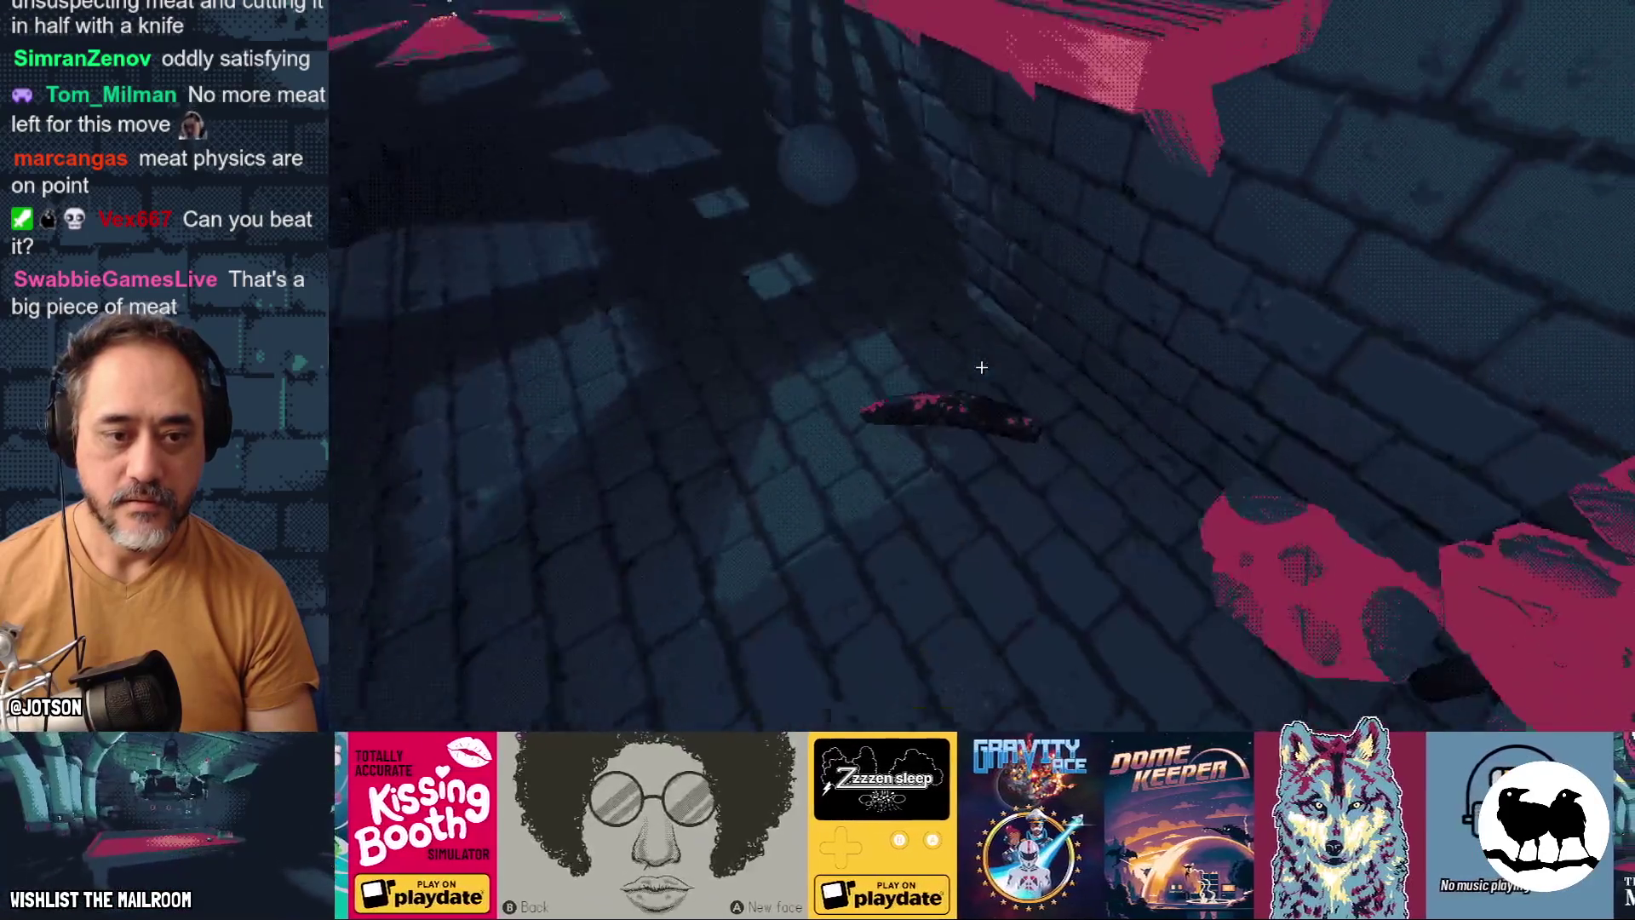
{"action": "left_click", "coordinate": [981, 367]}
{"action": "left_click", "coordinate": [981, 366]}
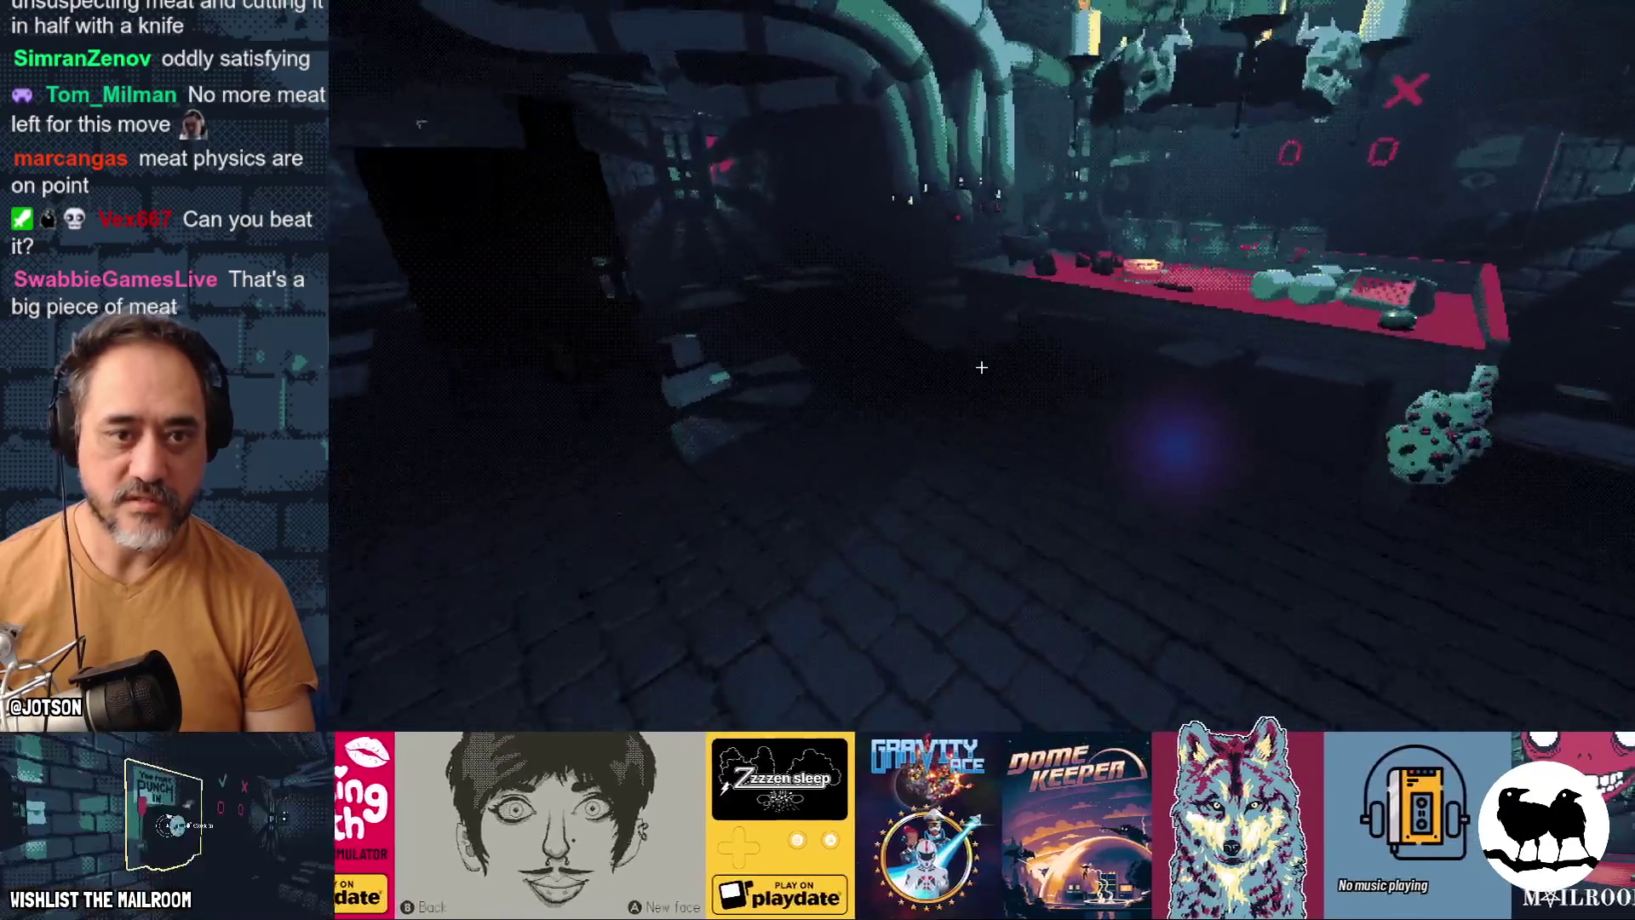
Step: Walk back to the table and quit the game to the editor
{"action": "key", "text": "w"}
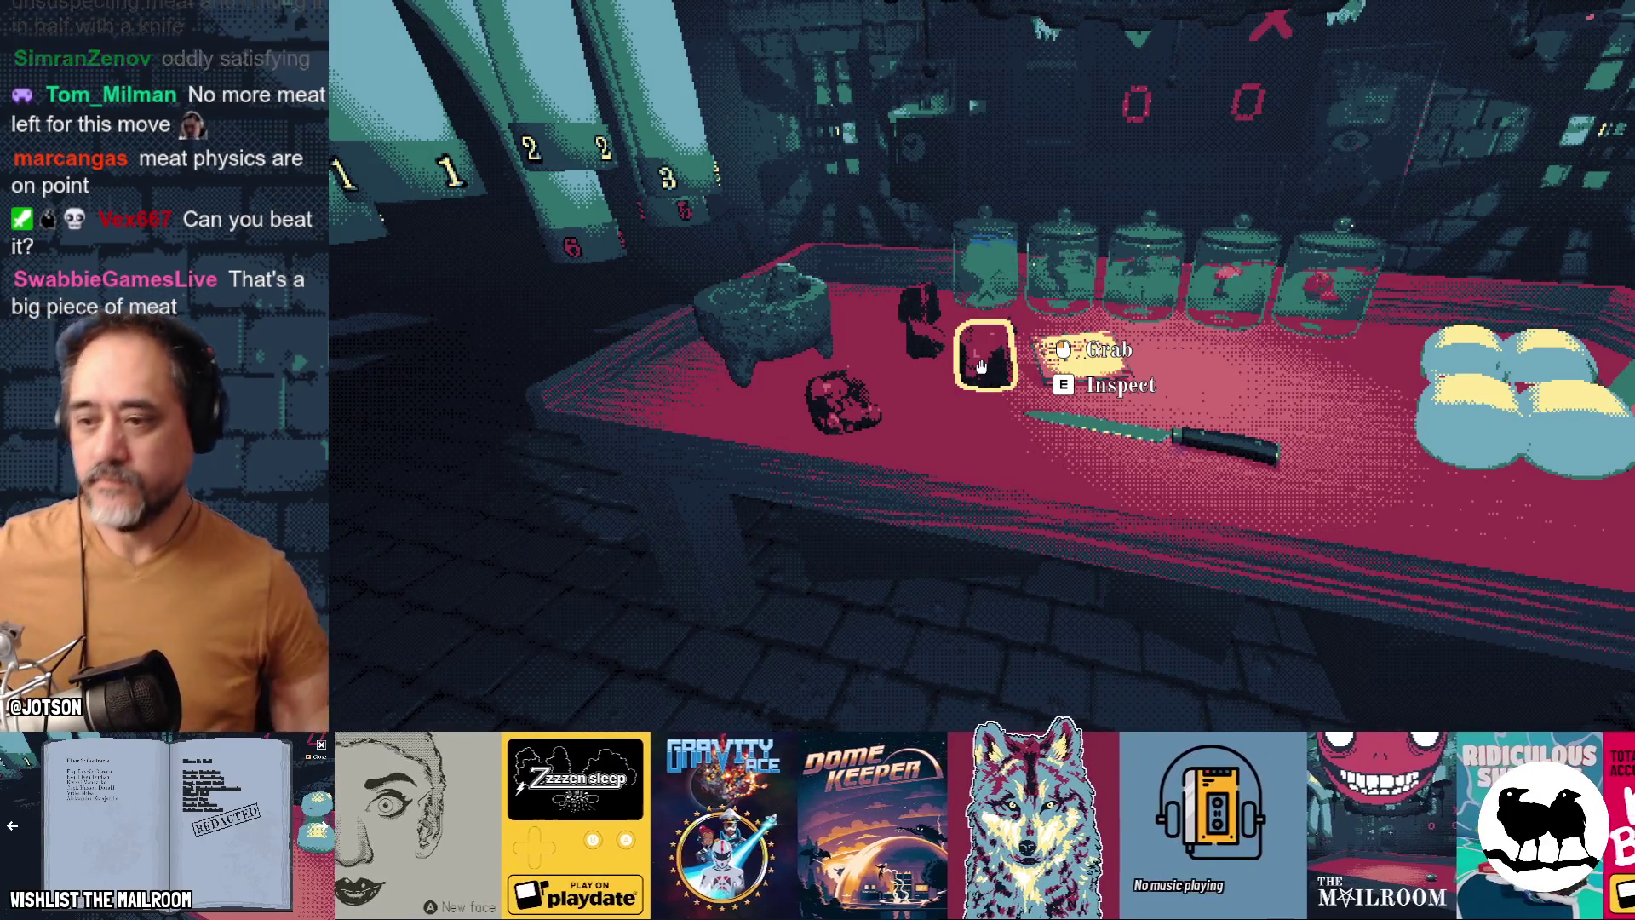
{"action": "key", "text": "s"}
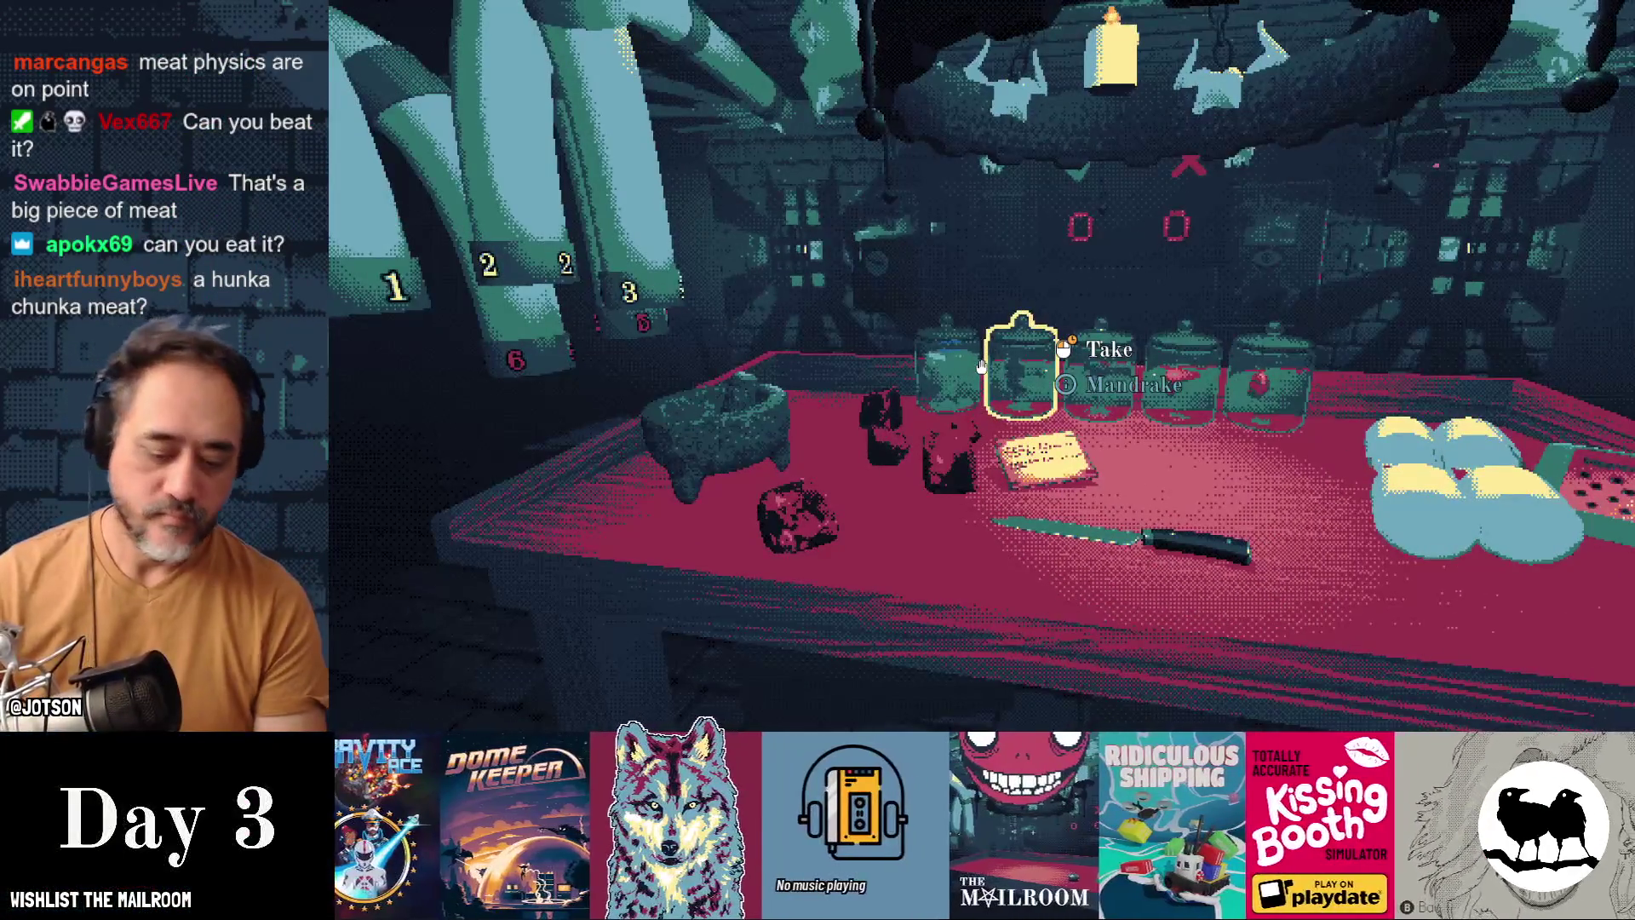
{"action": "key", "text": "F8"}
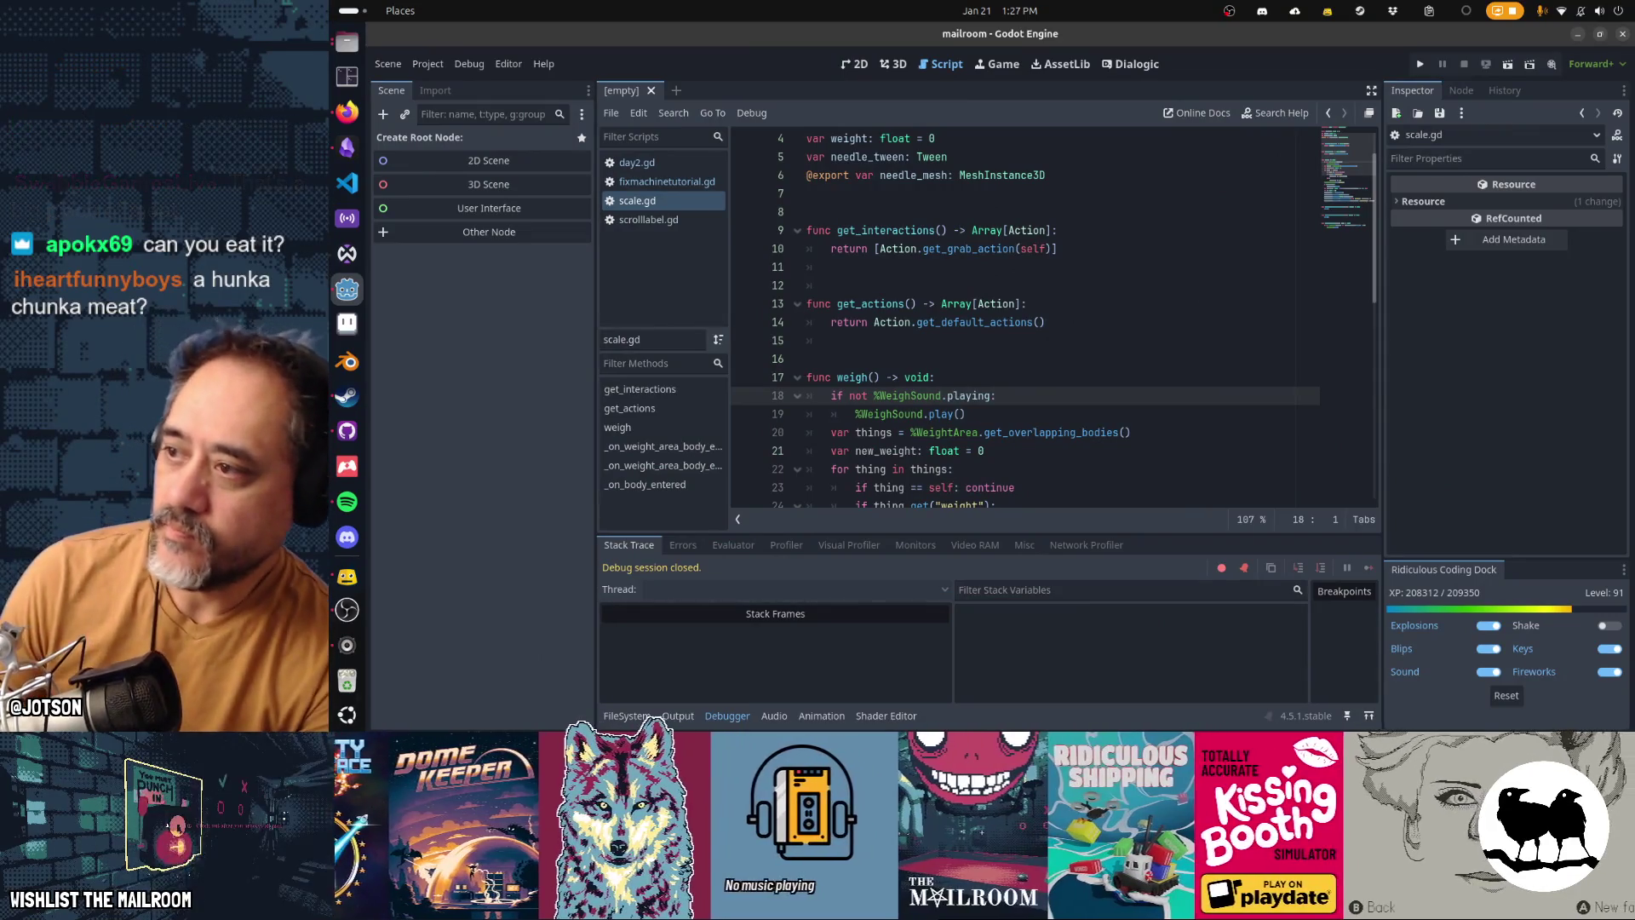
Step: Collapse the debugger panel so scale.gd's weigh() function fills a taller code area
{"action": "left_click", "coordinate": [347, 577]}
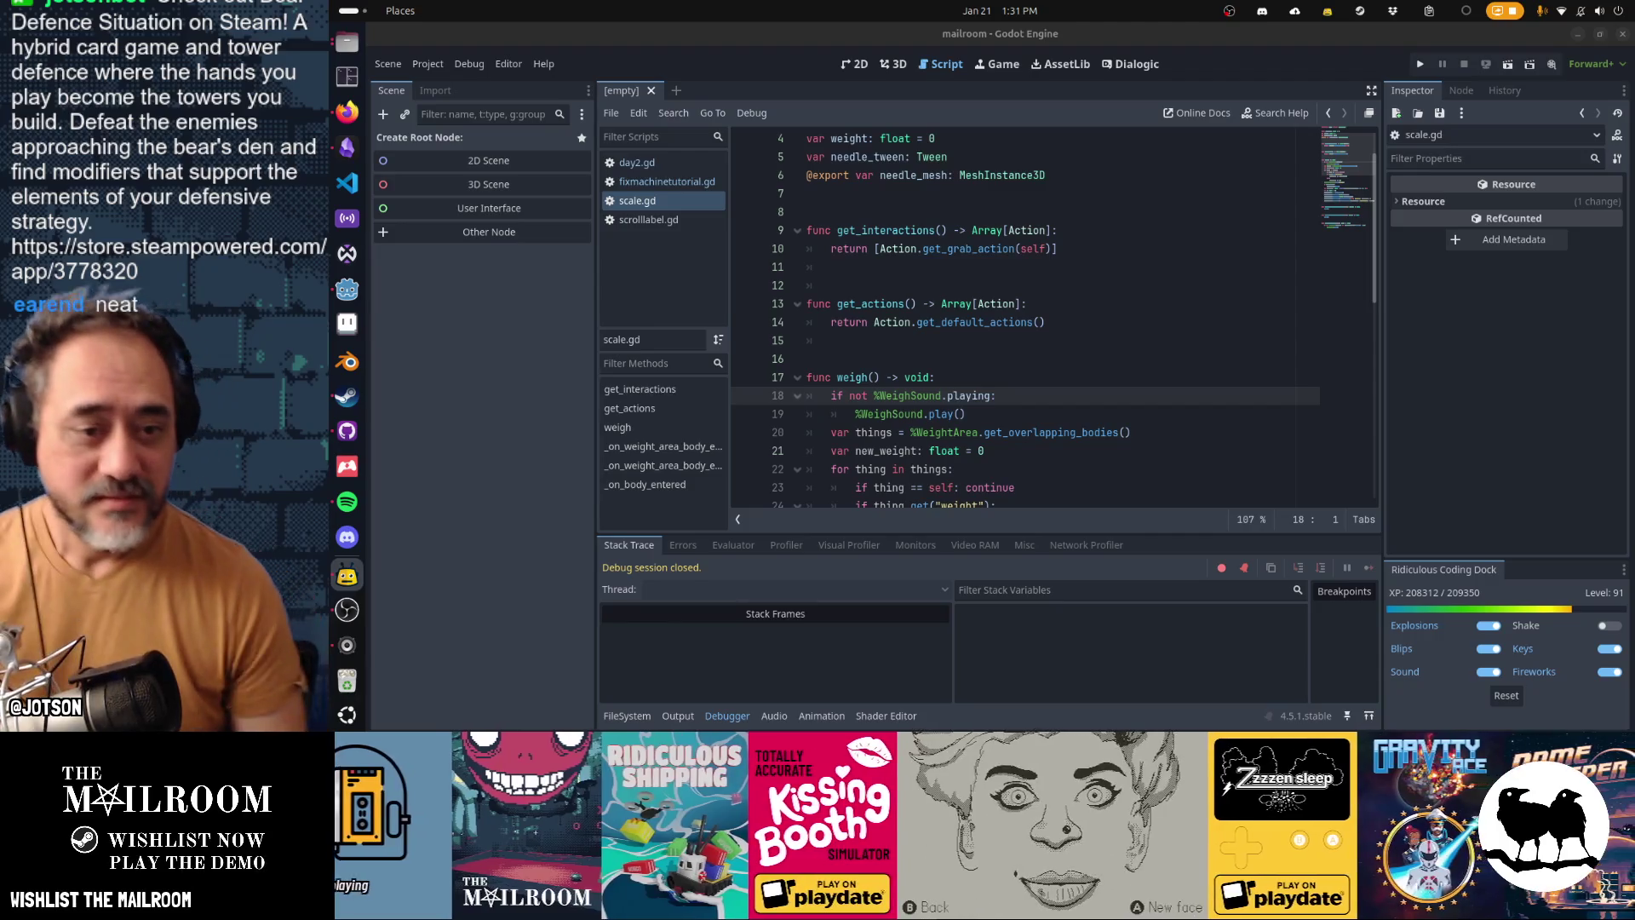
{"action": "left_click", "coordinate": [728, 716]}
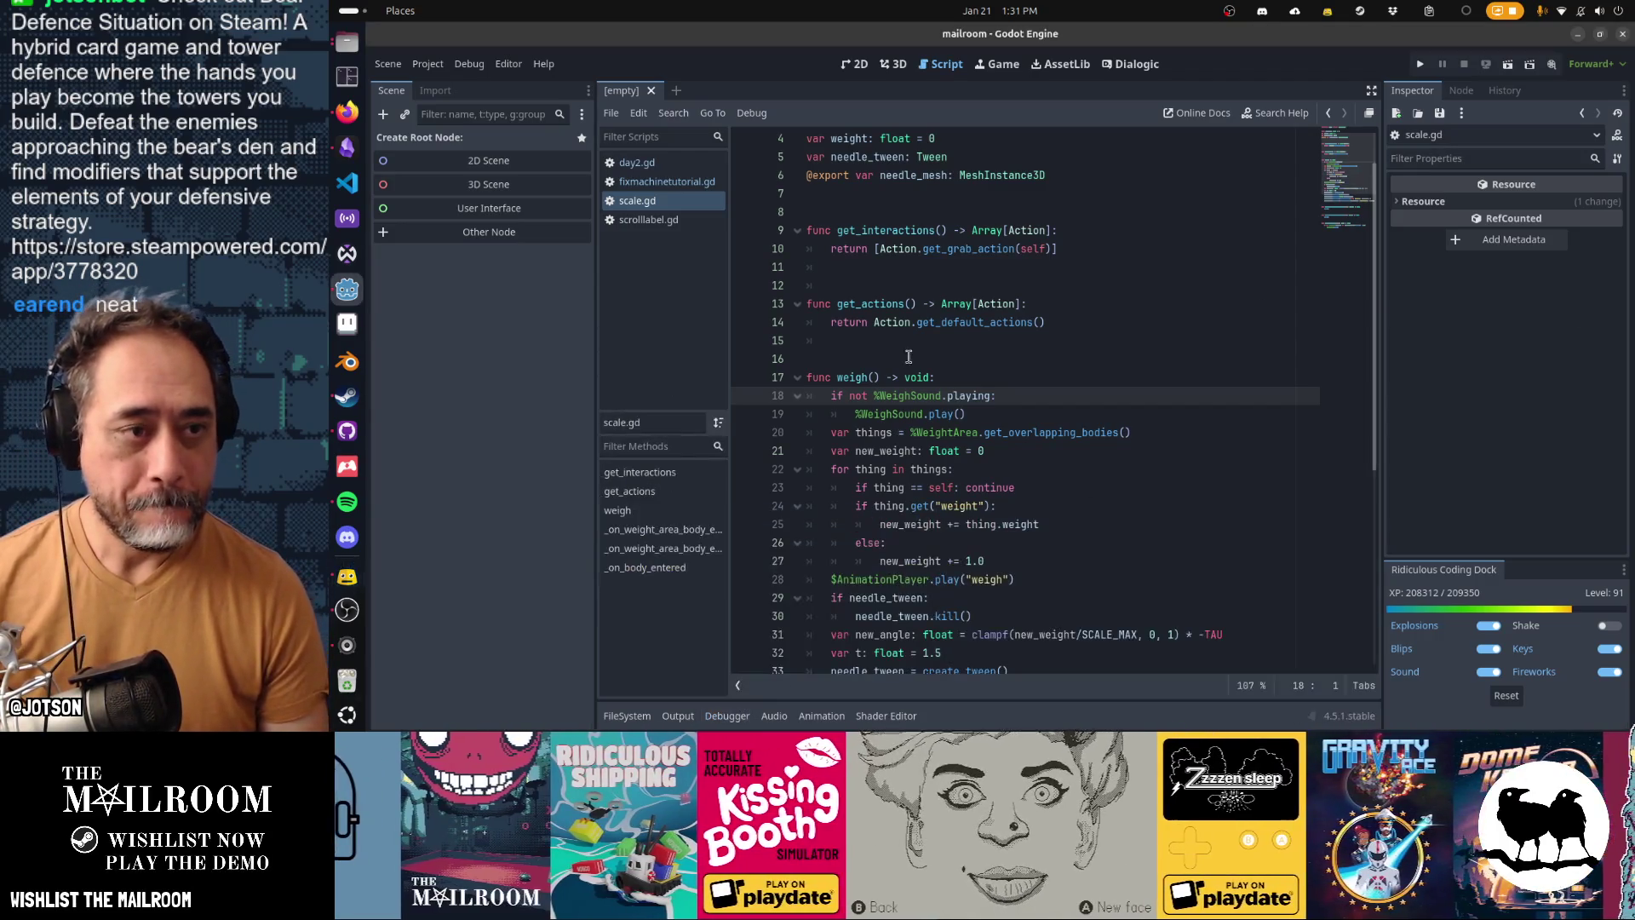
Step: Collapse the debugger panel and open main.gd
{"action": "left_click", "coordinate": [848, 286]}
{"action": "key", "text": "shift+alt+o"}
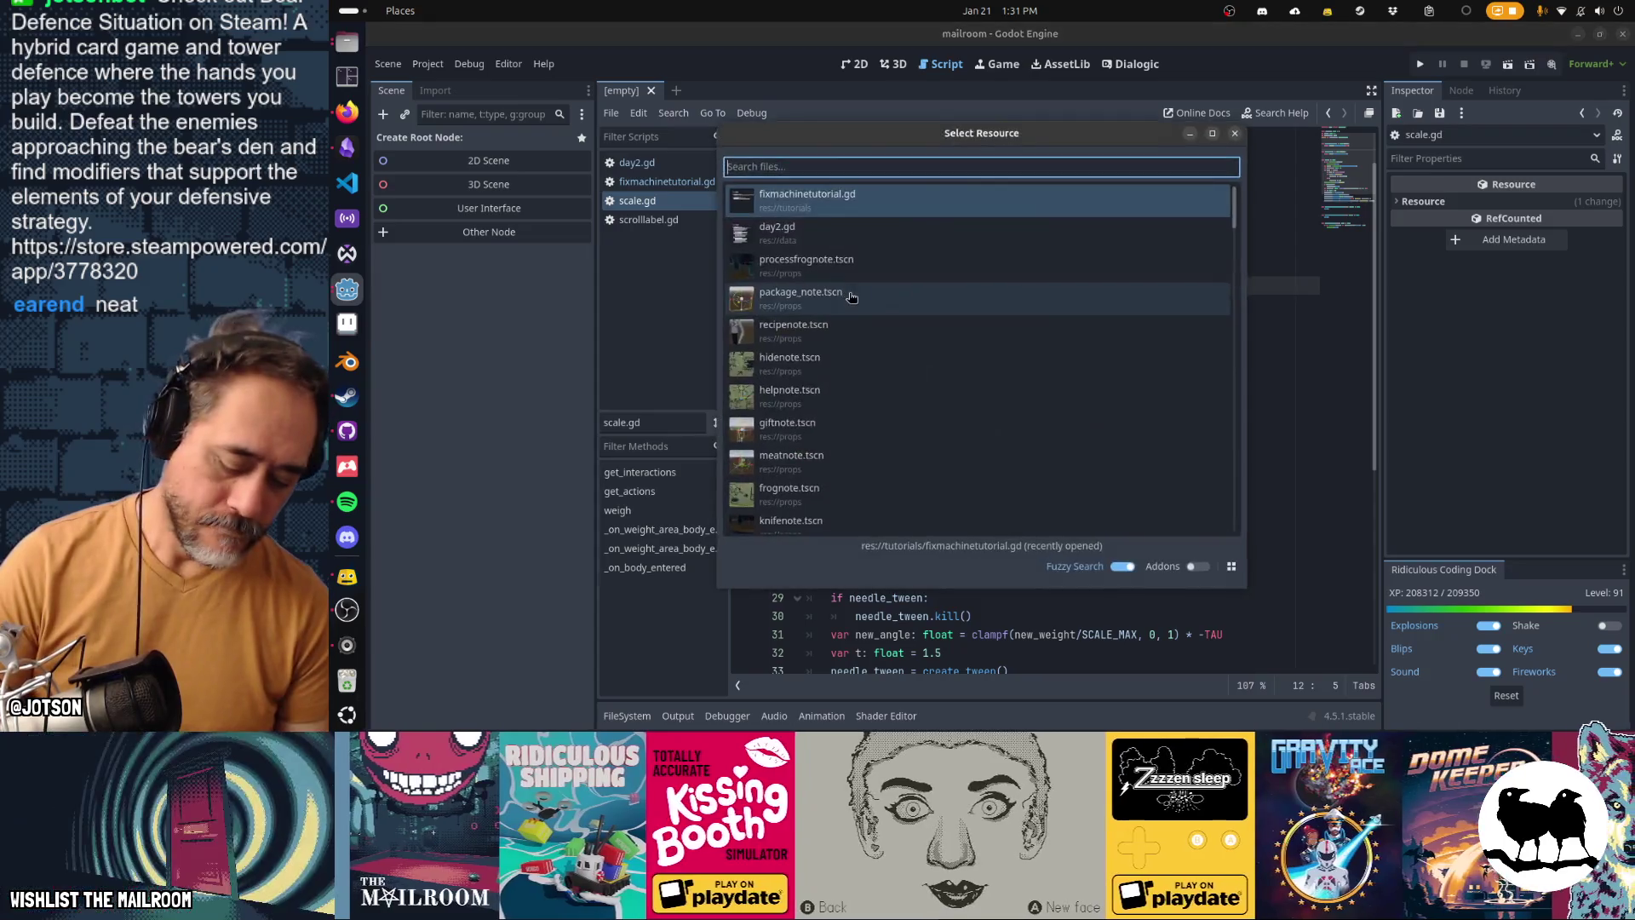
{"action": "type", "text": "main"}
{"action": "key", "text": "Escape"}
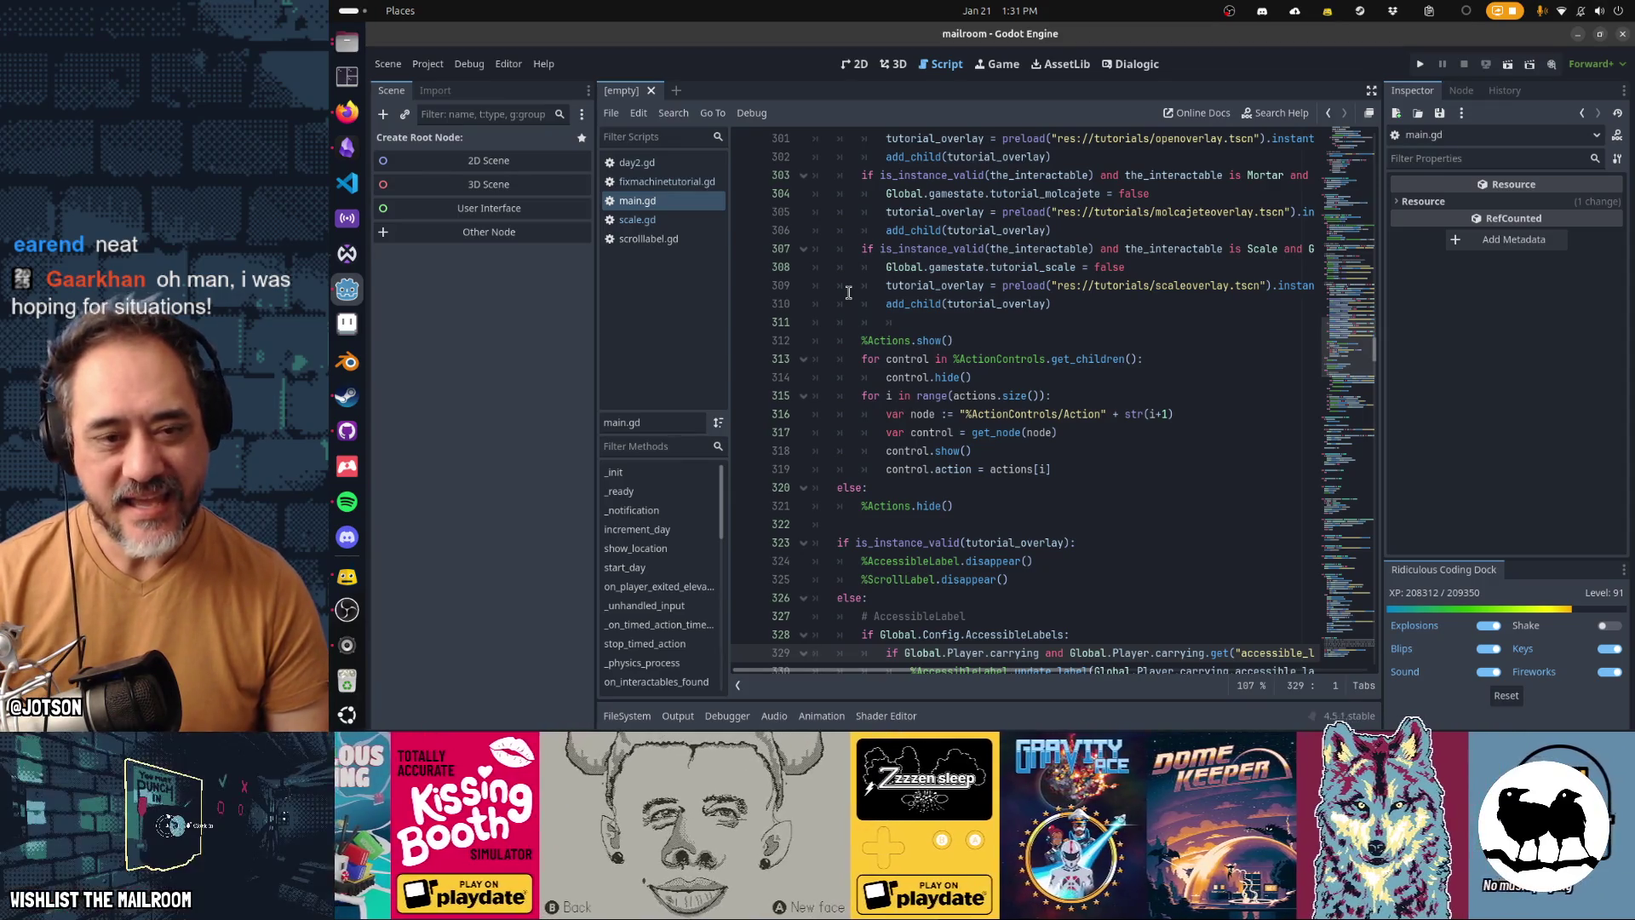
Step: Jump to the is_frog_in_hiding_spot function at line 709 in main.gd
{"action": "key", "text": "ctrl+alt+f"}
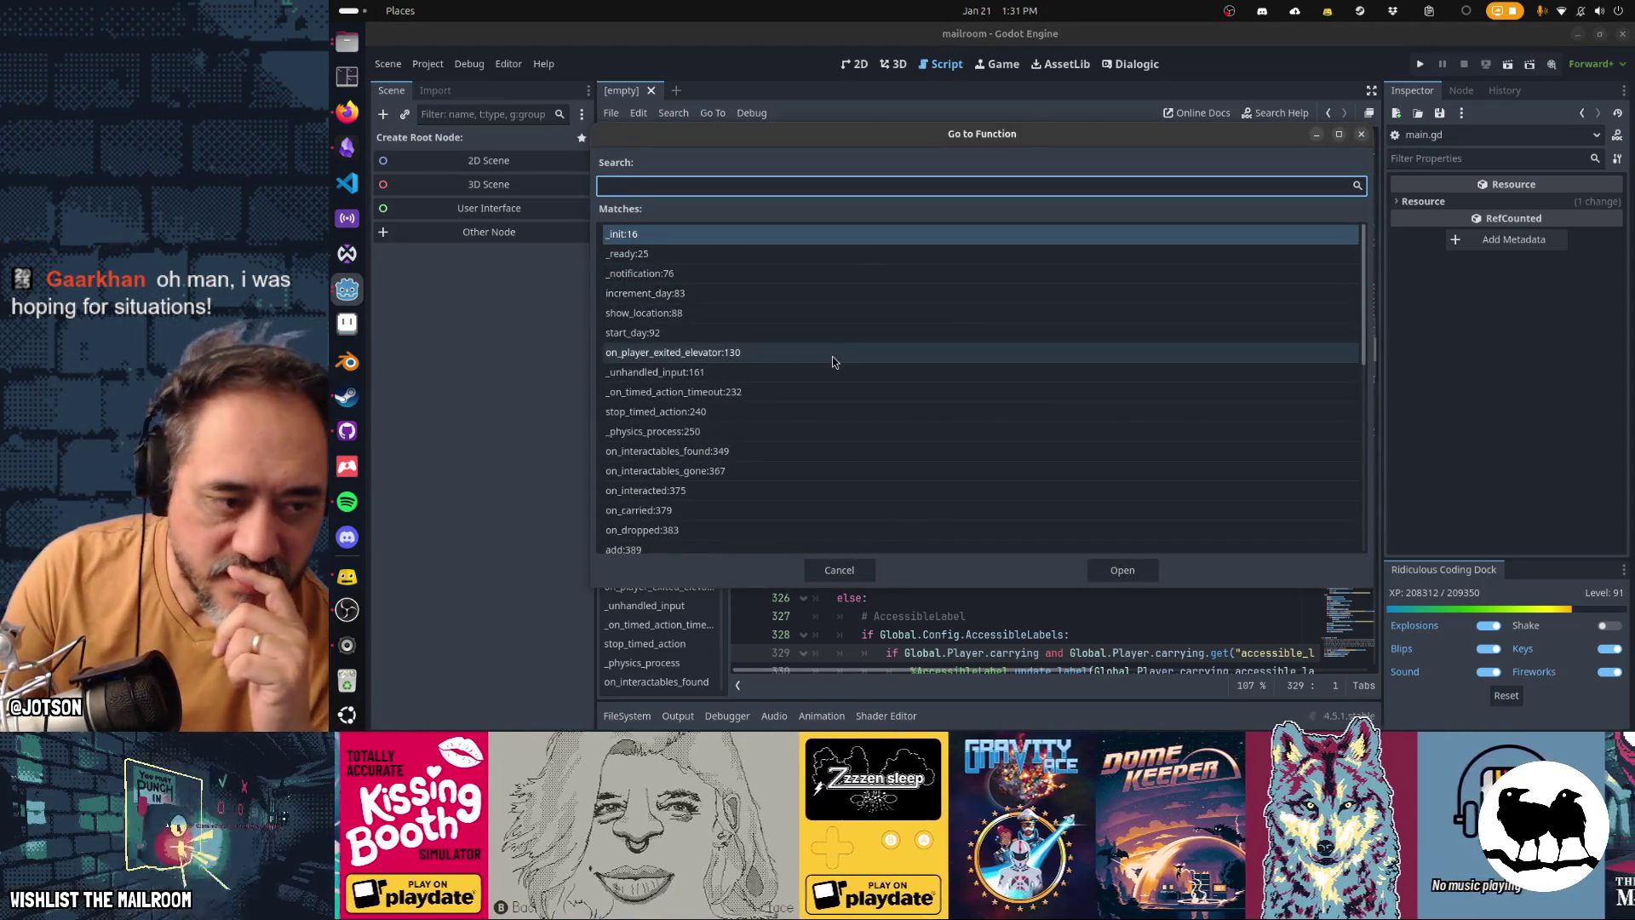
{"action": "scroll", "coordinate": [831, 356], "scroll_direction": "down", "scroll_amount": 3}
{"action": "scroll", "coordinate": [833, 362], "scroll_direction": "down", "scroll_amount": 2}
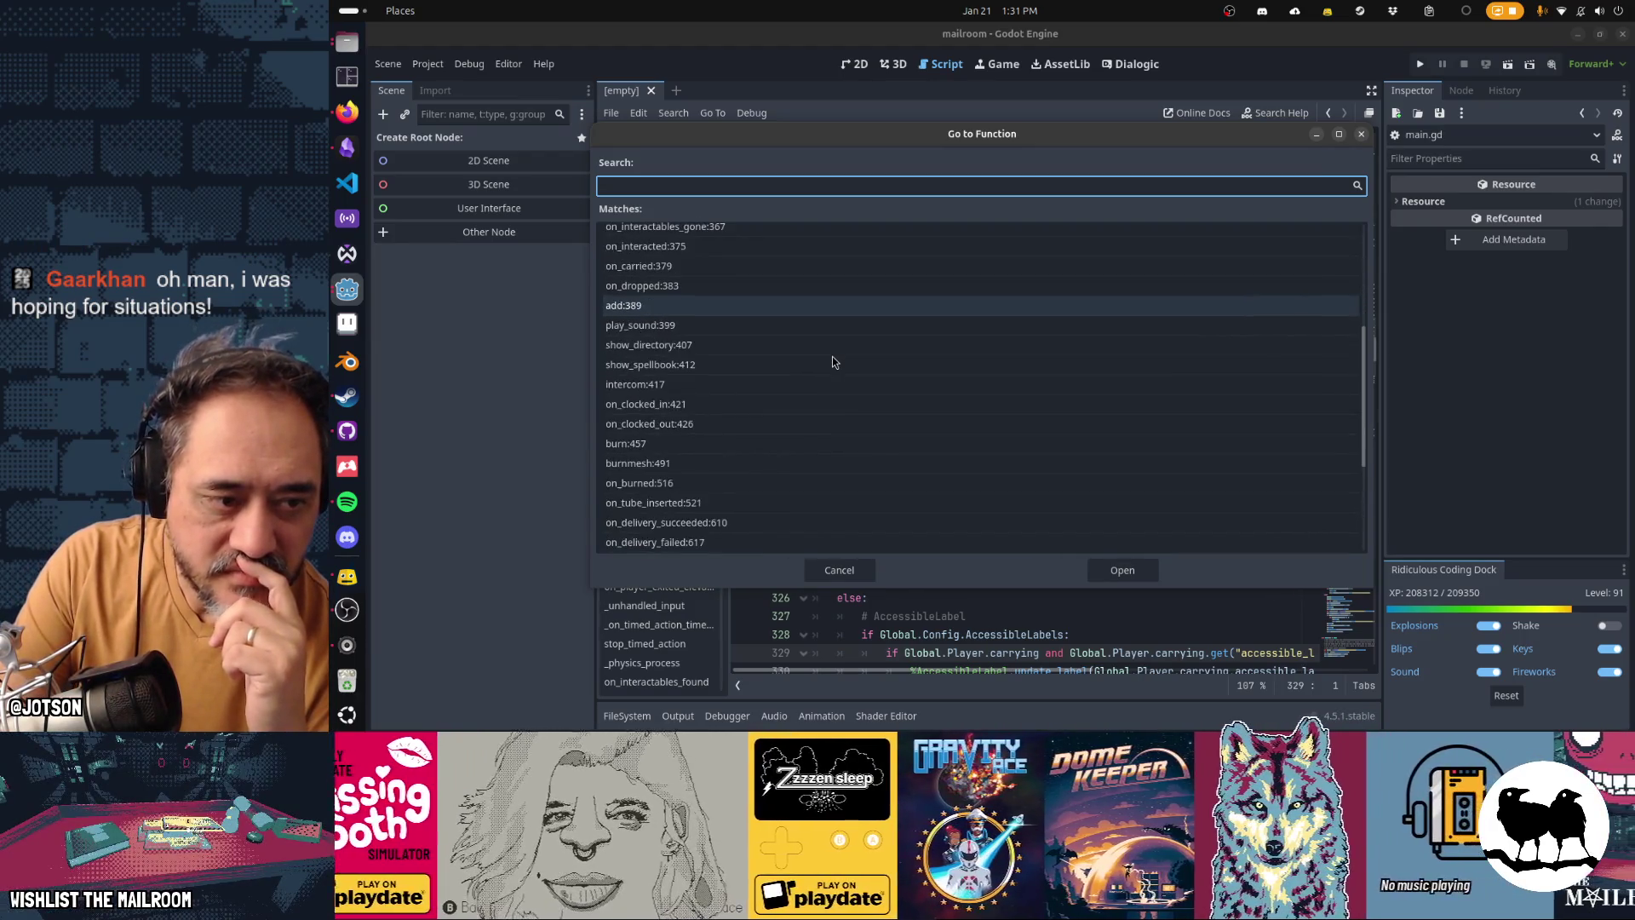
{"action": "scroll", "coordinate": [832, 361], "scroll_direction": "down", "scroll_amount": 3}
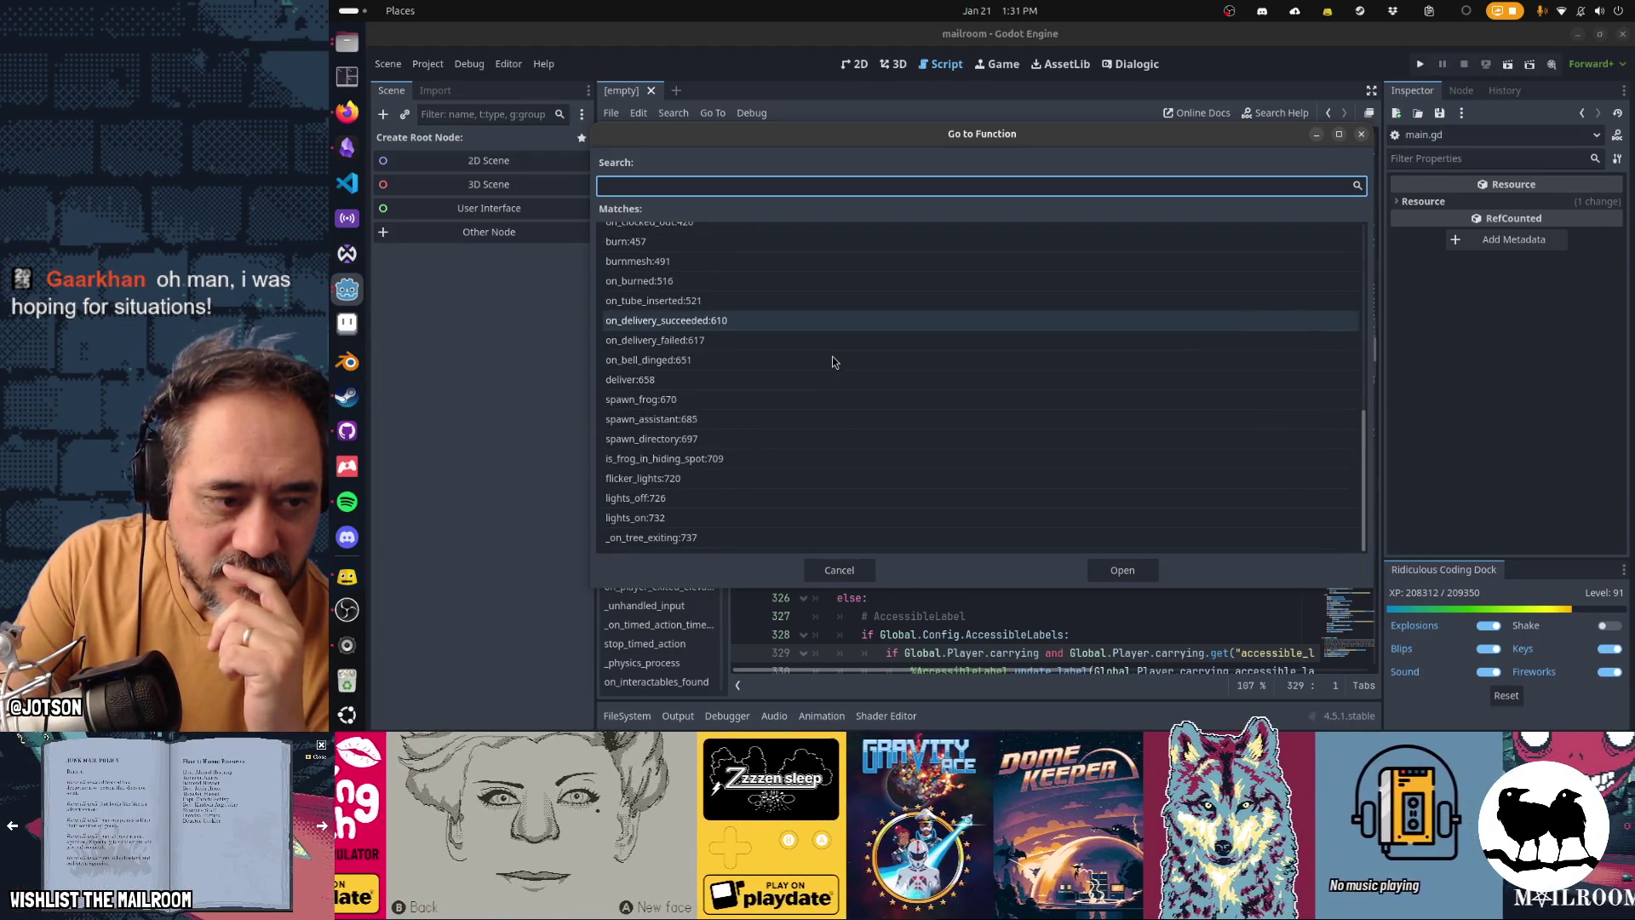
{"action": "left_click", "coordinate": [727, 458]}
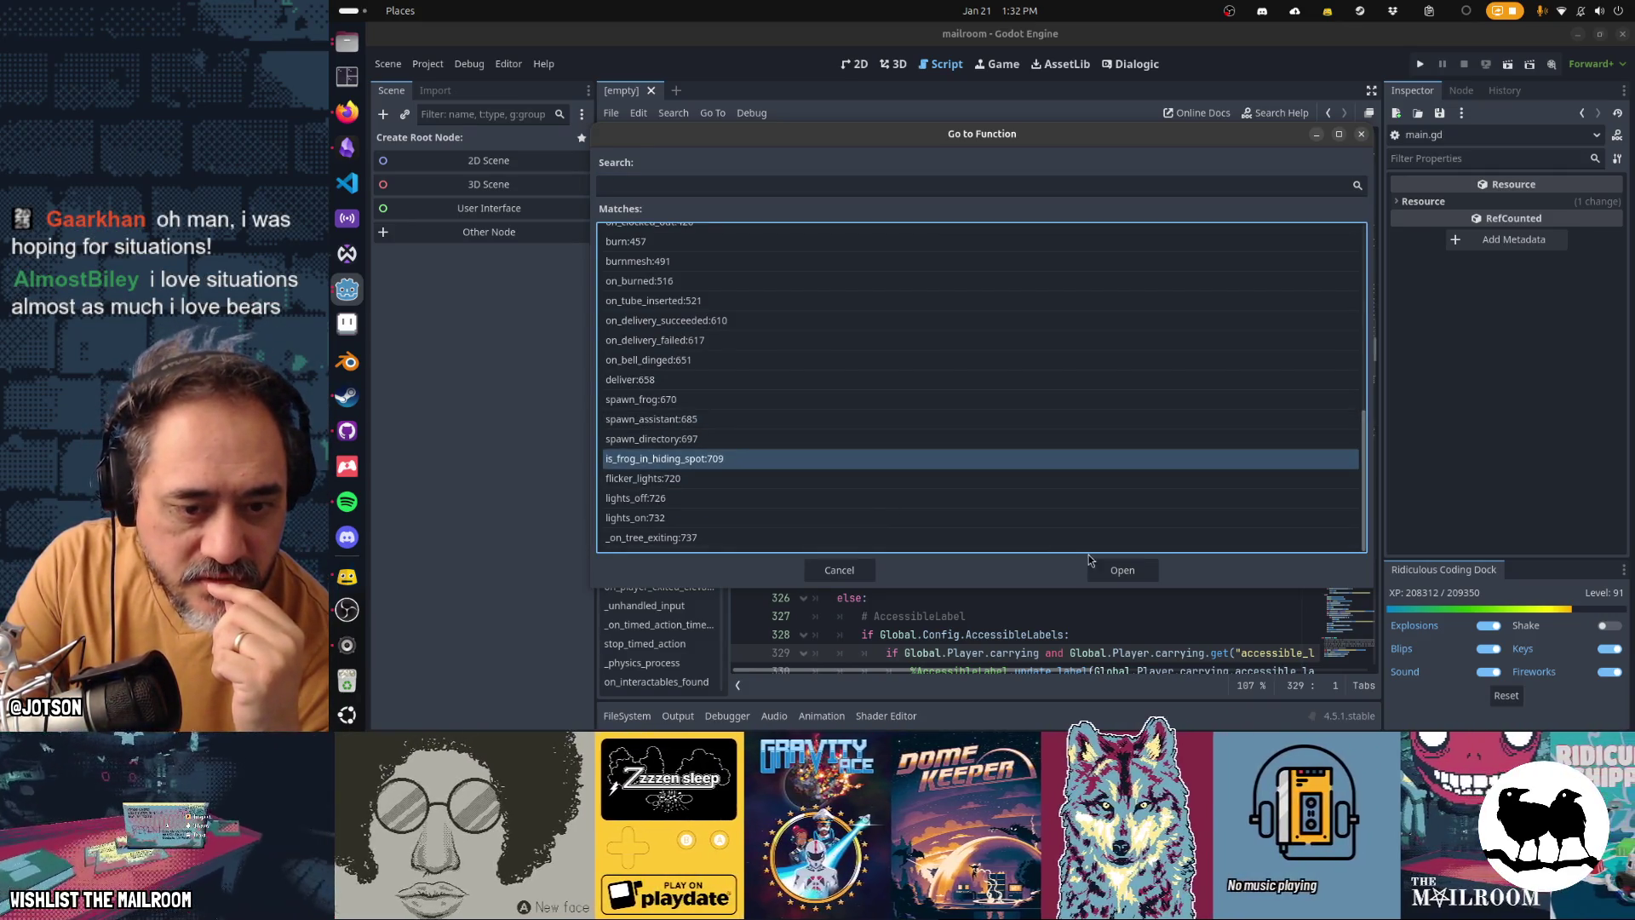
{"action": "left_click", "coordinate": [1122, 569]}
{"action": "scroll", "coordinate": [1072, 474], "scroll_direction": "down", "scroll_amount": 4}
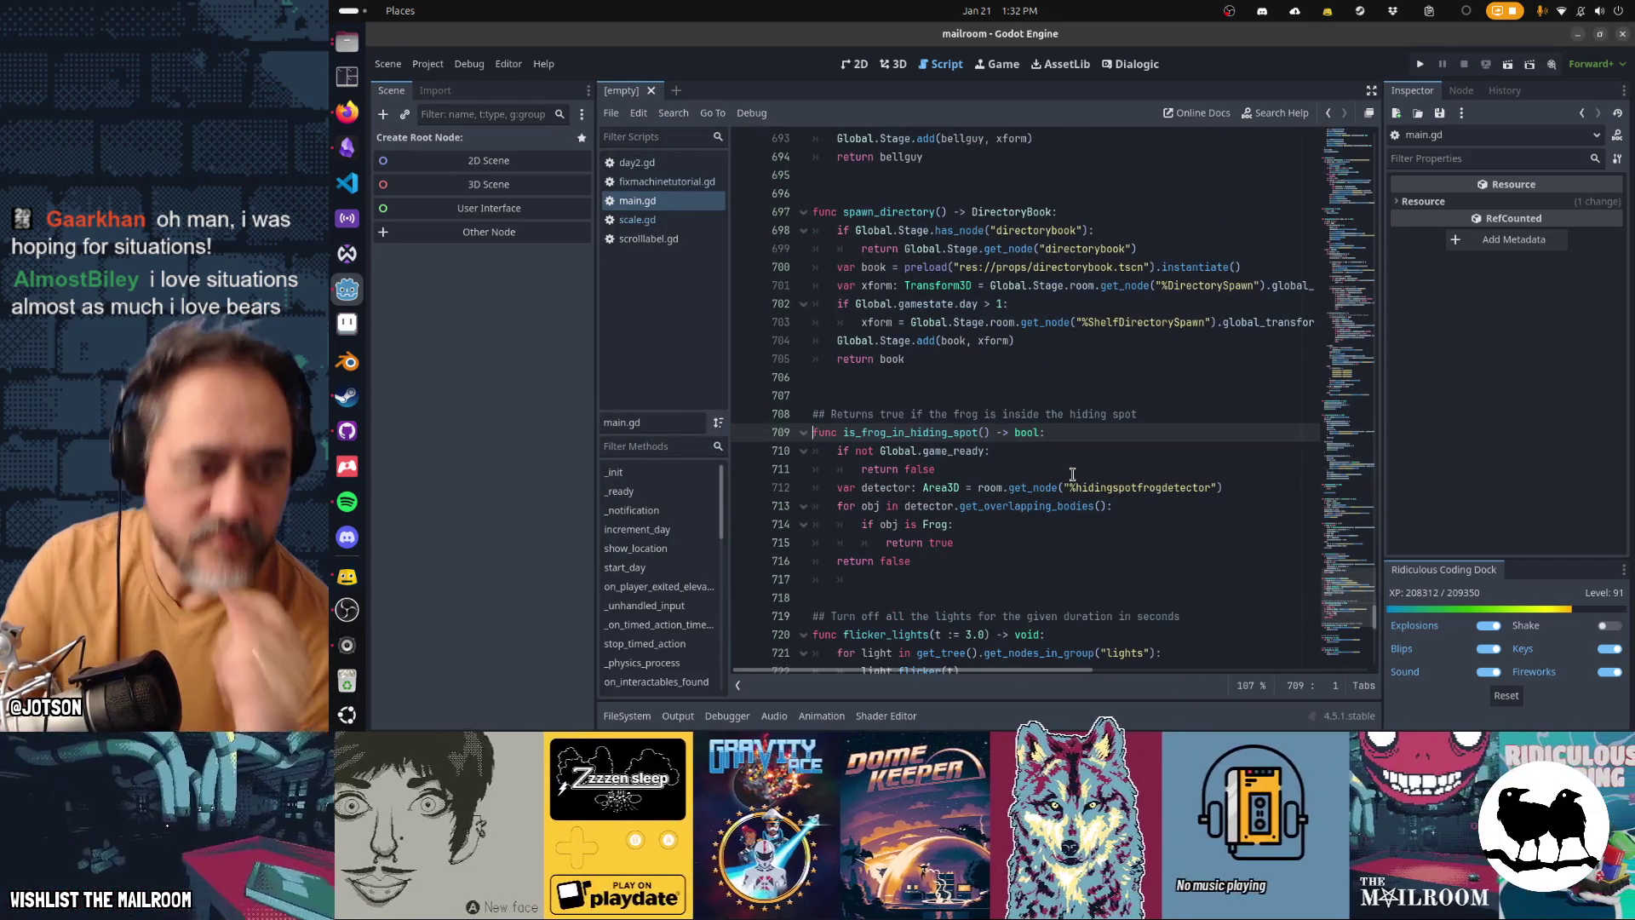
{"action": "key", "text": "Down"}
{"action": "key", "text": "Down"}
{"action": "key", "text": "Down"}
{"action": "key", "text": "Down"}
{"action": "key", "text": "Down"}
Step: Below is_frog_in_hiding_spot, declare is_machine_broken() -> bool with a not Global.game_ready: return false guard
{"action": "key", "text": "Return"}
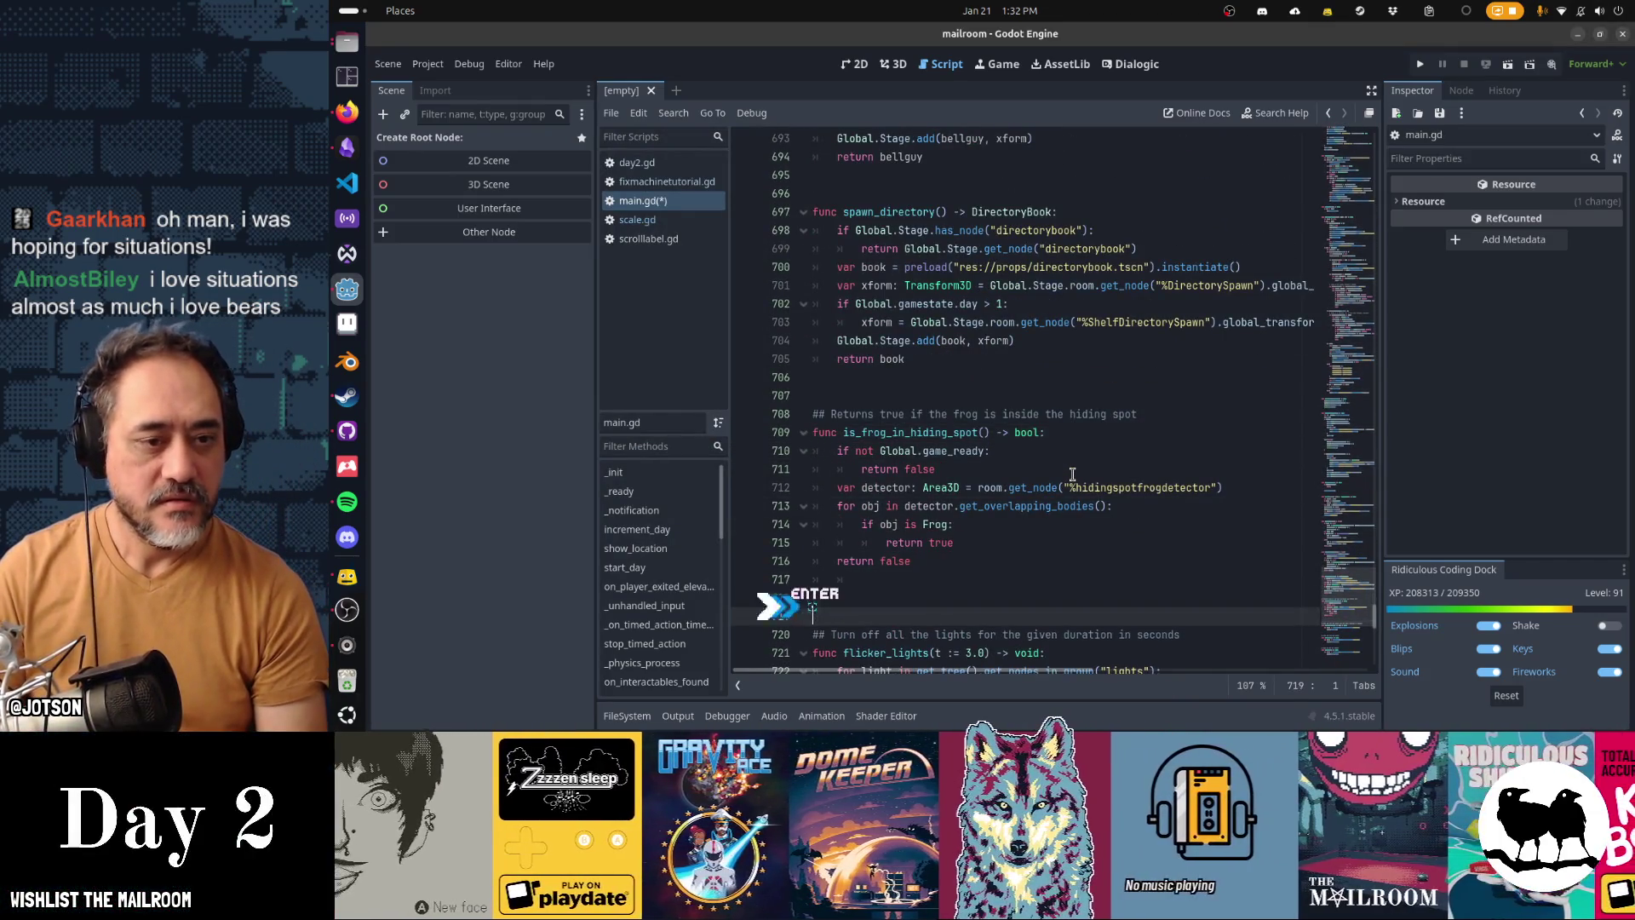
{"action": "type", "text": "func is_machine_"}
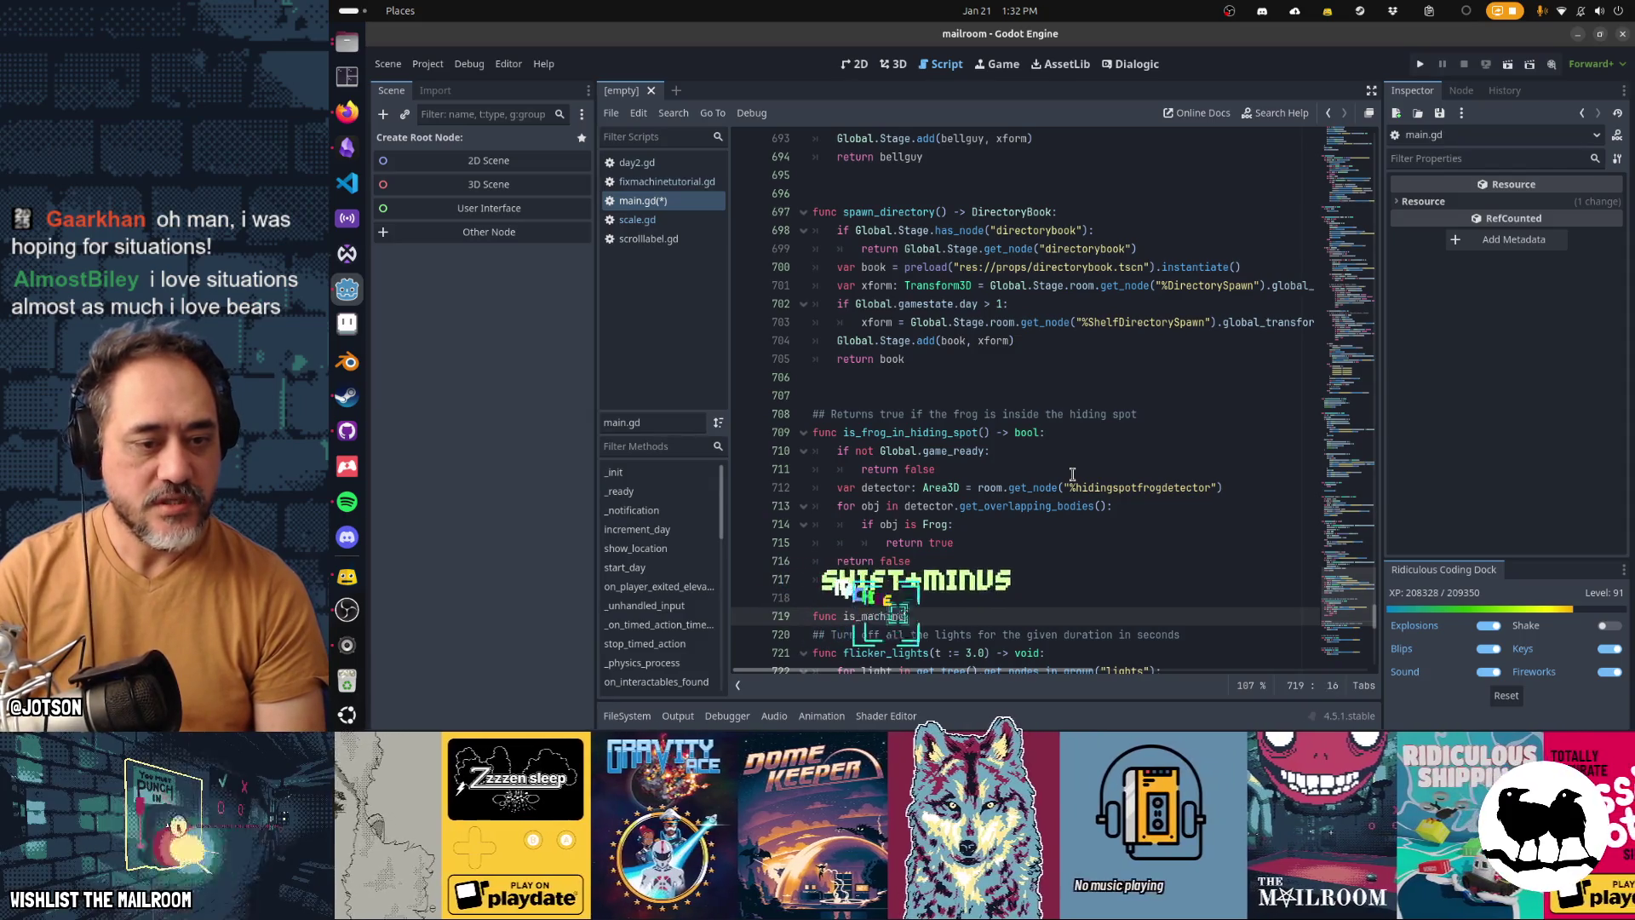
{"action": "type", "text": "broken() -> boo"}
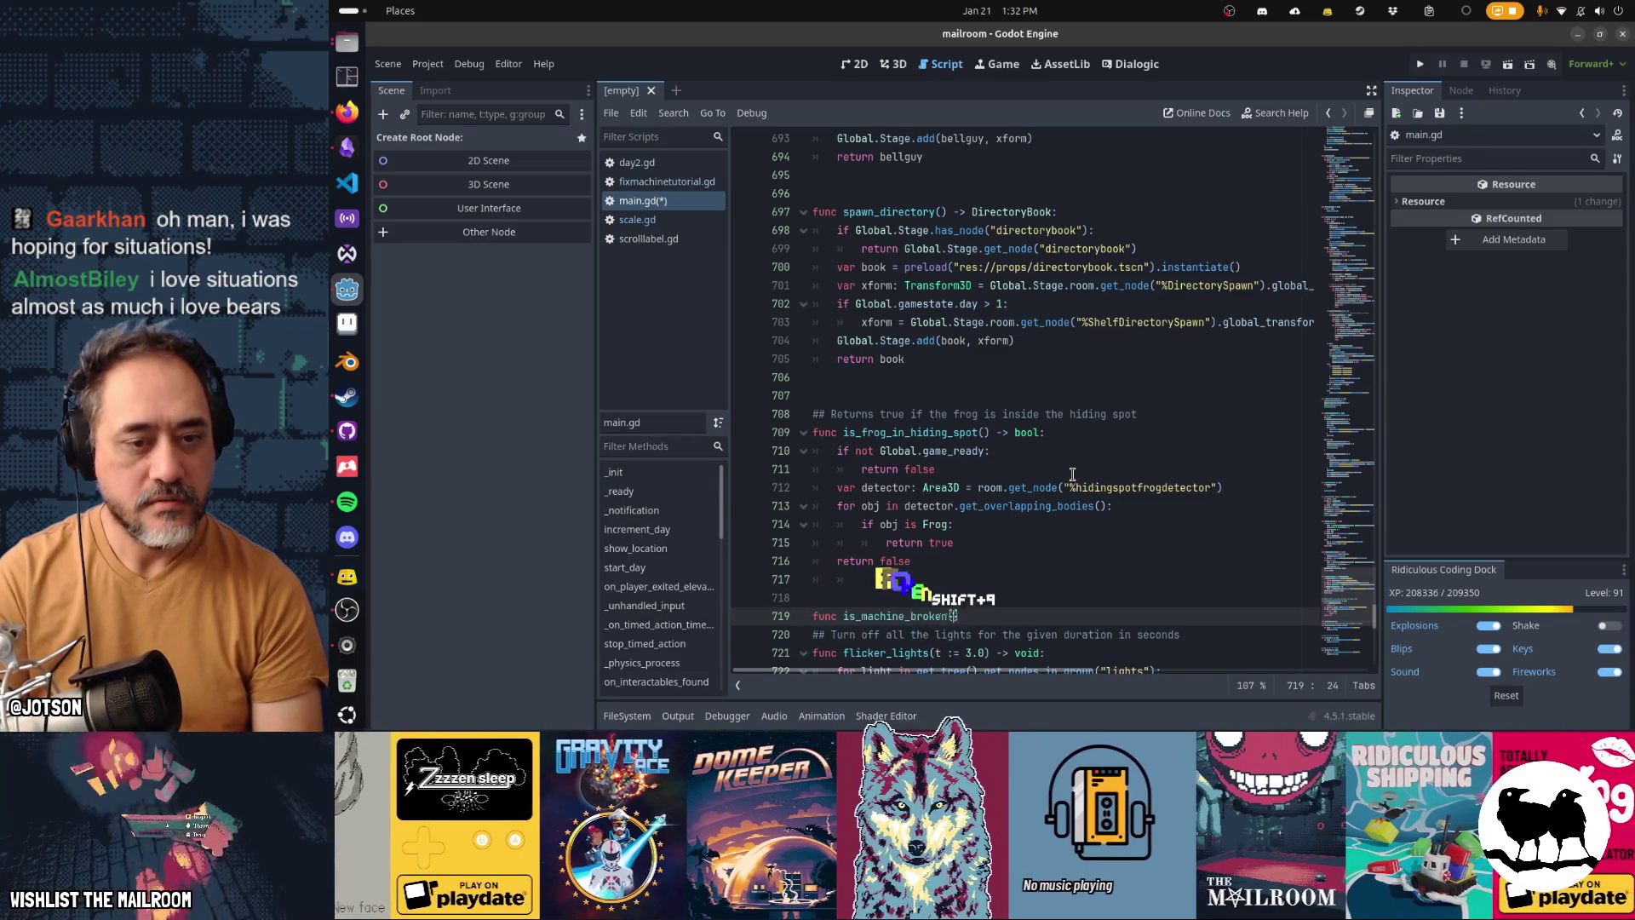
{"action": "type", "text": "l:"}
{"action": "key", "text": "Return"}
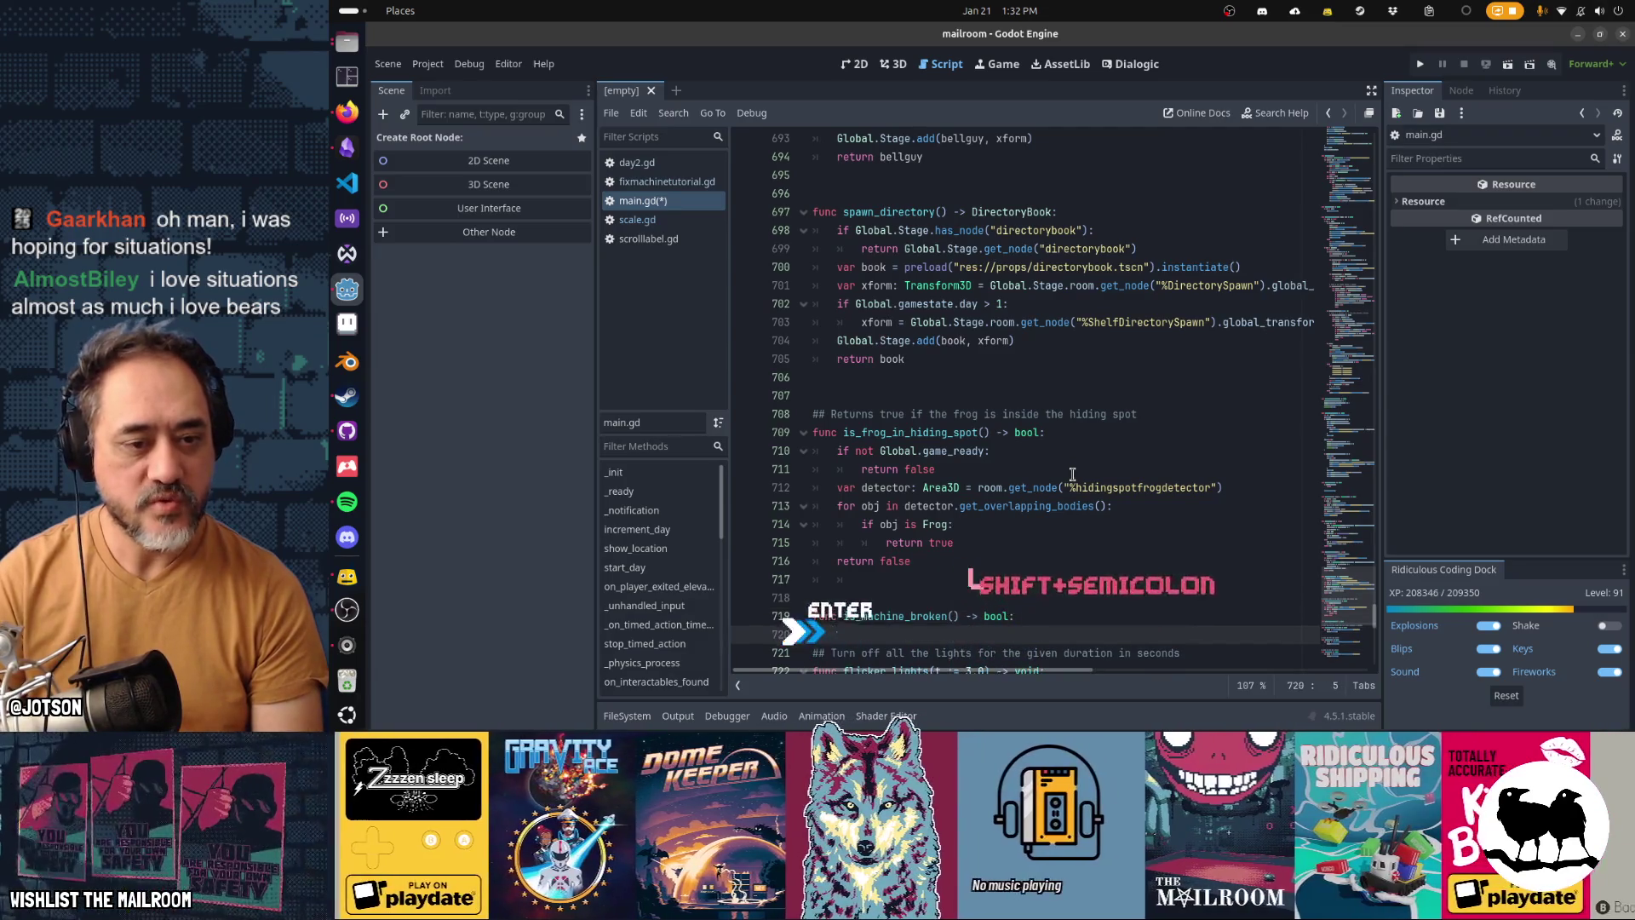
{"action": "type", "text": "if not "}
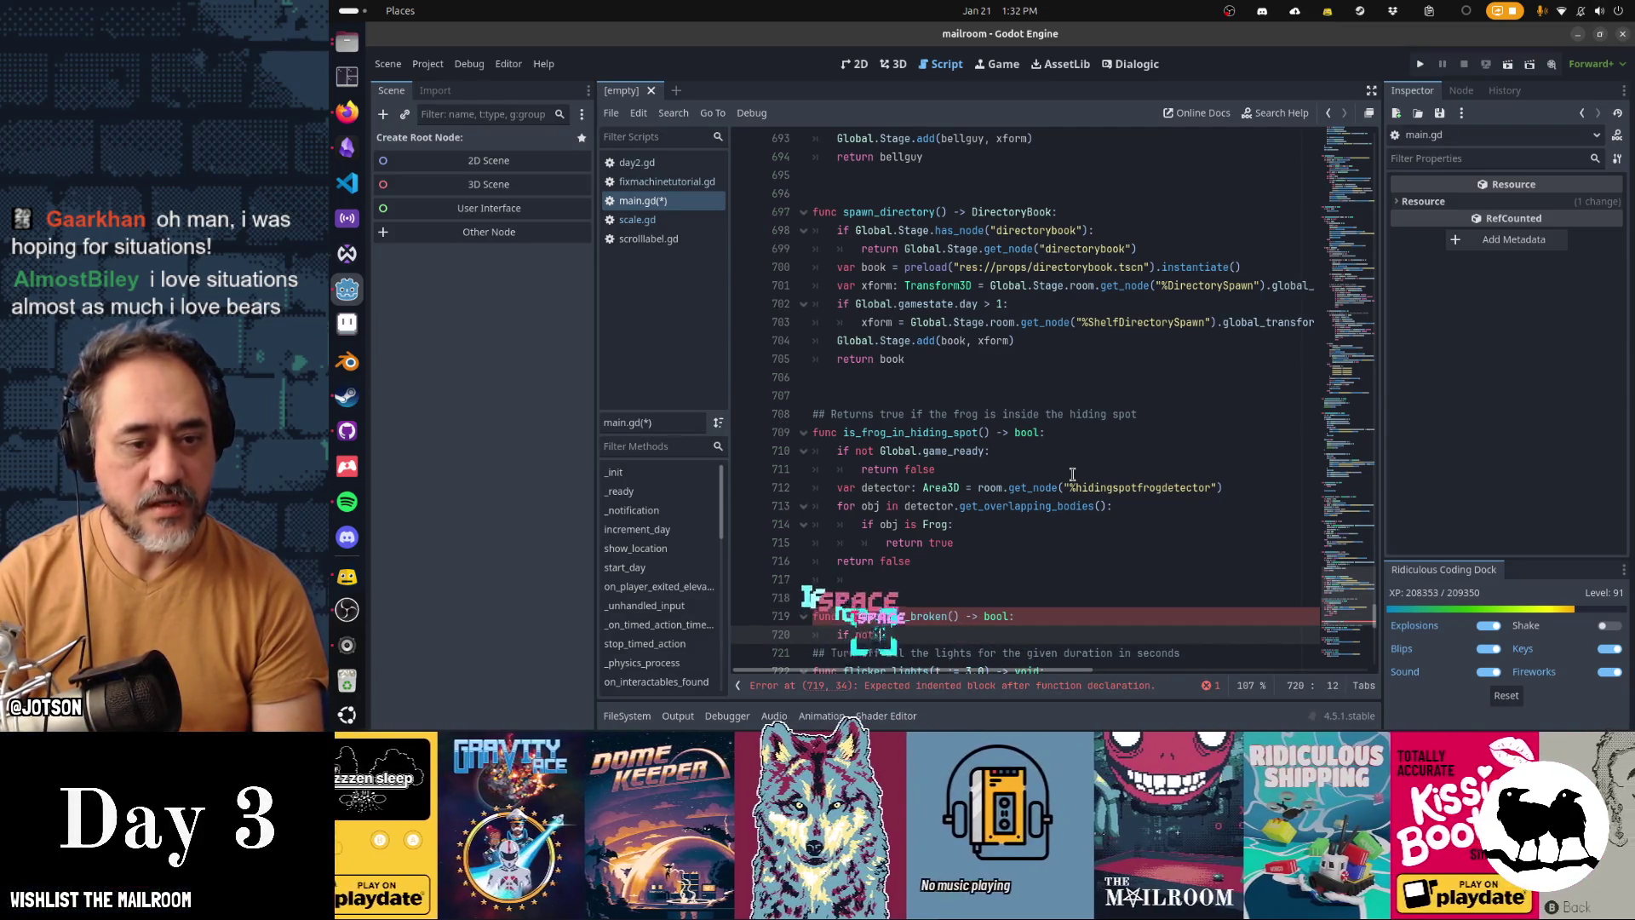
{"action": "type", "text": "Global.game_ready:"}
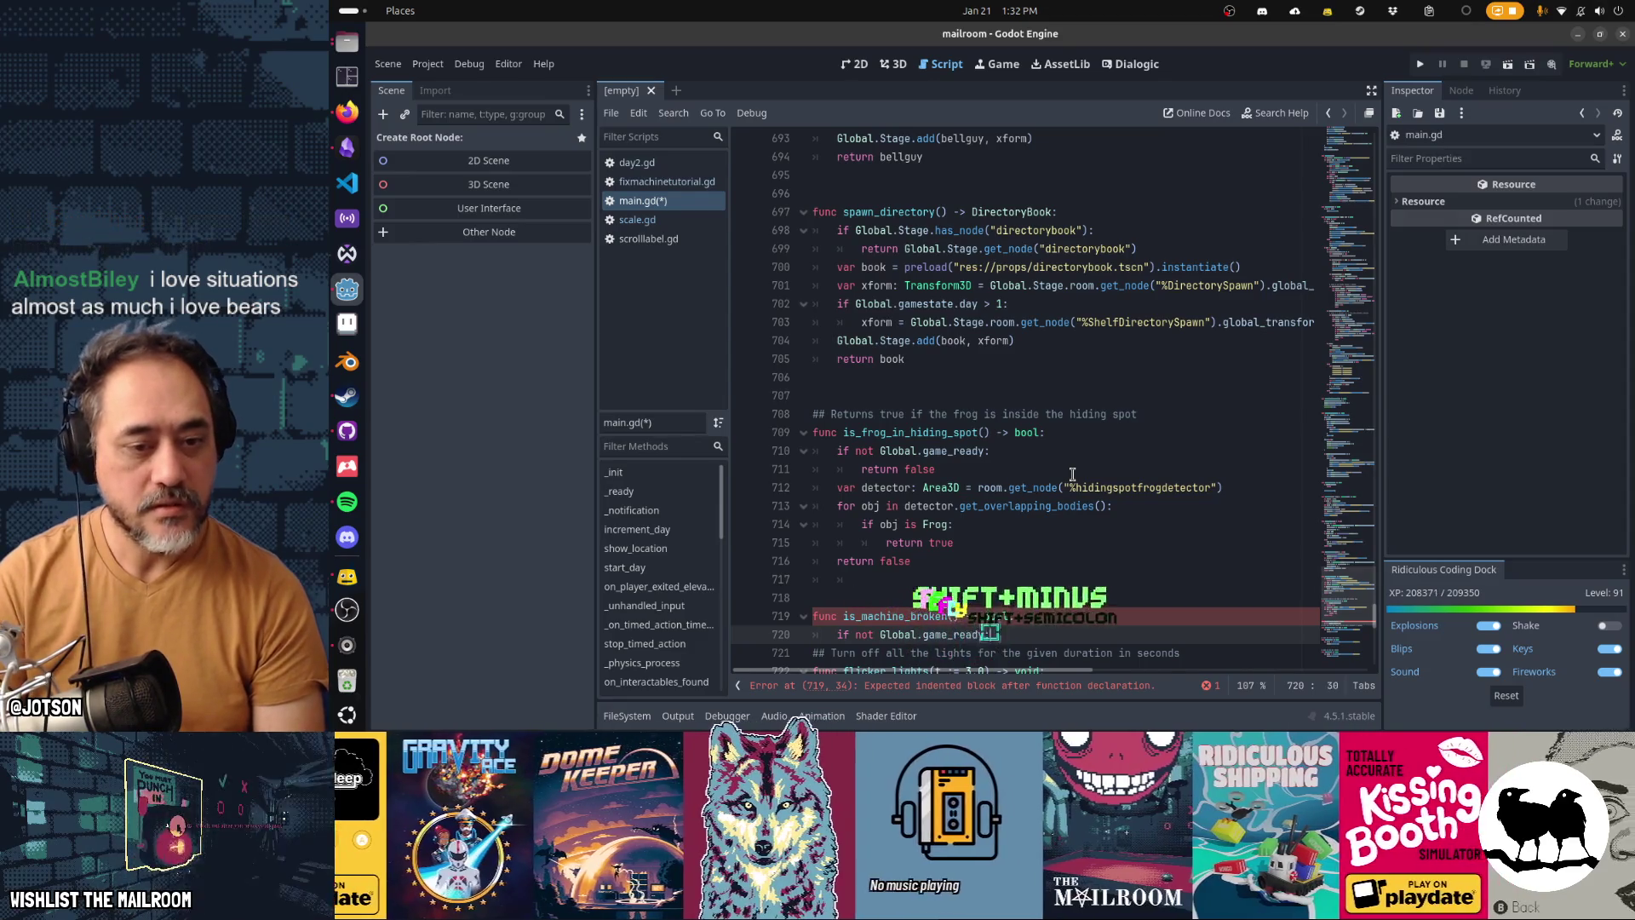
{"action": "key", "text": "Return"}
{"action": "type", "text": "return false"}
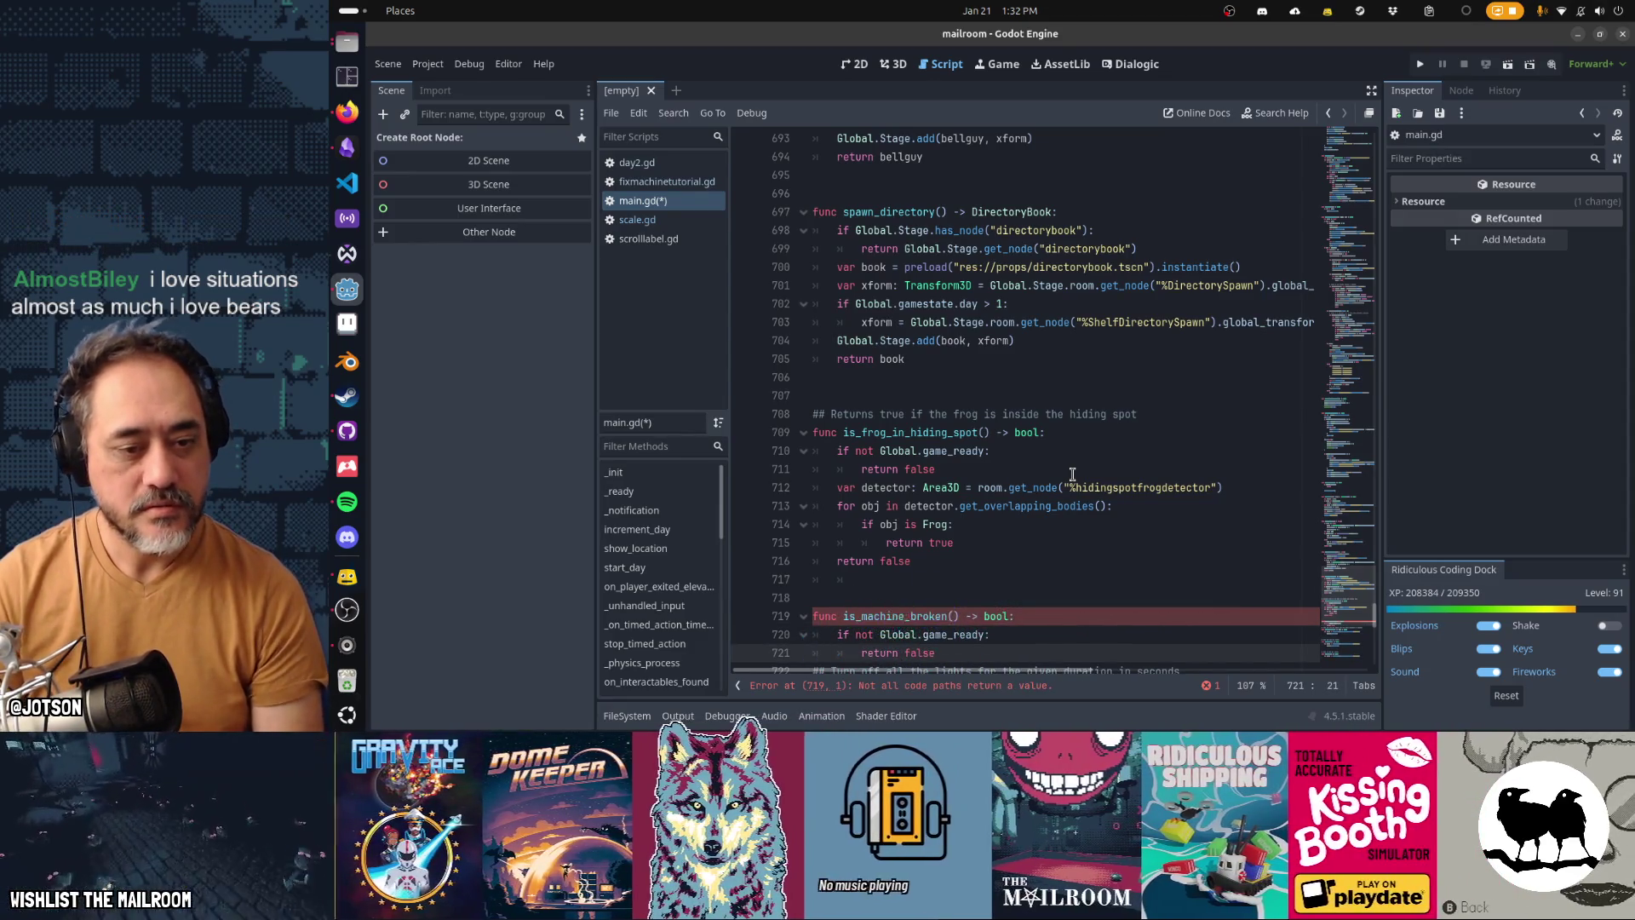
Step: Make the function return Global.Stage.room.get_node("%compressor")
{"action": "key", "text": "Return"}
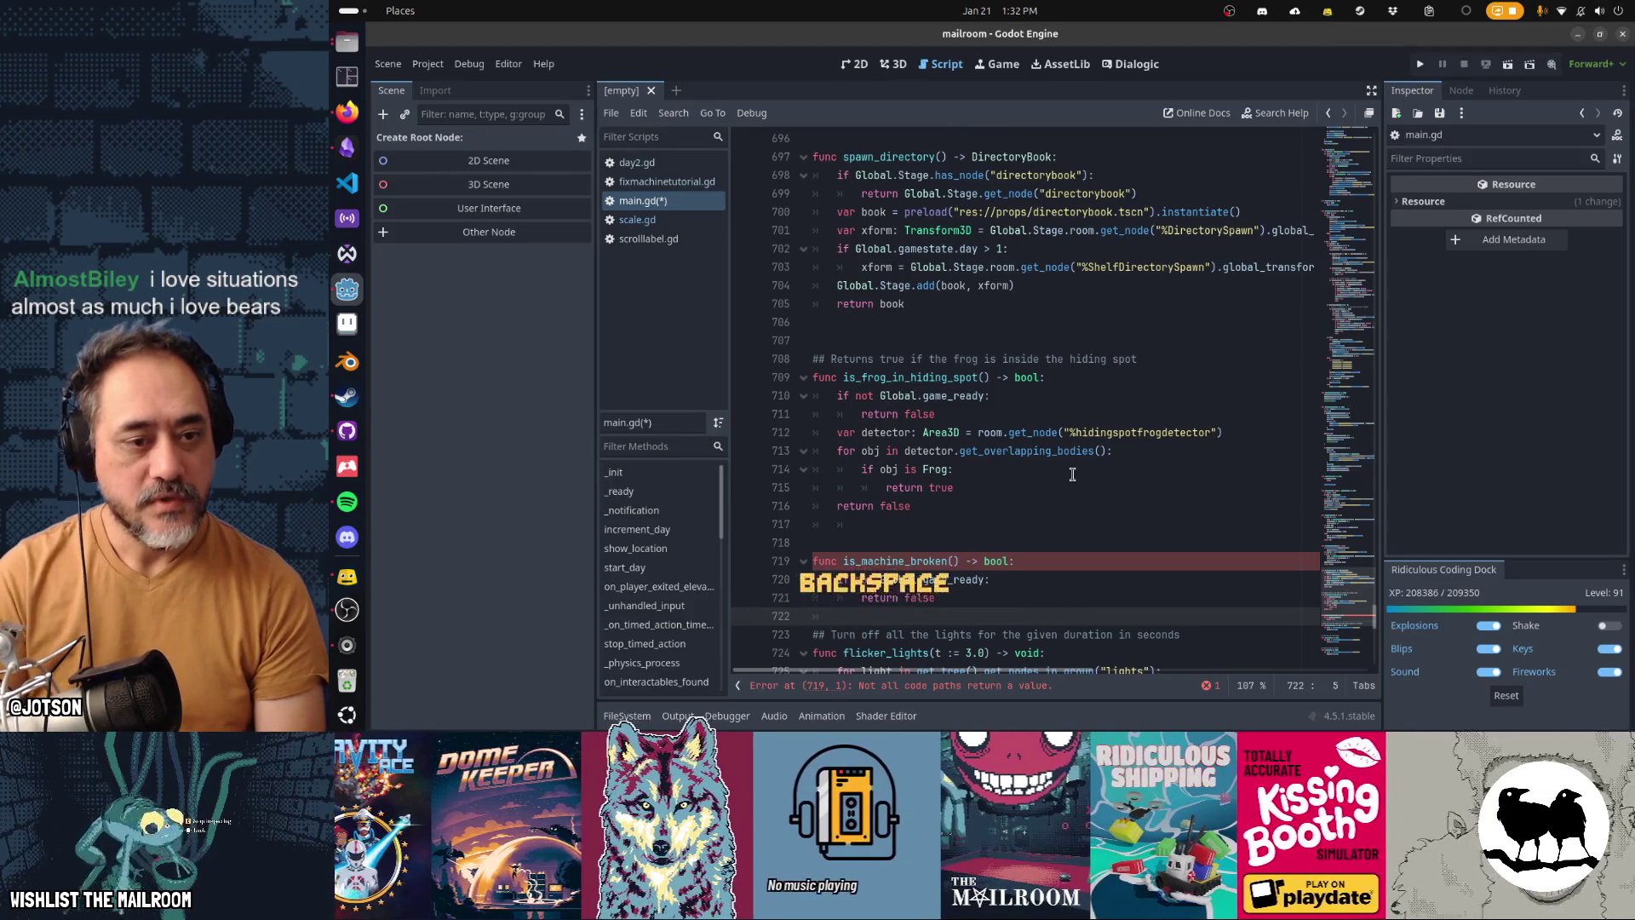
{"action": "key", "text": "BackSpace"}
{"action": "type", "text": "return G"}
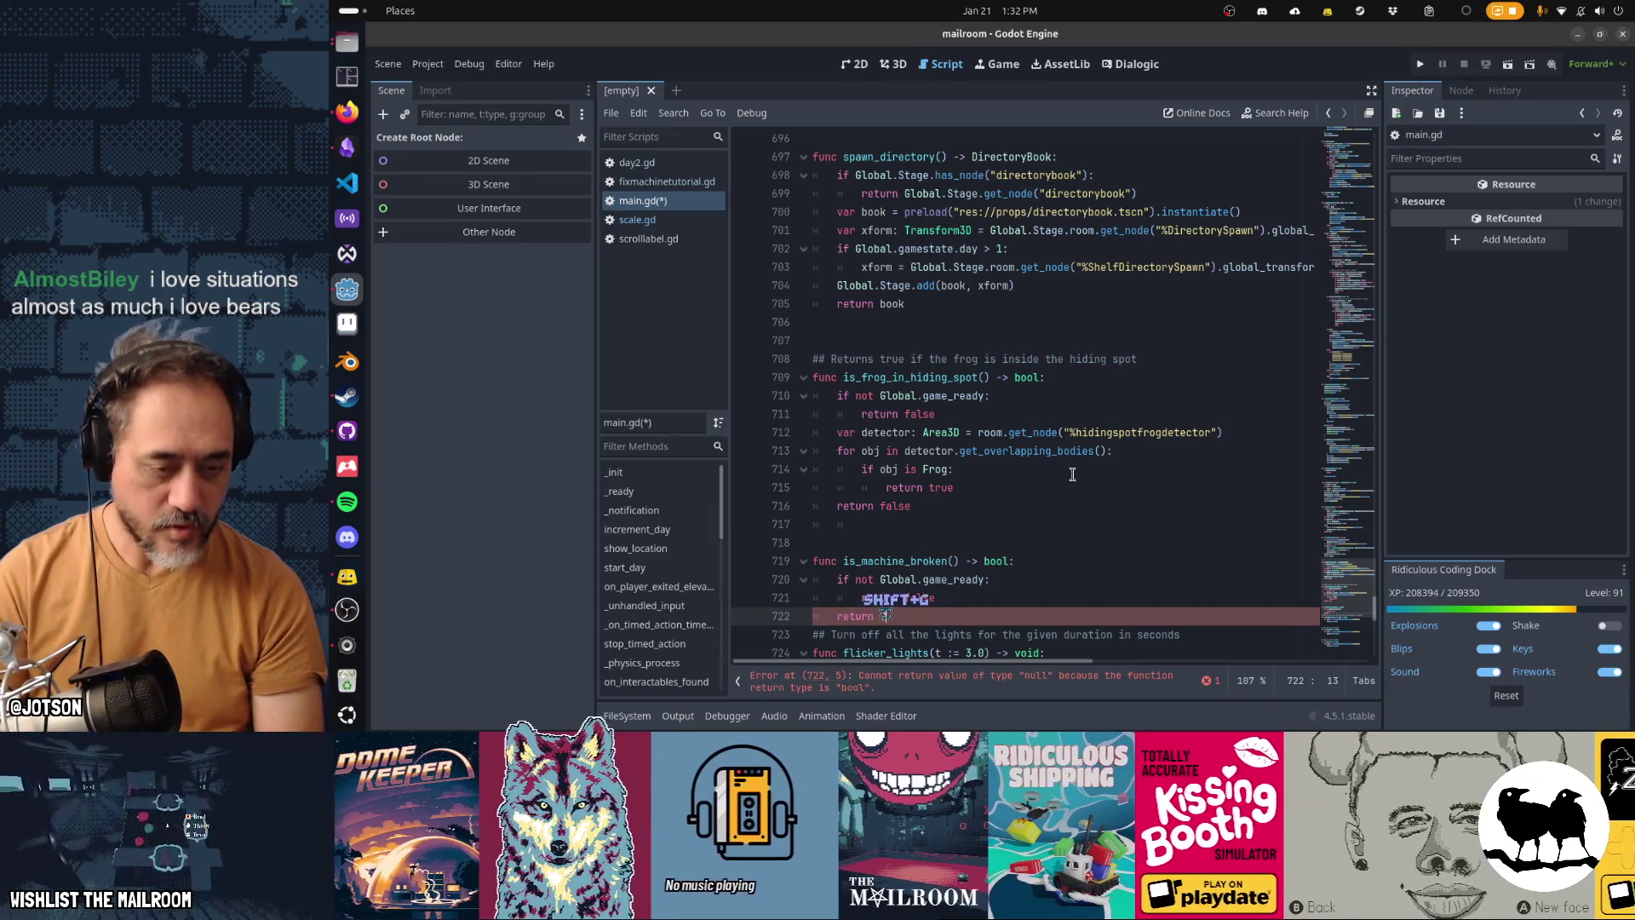
{"action": "type", "text": "lobal.Stage.ro"}
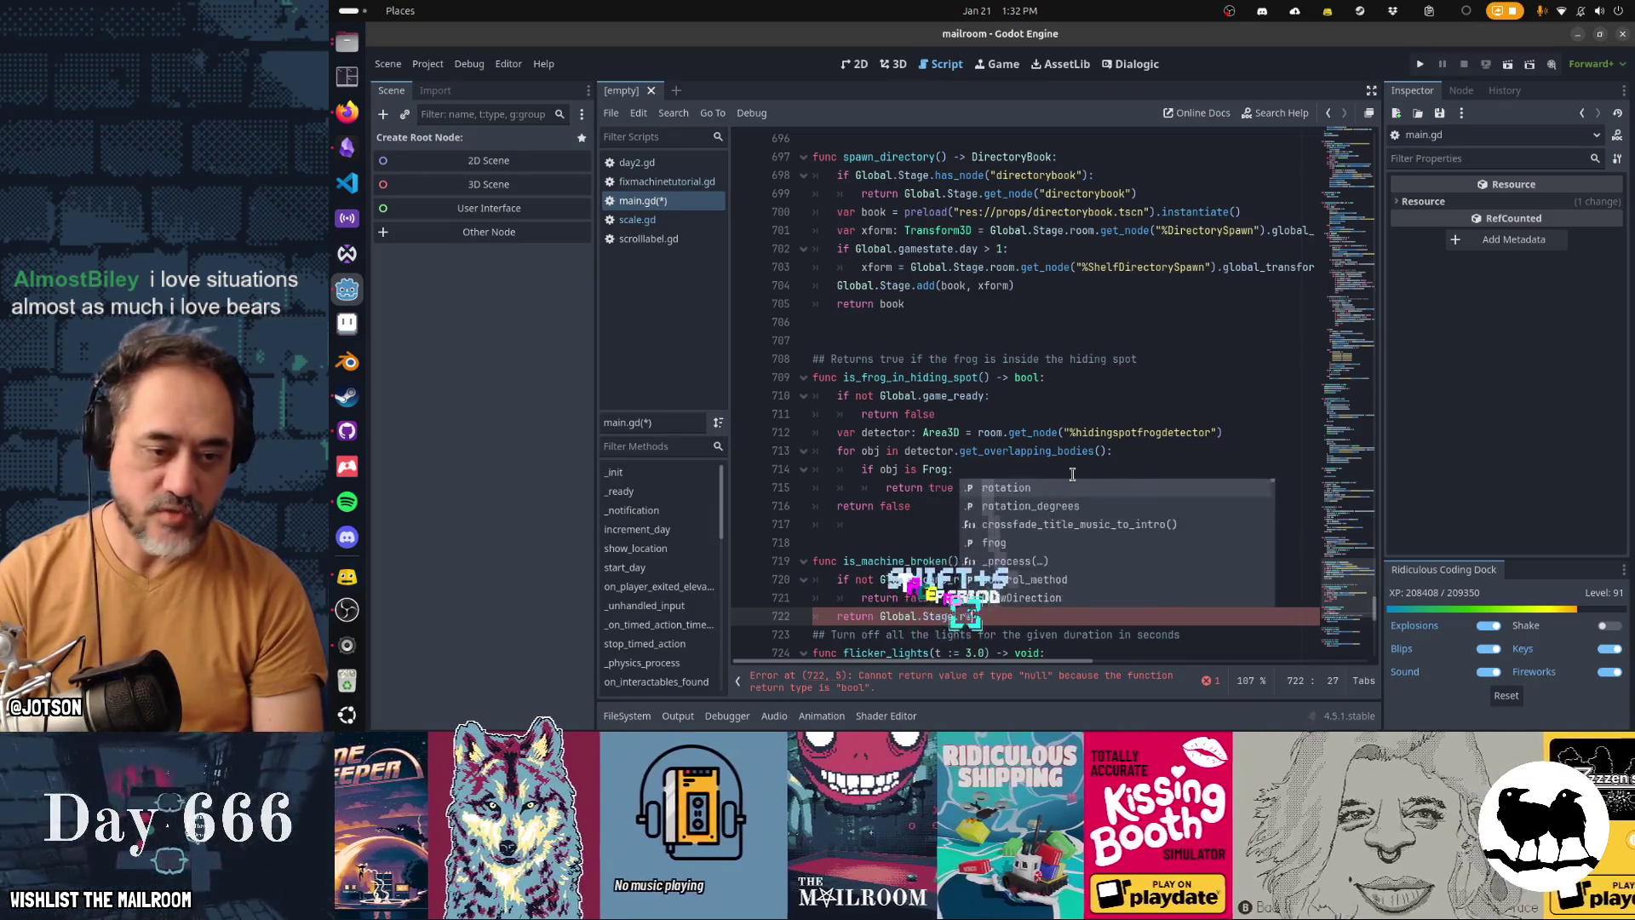
{"action": "type", "text": "om.get_node(\"%G"}
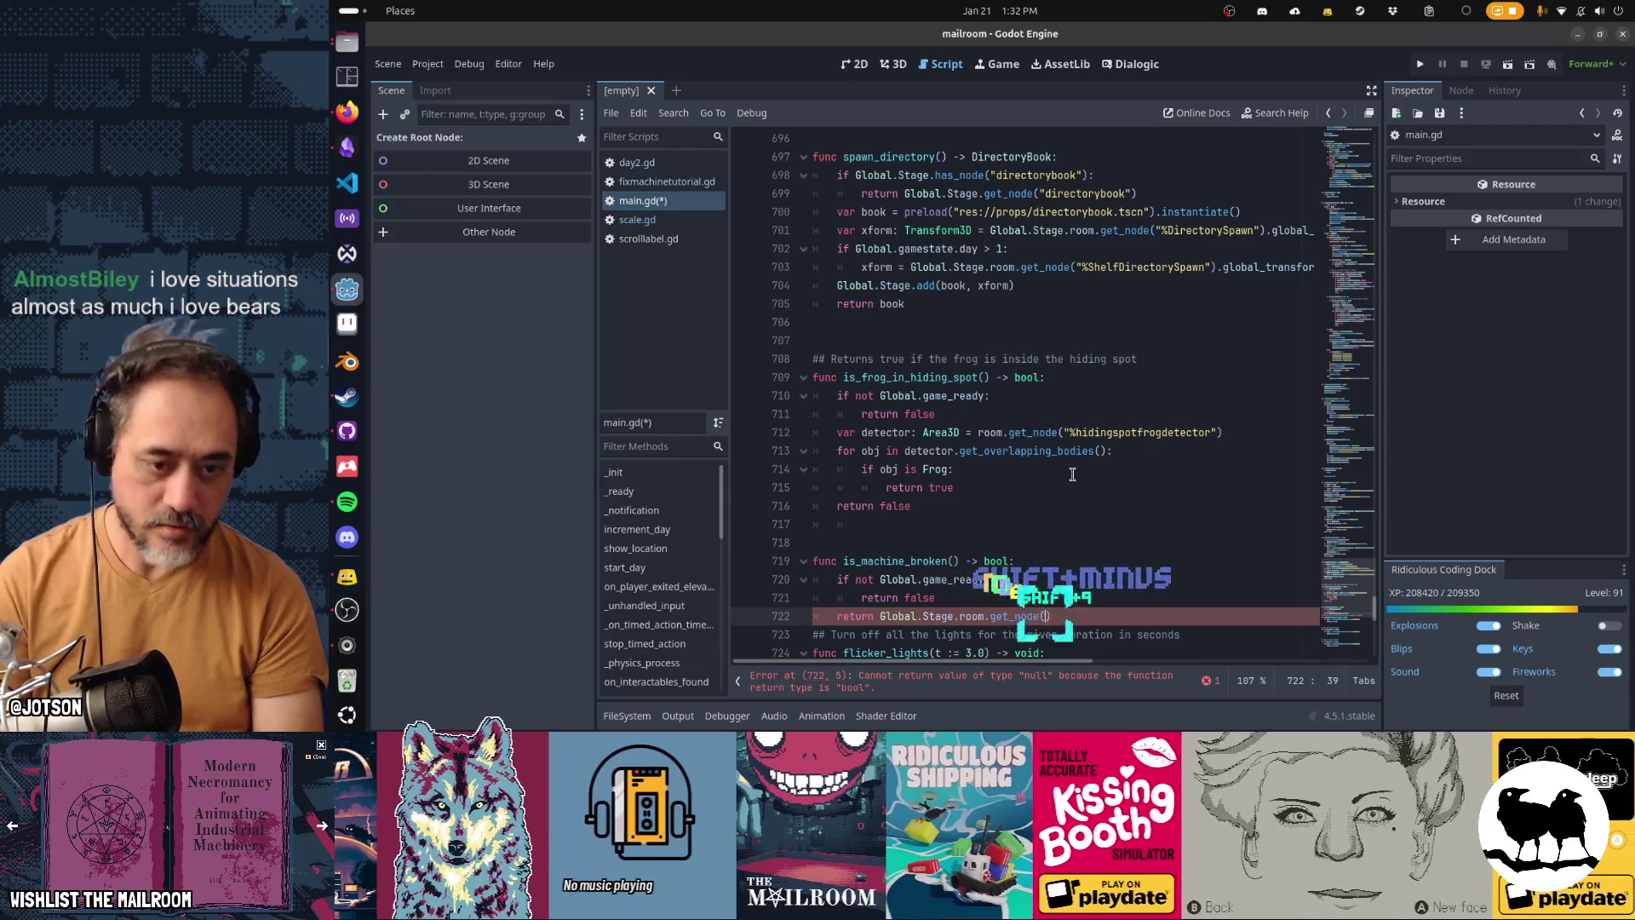
{"action": "key", "text": "Return"}
{"action": "type", "text": "."}
{"action": "key", "text": "Return"}
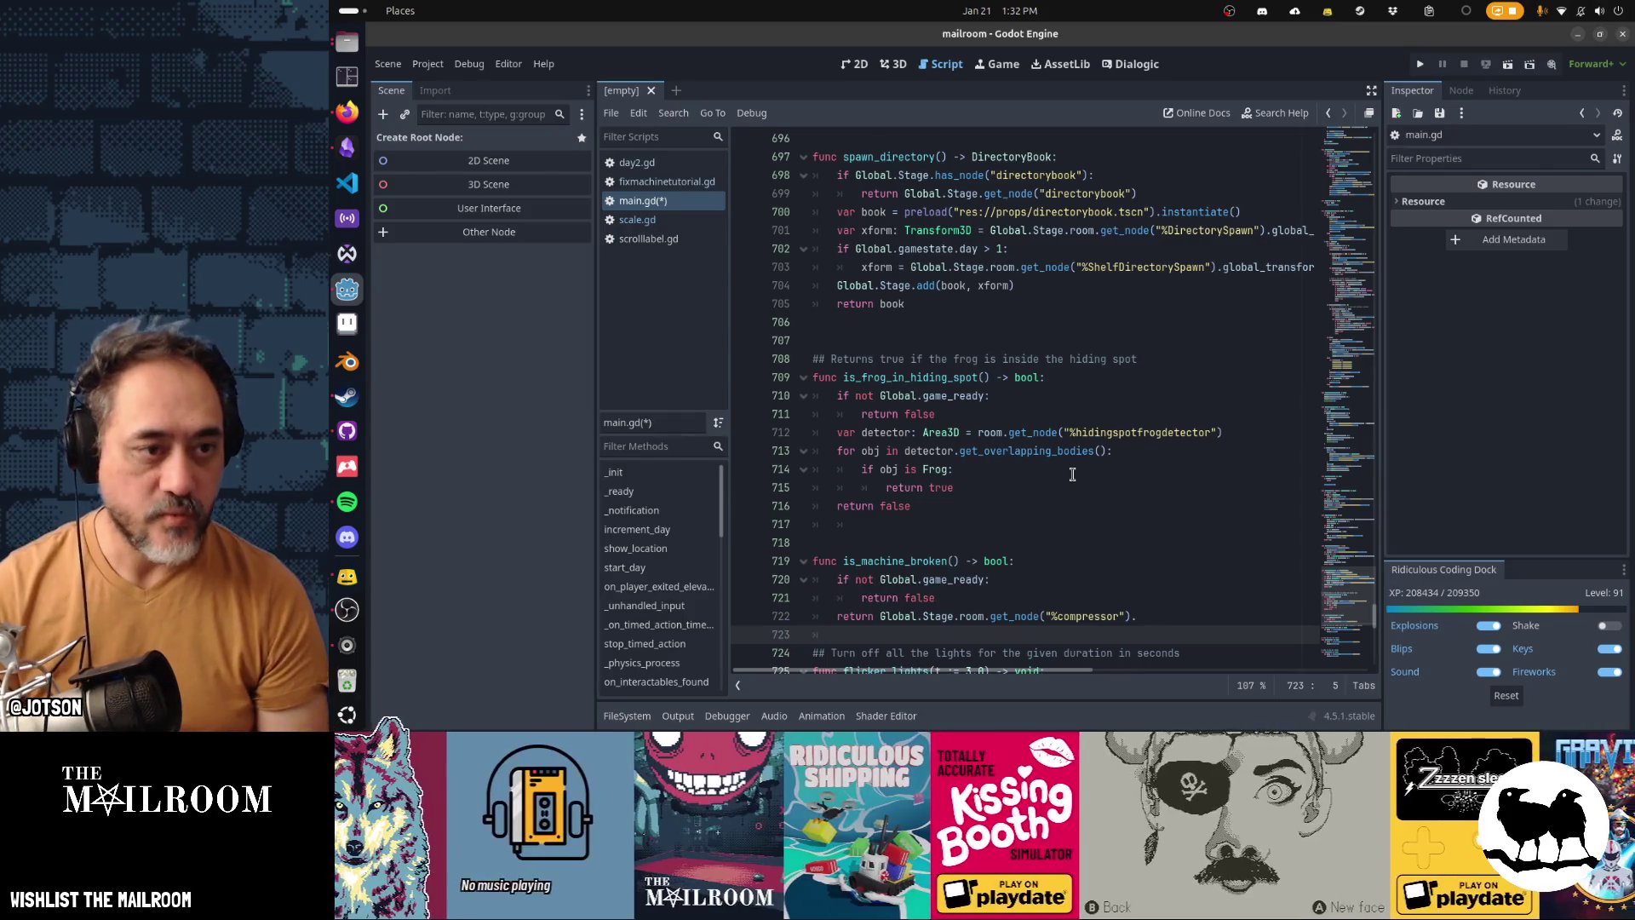
{"action": "key", "text": "alt+shift+o"}
{"action": "type", "text": "compressor"}
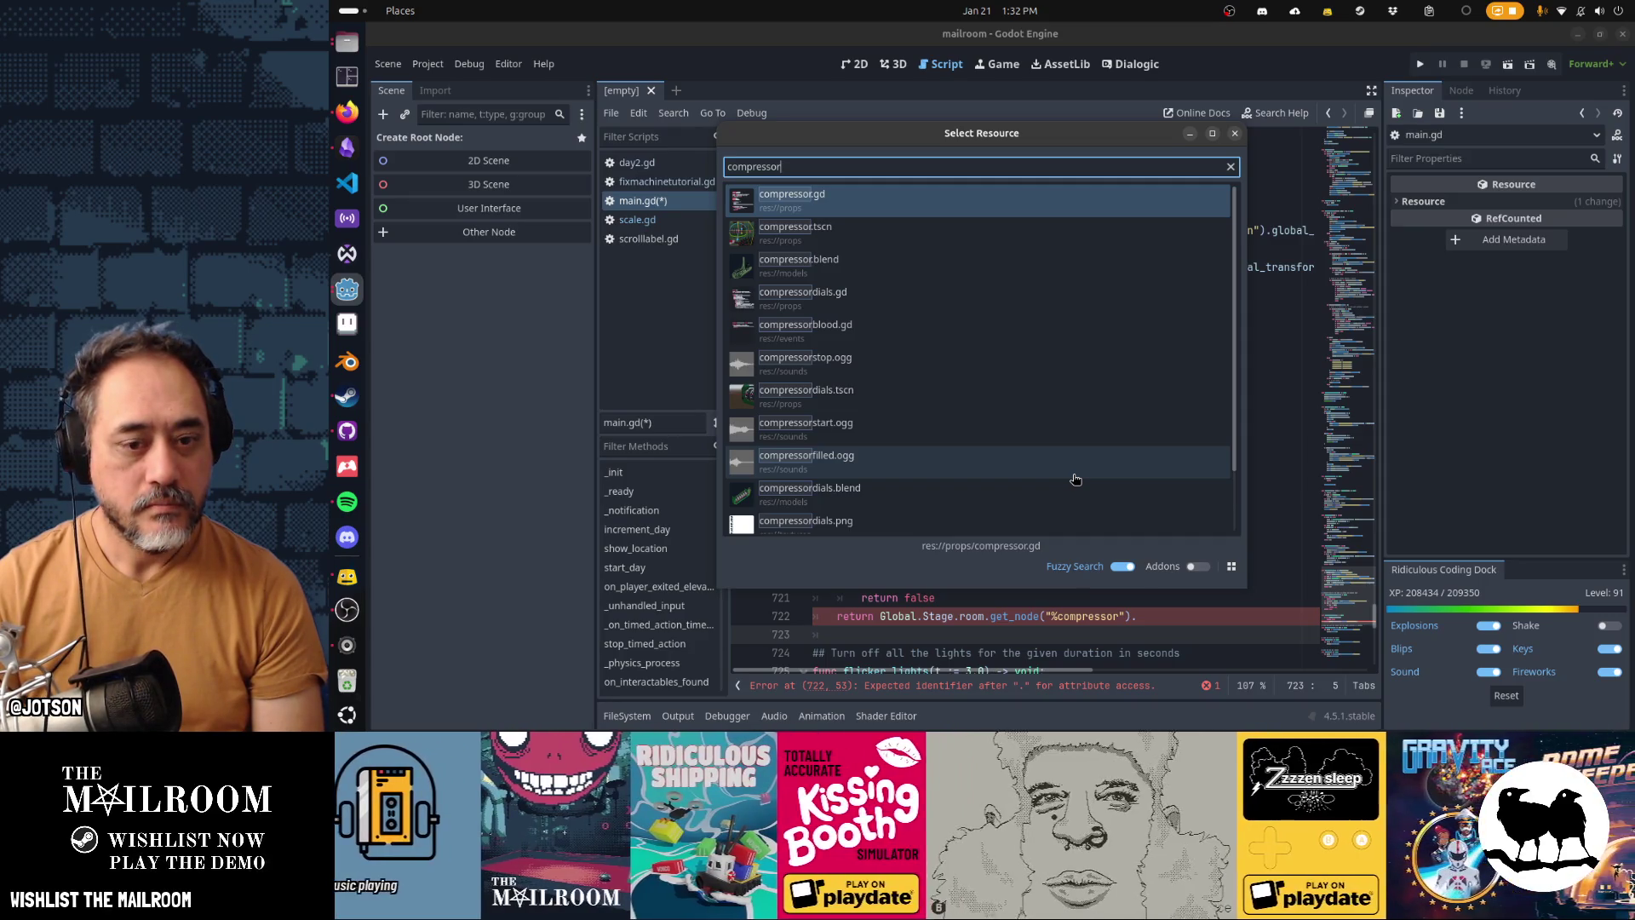
Step: Open compressor.gd to inspect its is_healthy() function, then return to main.gd
{"action": "key", "text": "Return"}
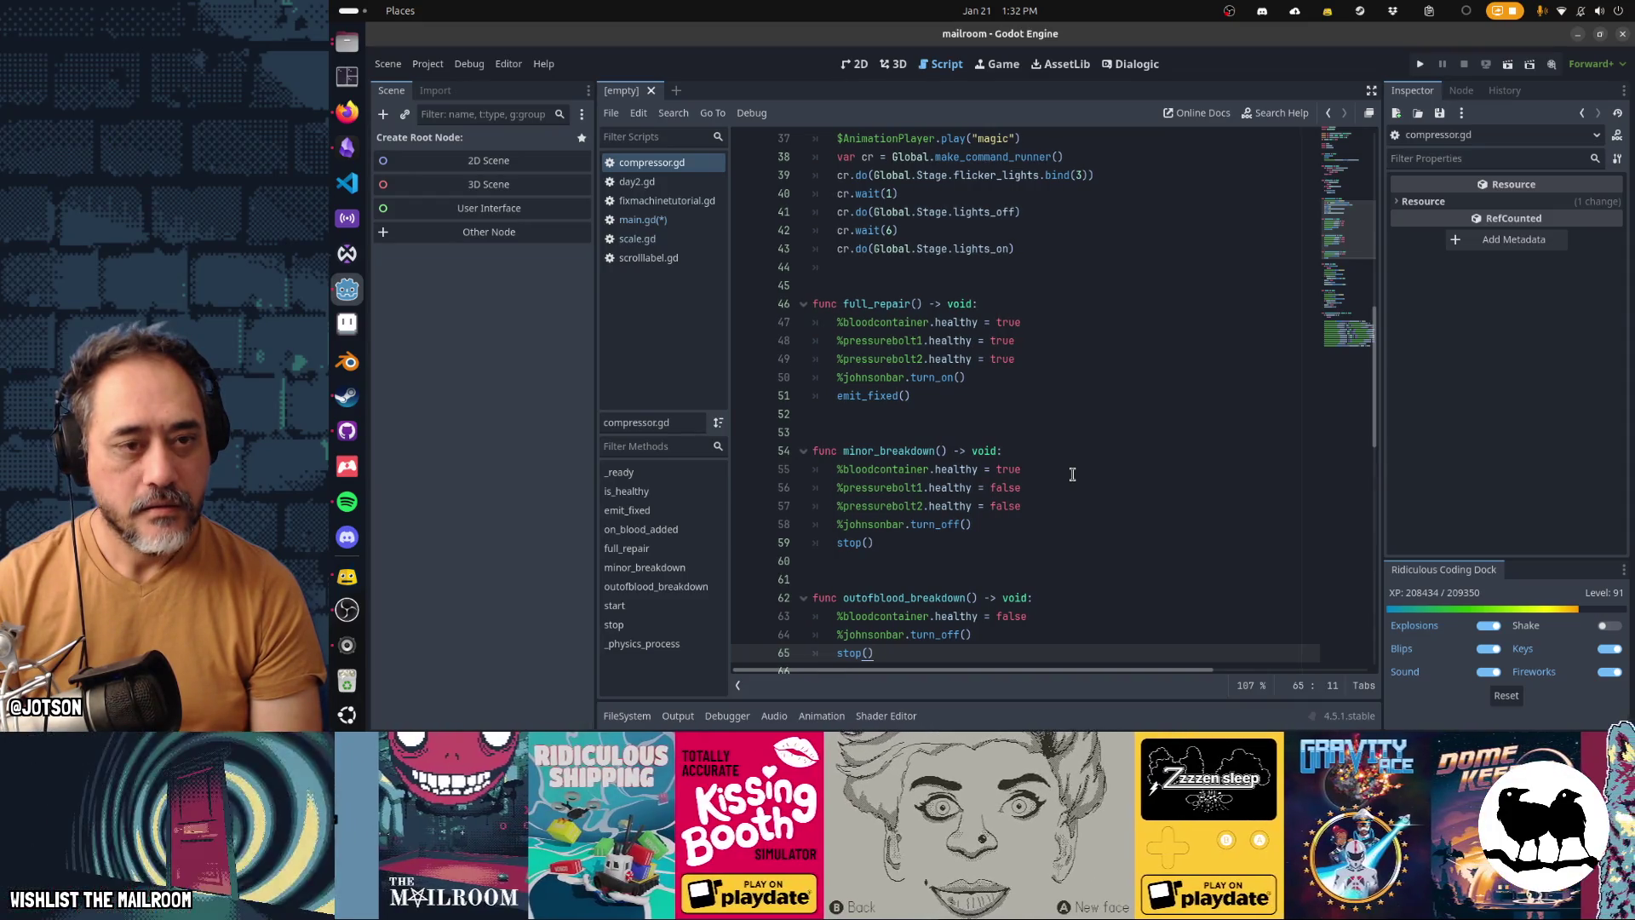
{"action": "key", "text": "ctrl+Home"}
{"action": "key", "text": "Down"}
{"action": "key", "text": "Down"}
{"action": "key", "text": "Down"}
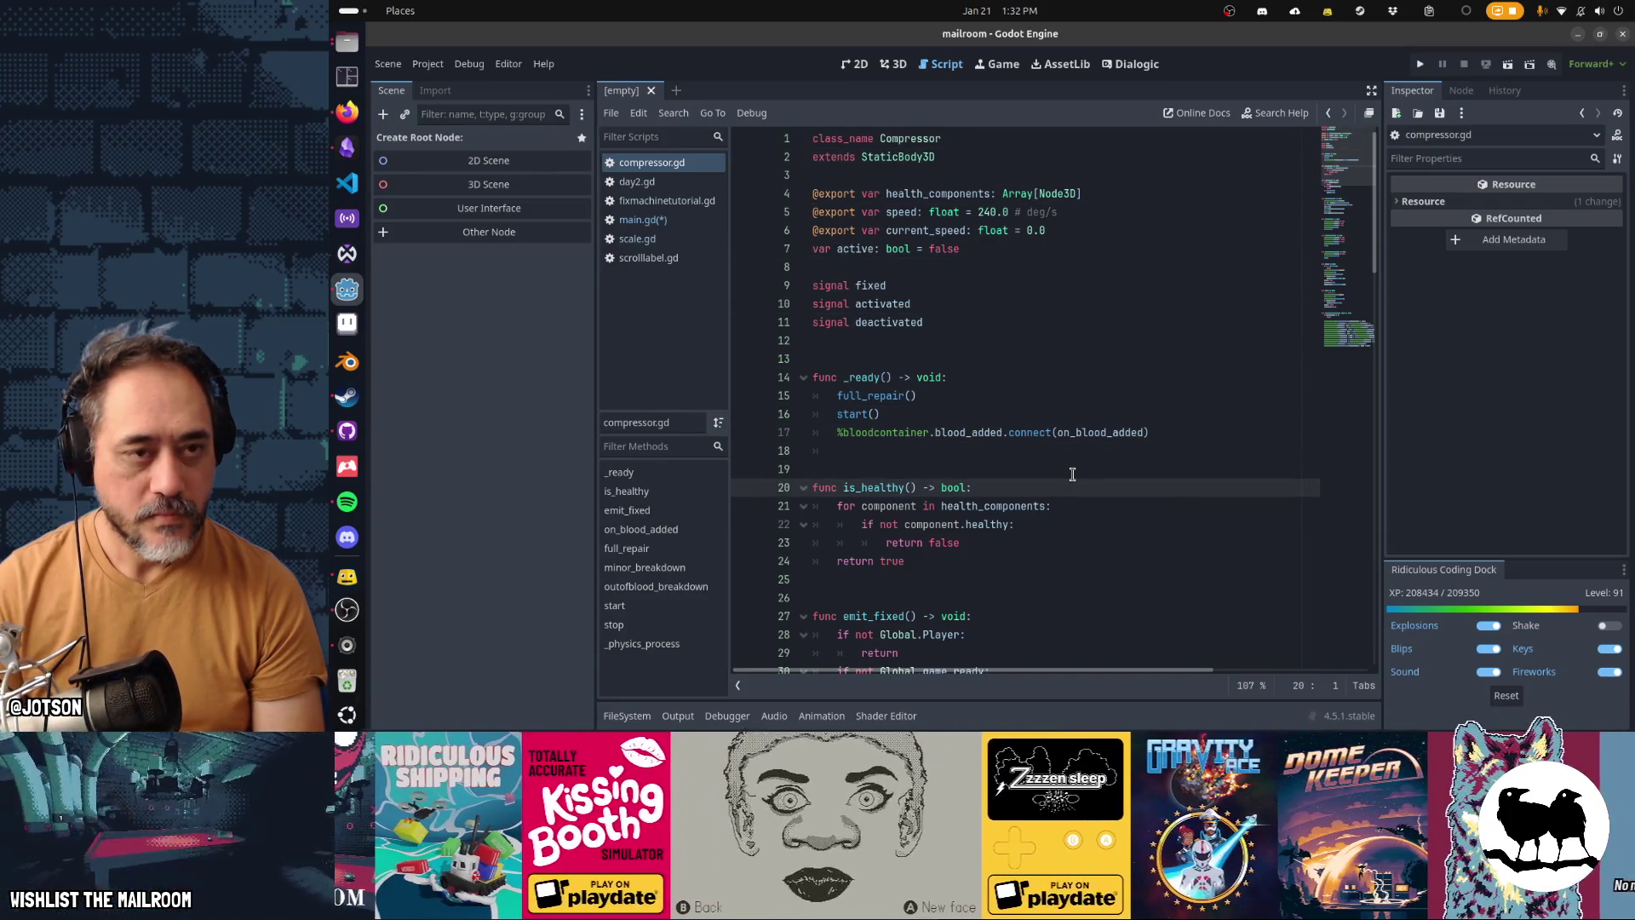
{"action": "key", "text": "alt+Left"}
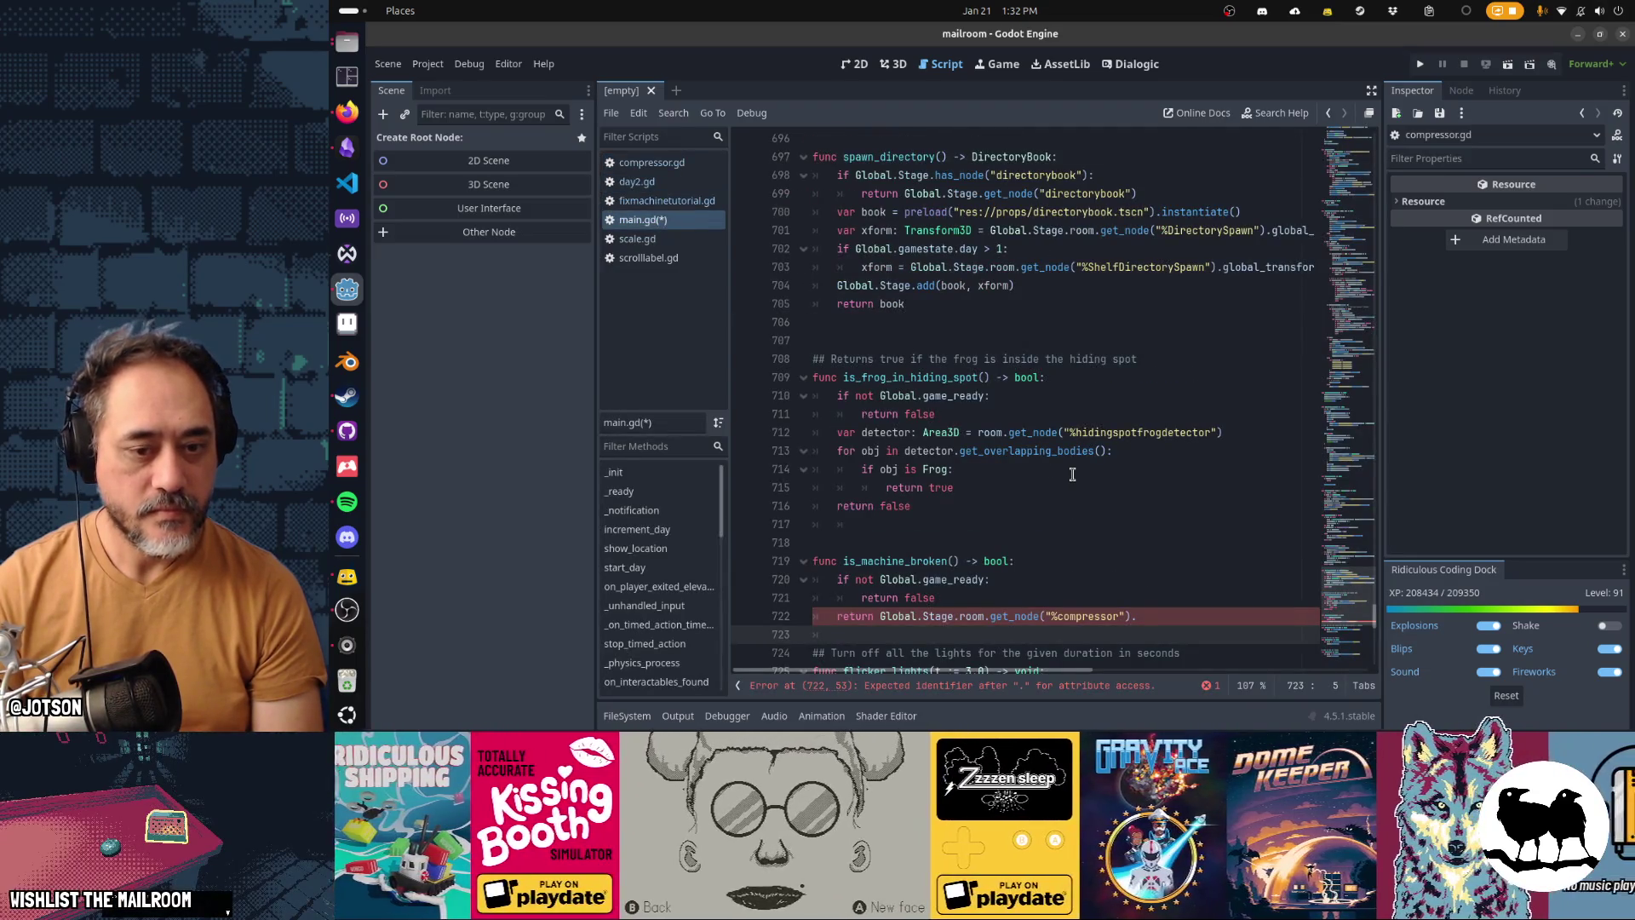
Step: Append is_healthy() to the %compressor node in the return line
{"action": "key", "text": "Up"}
{"action": "key", "text": "End"}
{"action": "type", "text": "is_healthy()"}
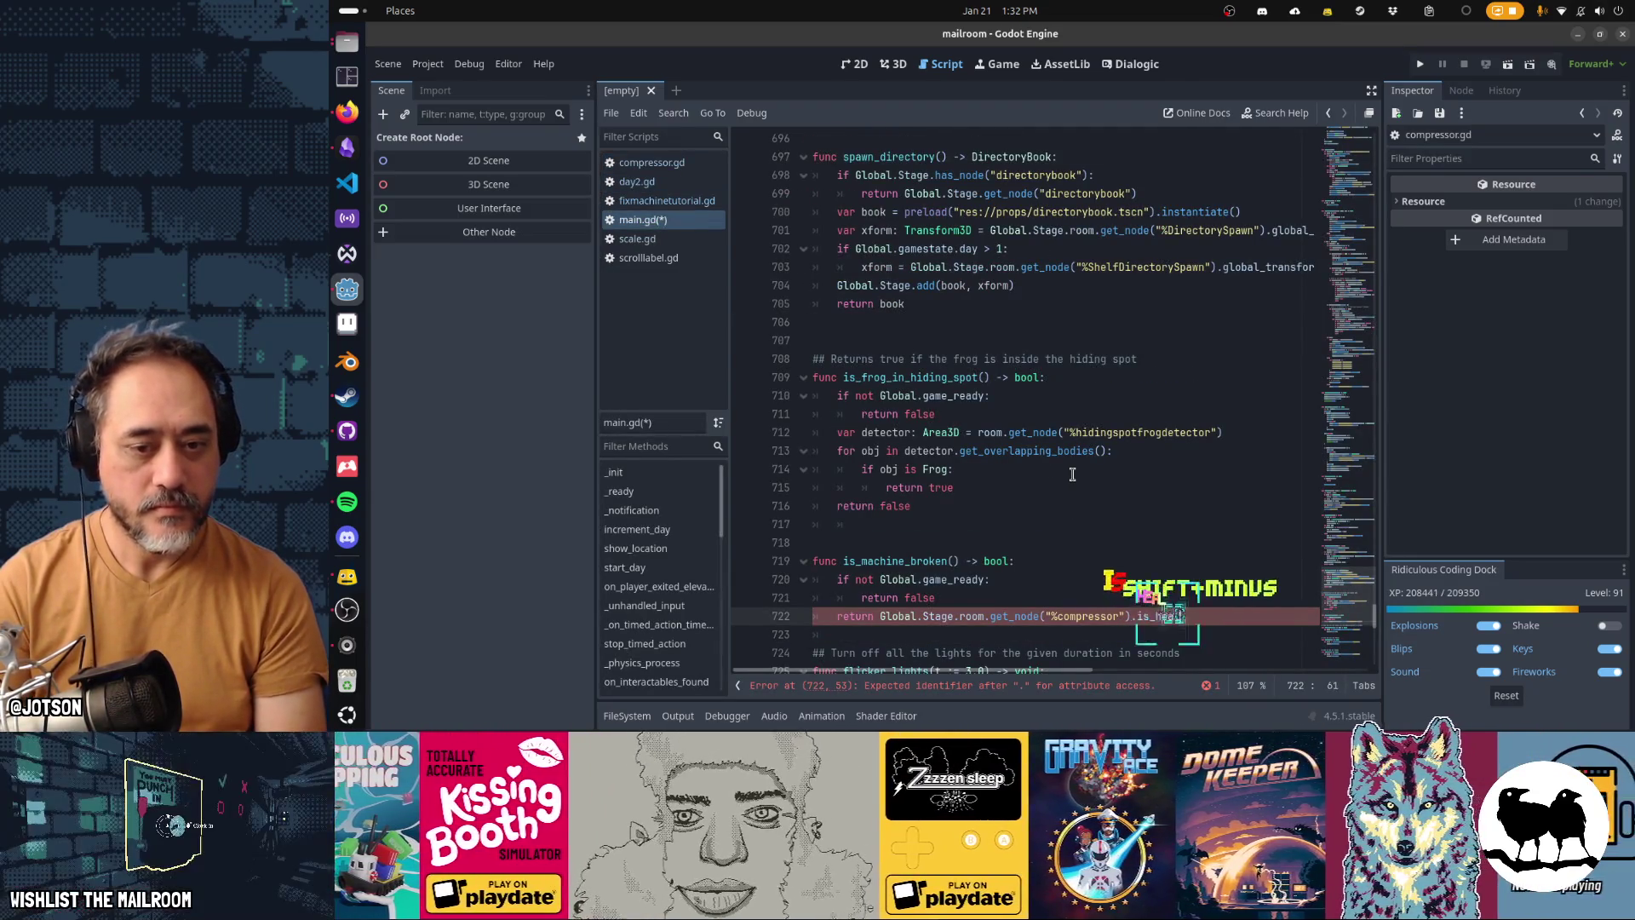
{"action": "key", "text": "Return"}
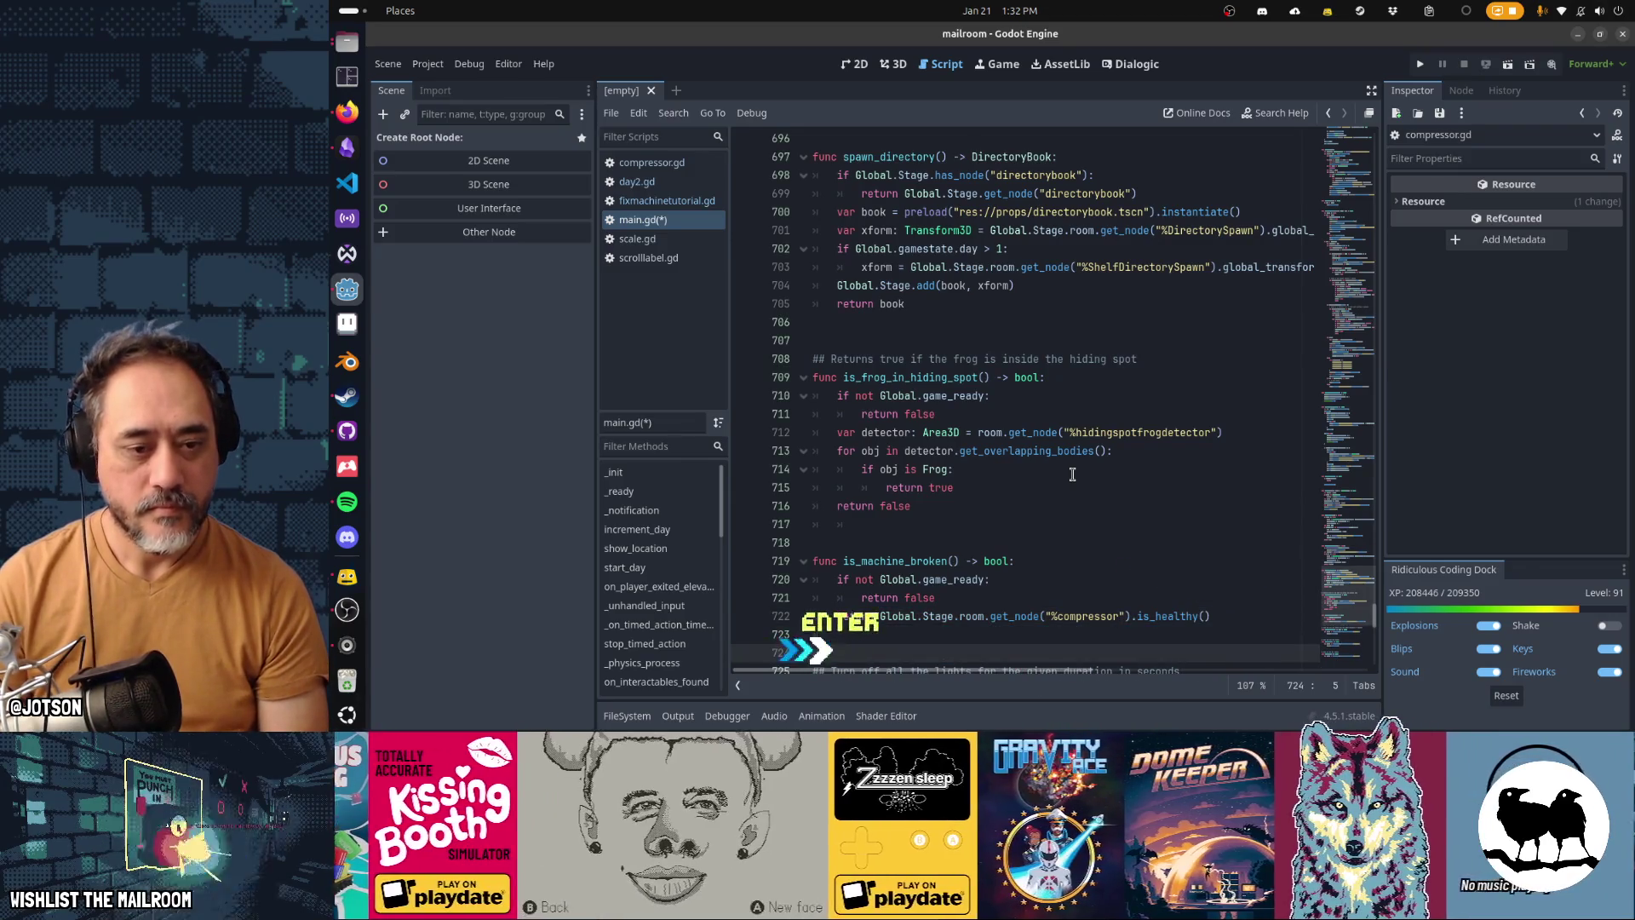
Step: Add the doc comment '## Returns true if the compressor is broken' above is_machine_broken()
{"action": "key", "text": "Up"}
{"action": "key", "text": "Up"}
{"action": "key", "text": "Up"}
{"action": "key", "text": "Return"}
{"action": "type", "text": "## "}
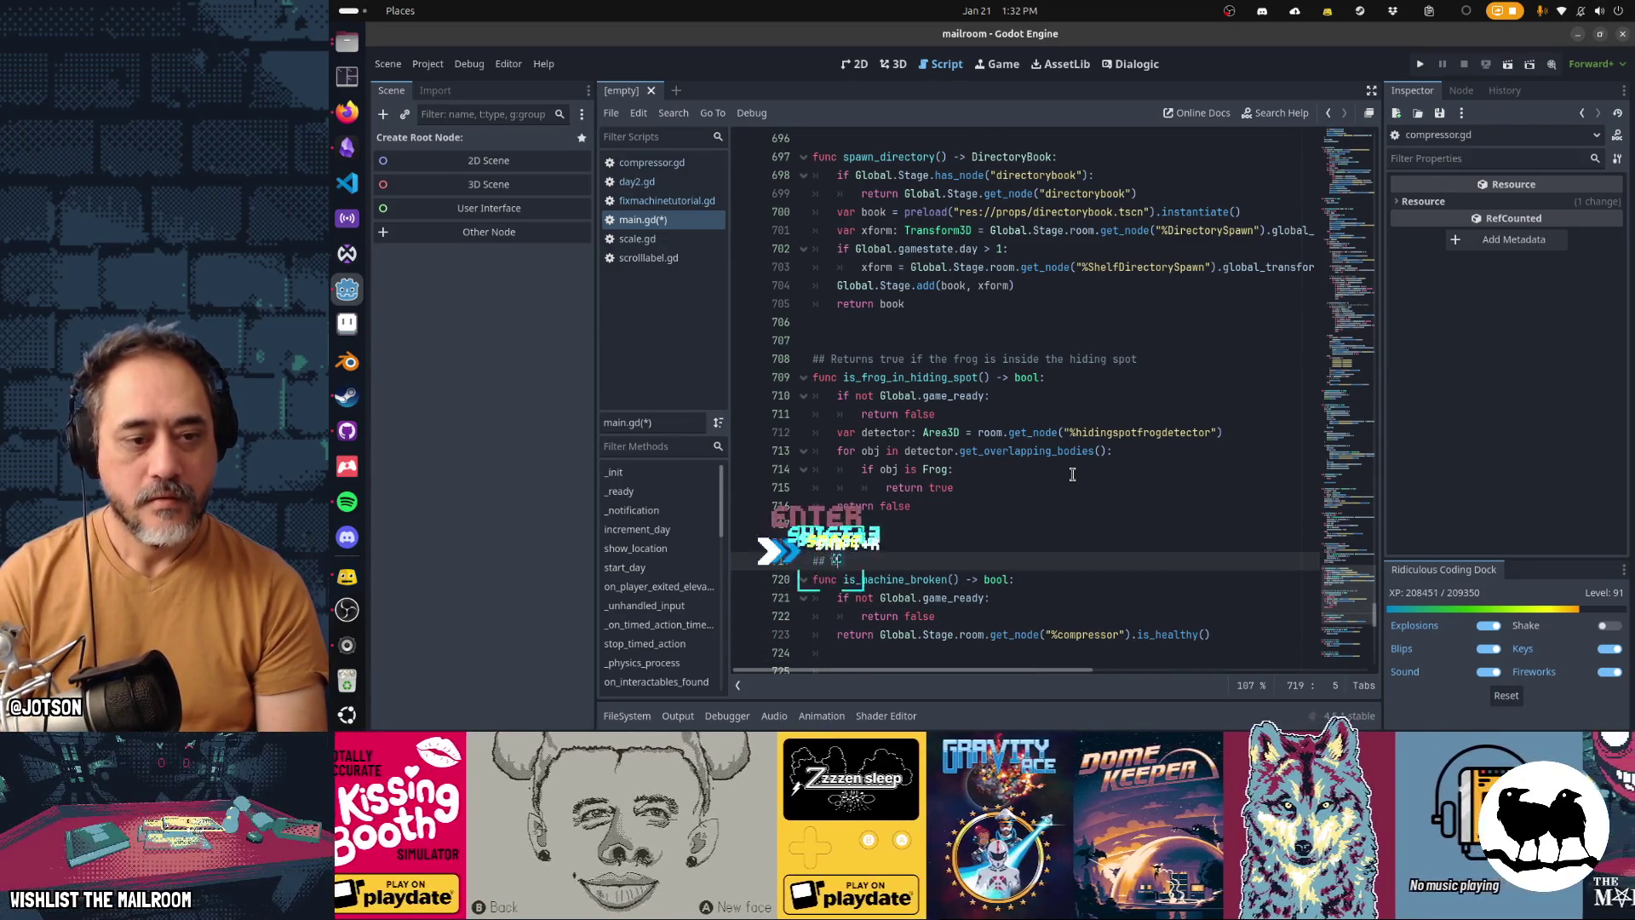
{"action": "type", "text": "Returns true if the frog"}
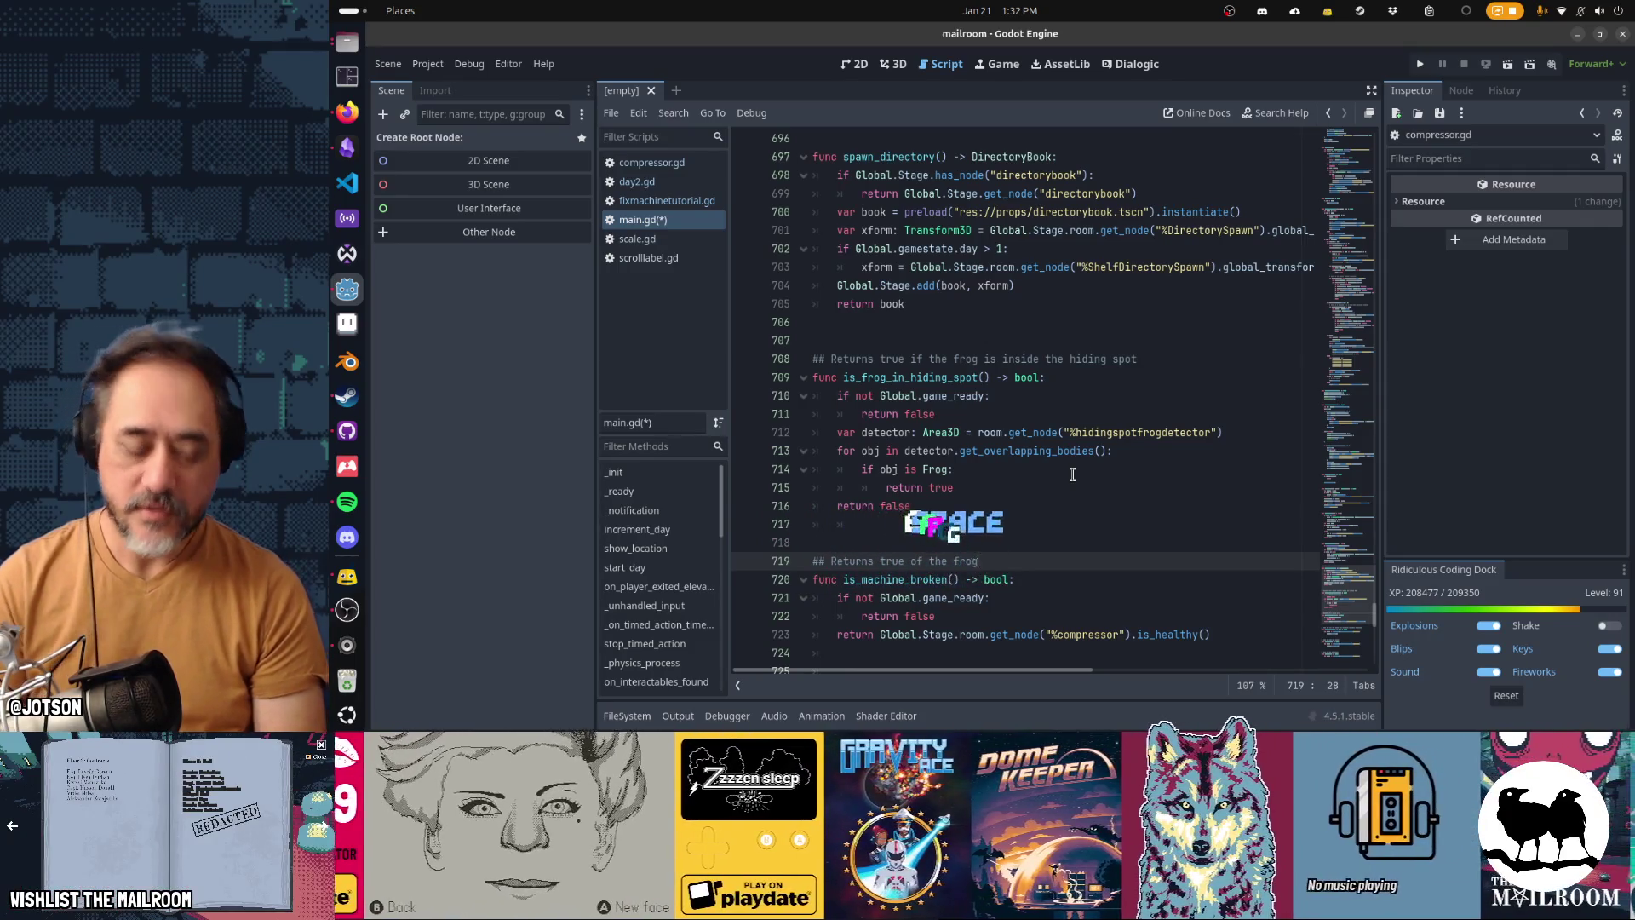
{"action": "key", "text": "BackSpace"}
{"action": "key", "text": "BackSpace"}
{"action": "key", "text": "BackSpace"}
{"action": "type", "text": "compressor is "}
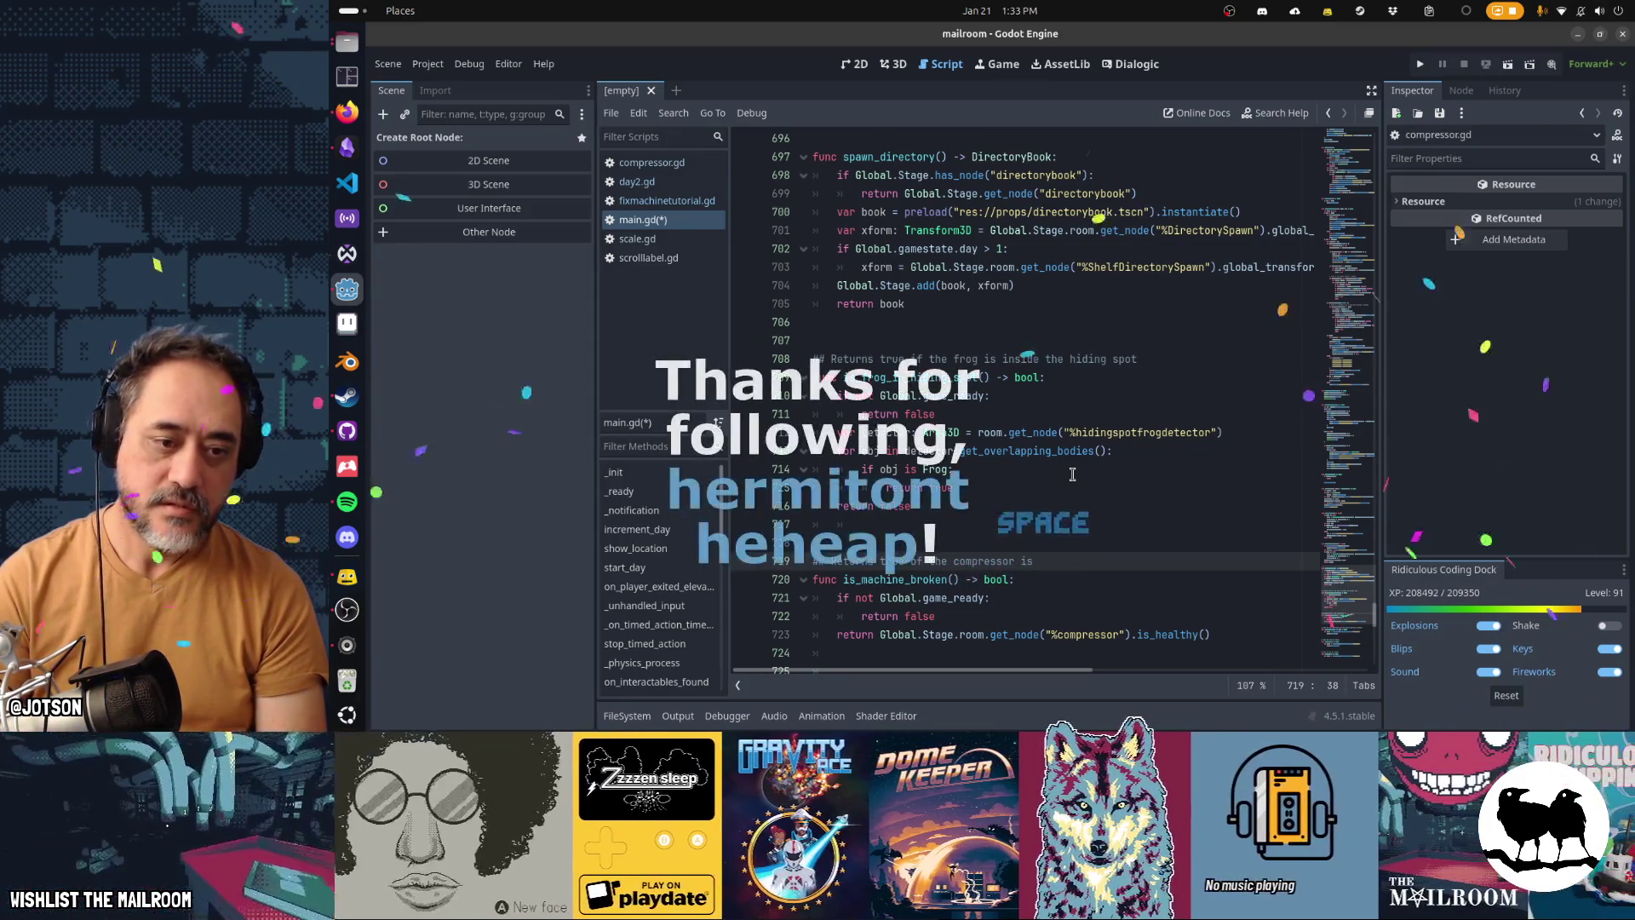
{"action": "type", "text": "not"}
{"action": "key", "text": "BackSpace"}
{"action": "key", "text": "BackSpace"}
{"action": "key", "text": "BackSpace"}
{"action": "type", "text": "broken"}
{"action": "key", "text": "Down"}
{"action": "key", "text": "Down"}
{"action": "key", "text": "Down"}
{"action": "key", "text": "Down"}
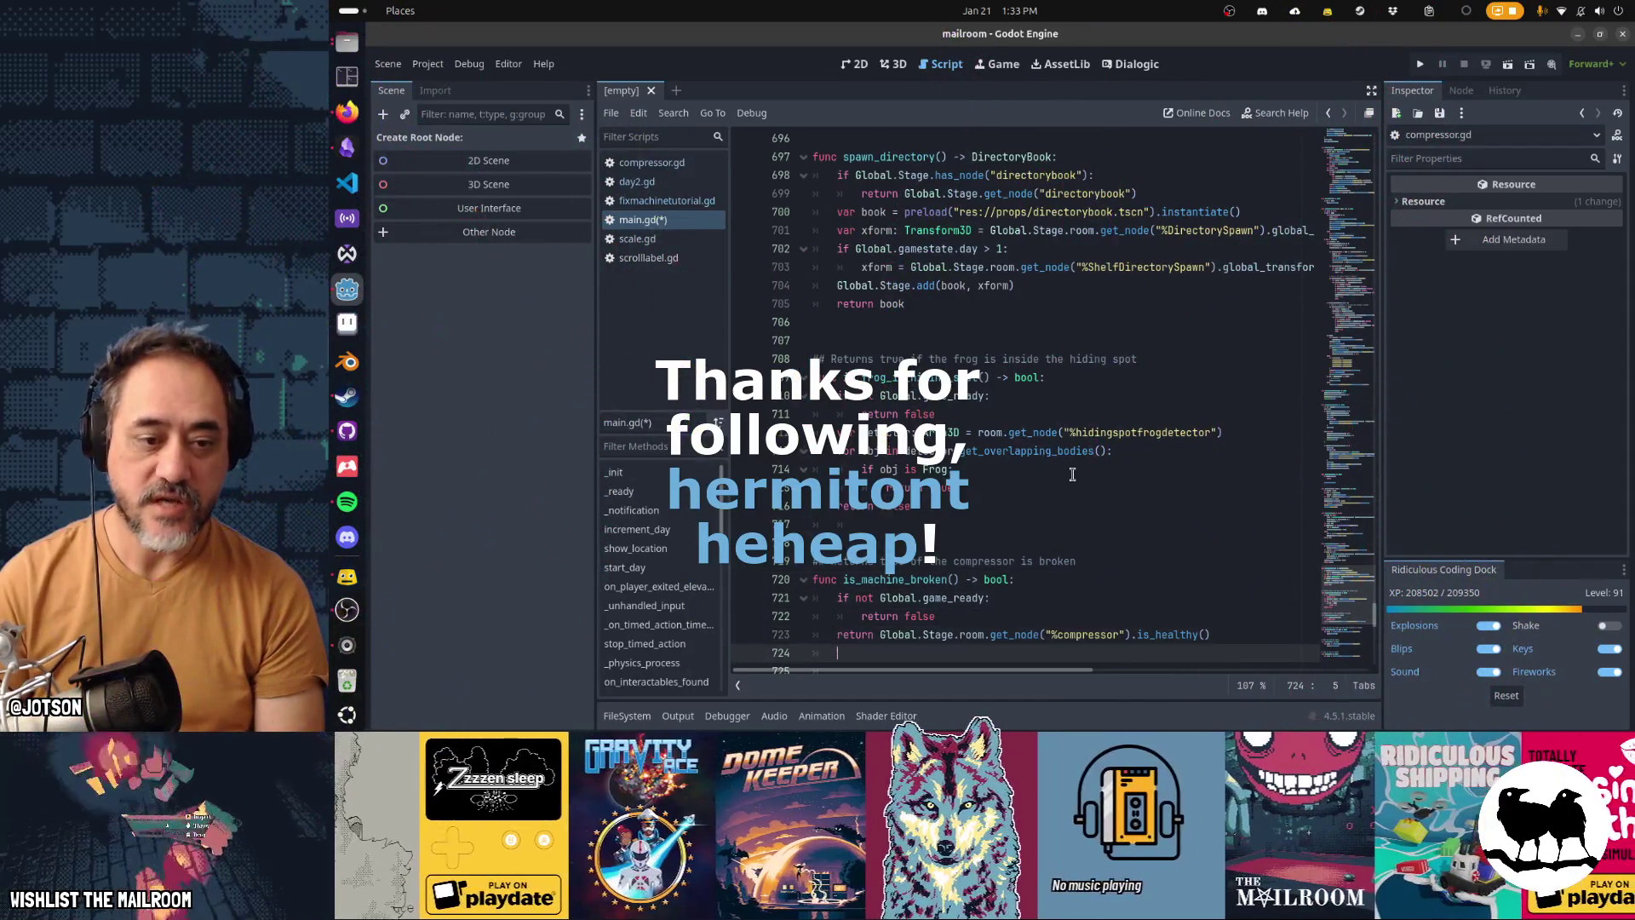
{"action": "key", "text": "ctrl+Left"}
{"action": "key", "text": "ctrl+Left"}
{"action": "type", "text": "not"}
Step: Negate the return with not, correct 'of' to 'if' in the comment, and save main.gd
{"action": "key", "text": "ctrl+s"}
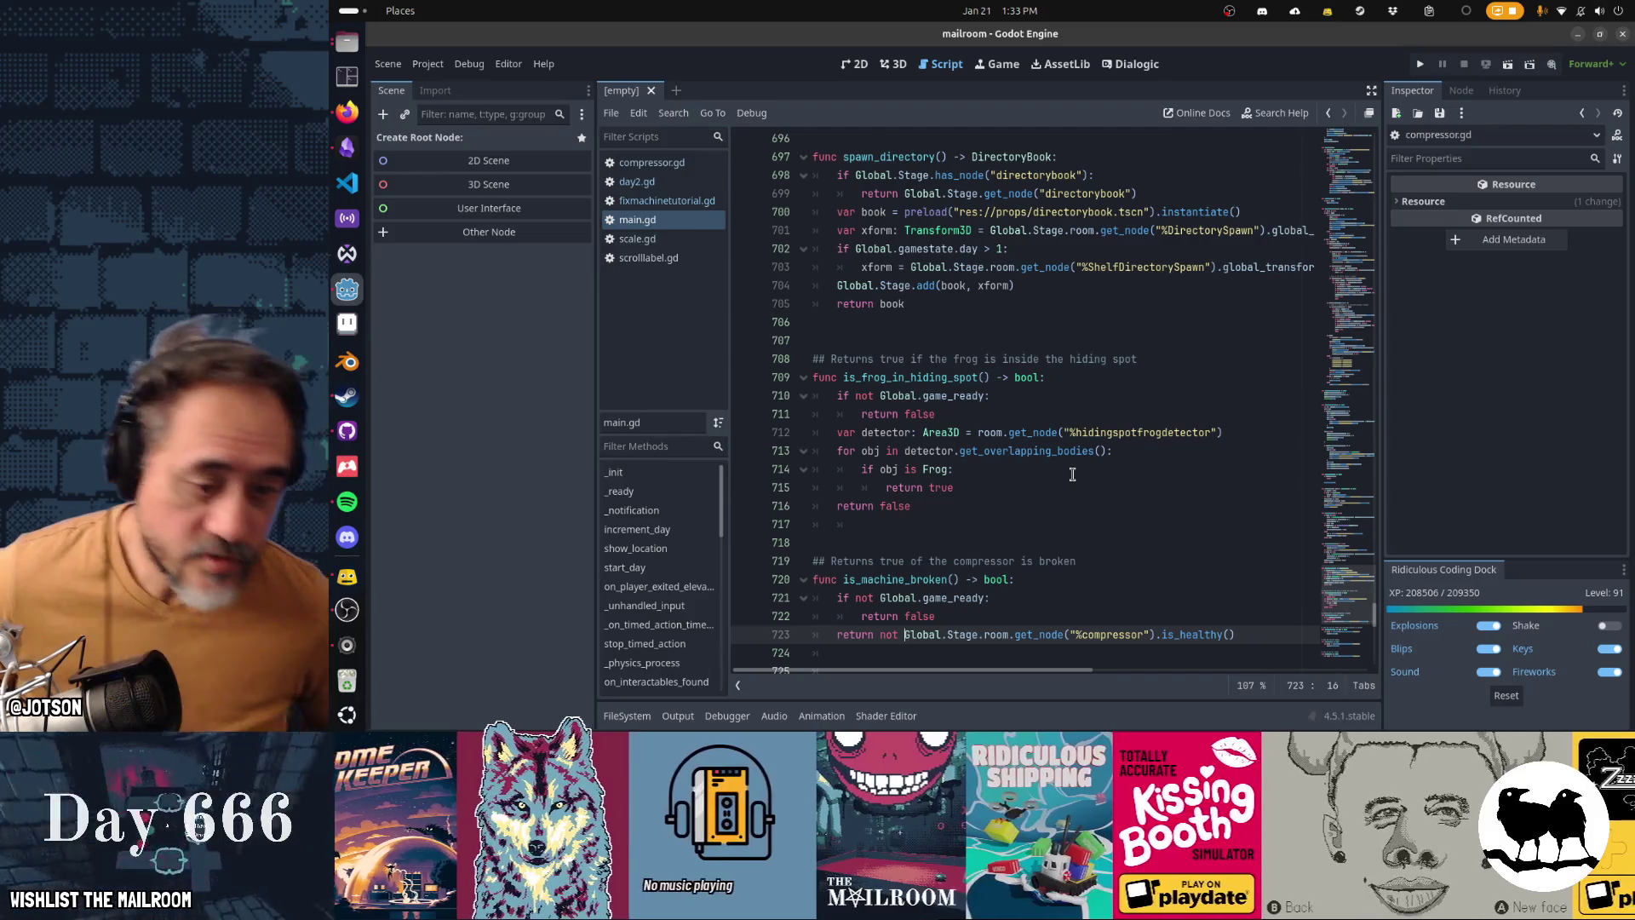
{"action": "key", "text": "Up"}
{"action": "key", "text": "Up"}
{"action": "key", "text": "Up"}
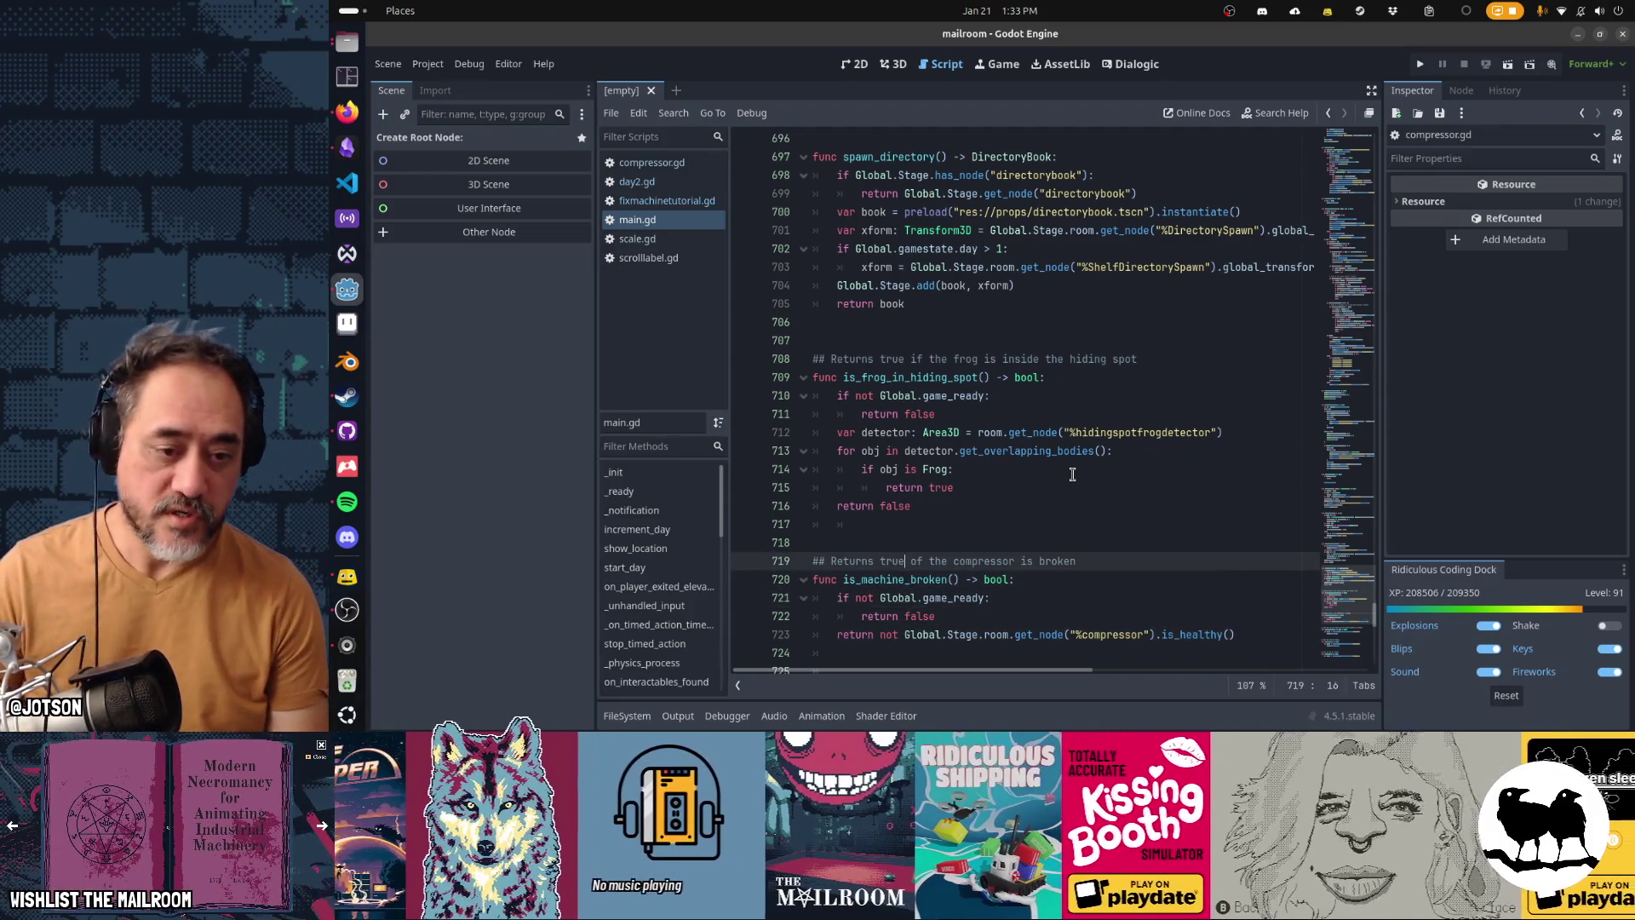
{"action": "key", "text": "Delete"}
{"action": "type", "text": "i"}
{"action": "key", "text": "Home"}
{"action": "key", "text": "Down"}
{"action": "key", "text": "ctrl+Right"}
{"action": "key", "text": "Right"}
{"action": "key", "text": "ctrl+shift+Right"}
{"action": "key", "text": "shift+Right"}
{"action": "key", "text": "shift+Right"}
{"action": "key", "text": "ctrl+s"}
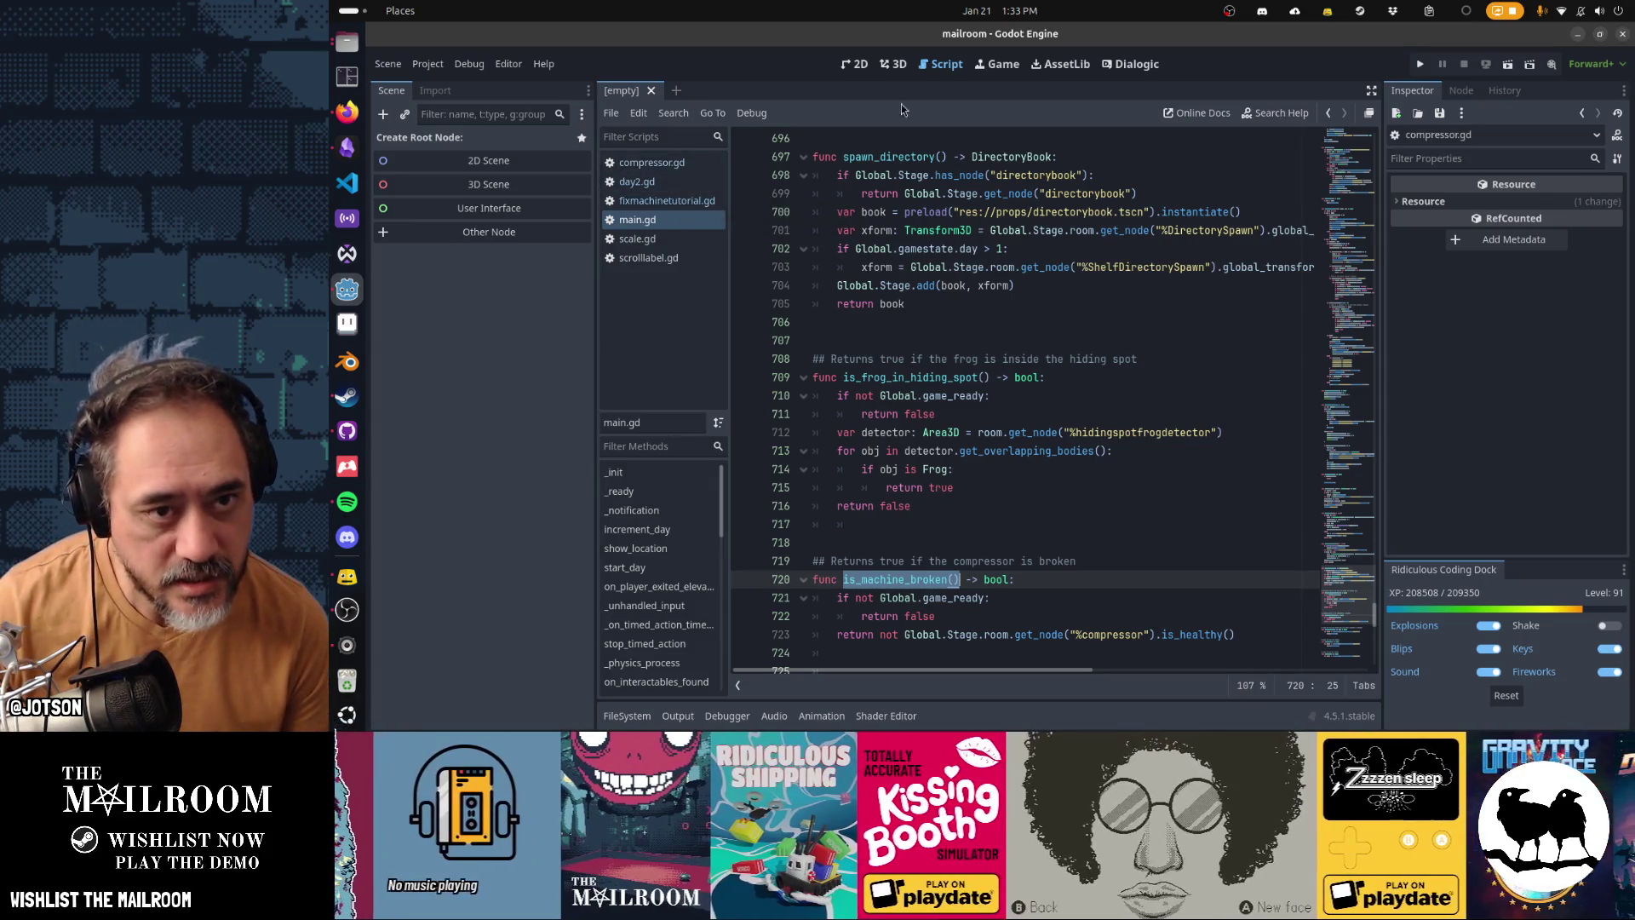
{"action": "left_click", "coordinate": [1108, 67]}
Step: Correct the intercom IF condition to Global.Stage.is_machine_broken() and run the game with F5
{"action": "double_click", "coordinate": [861, 390]}
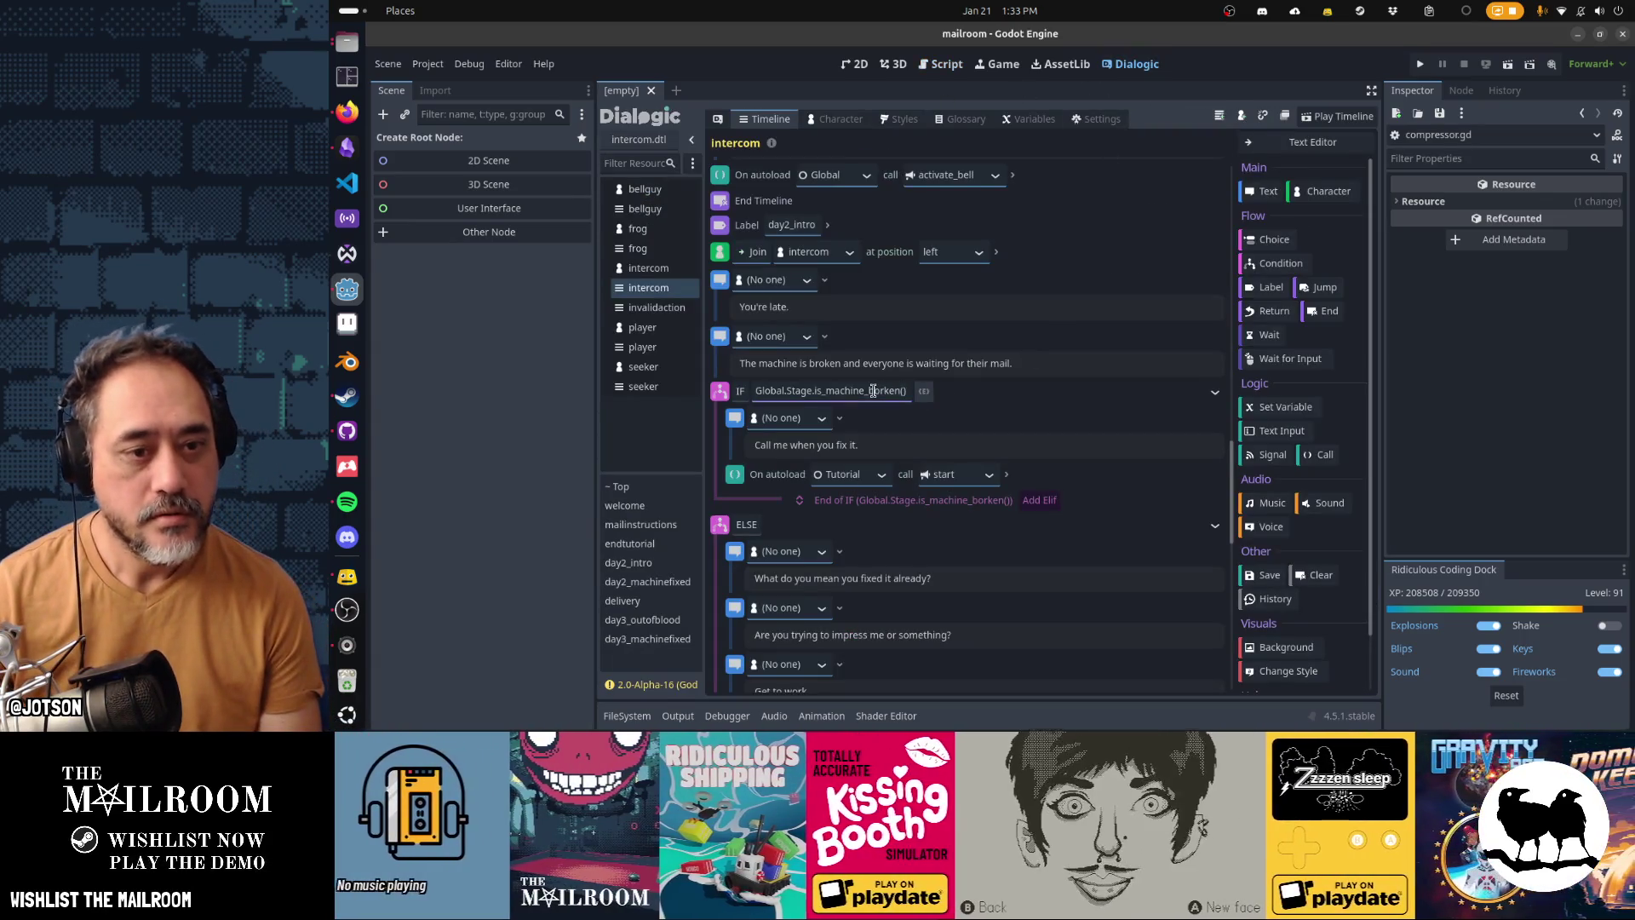
{"action": "type", "text": "is_machine_broken"}
{"action": "key", "text": "BackSpace"}
{"action": "key", "text": "BackSpace"}
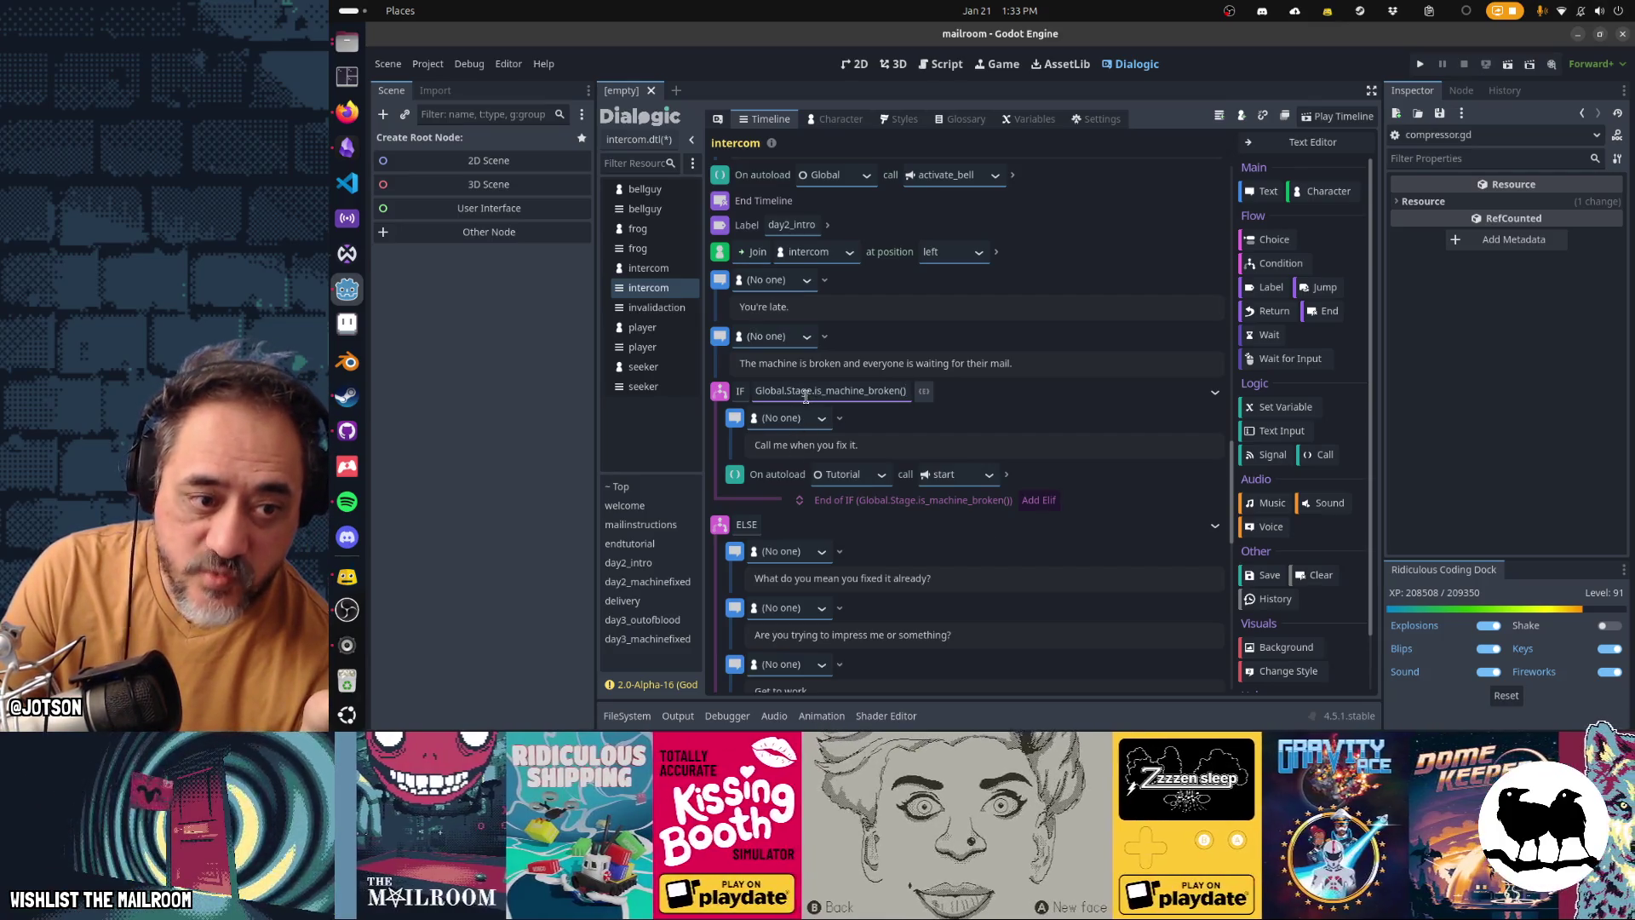
{"action": "left_click", "coordinate": [1012, 412]}
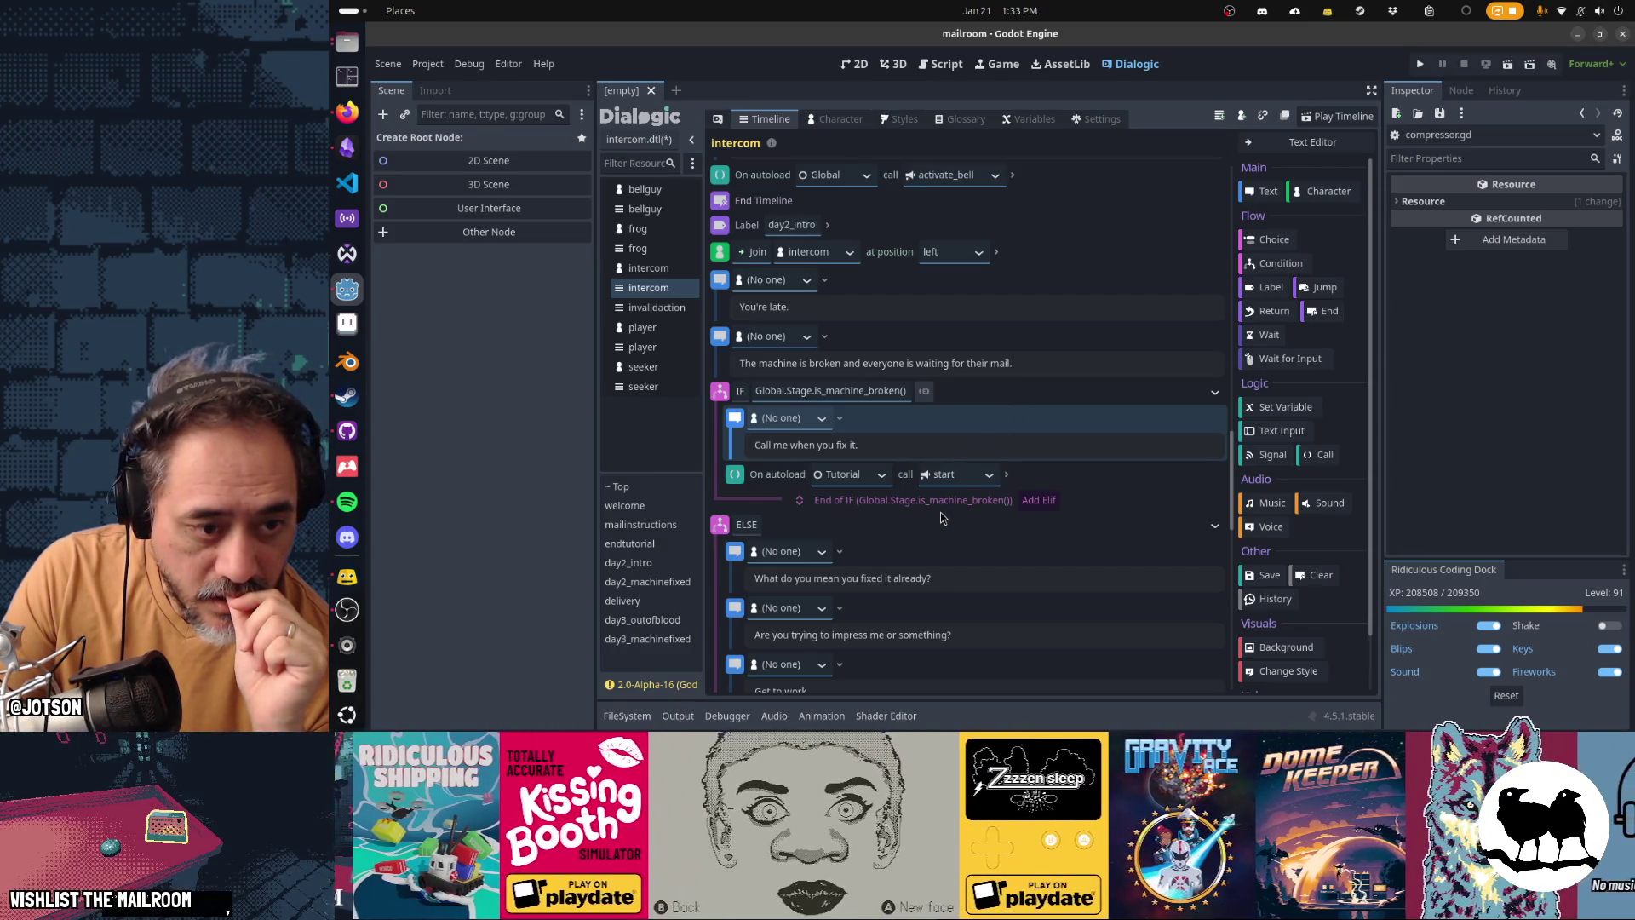
{"action": "scroll", "coordinate": [941, 558], "scroll_direction": "down", "scroll_amount": 3}
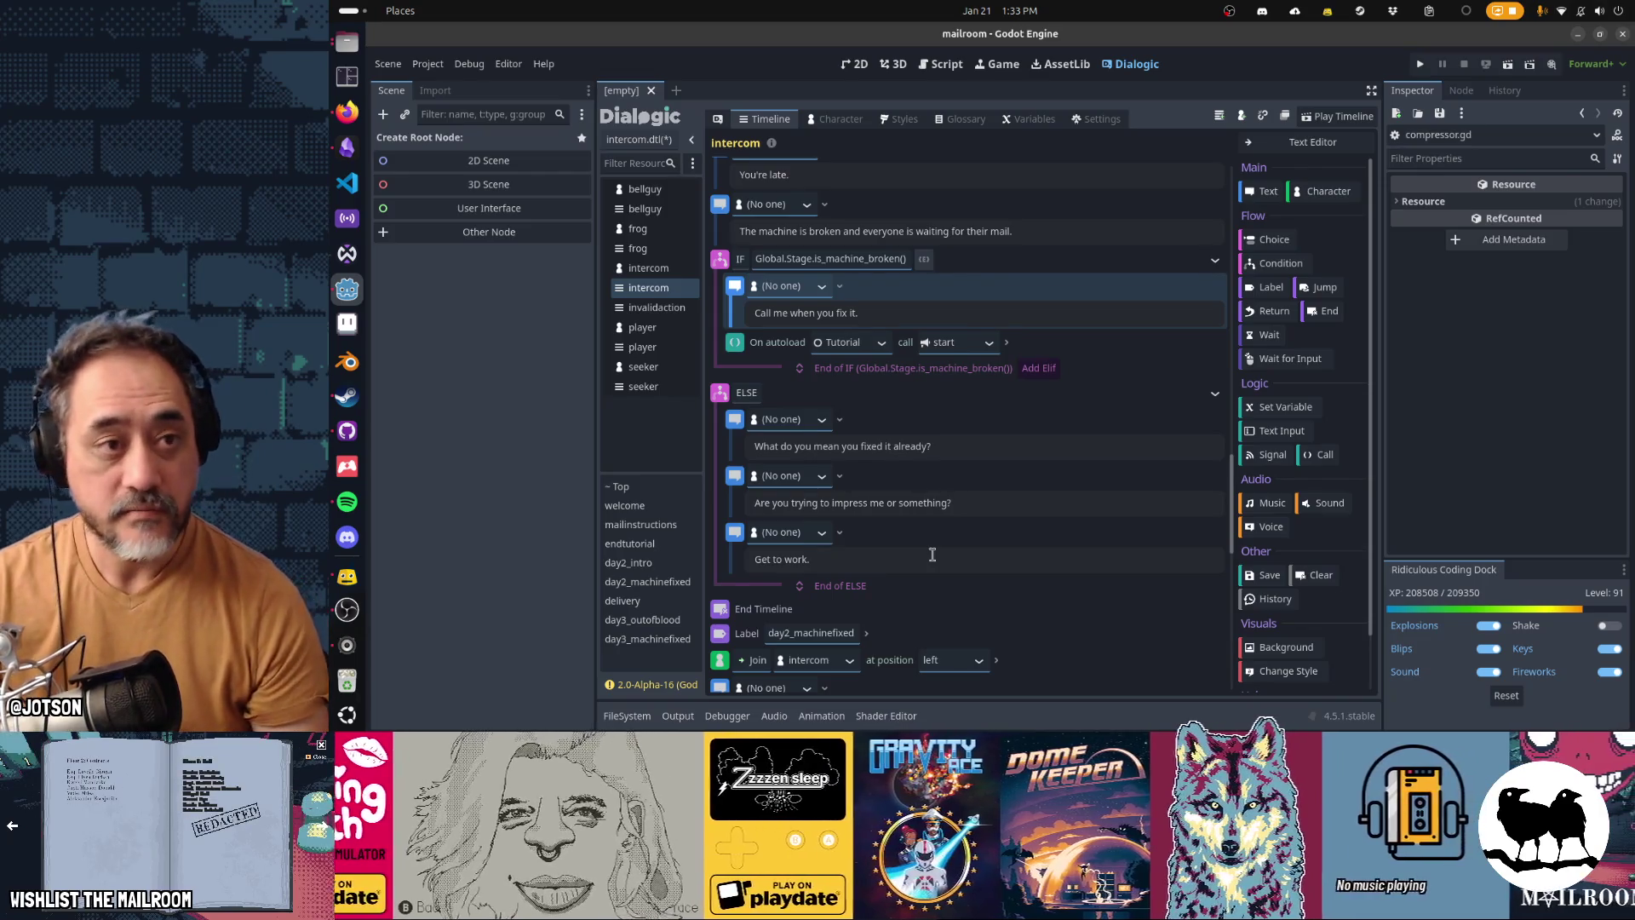
{"action": "key", "text": "F5"}
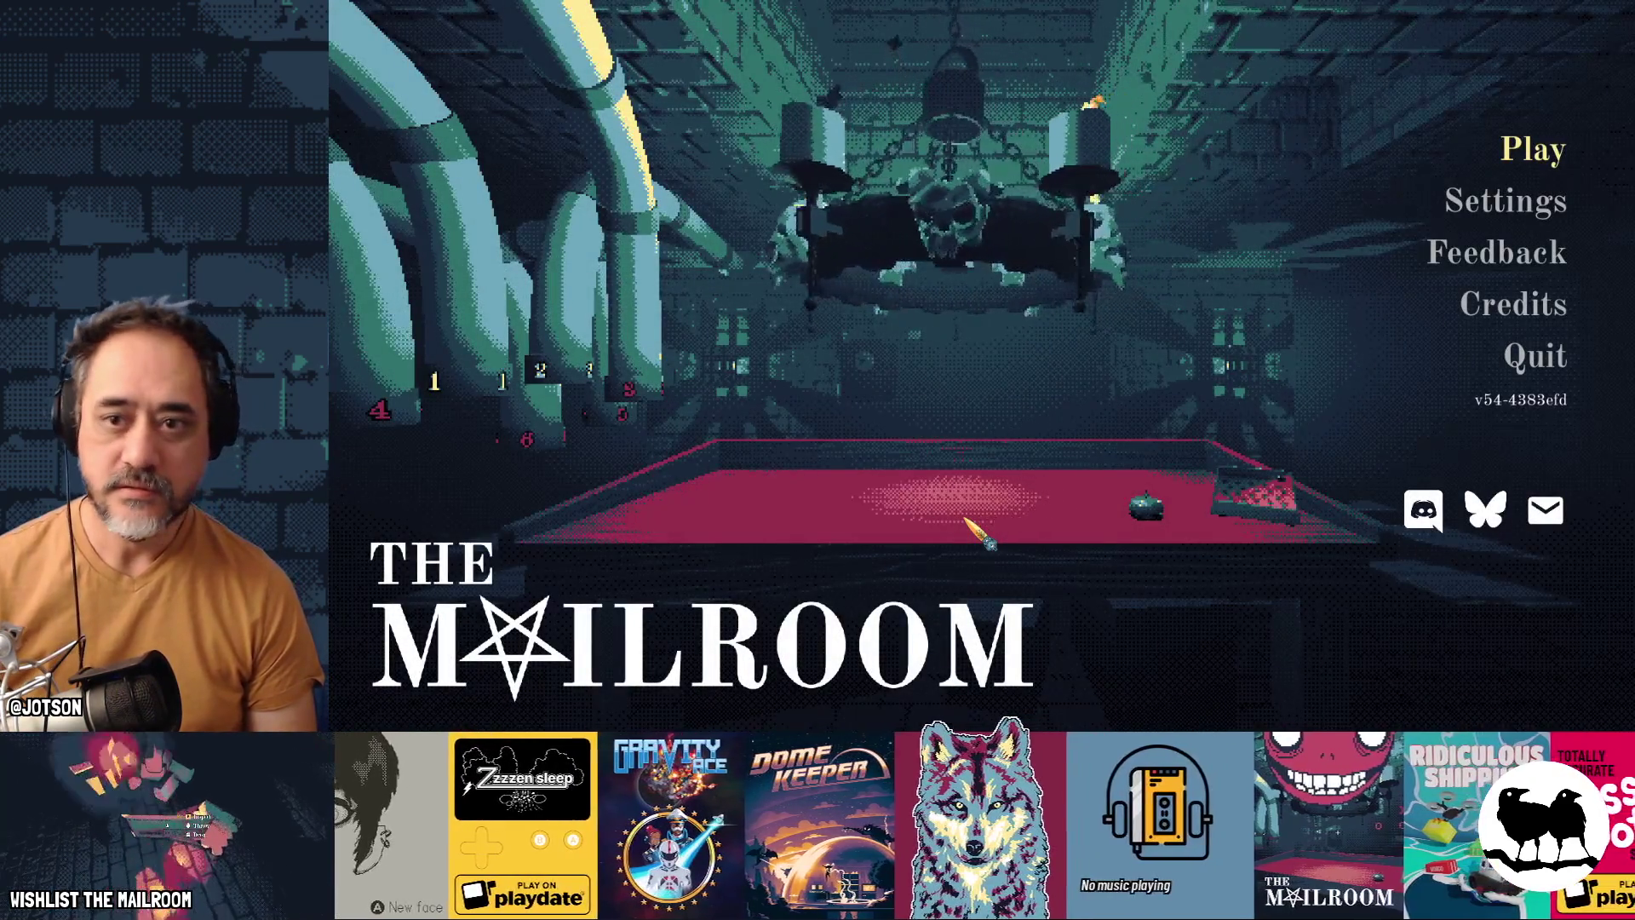
Step: Start day 2 from the Testing menu, resume play, and open the elevator gate
{"action": "left_click", "coordinate": [1527, 149]}
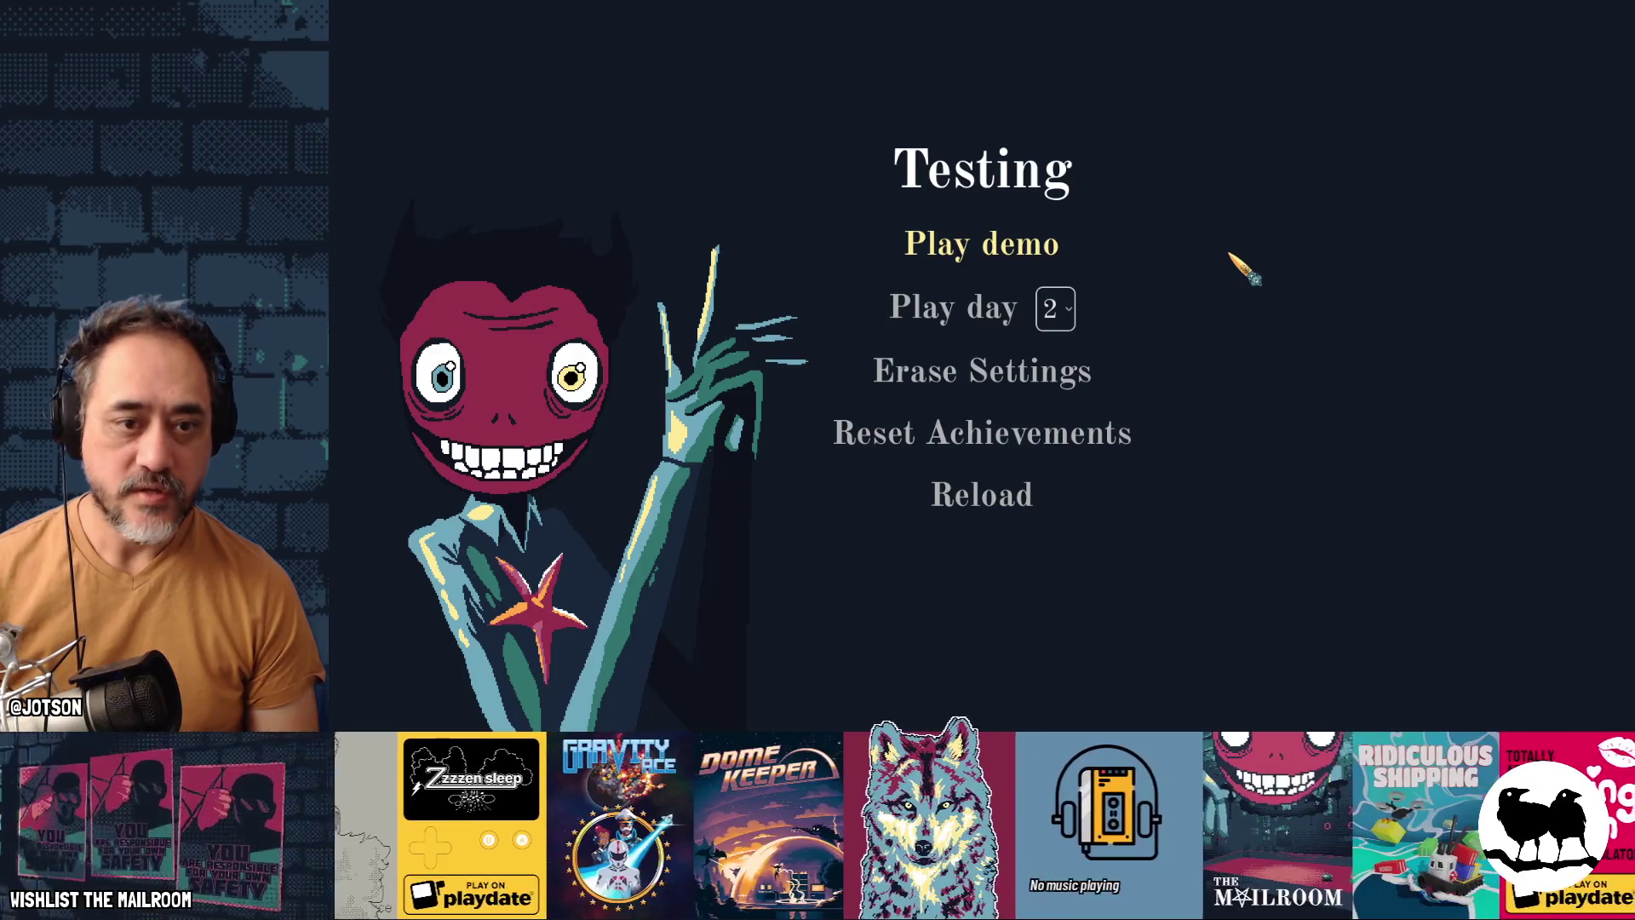
{"action": "left_click", "coordinate": [992, 312]}
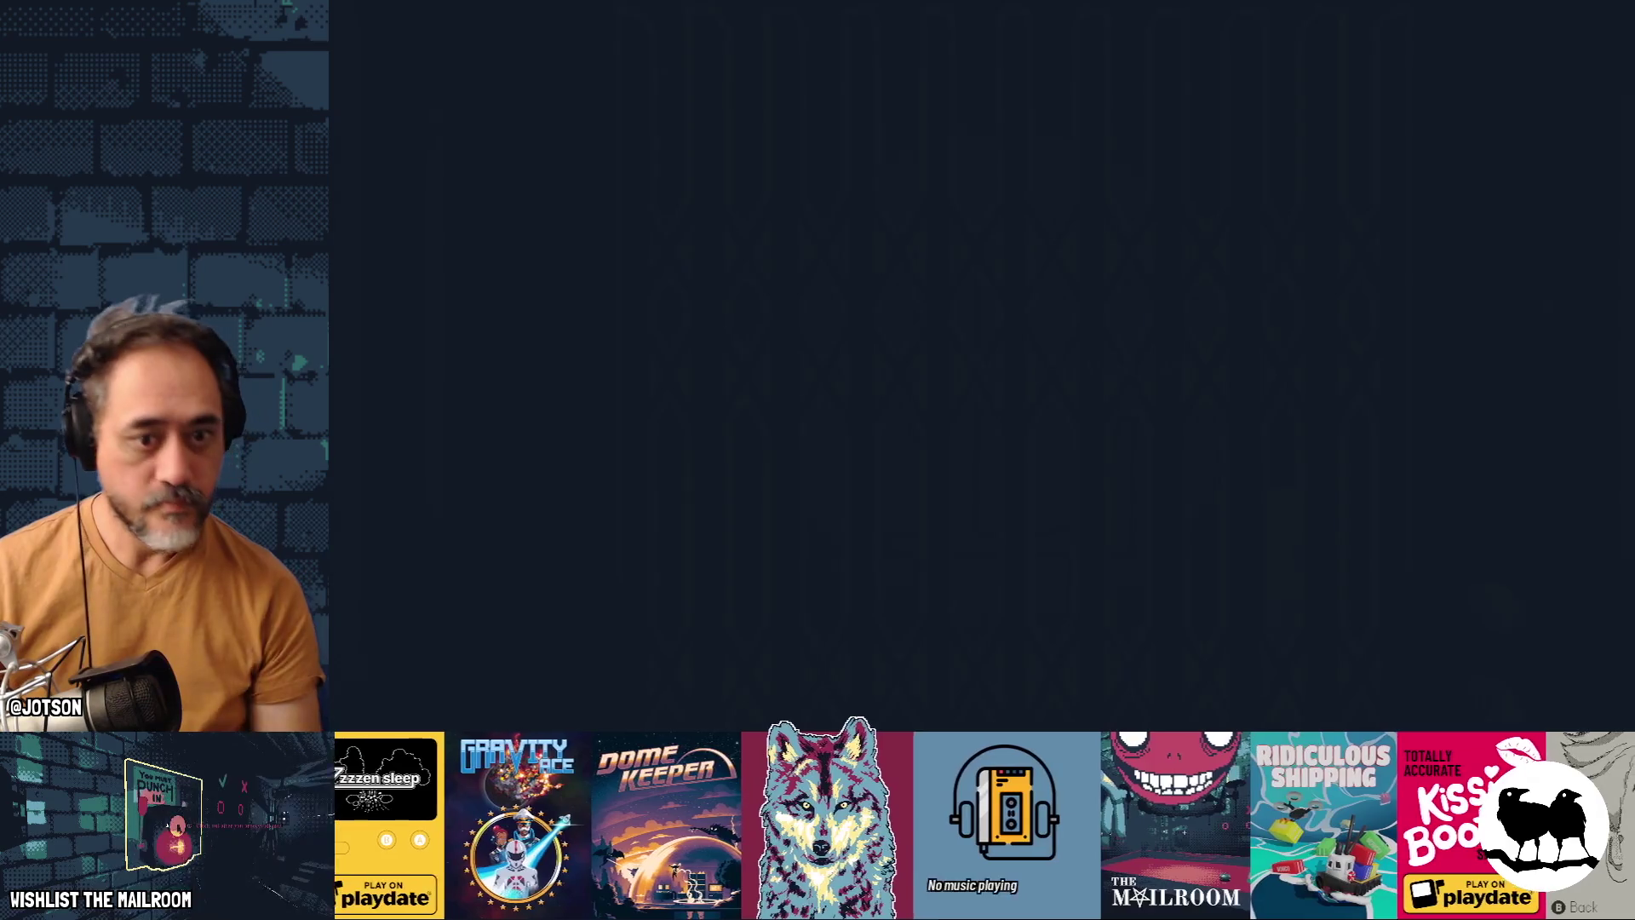
{"action": "key", "text": "Escape"}
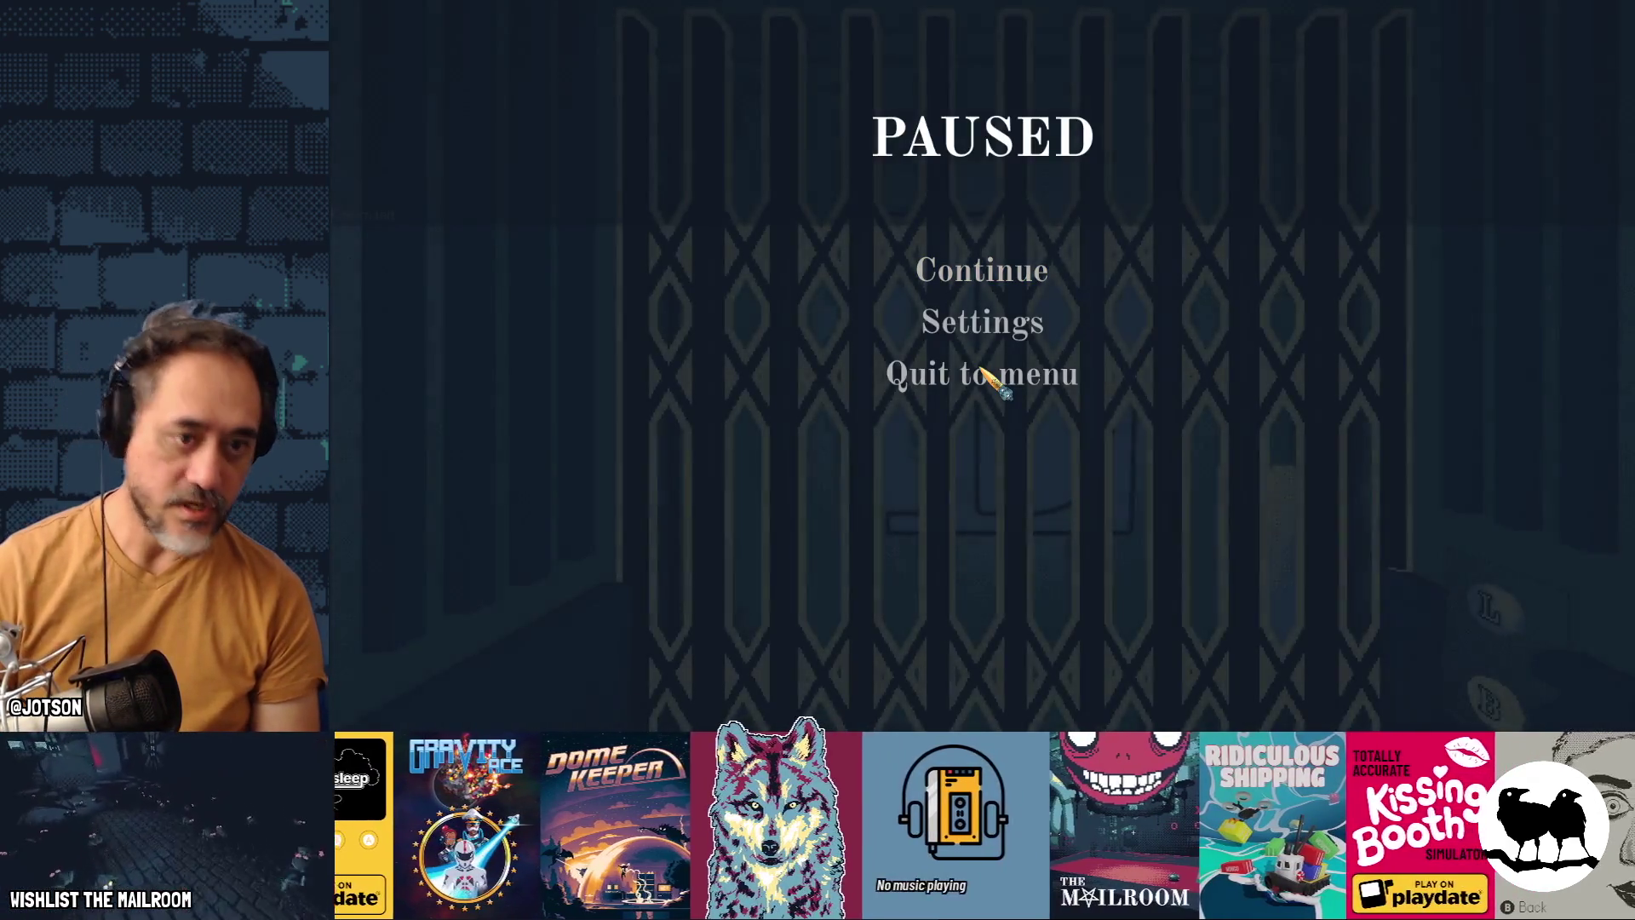
{"action": "left_click", "coordinate": [982, 271]}
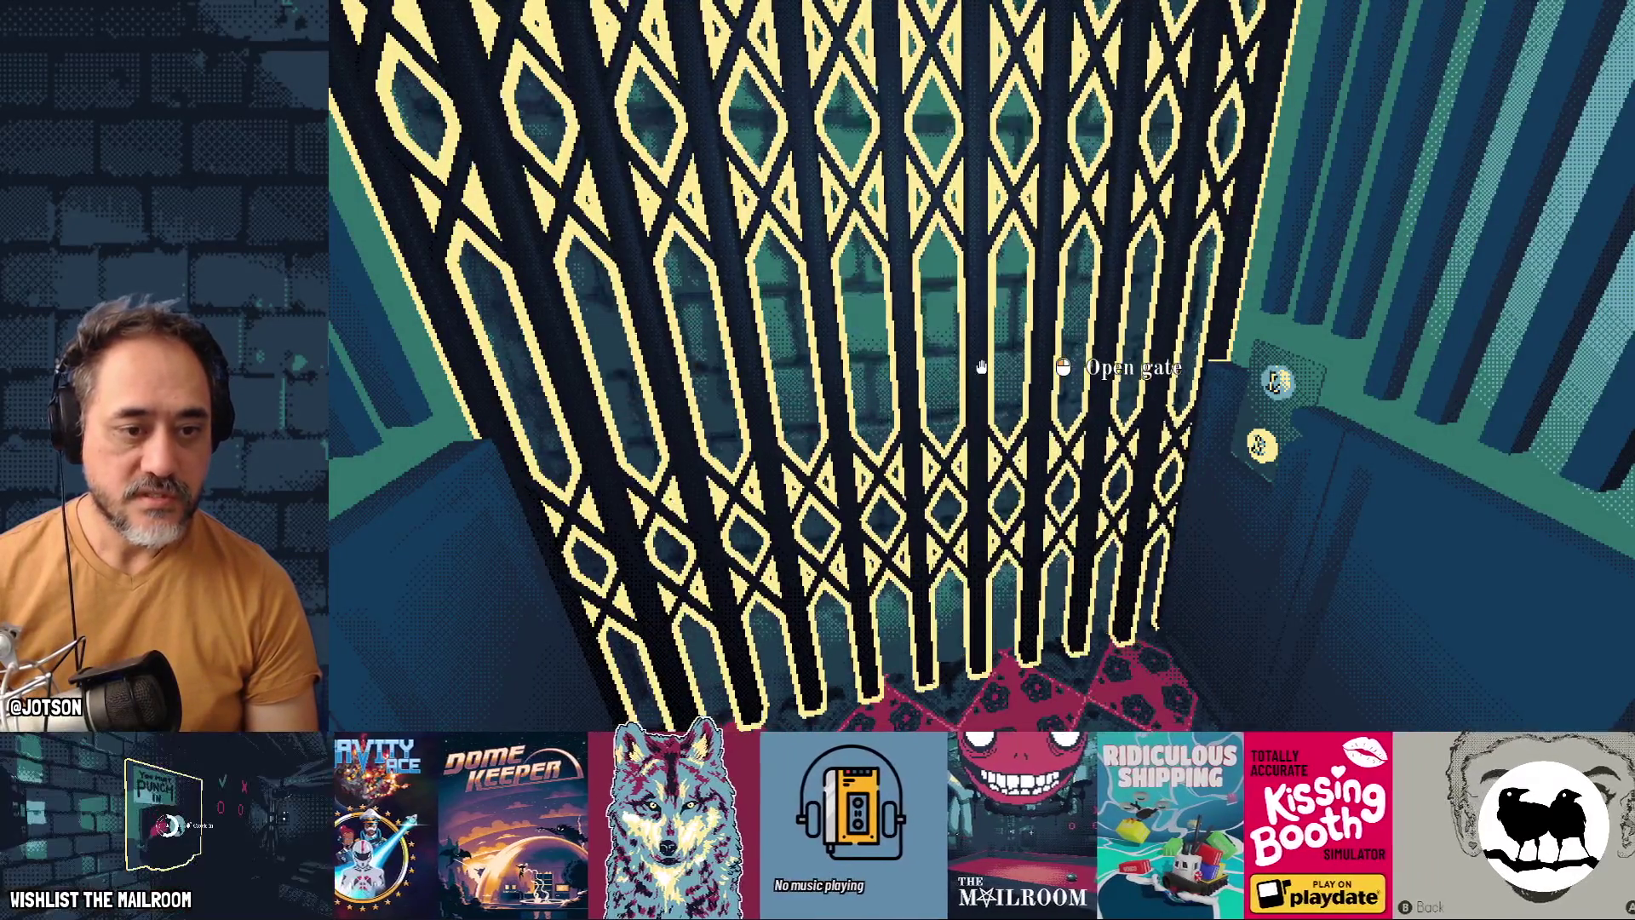
{"action": "left_click", "coordinate": [982, 368]}
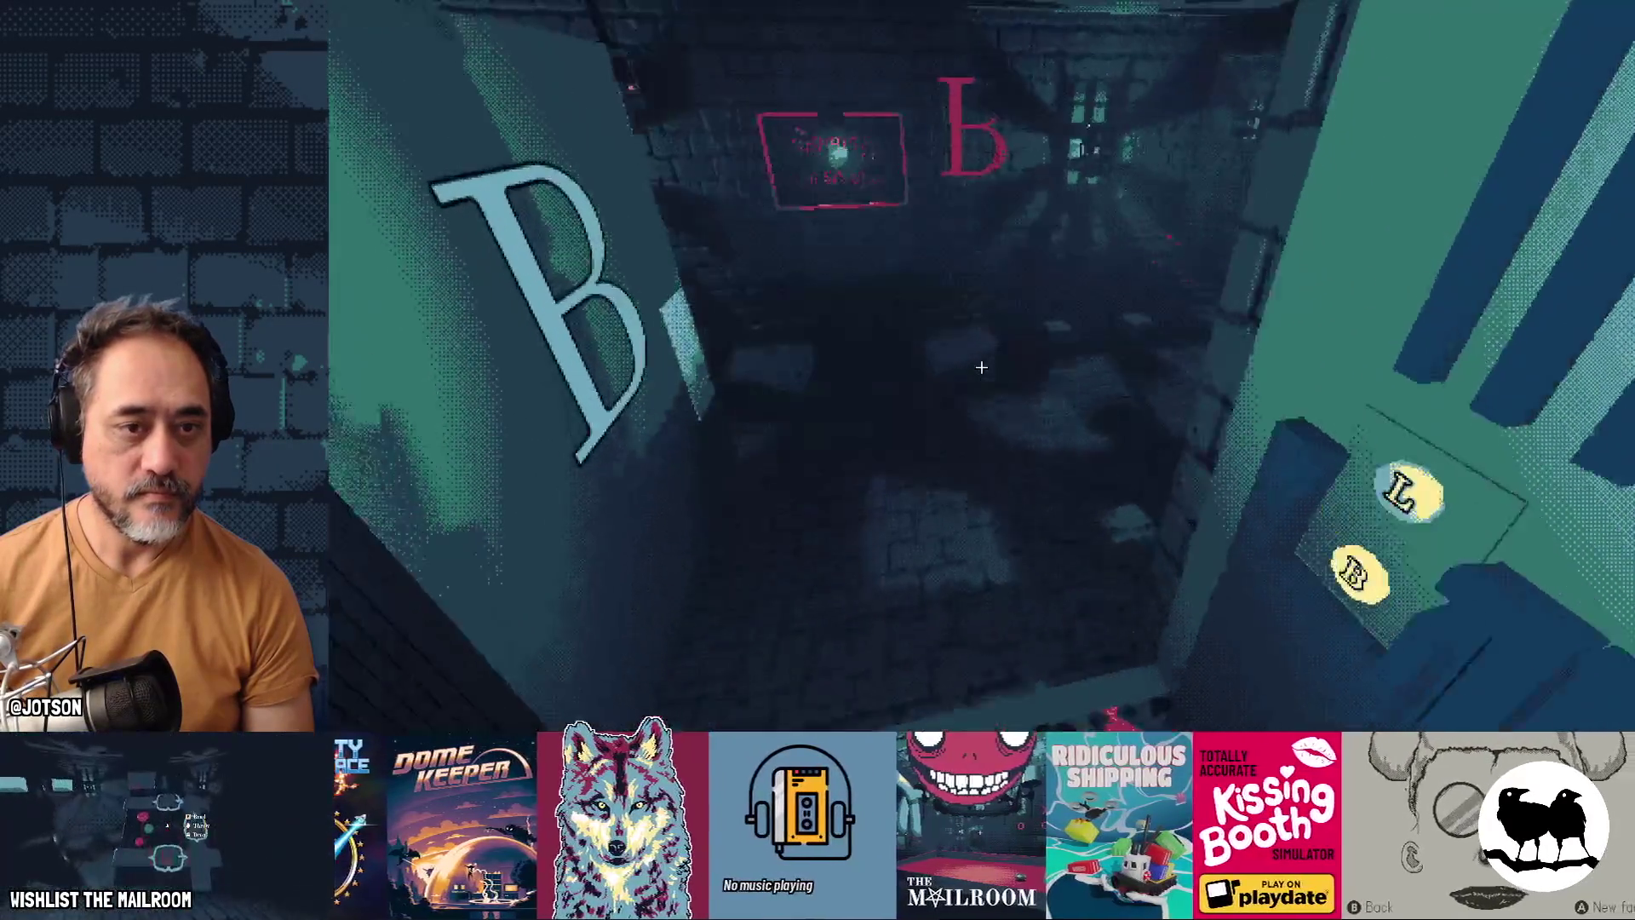
Step: Walk through the room past the jar table, reopen the elevator door, and head down the corridor toward the compressor
{"action": "key", "text": "w"}
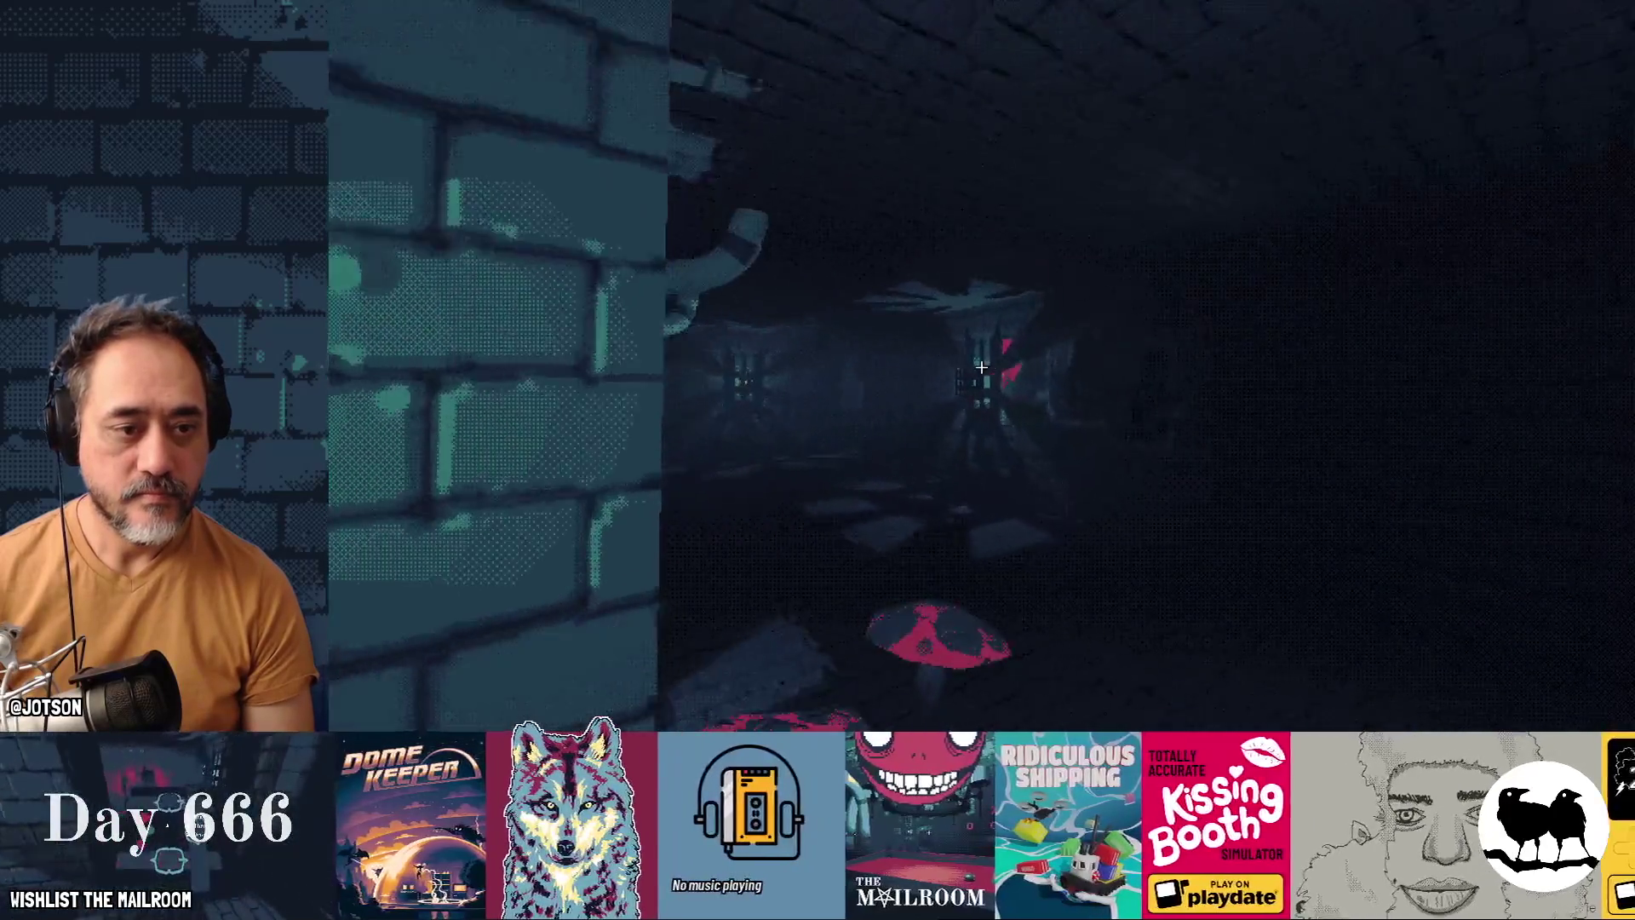
{"action": "key", "text": "w"}
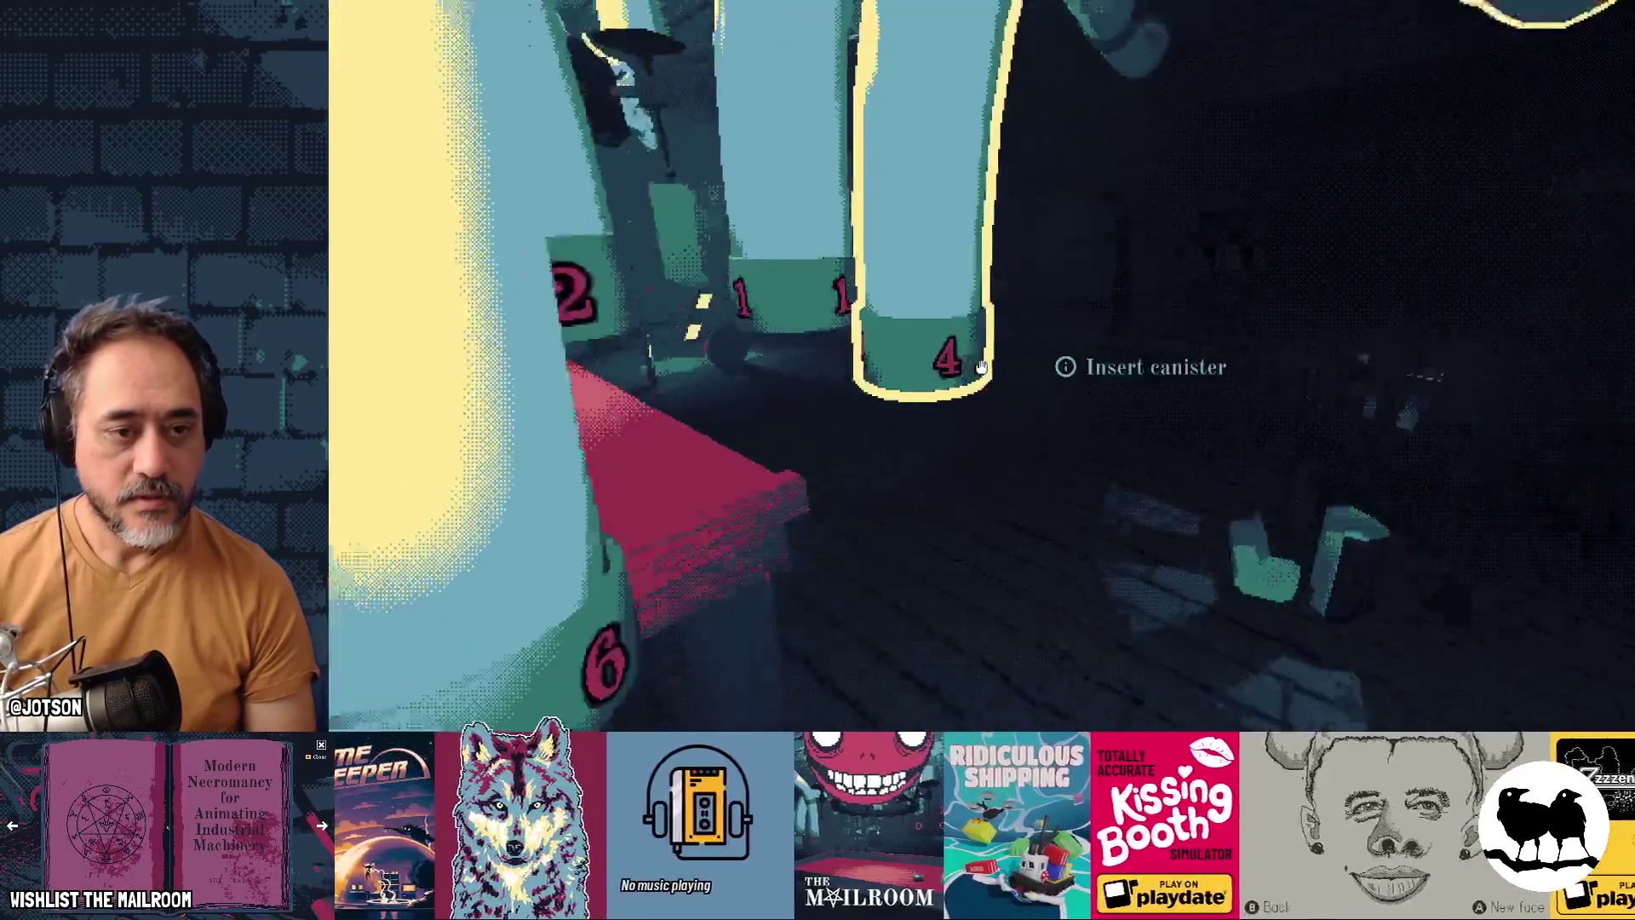
{"action": "key", "text": "s"}
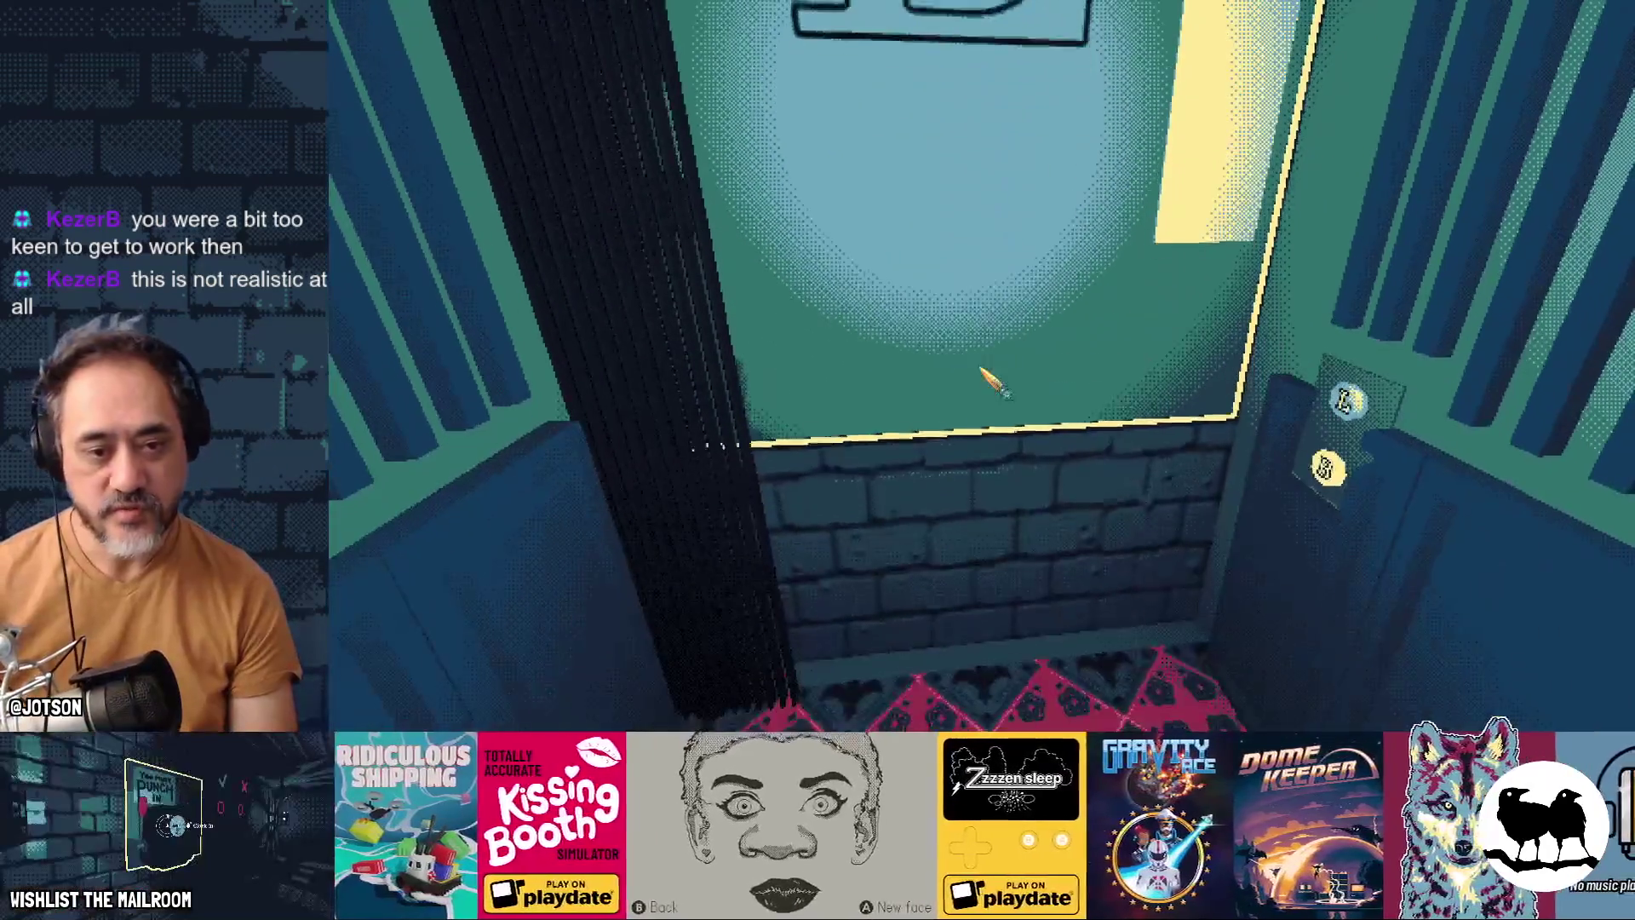
{"action": "left_click", "coordinate": [981, 368]}
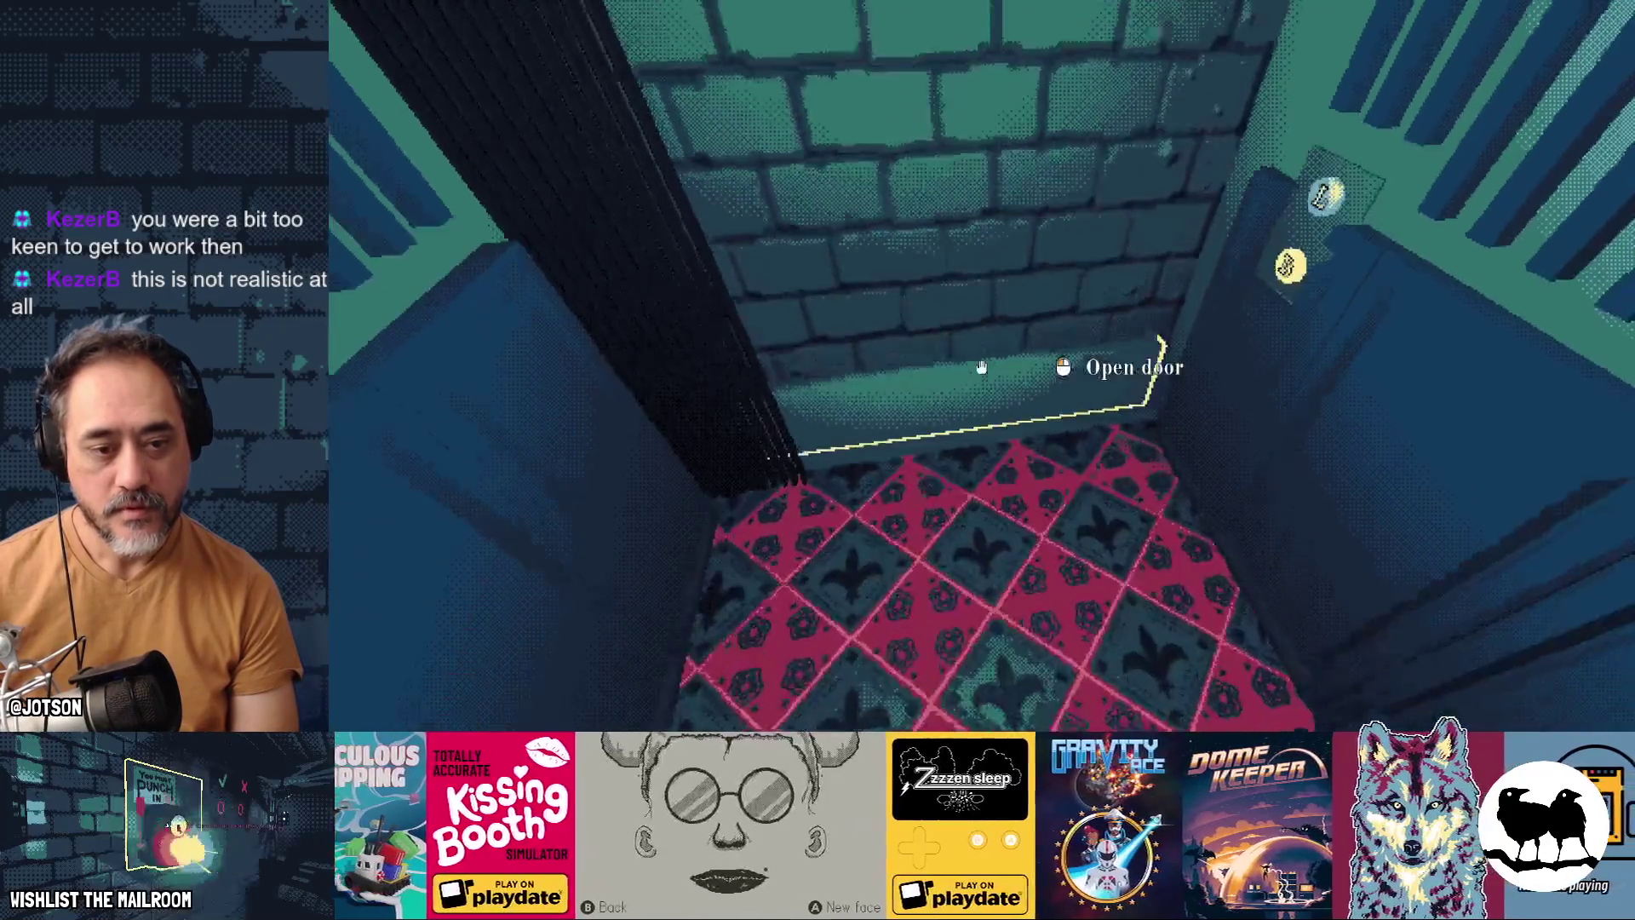
{"action": "left_click", "coordinate": [982, 368]}
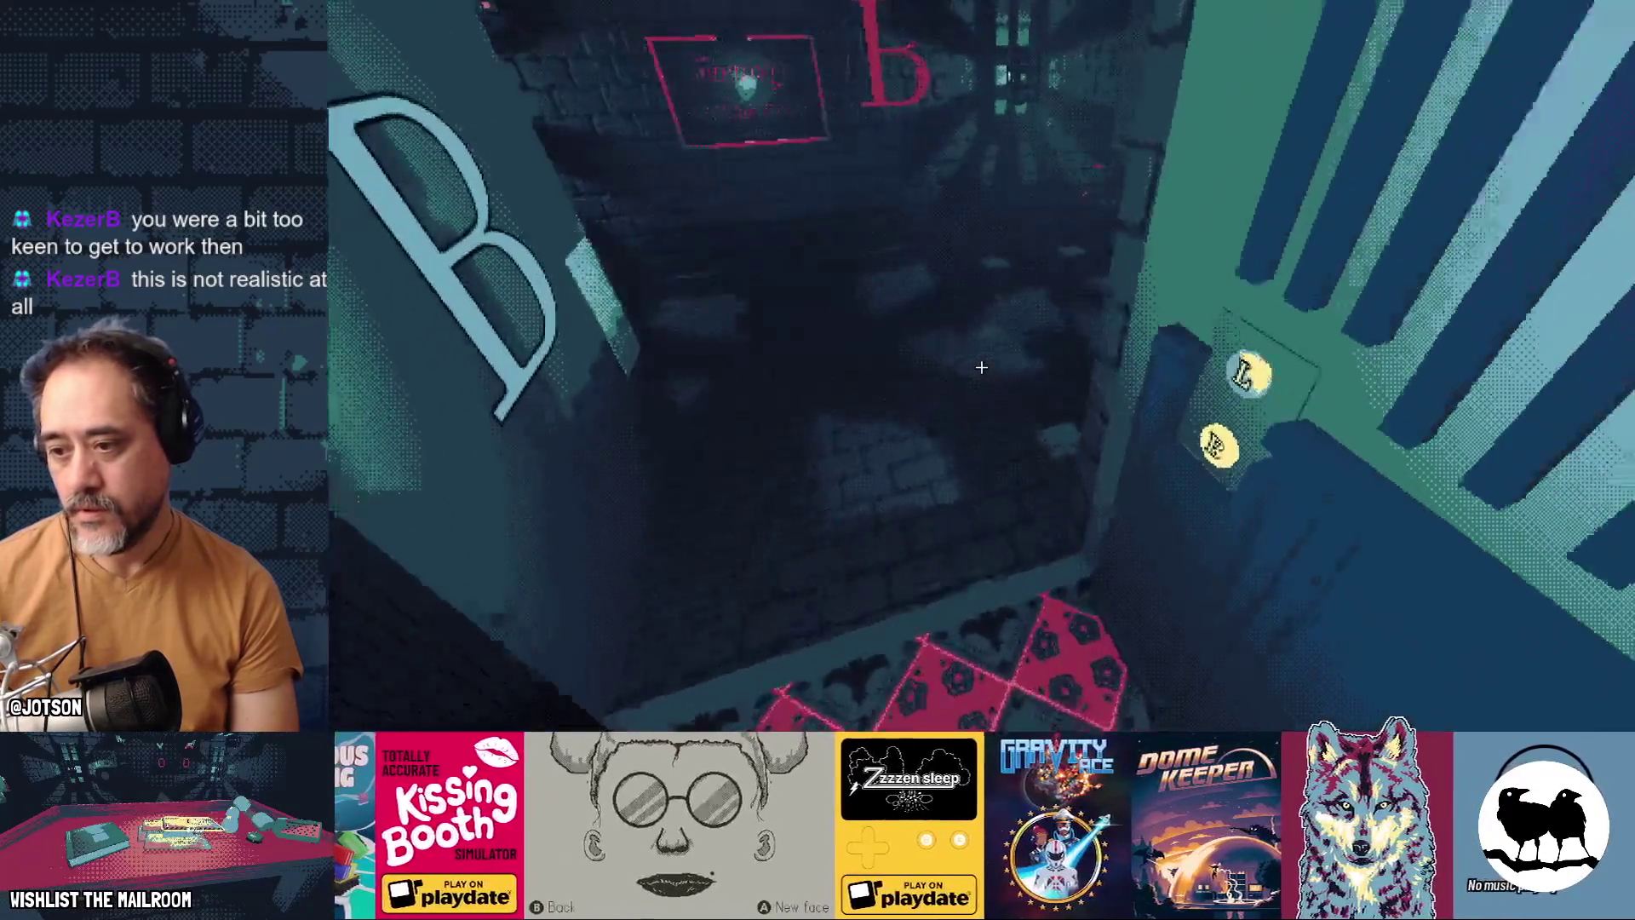
{"action": "key", "text": "w"}
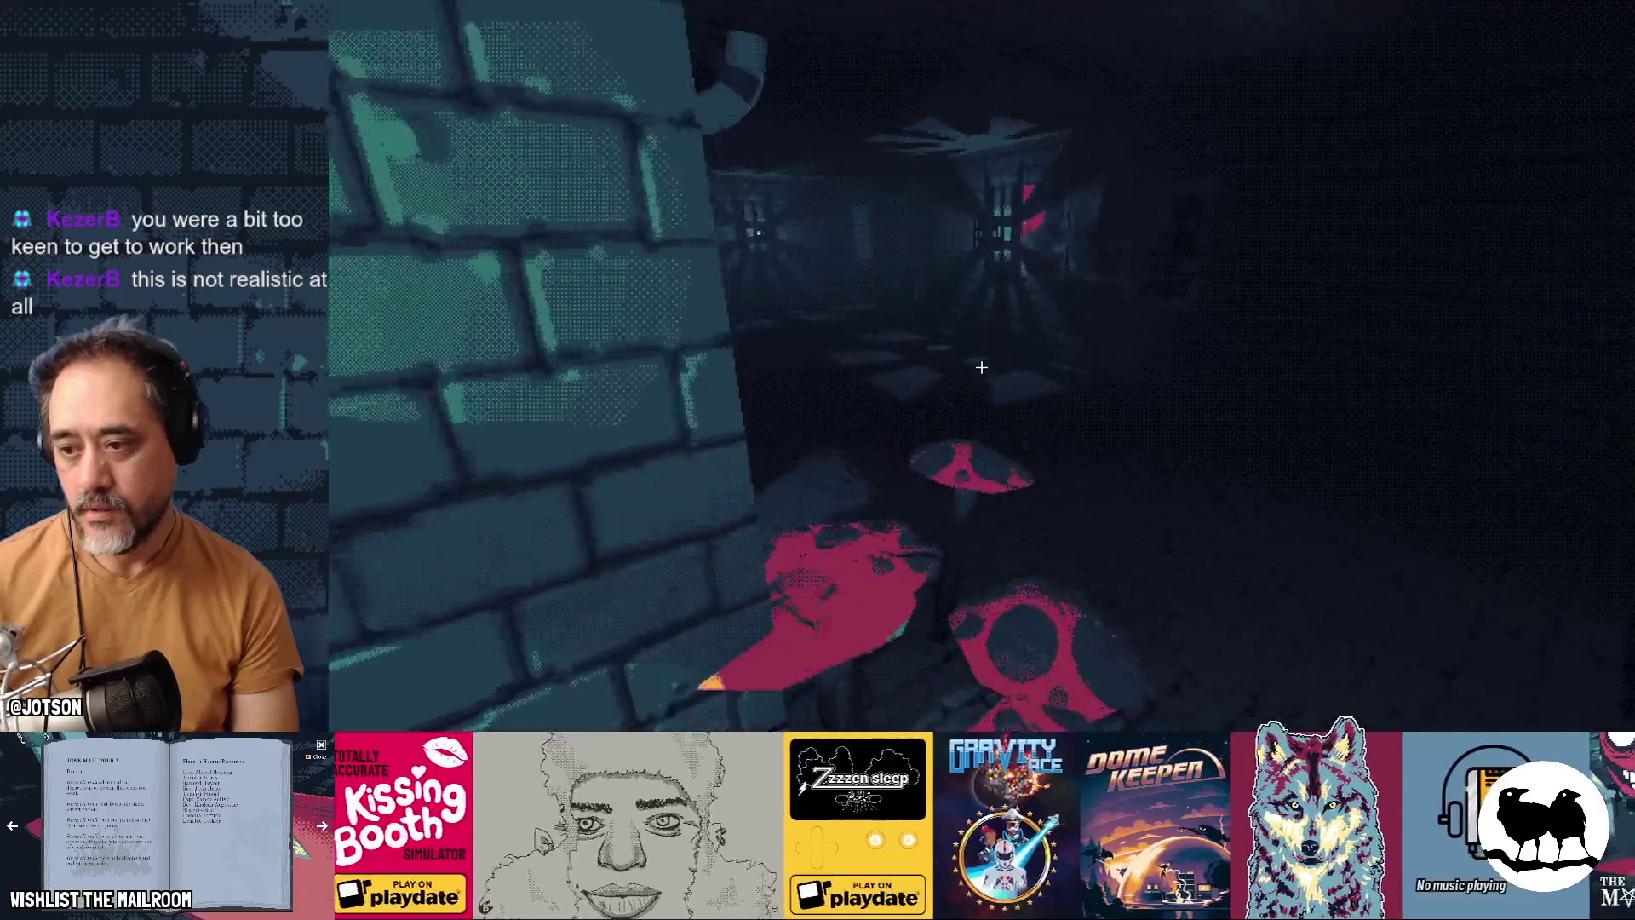
{"action": "key", "text": "w"}
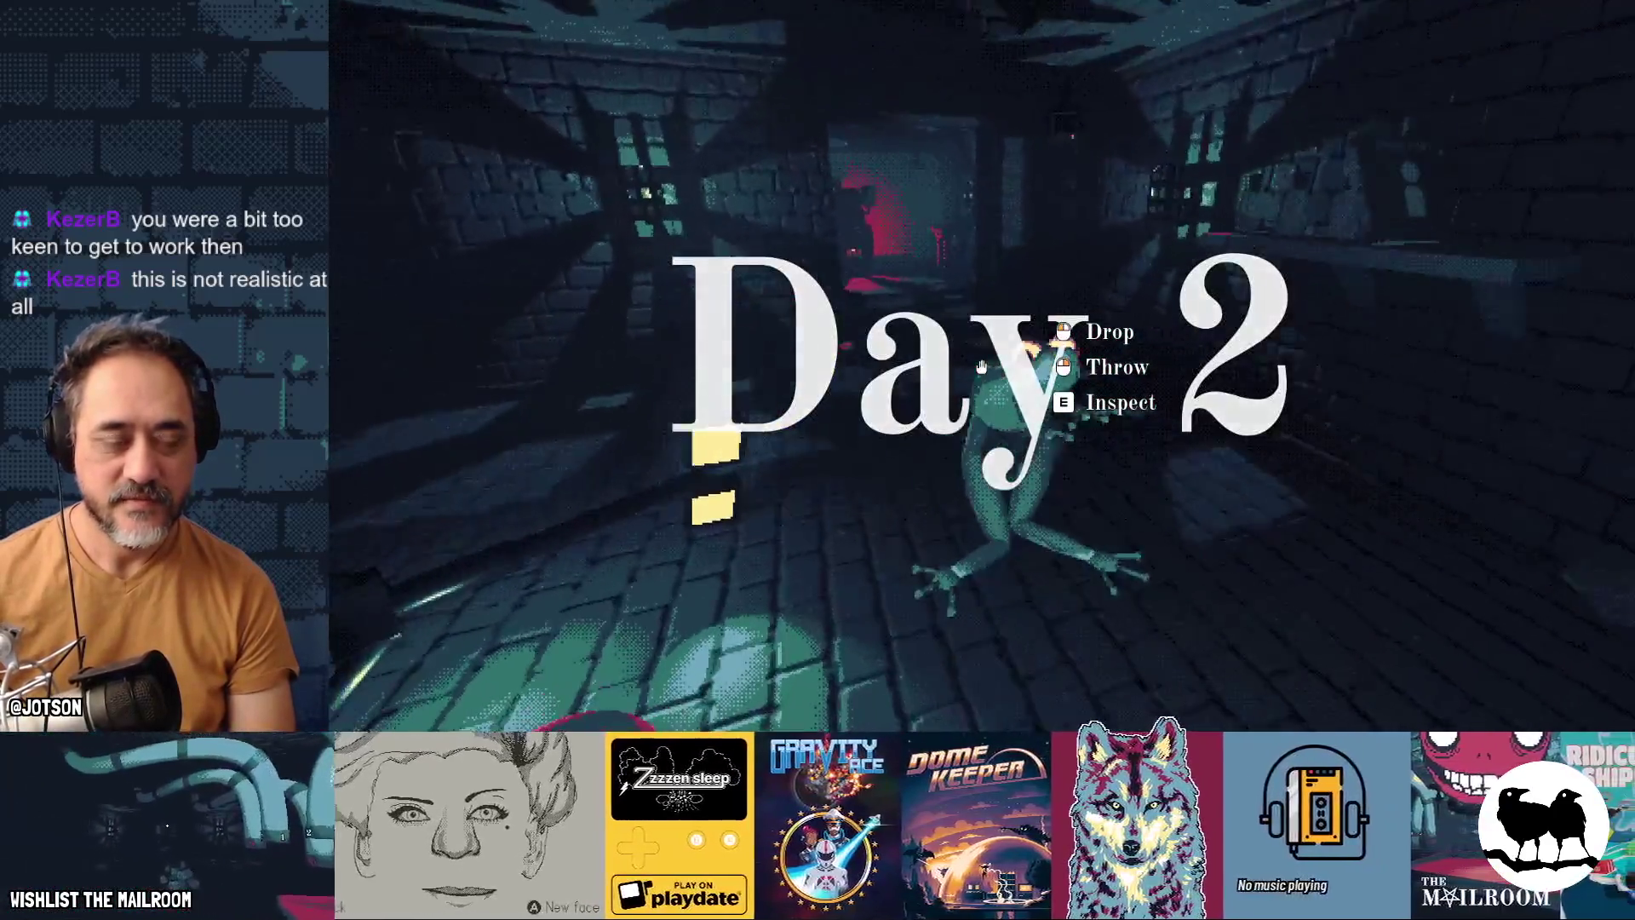
{"action": "mouse_move", "coordinate": [981, 366]}
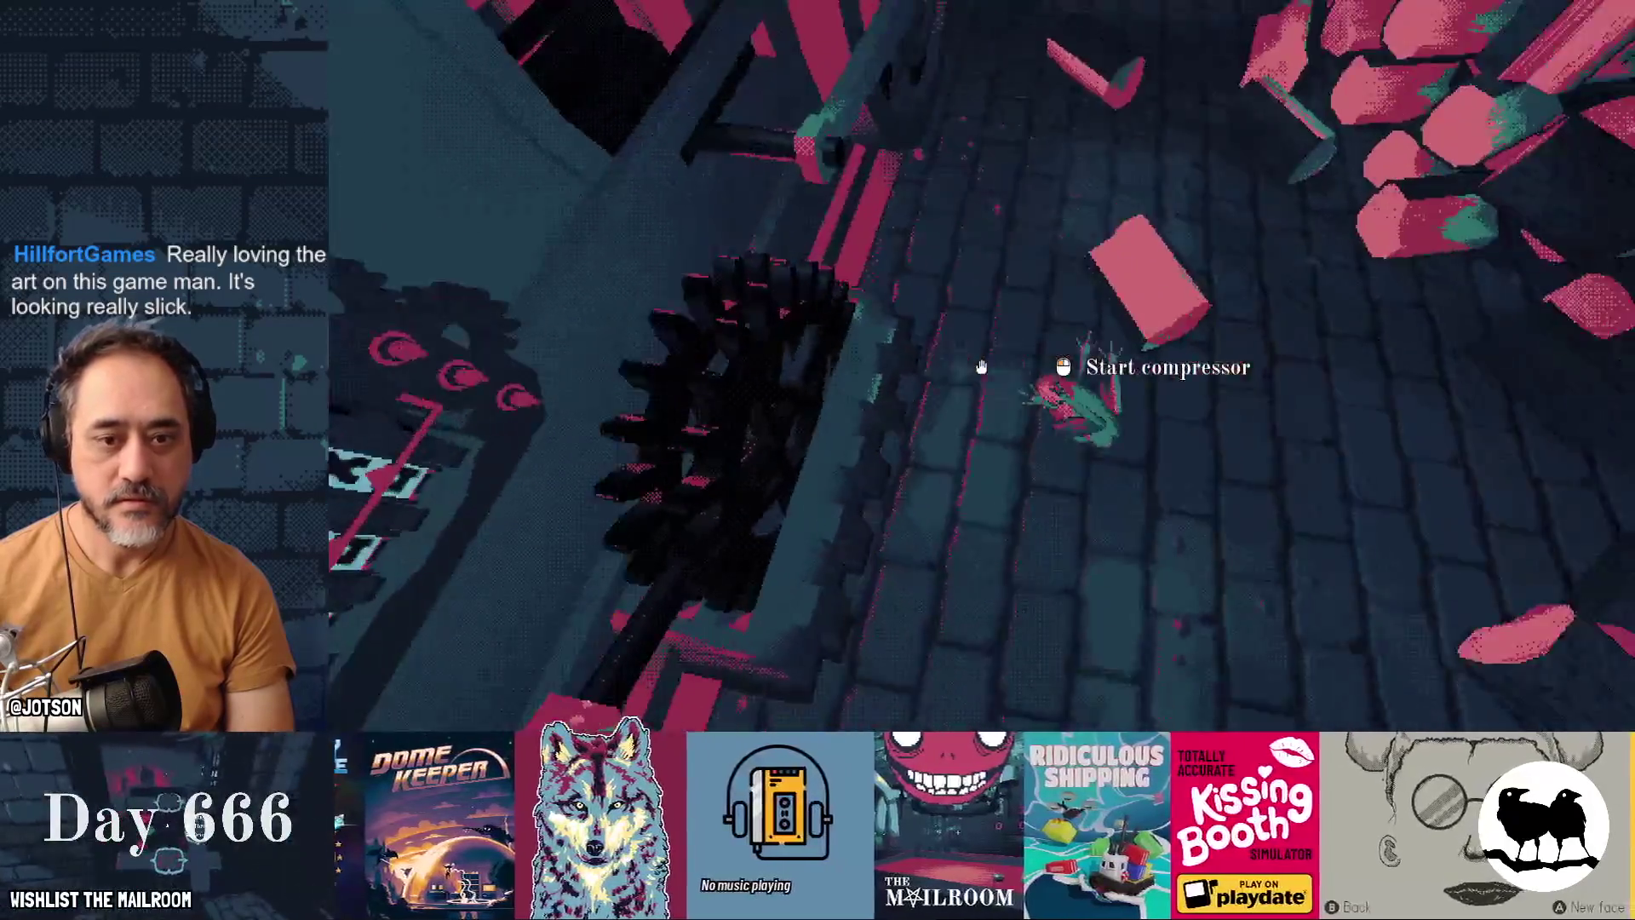
Step: Carry the frog to the red table, drop it there, and answer the intercom to hear 'You're late.'
{"action": "key", "text": "w"}
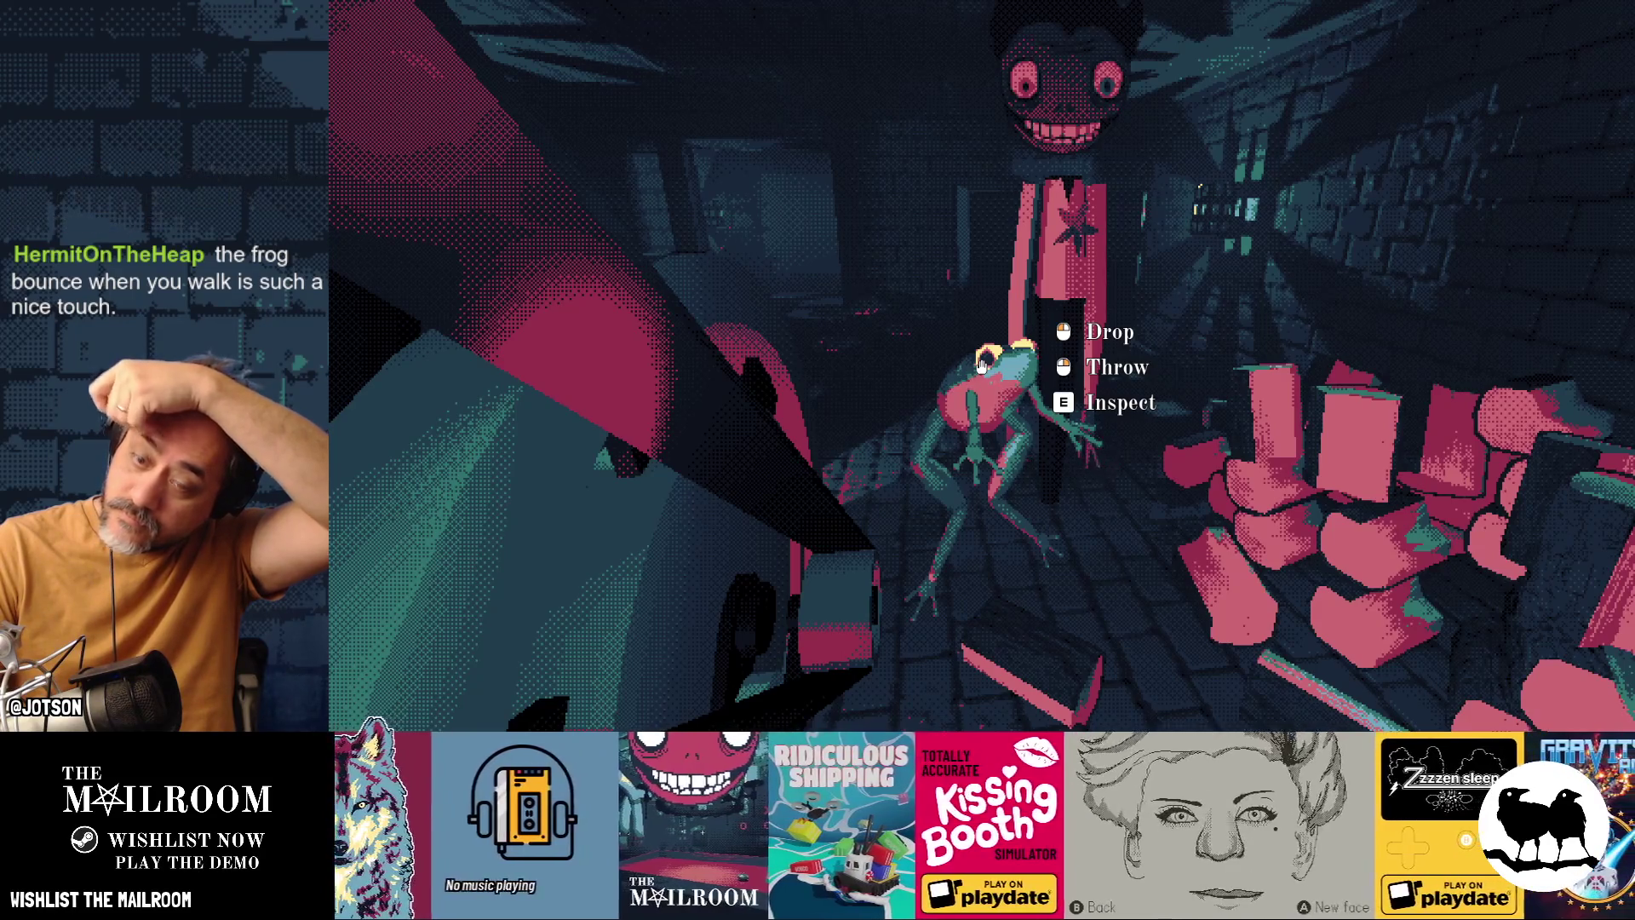
{"action": "key", "text": "w"}
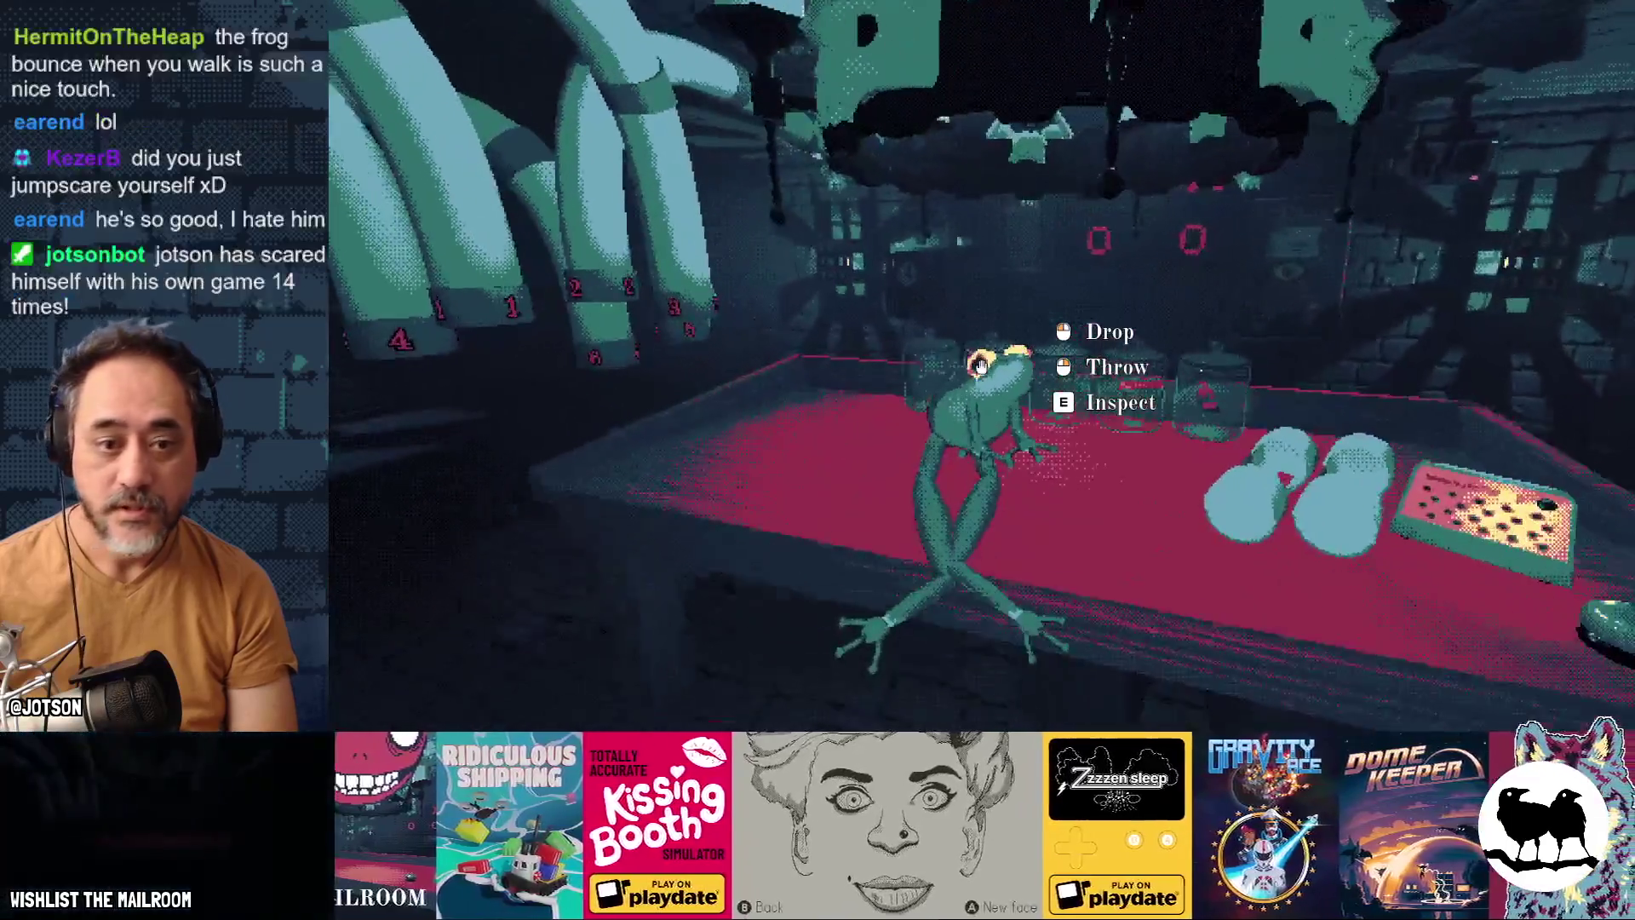
{"action": "left_click", "coordinate": [981, 366]}
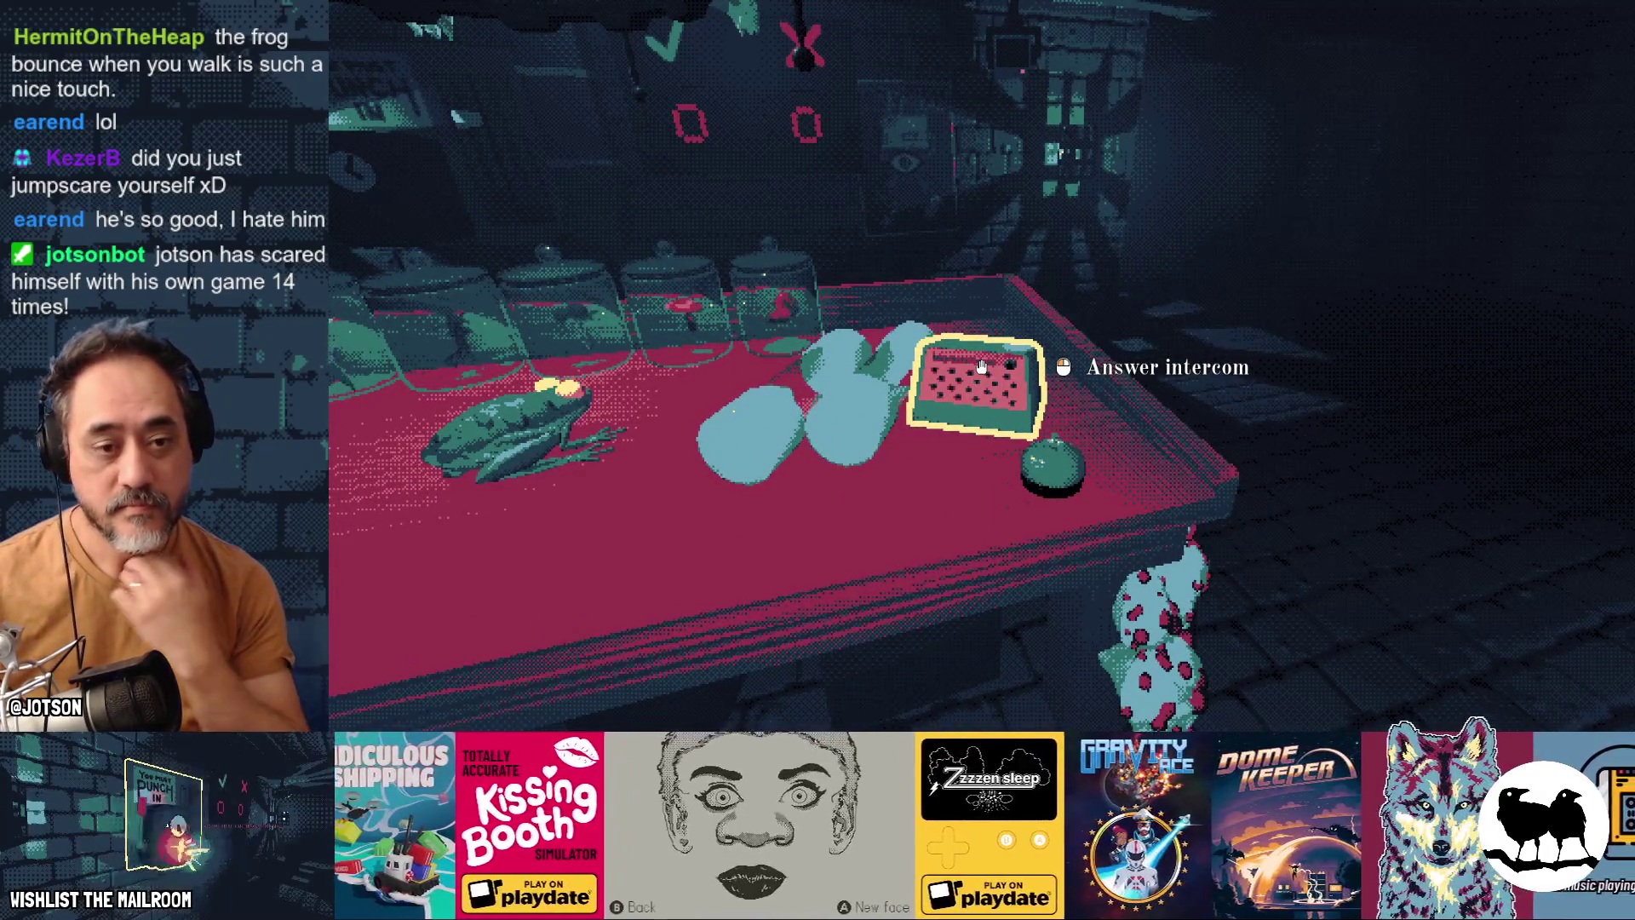
{"action": "left_click", "coordinate": [981, 366]}
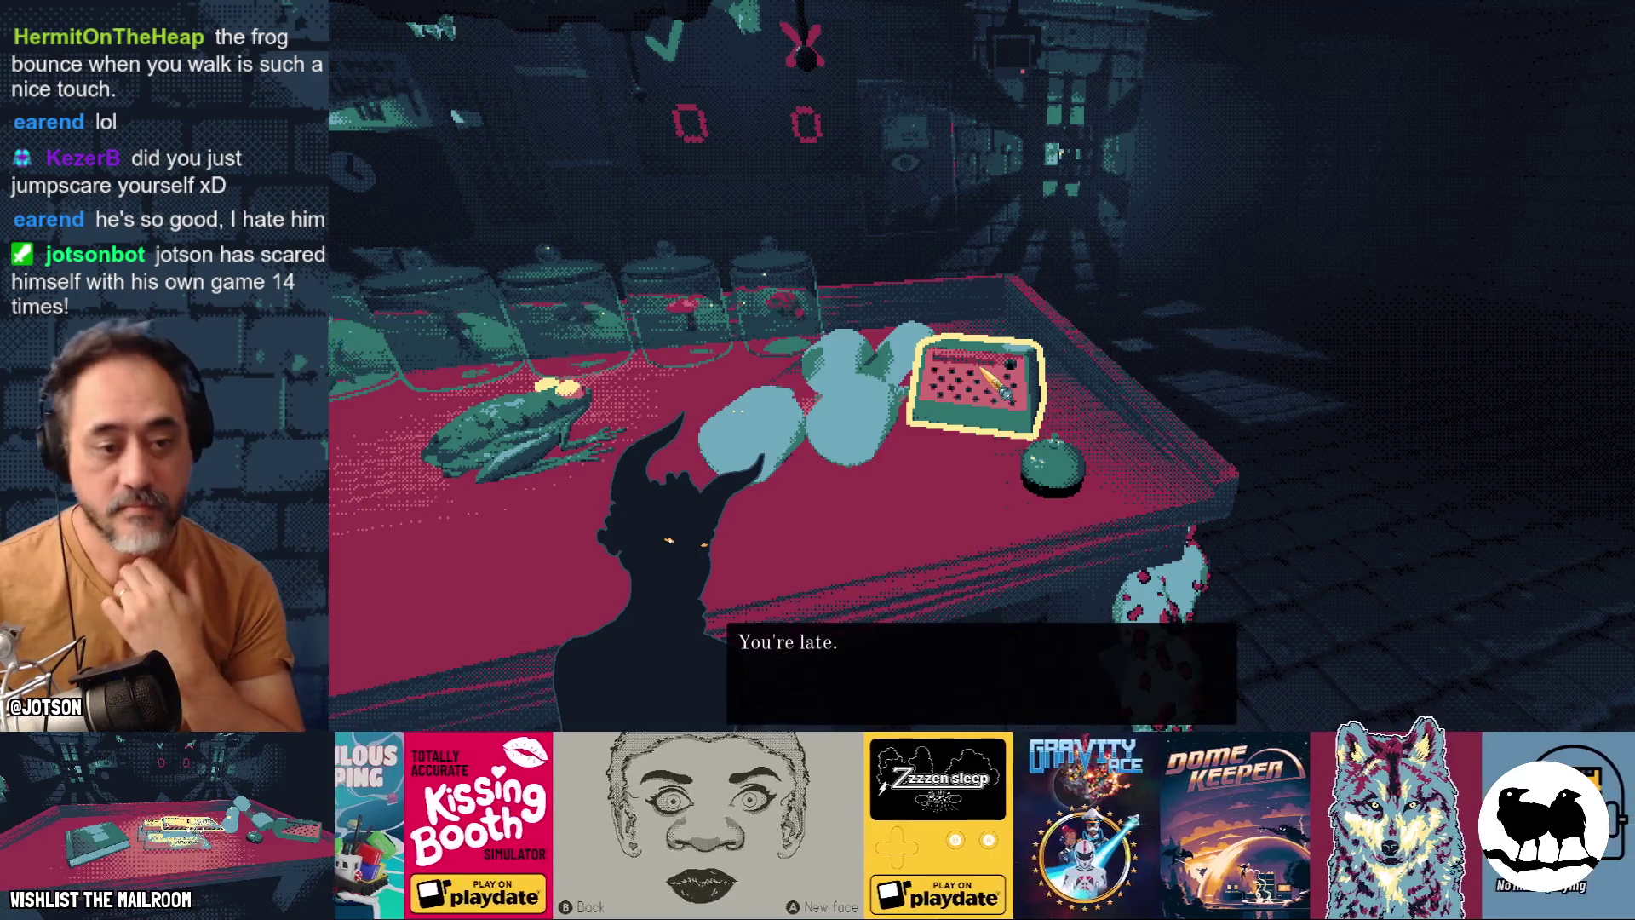
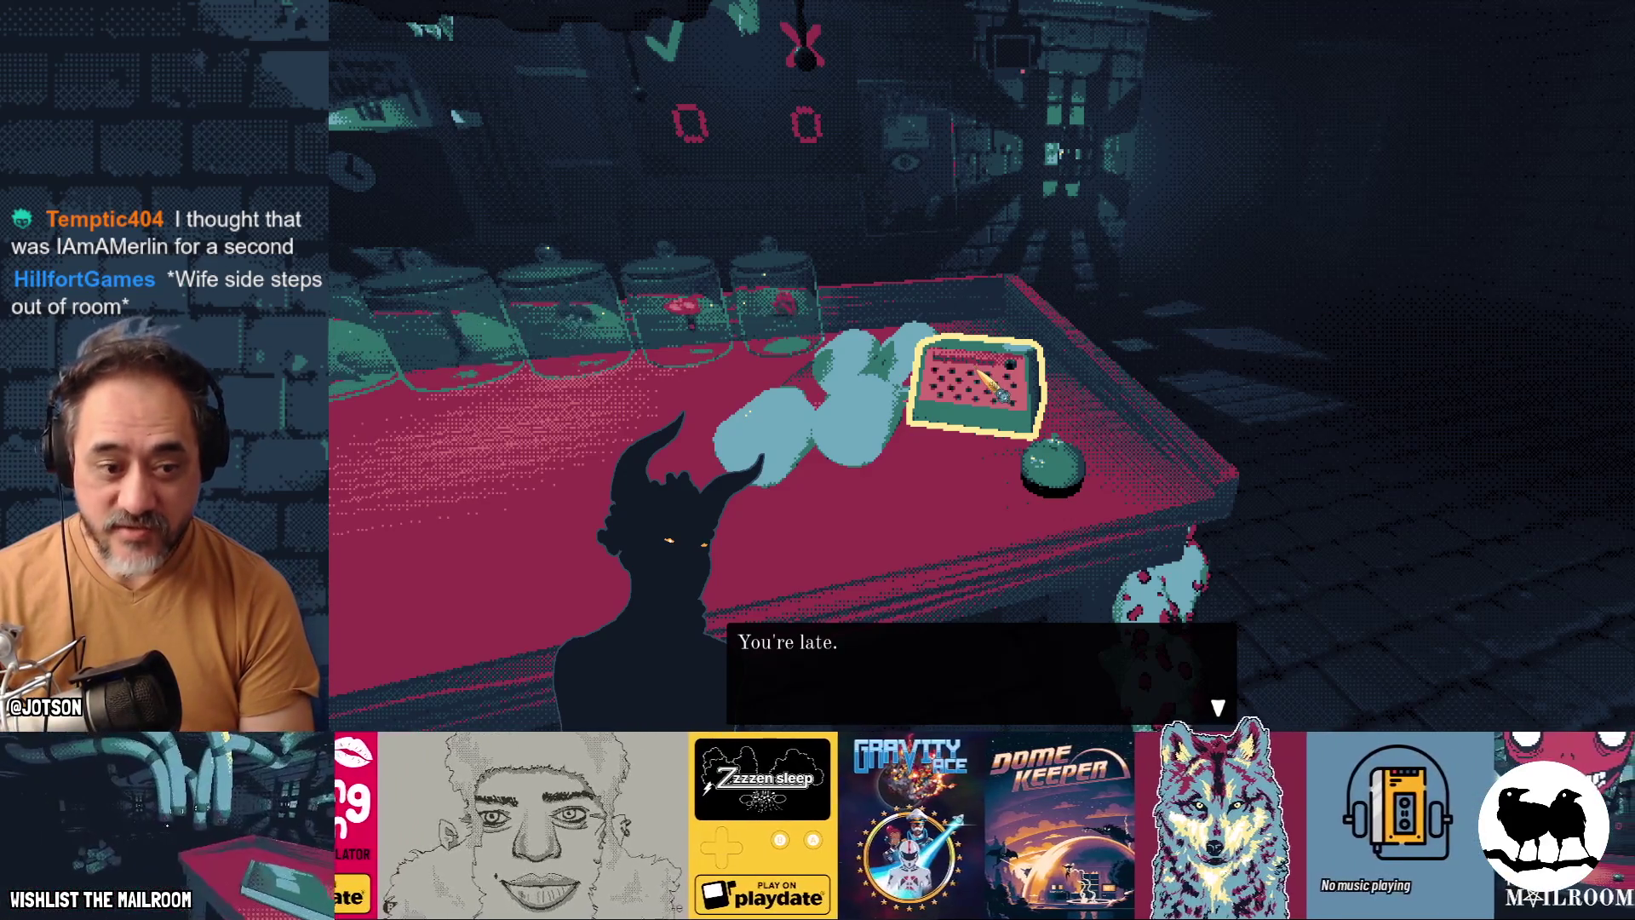
Step: Advance the horned boss's dialogue about the already-fixed machine through to 'Get to work.'
{"action": "left_click", "coordinate": [980, 375]}
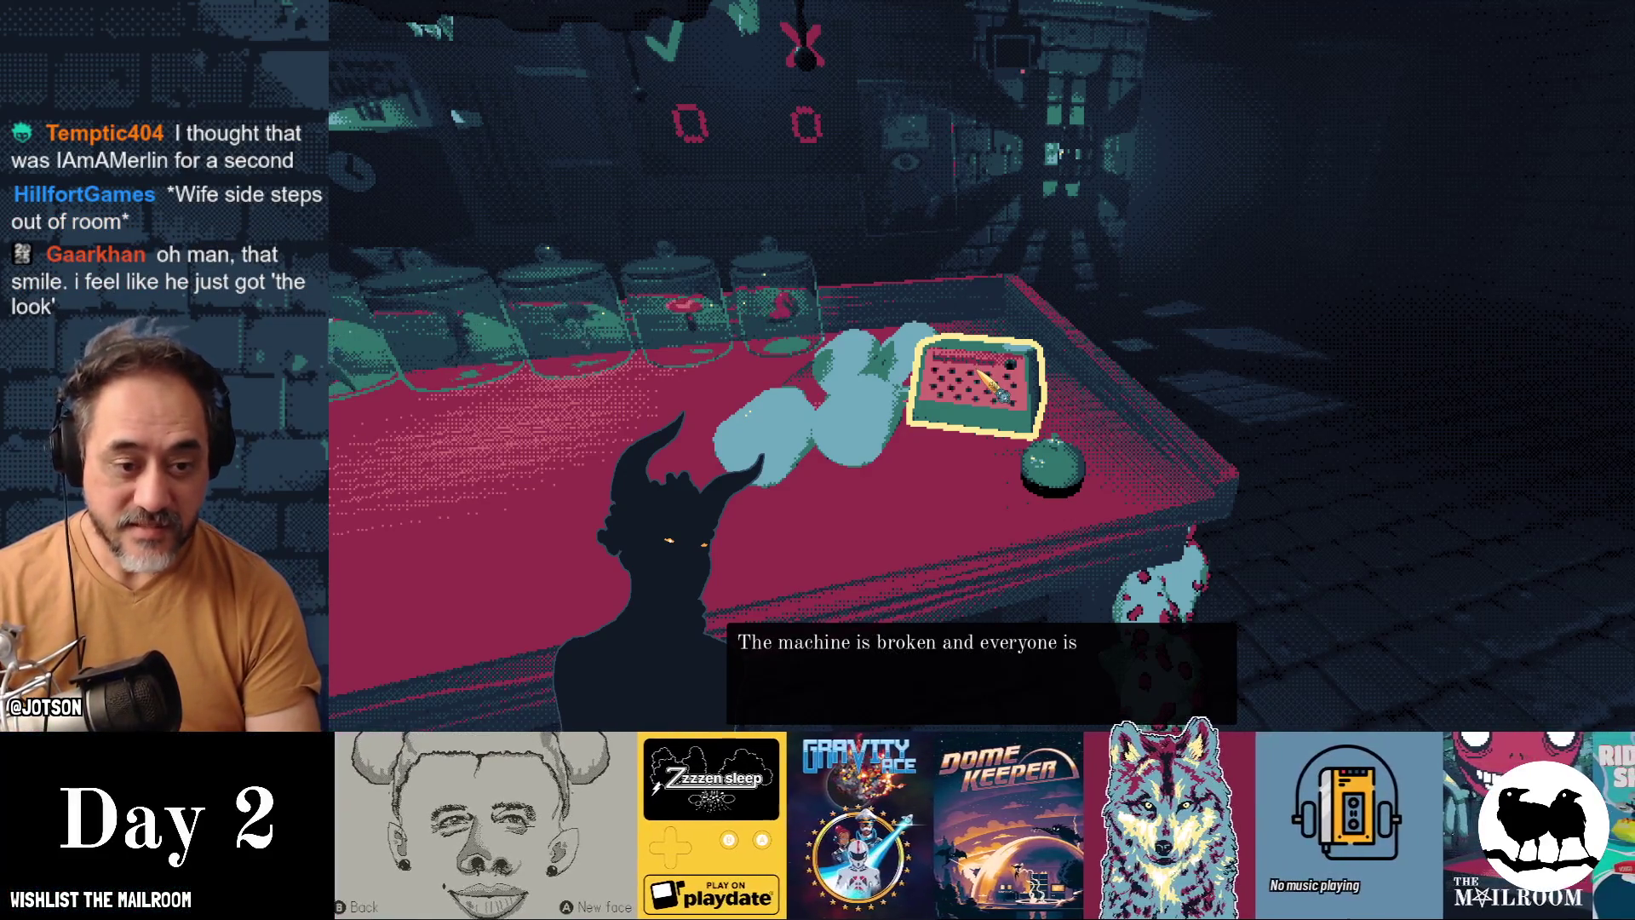
{"action": "left_click", "coordinate": [992, 383]}
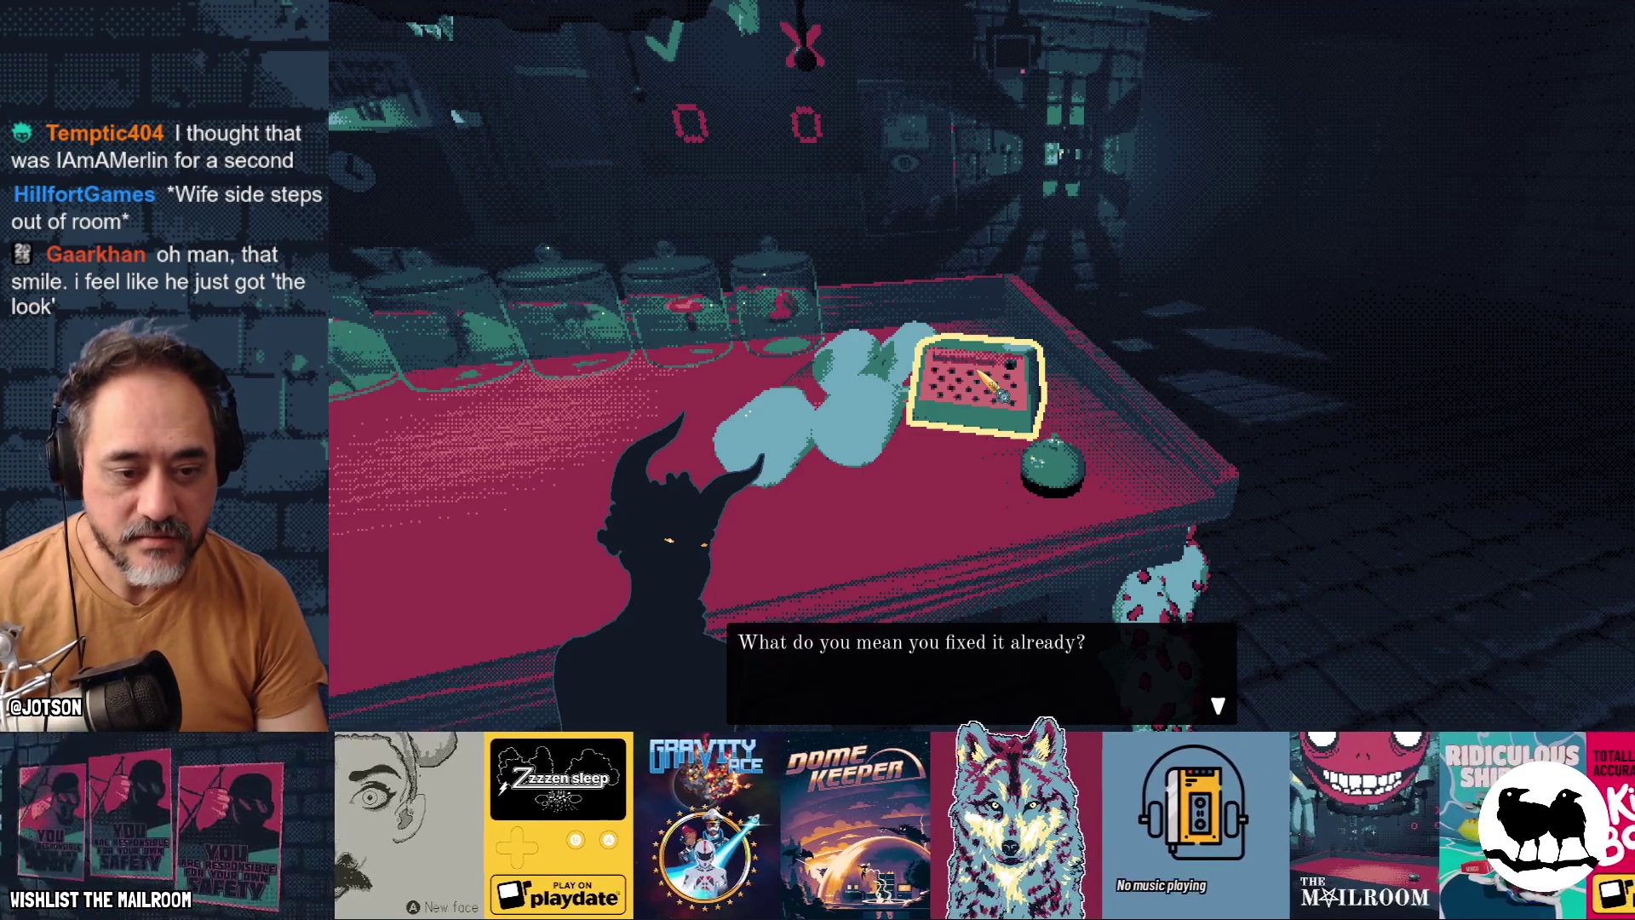
{"action": "left_click", "coordinate": [992, 383]}
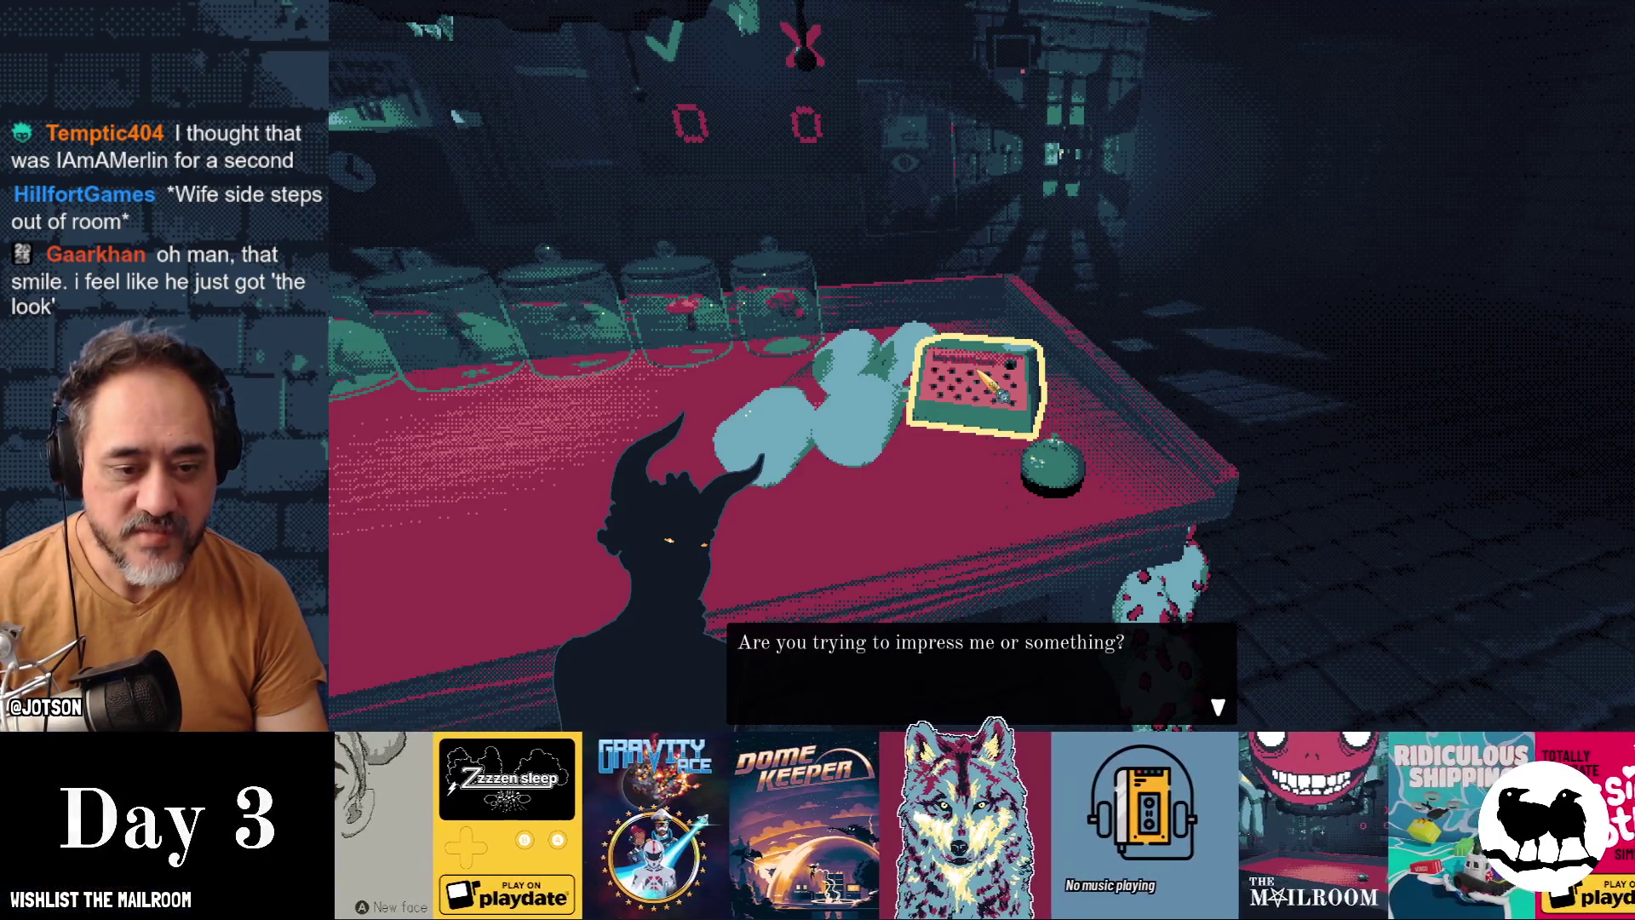
{"action": "left_click", "coordinate": [991, 385]}
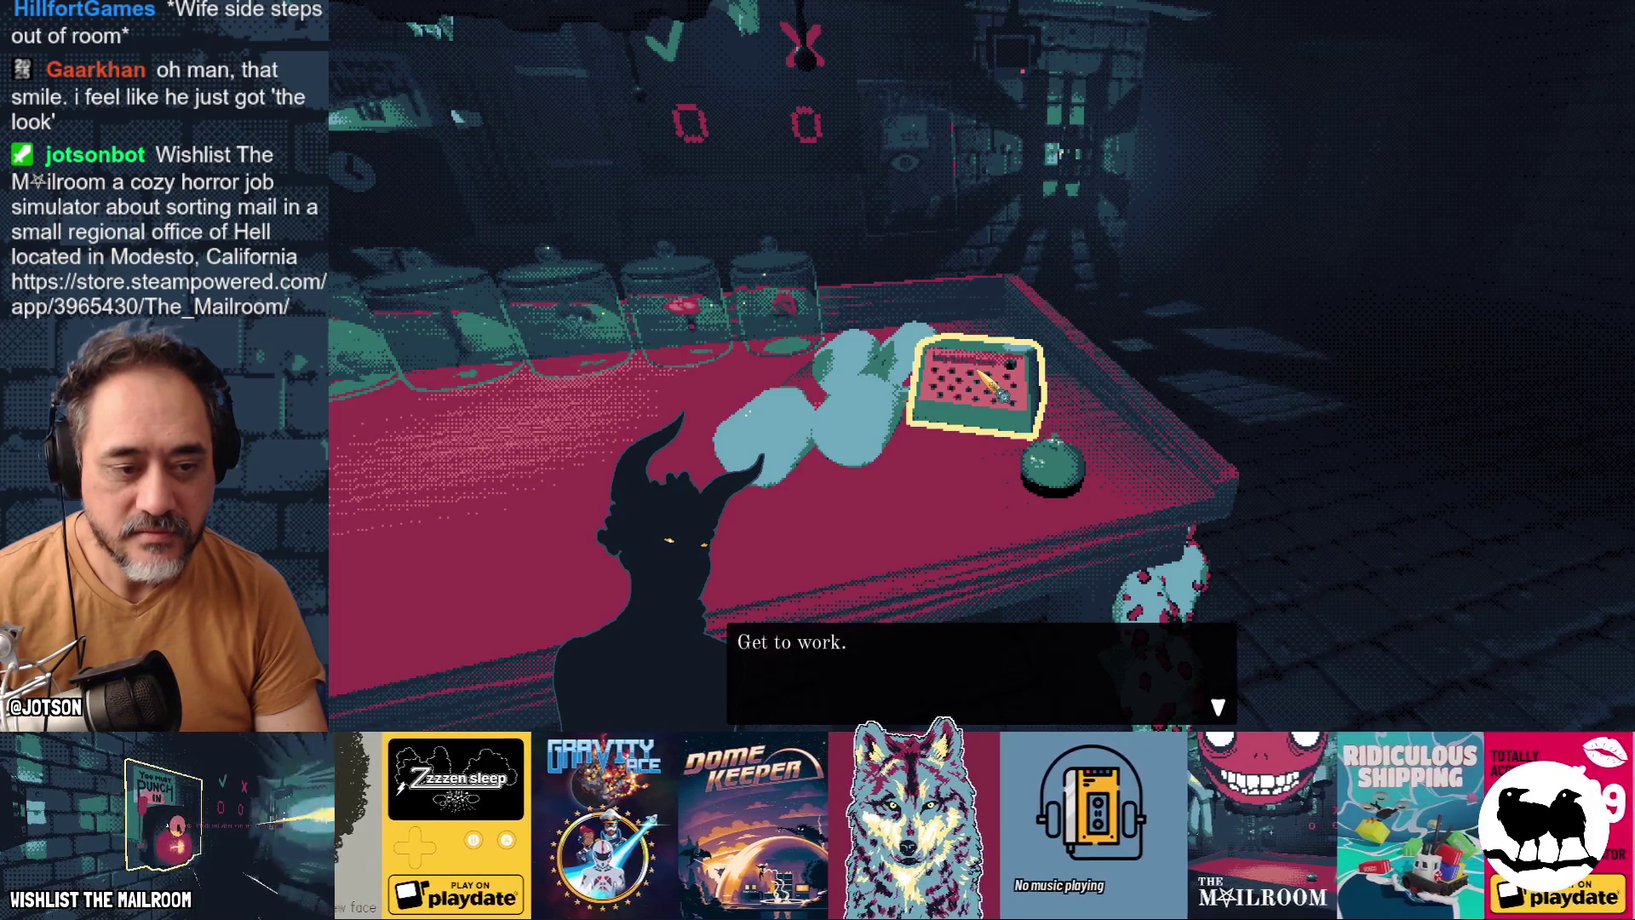
{"action": "left_click", "coordinate": [982, 366]}
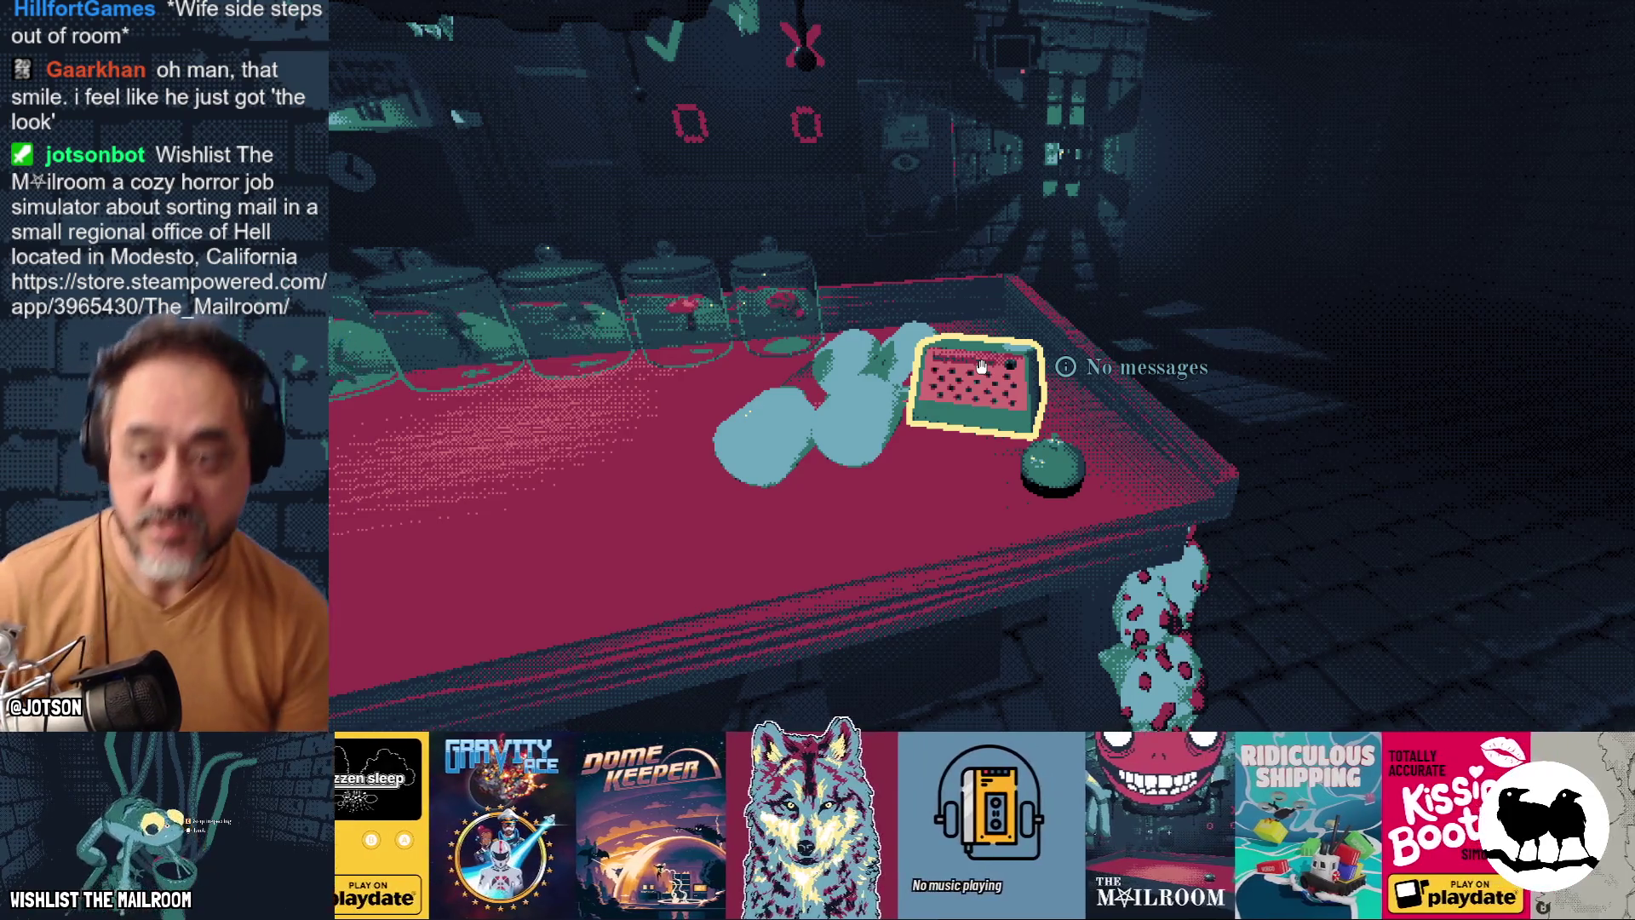
Step: Walk away from the counter and clock in at the PUNCH IN clock
{"action": "key", "text": "a"}
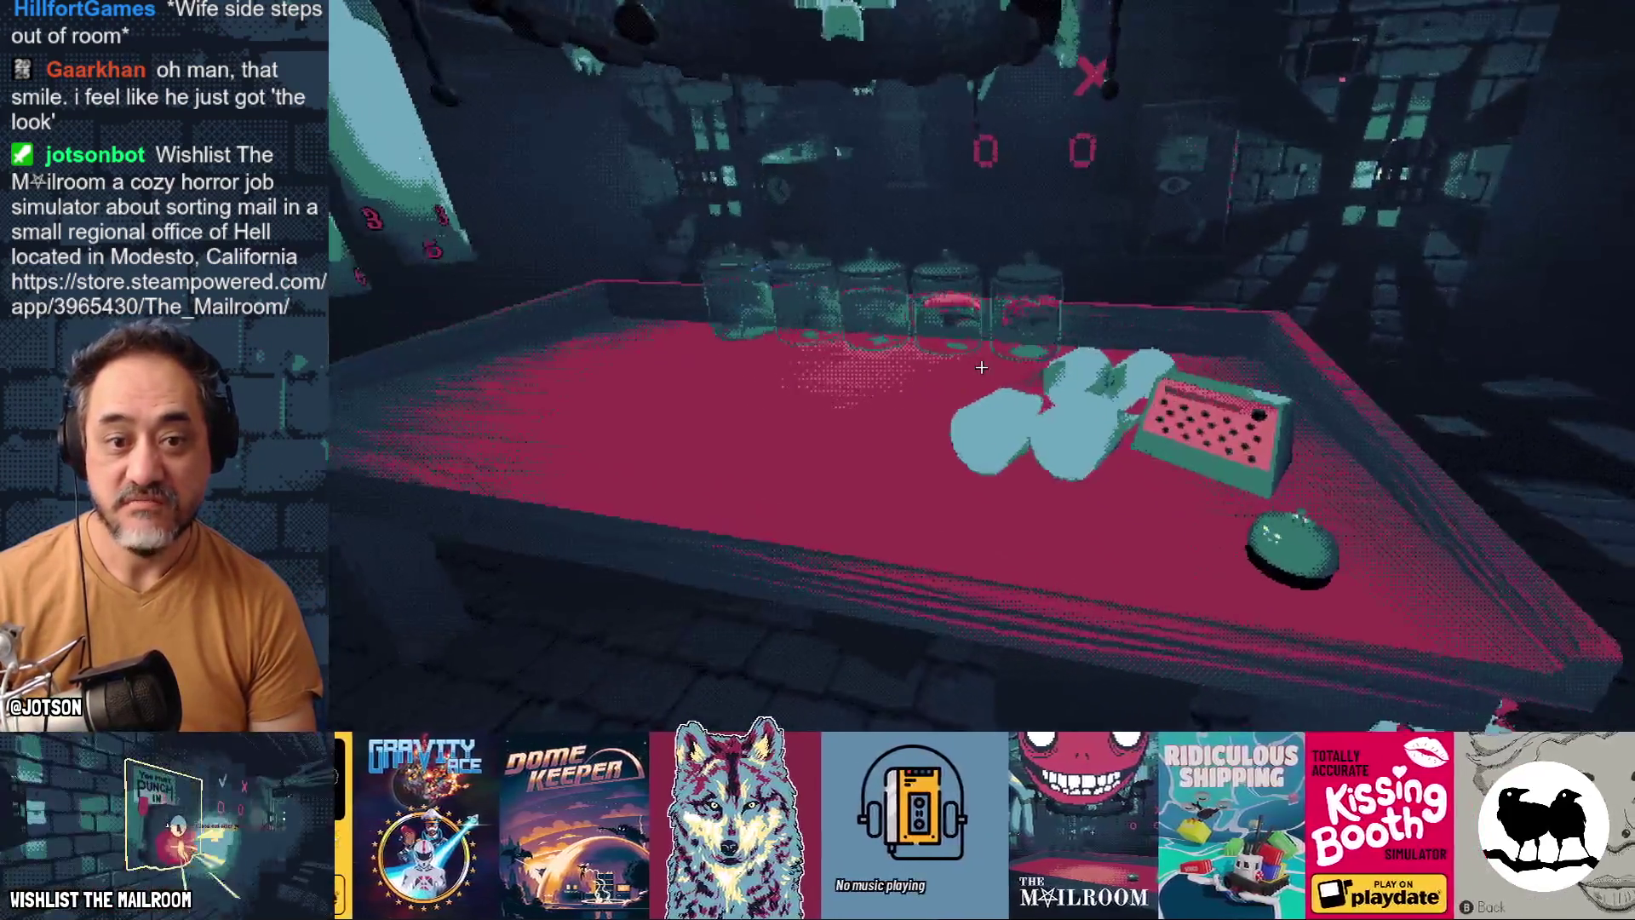
{"action": "mouse_move", "coordinate": [981, 367]}
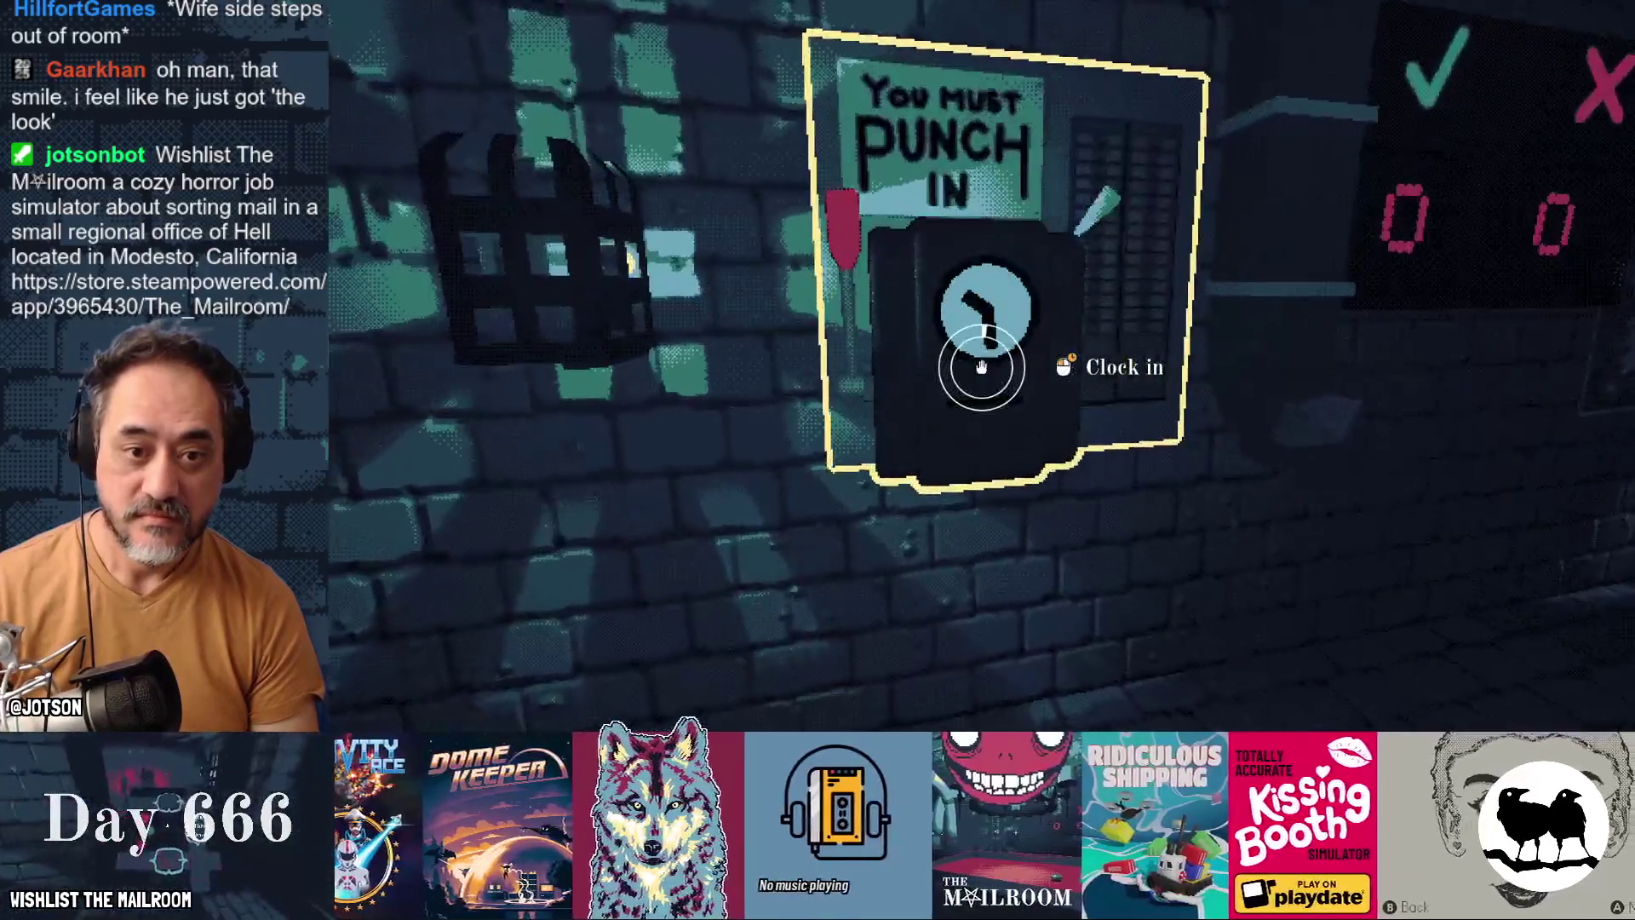
{"action": "left_click", "coordinate": [981, 367]}
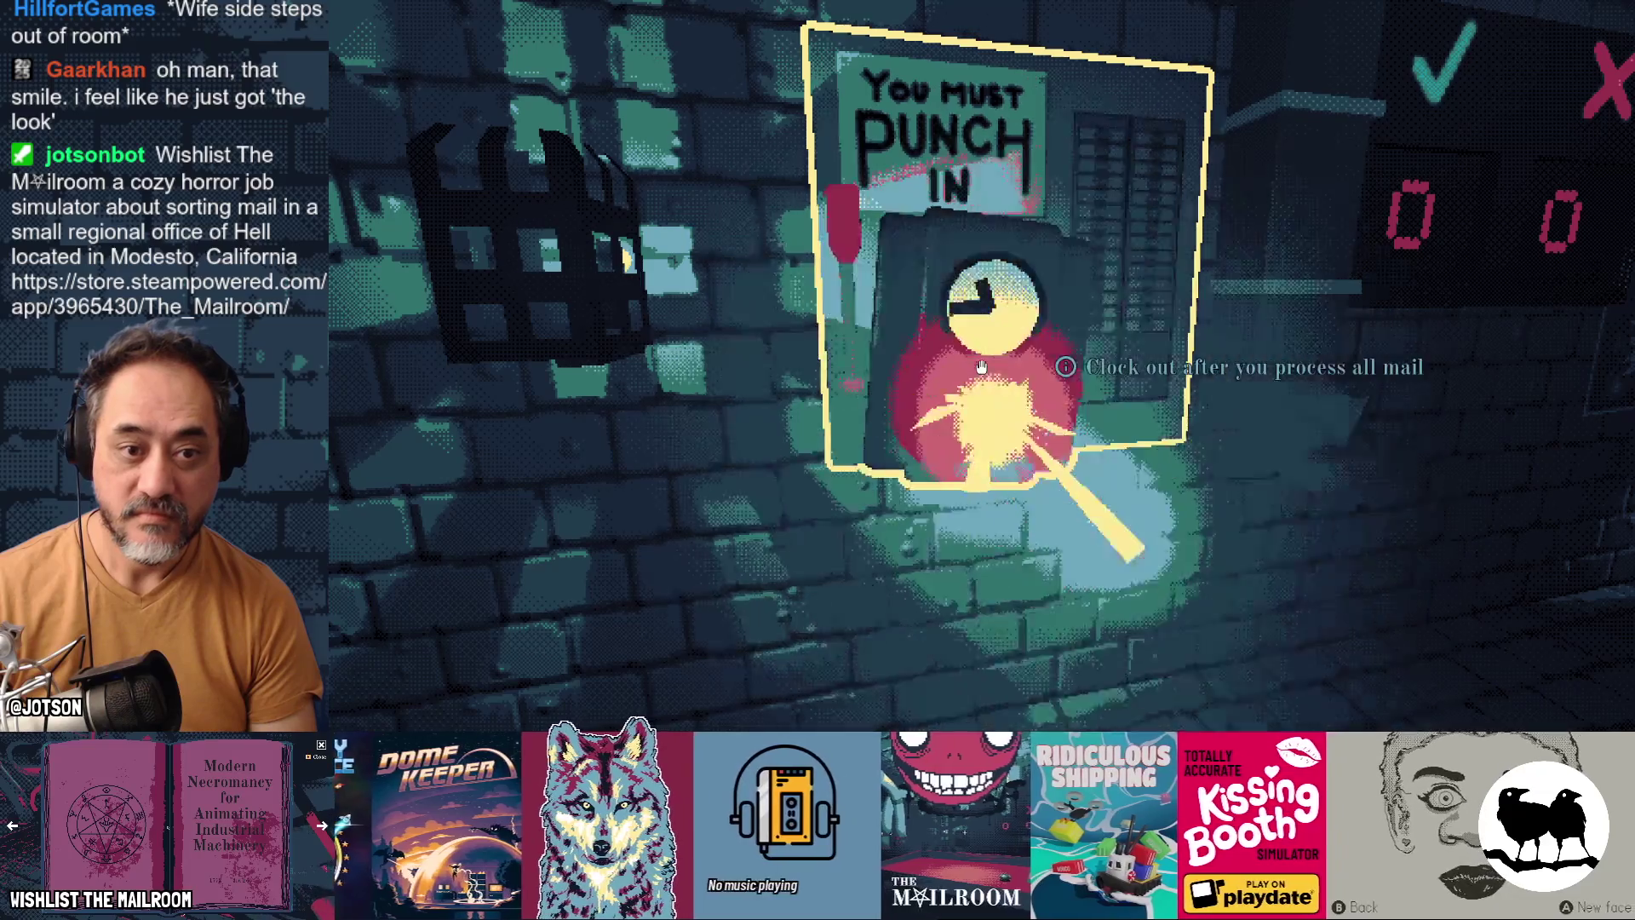
Step: Ring the counter bell and take the item the grinning coworker offers
{"action": "mouse_move", "coordinate": [981, 367]}
{"action": "key", "text": "w"}
{"action": "key", "text": "w"}
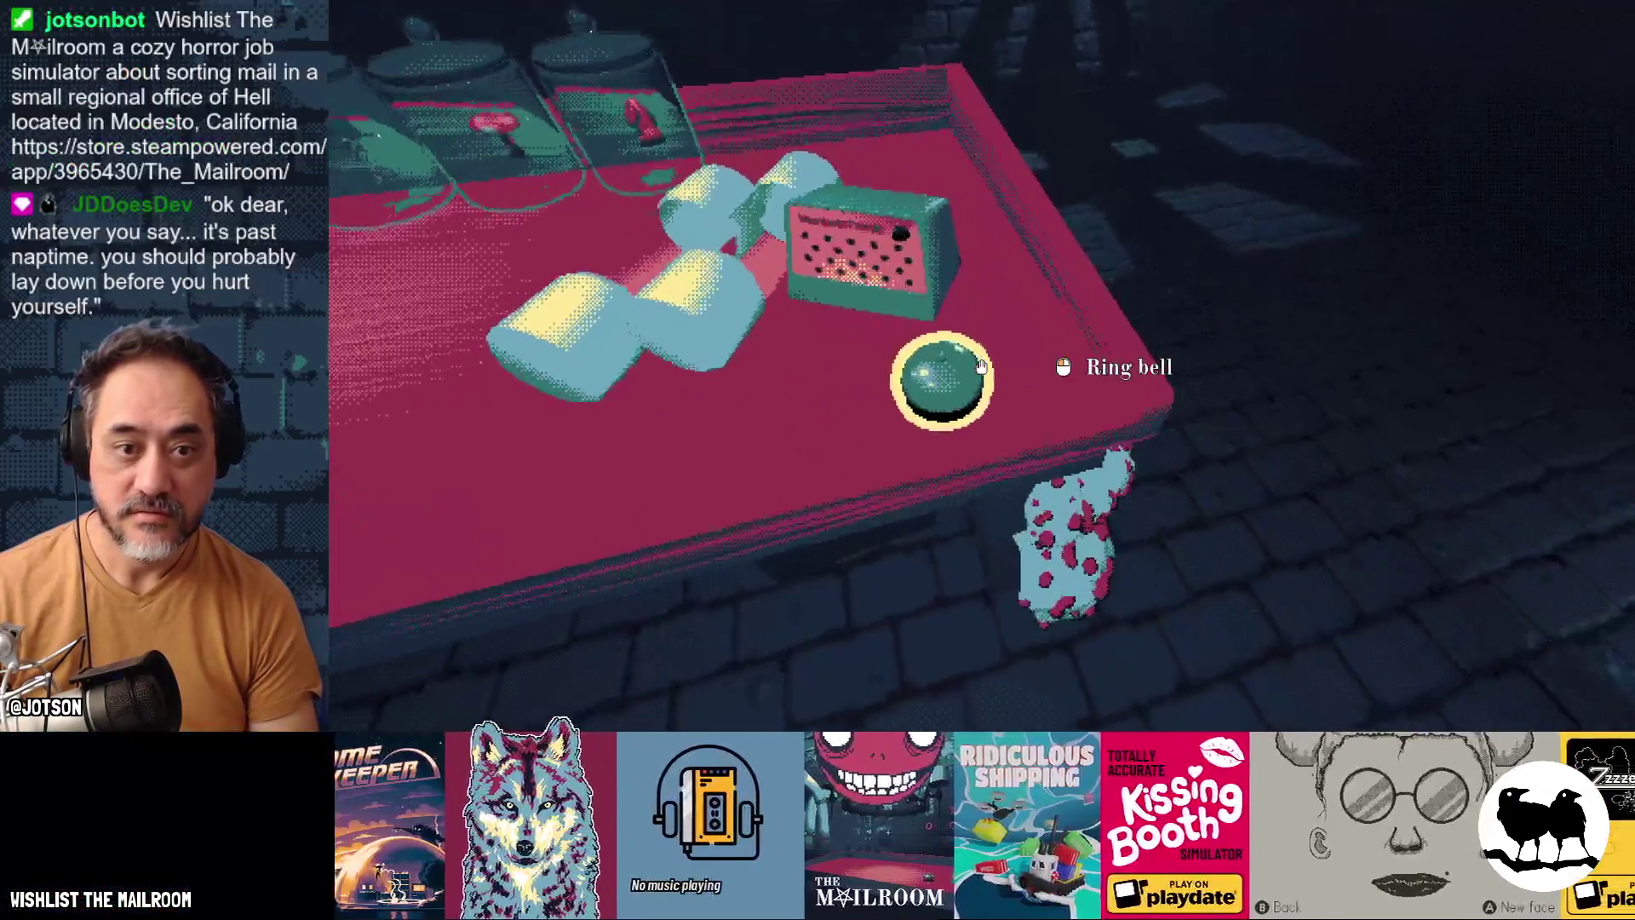
{"action": "left_click", "coordinate": [981, 367]}
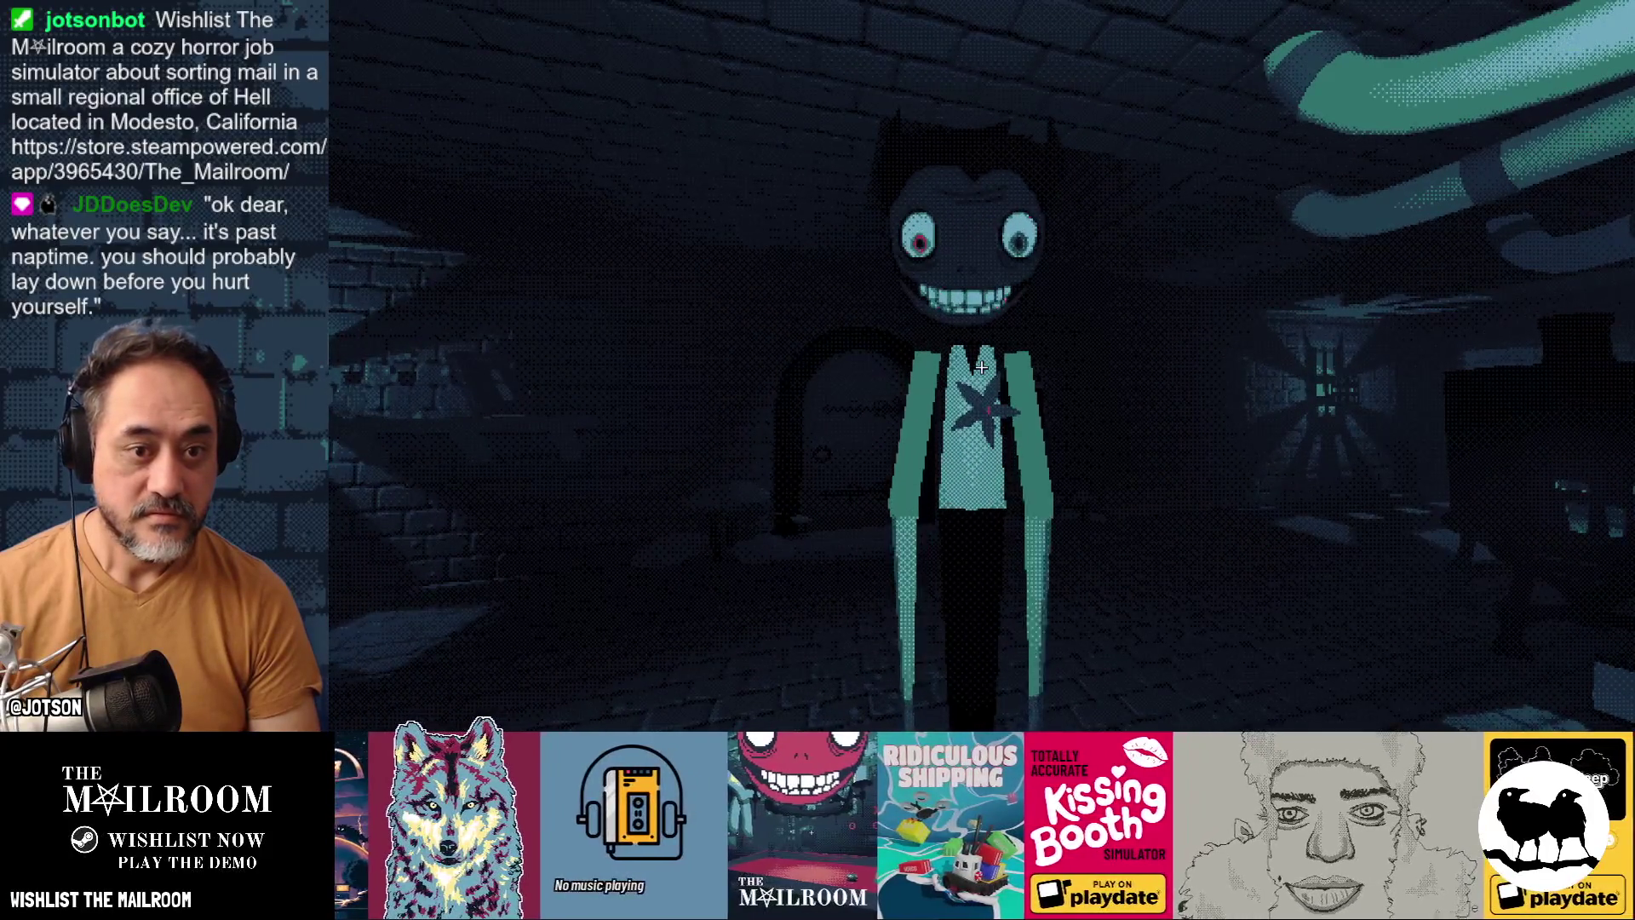
{"action": "left_click", "coordinate": [981, 367]}
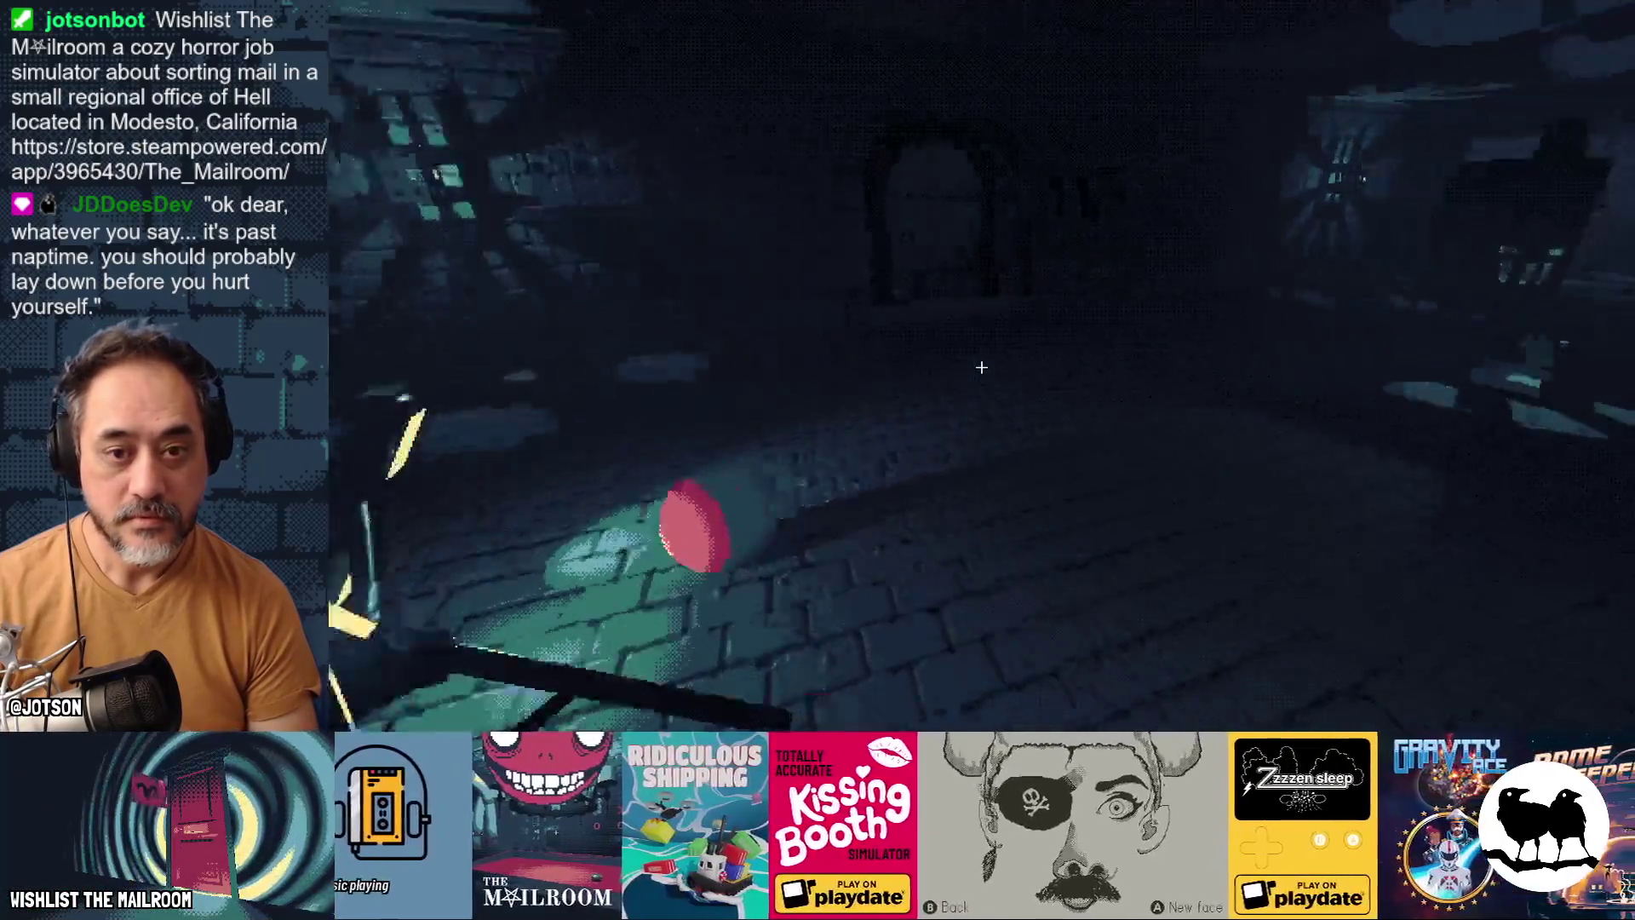
Step: Swap the red object for the frog and carry it through the arched door into the Security Office
{"action": "left_click", "coordinate": [981, 367]}
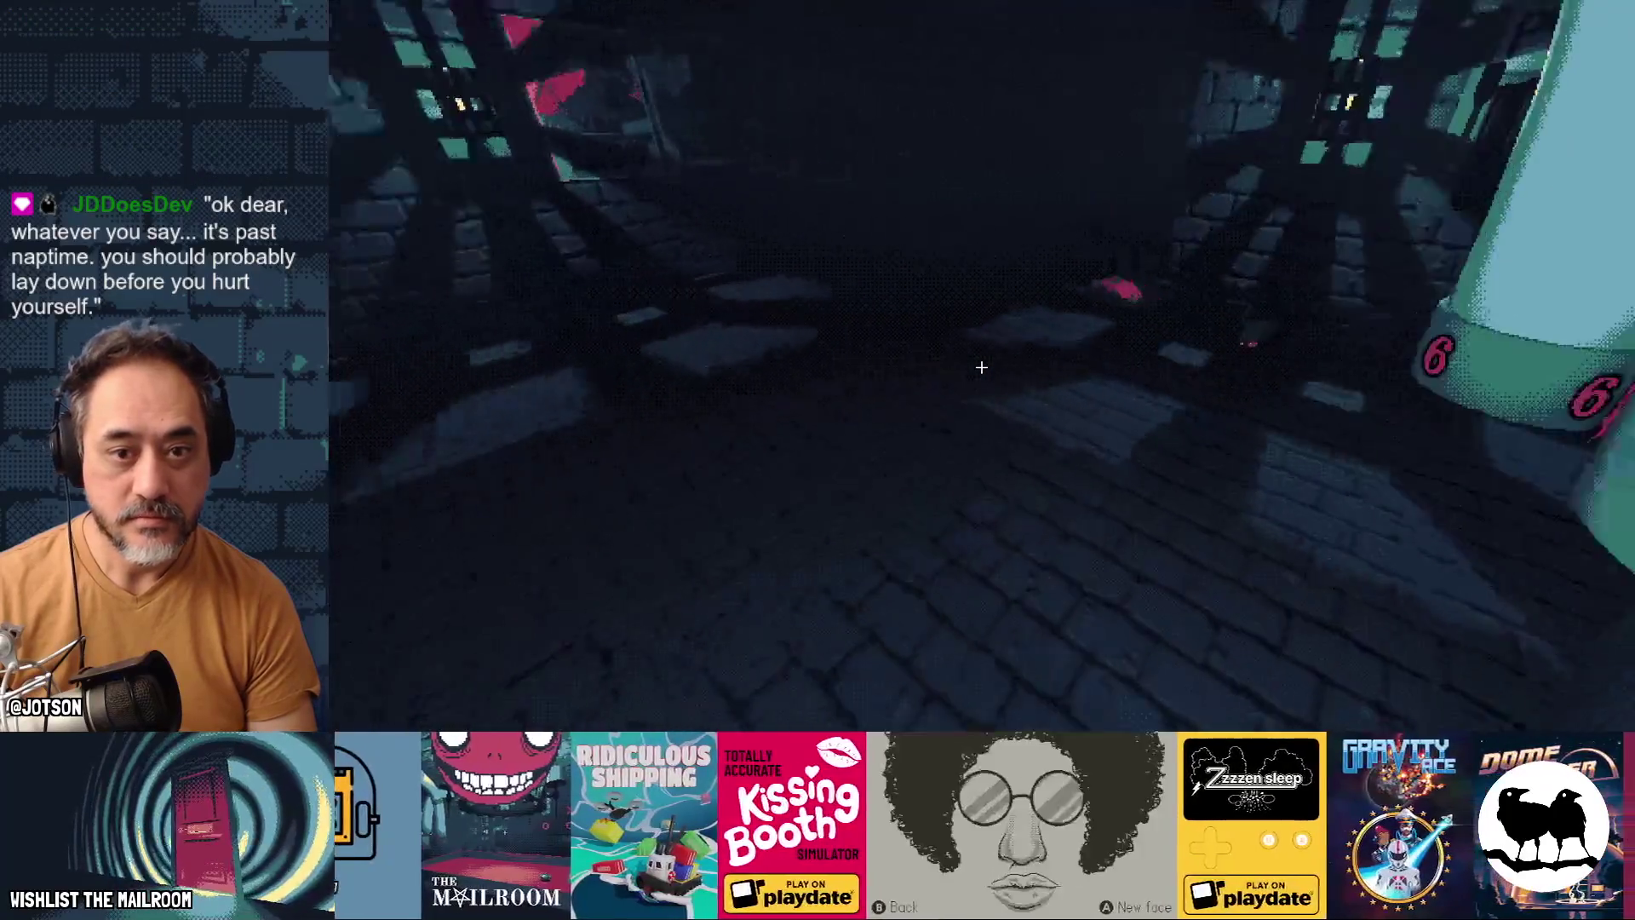
{"action": "left_click", "coordinate": [981, 367]}
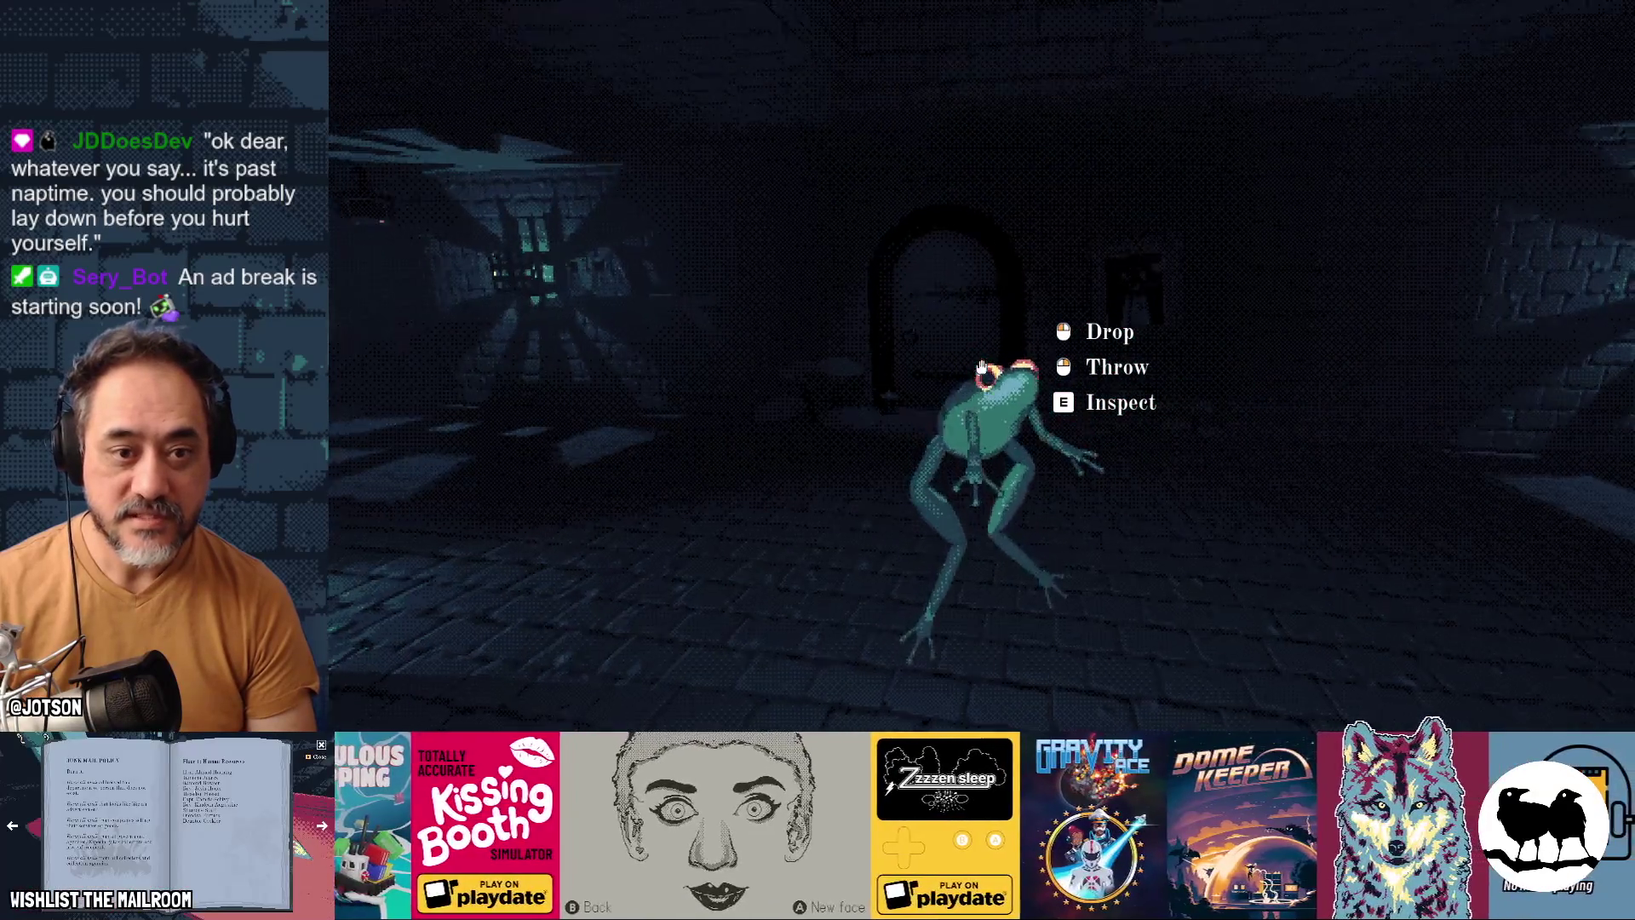
{"action": "key", "text": "w"}
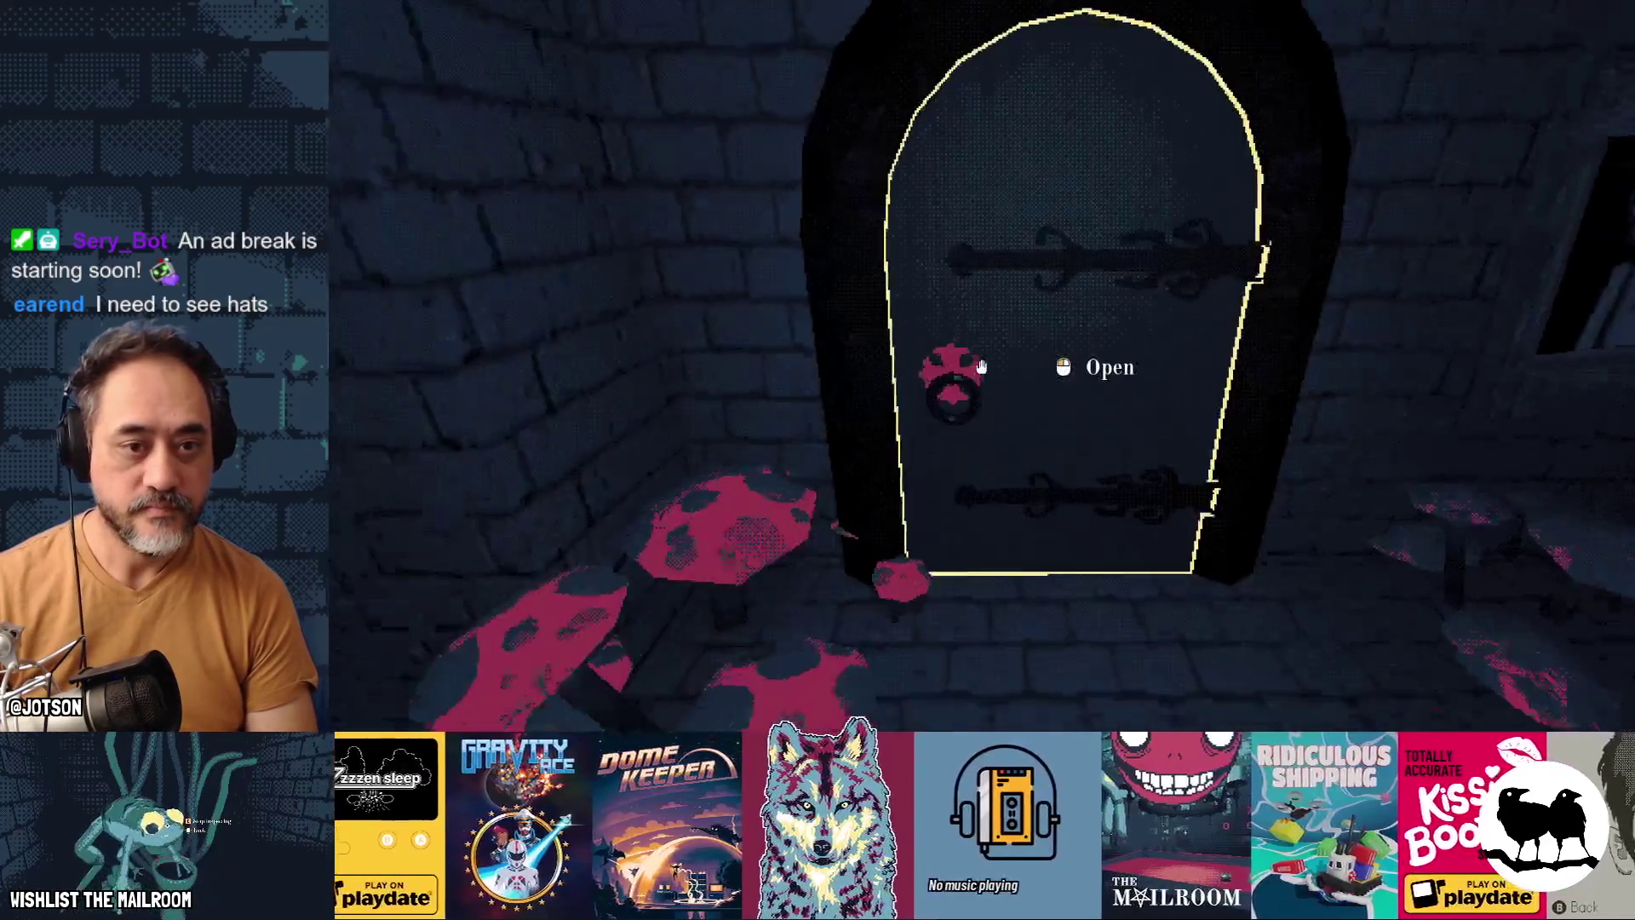
{"action": "left_click", "coordinate": [982, 366]}
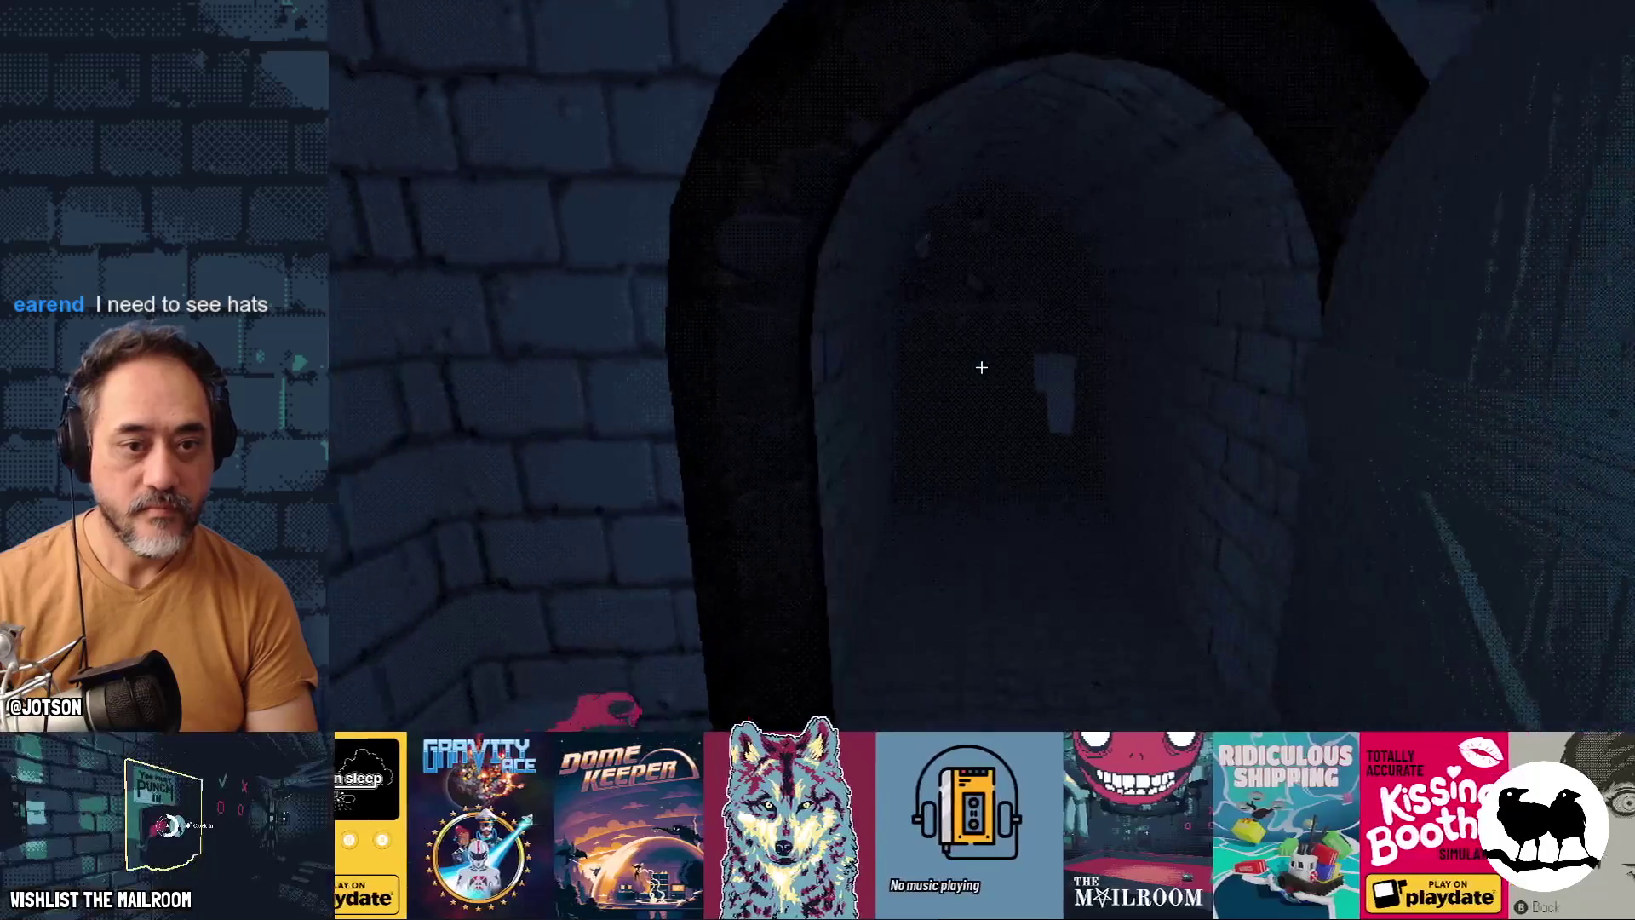
{"action": "key", "text": "w"}
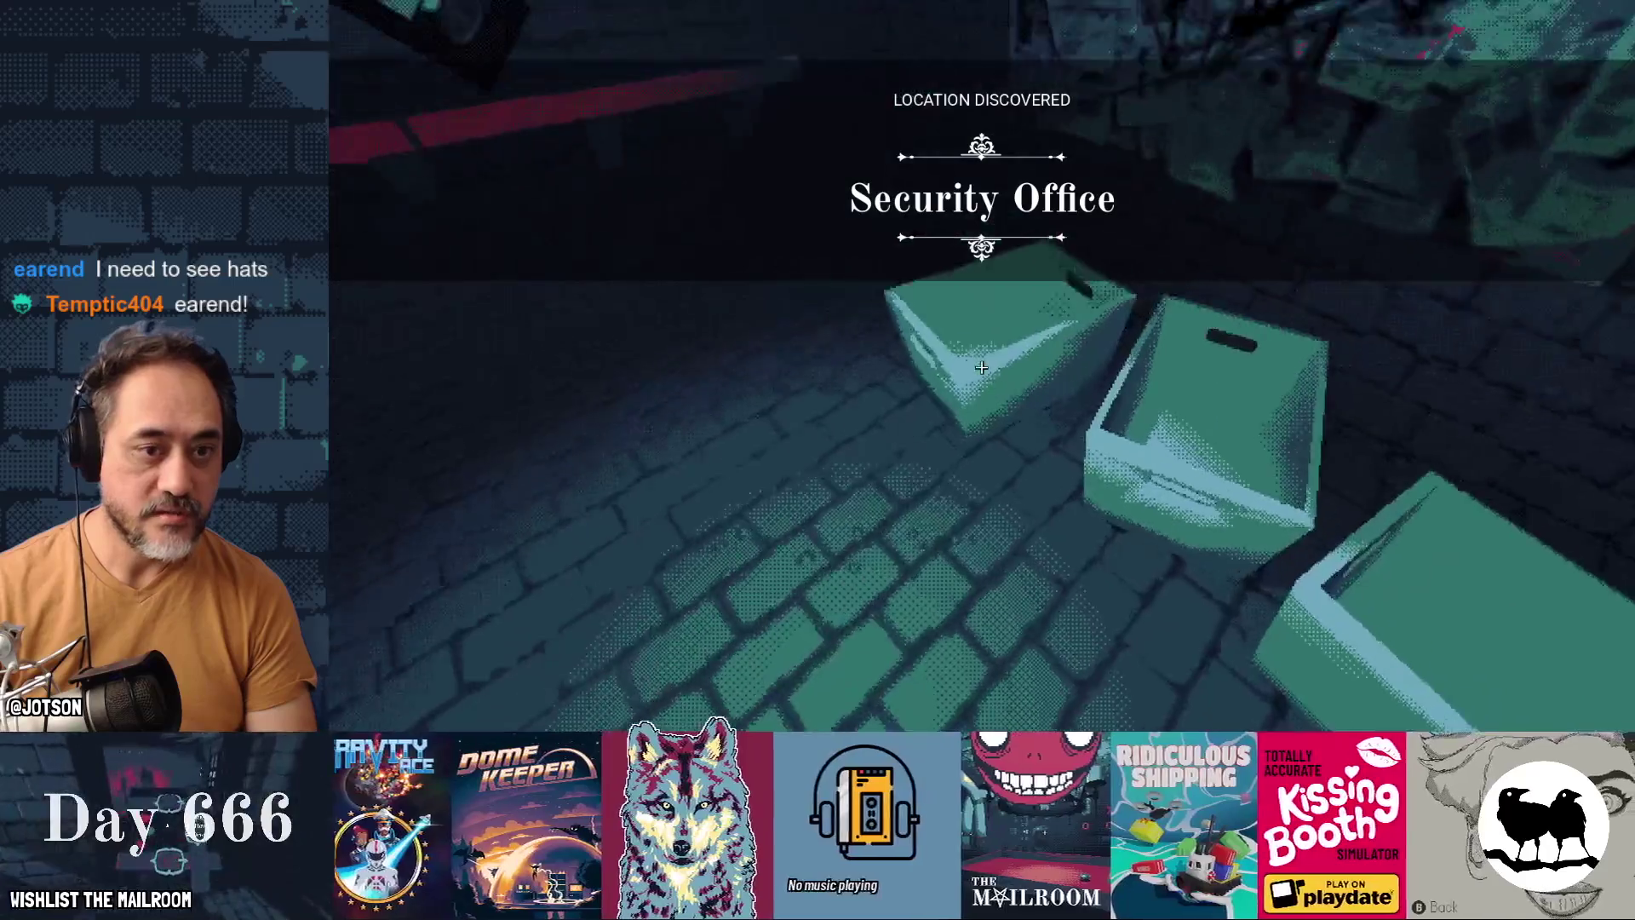
Step: Place the frog, the Puzzle Parasite tape and the Zooika tape on the pink shelf
{"action": "left_click", "coordinate": [981, 366]}
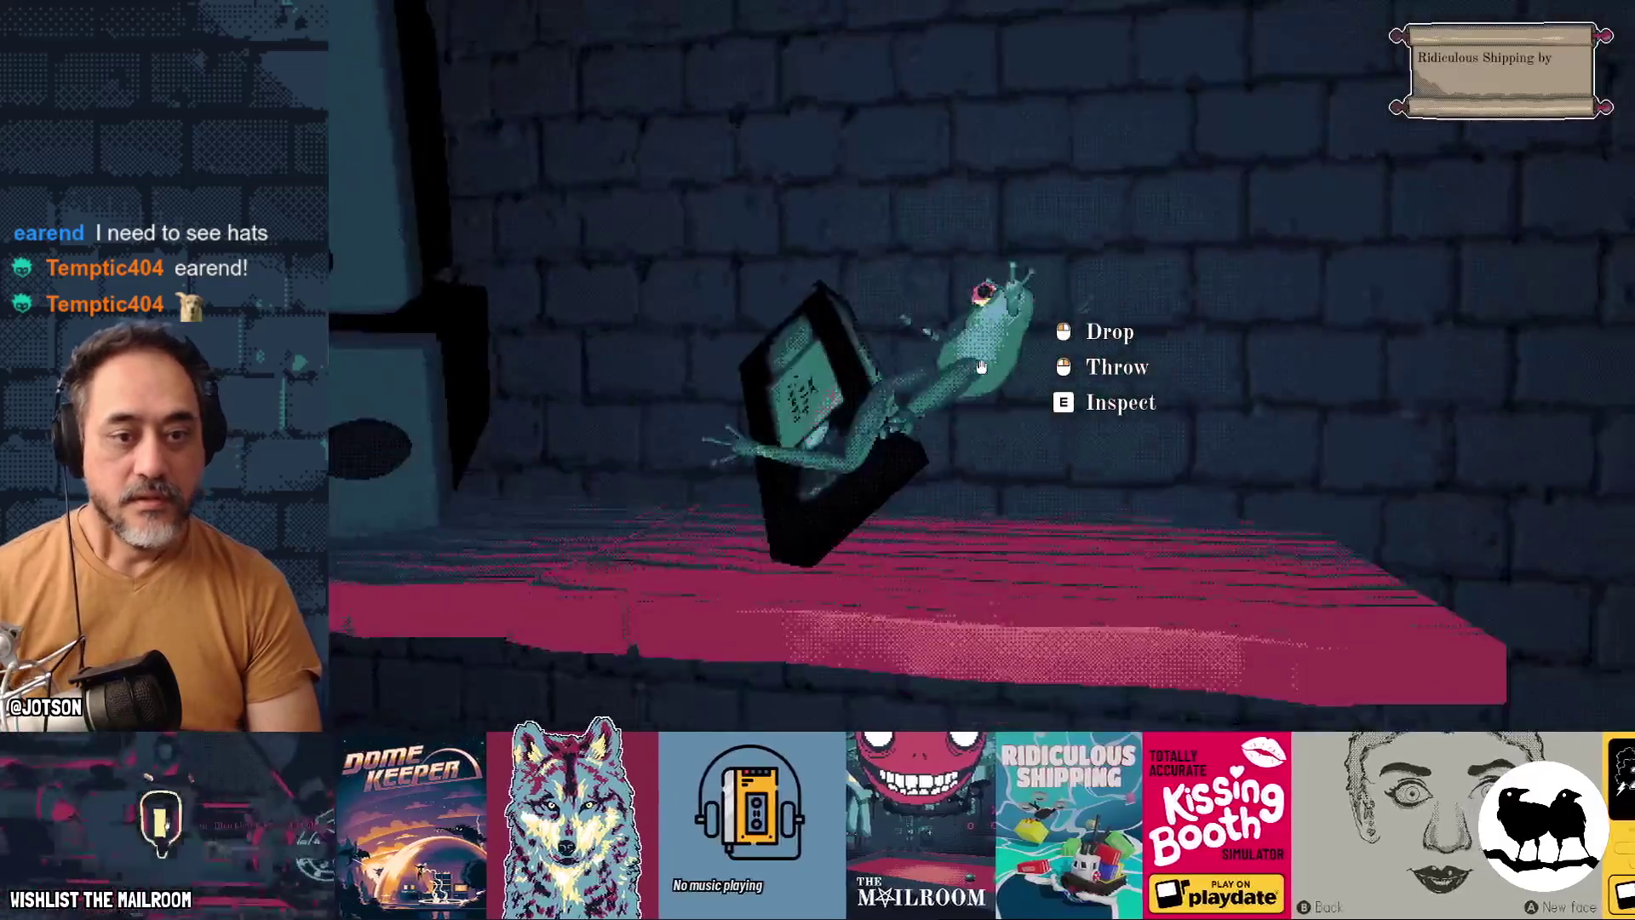
{"action": "left_click", "coordinate": [981, 366]}
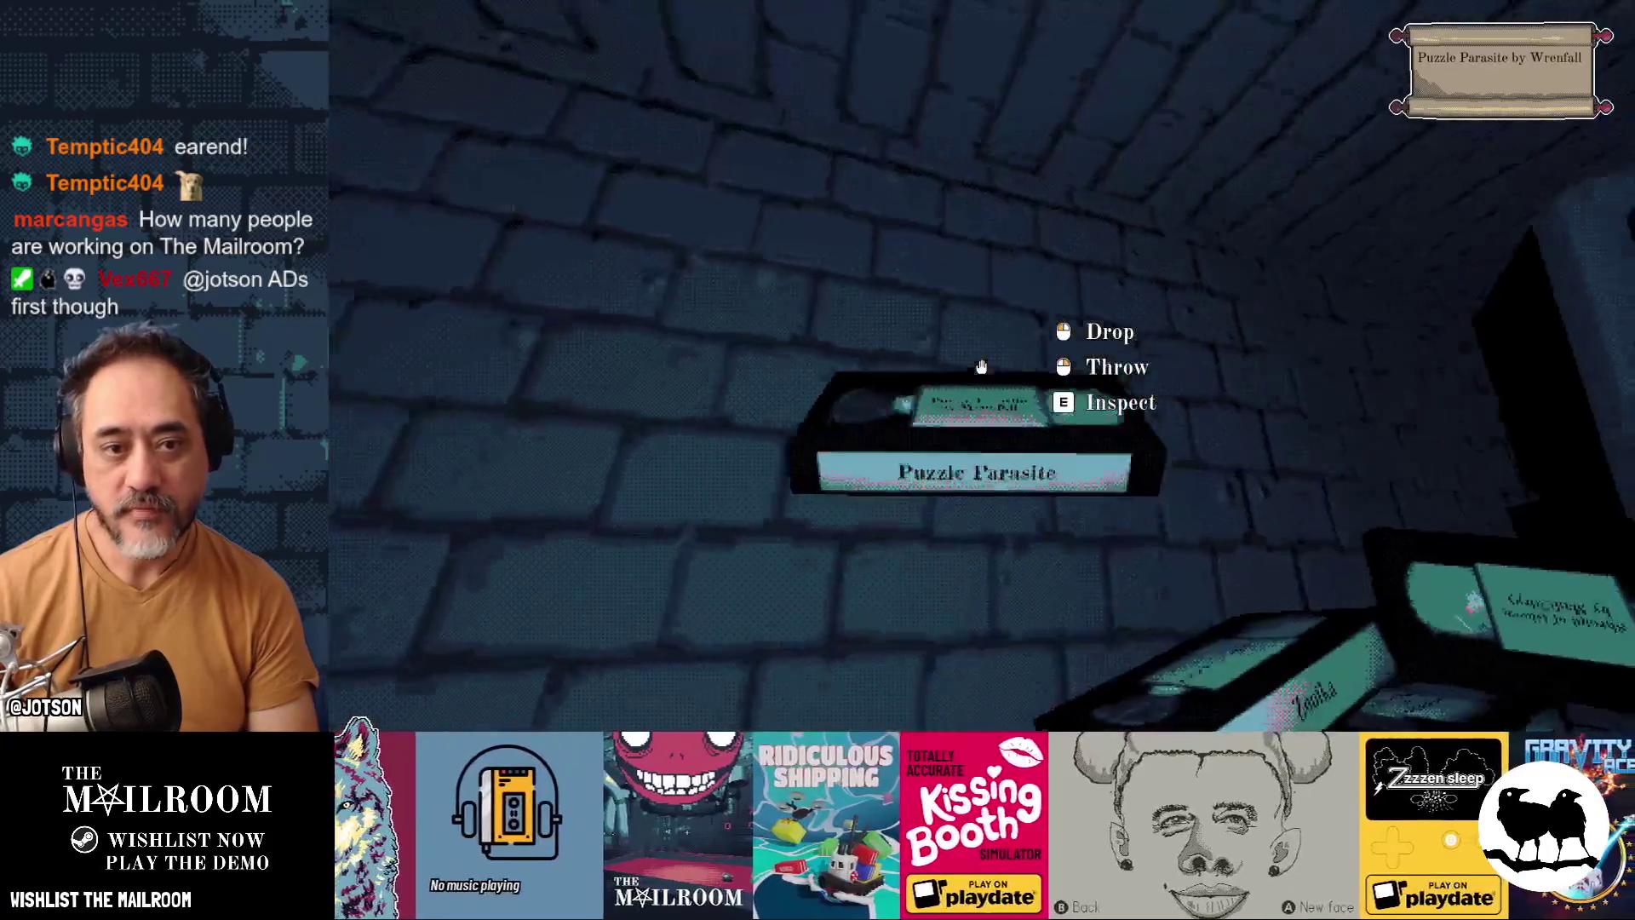
{"action": "left_click", "coordinate": [981, 366]}
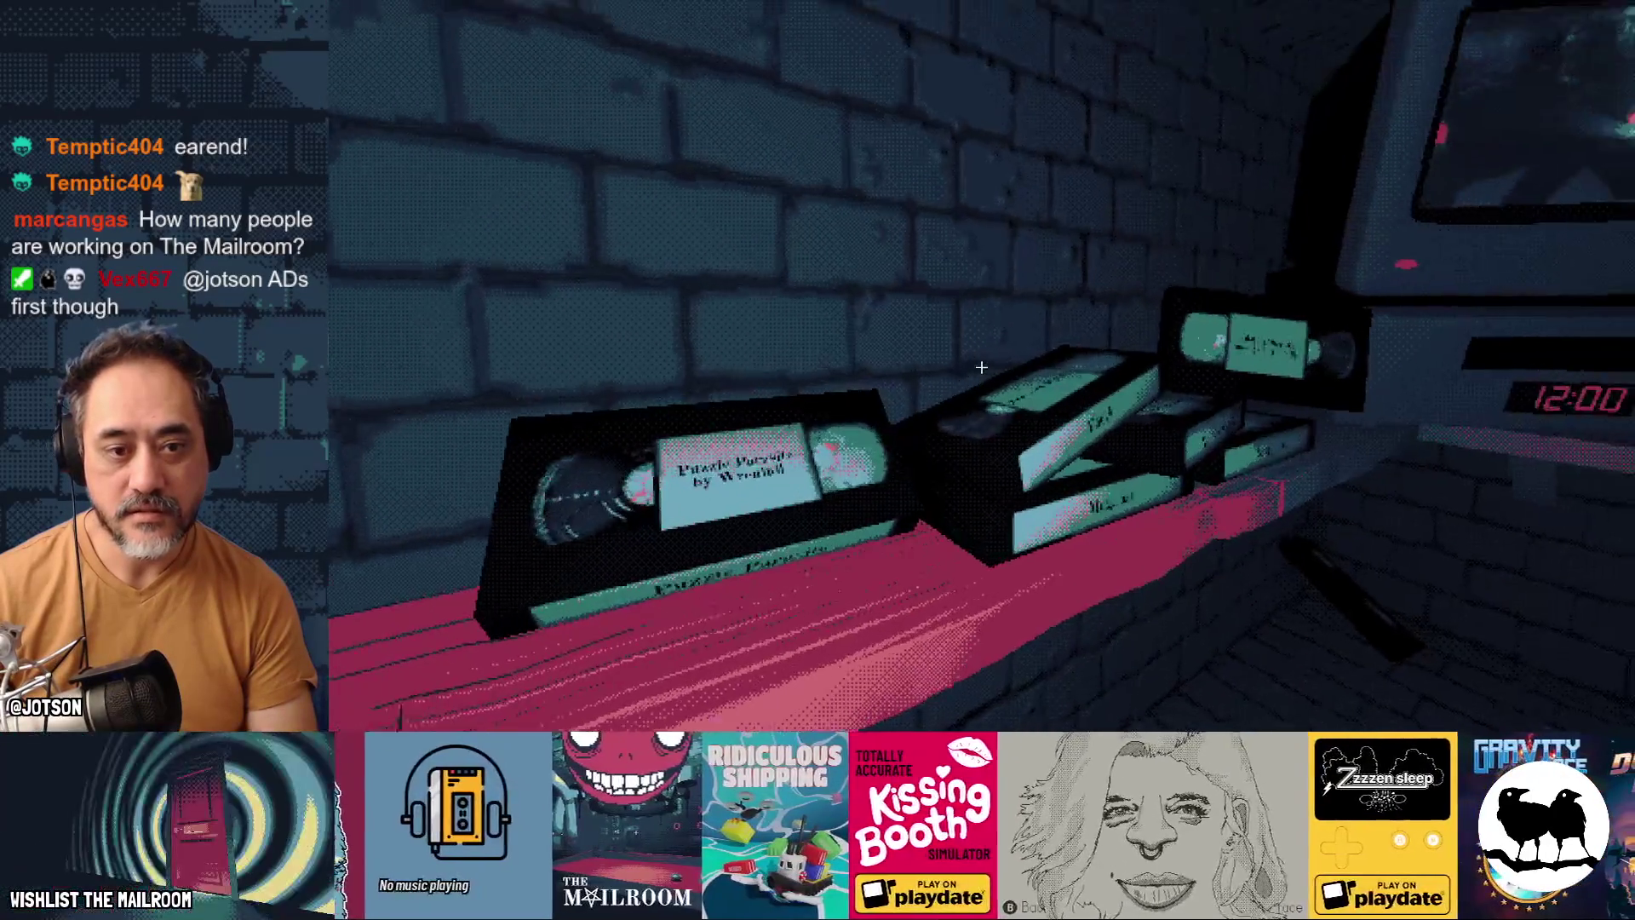
{"action": "left_click", "coordinate": [981, 366]}
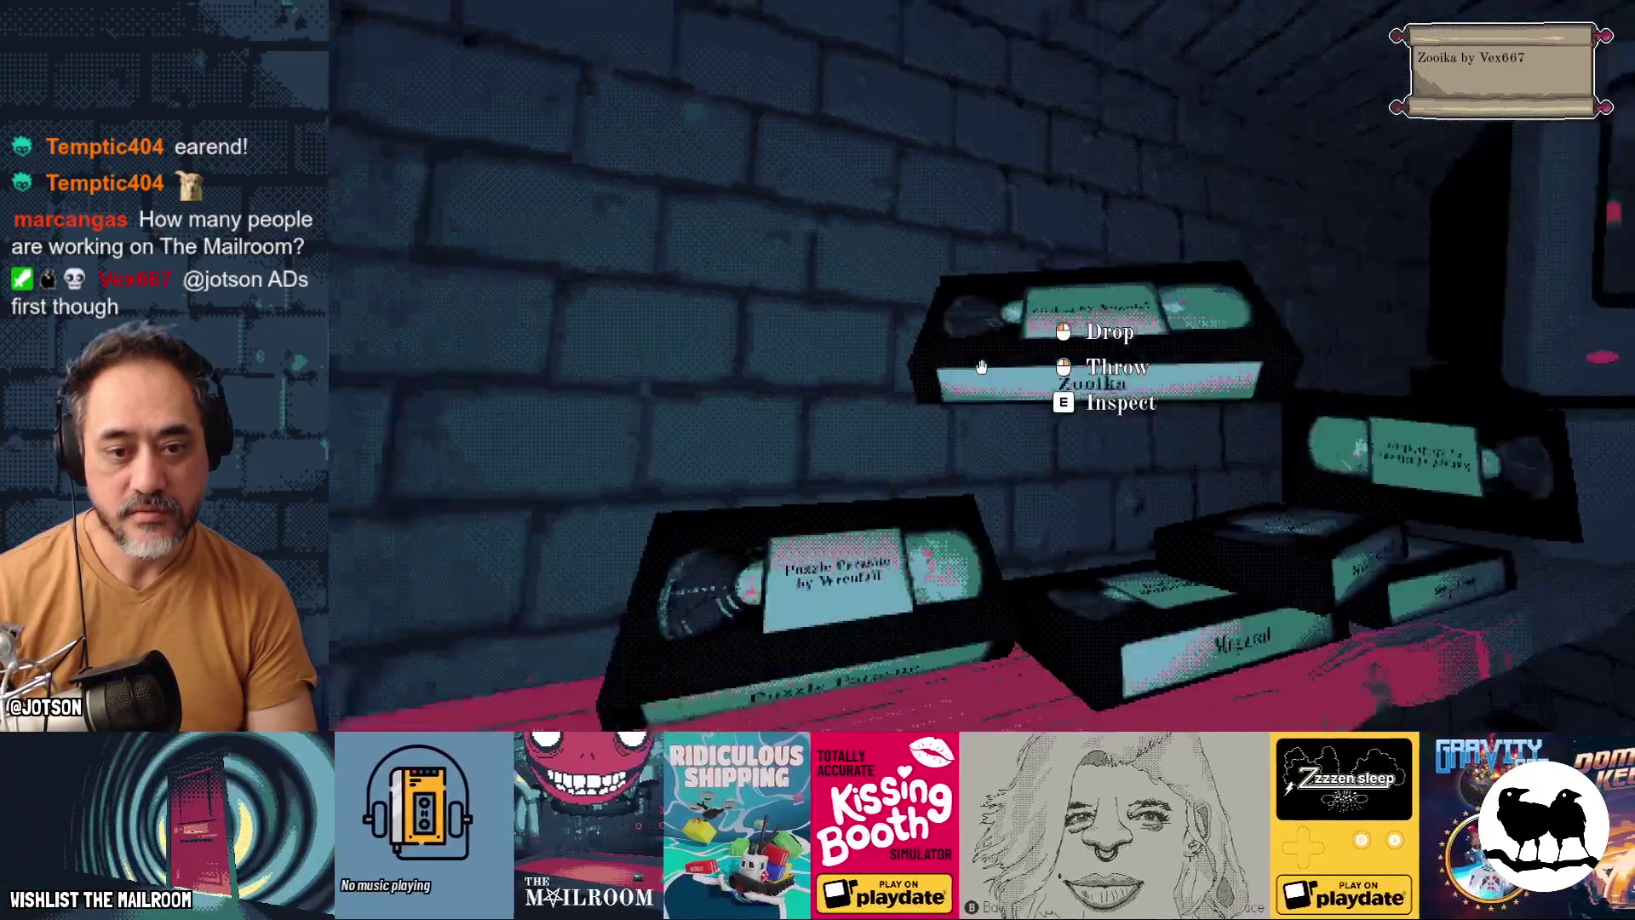
{"action": "left_click", "coordinate": [982, 367]}
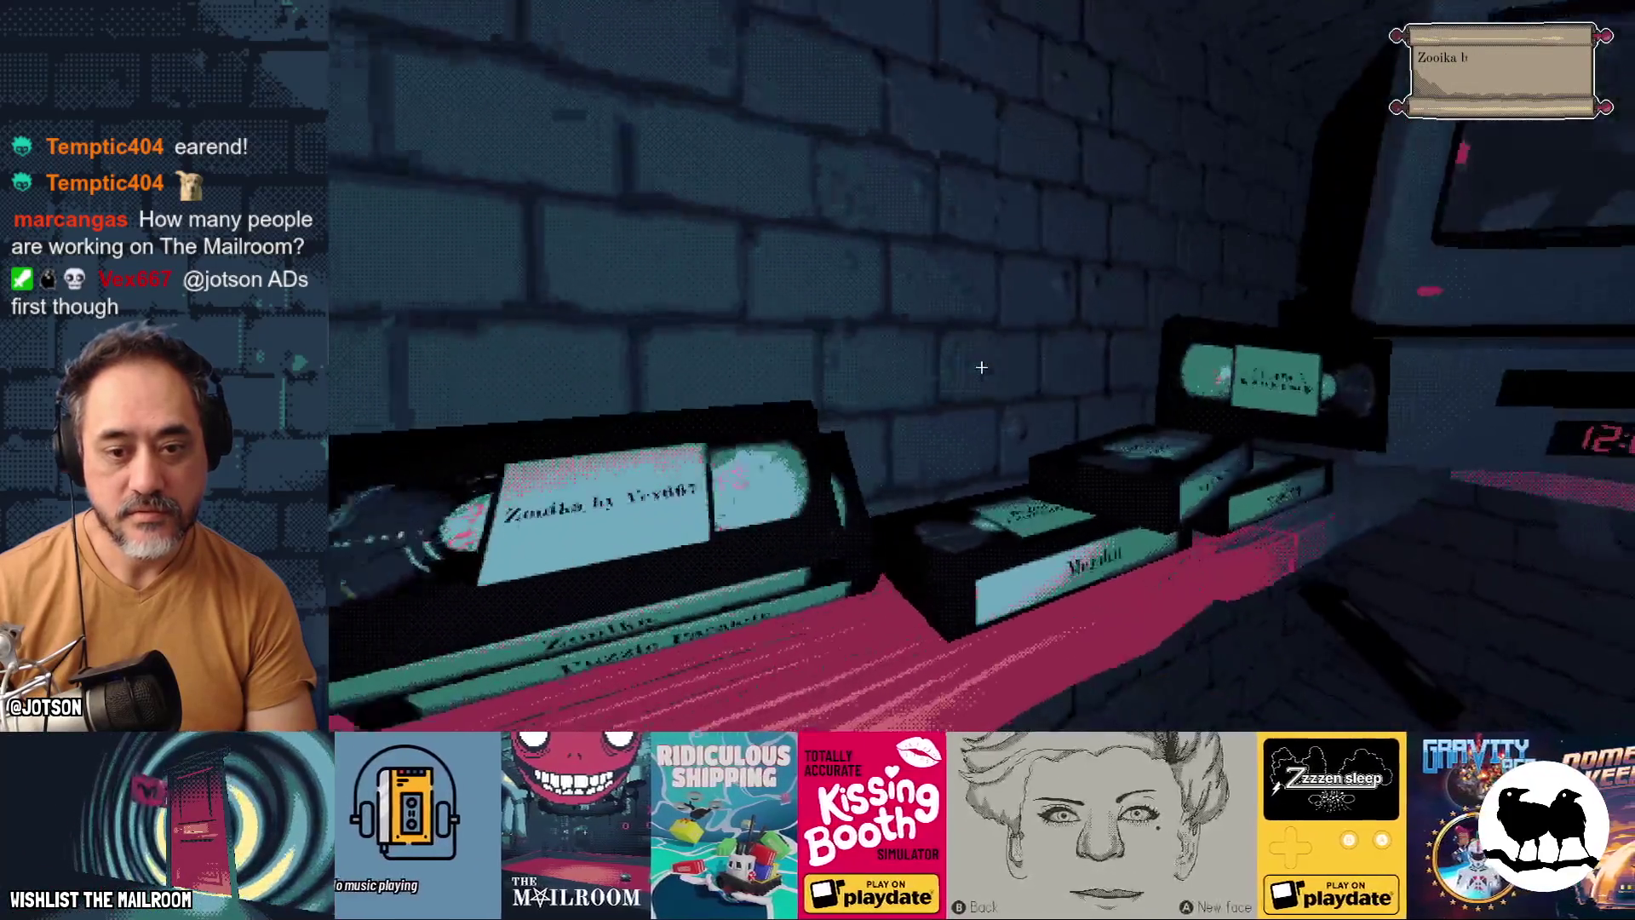
Step: Play the Zooika tape in the VCR, then eject it
{"action": "left_click", "coordinate": [981, 366]}
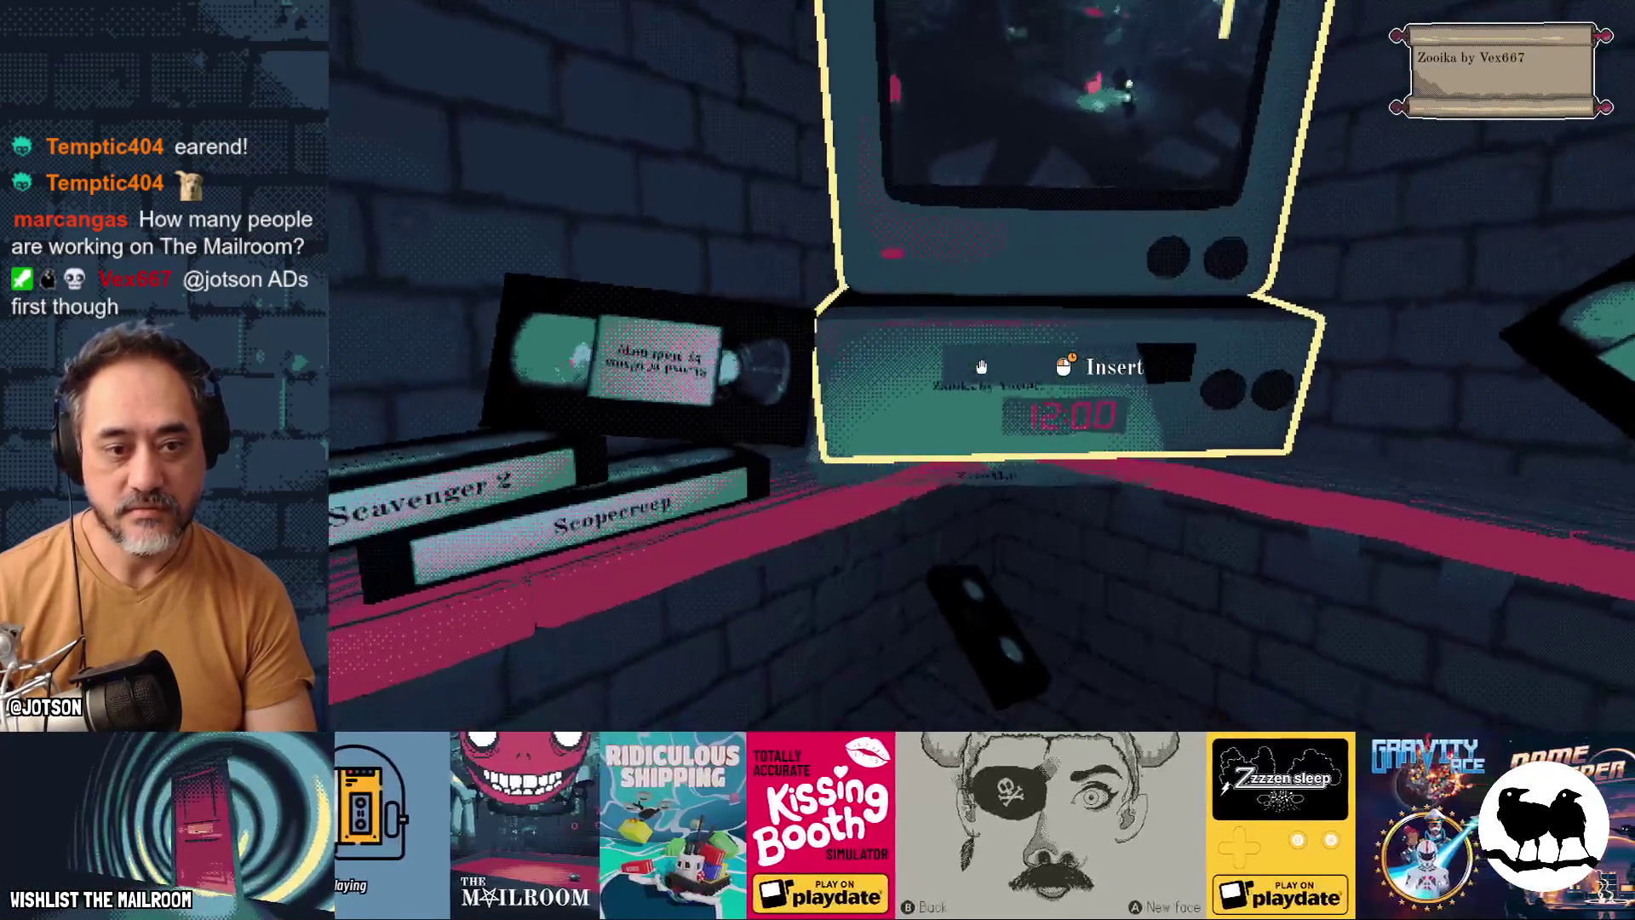
{"action": "left_click_drag", "start_coordinate": [981, 366], "coordinate": [981, 366]}
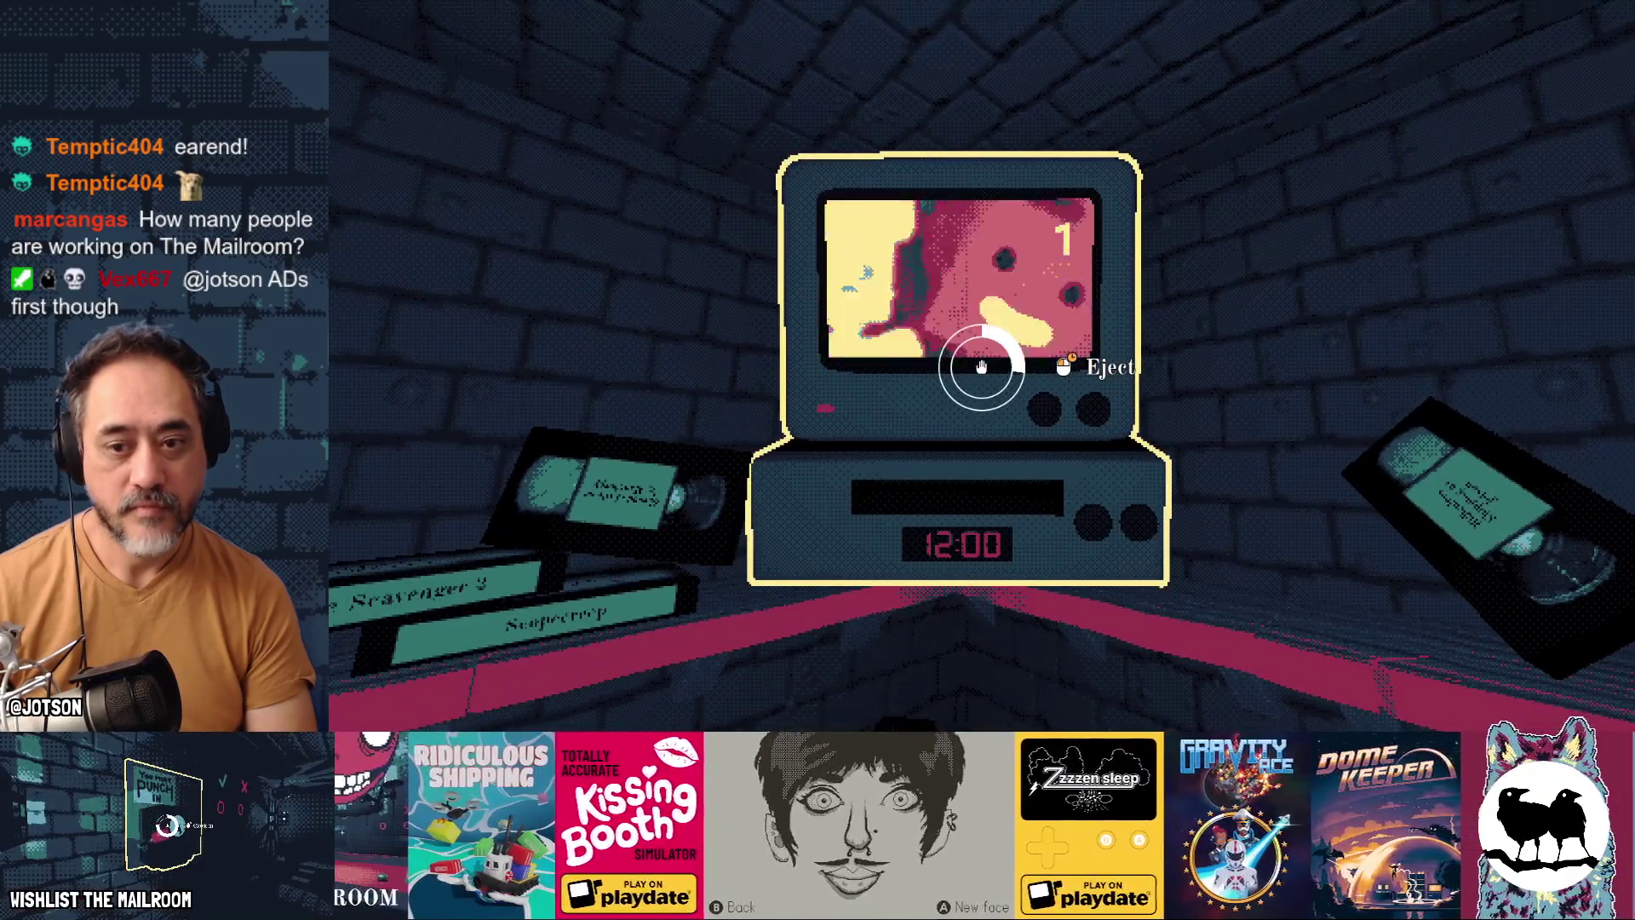
{"action": "left_click_drag", "start_coordinate": [981, 366], "coordinate": [982, 366]}
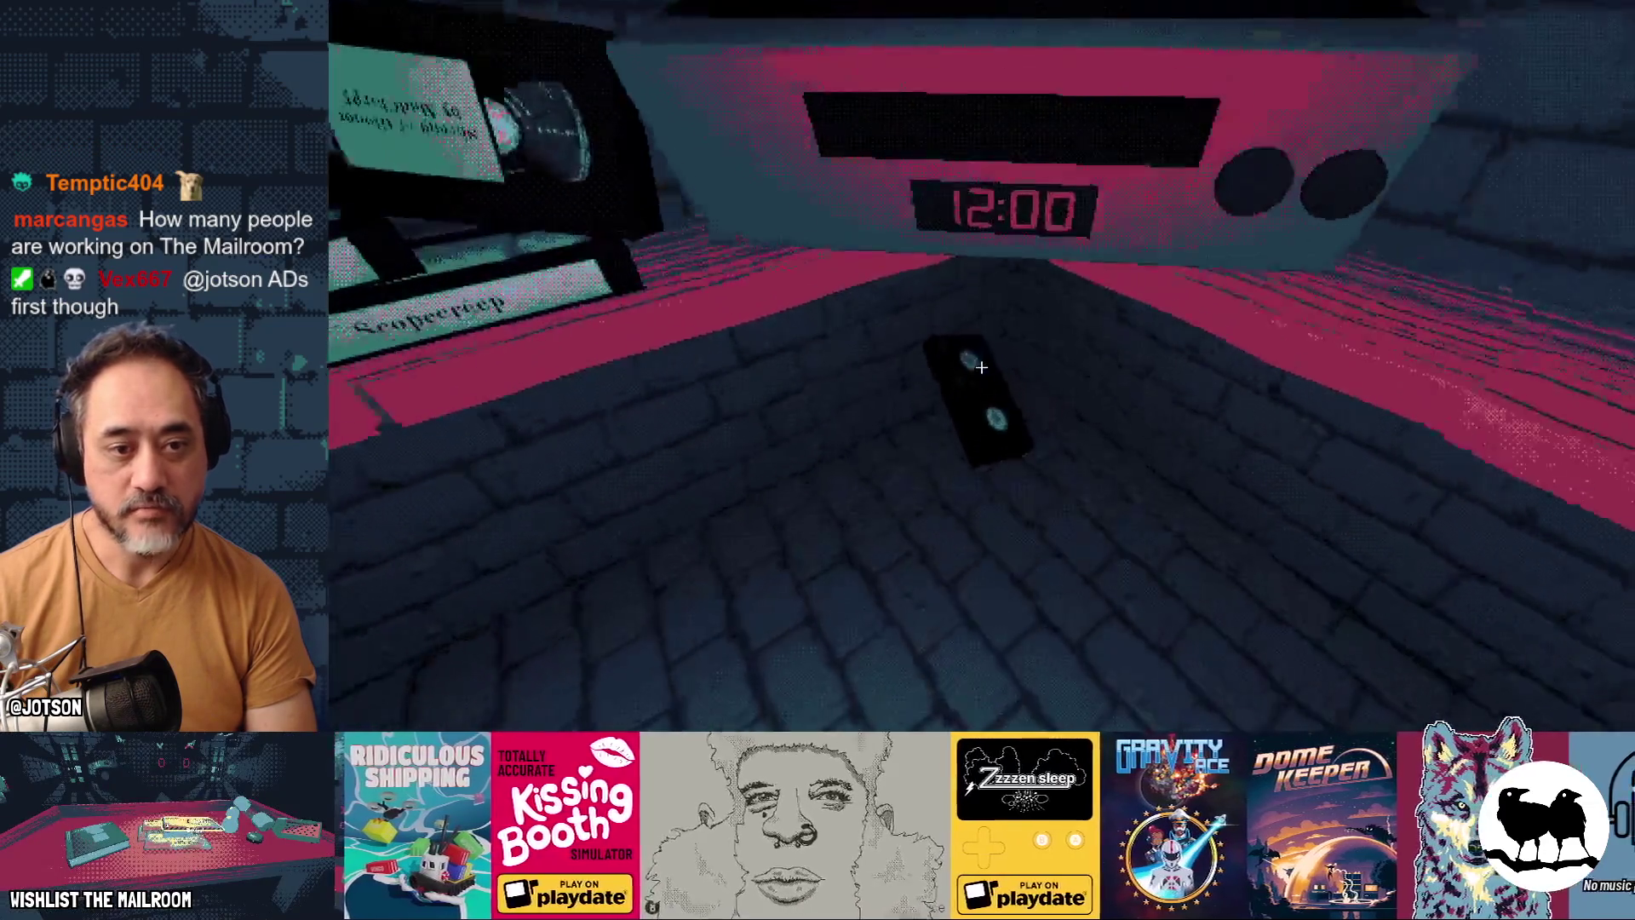
Step: Insert the tape from the floor into the VCR and watch its trailer up close
{"action": "left_click", "coordinate": [982, 366]}
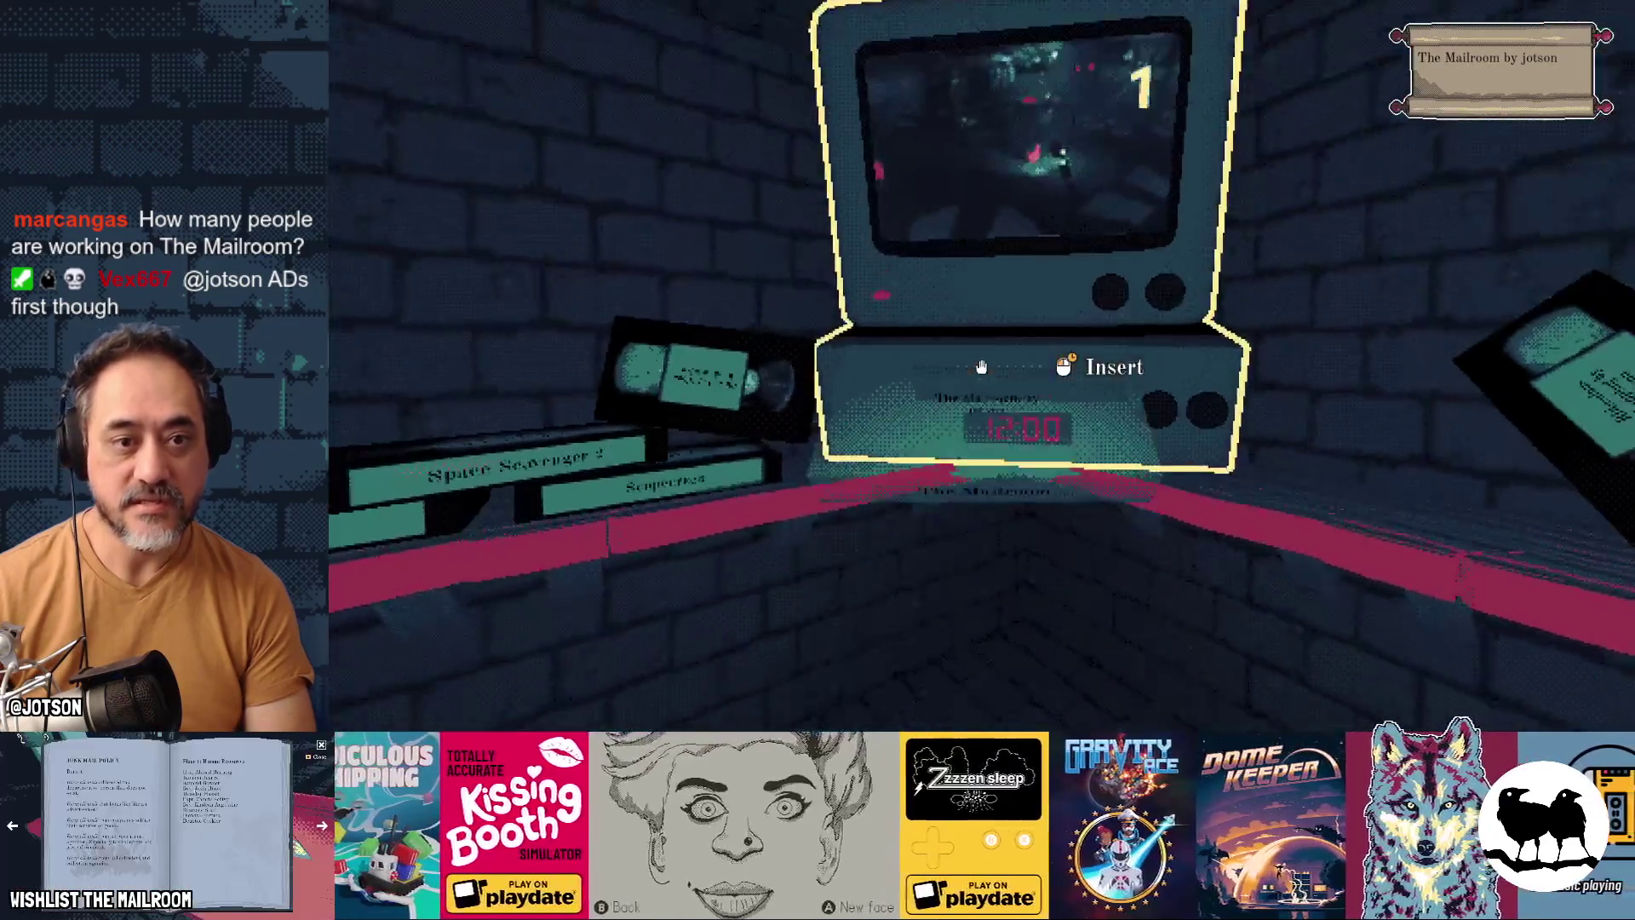
{"action": "left_click_drag", "start_coordinate": [981, 366], "coordinate": [981, 366]}
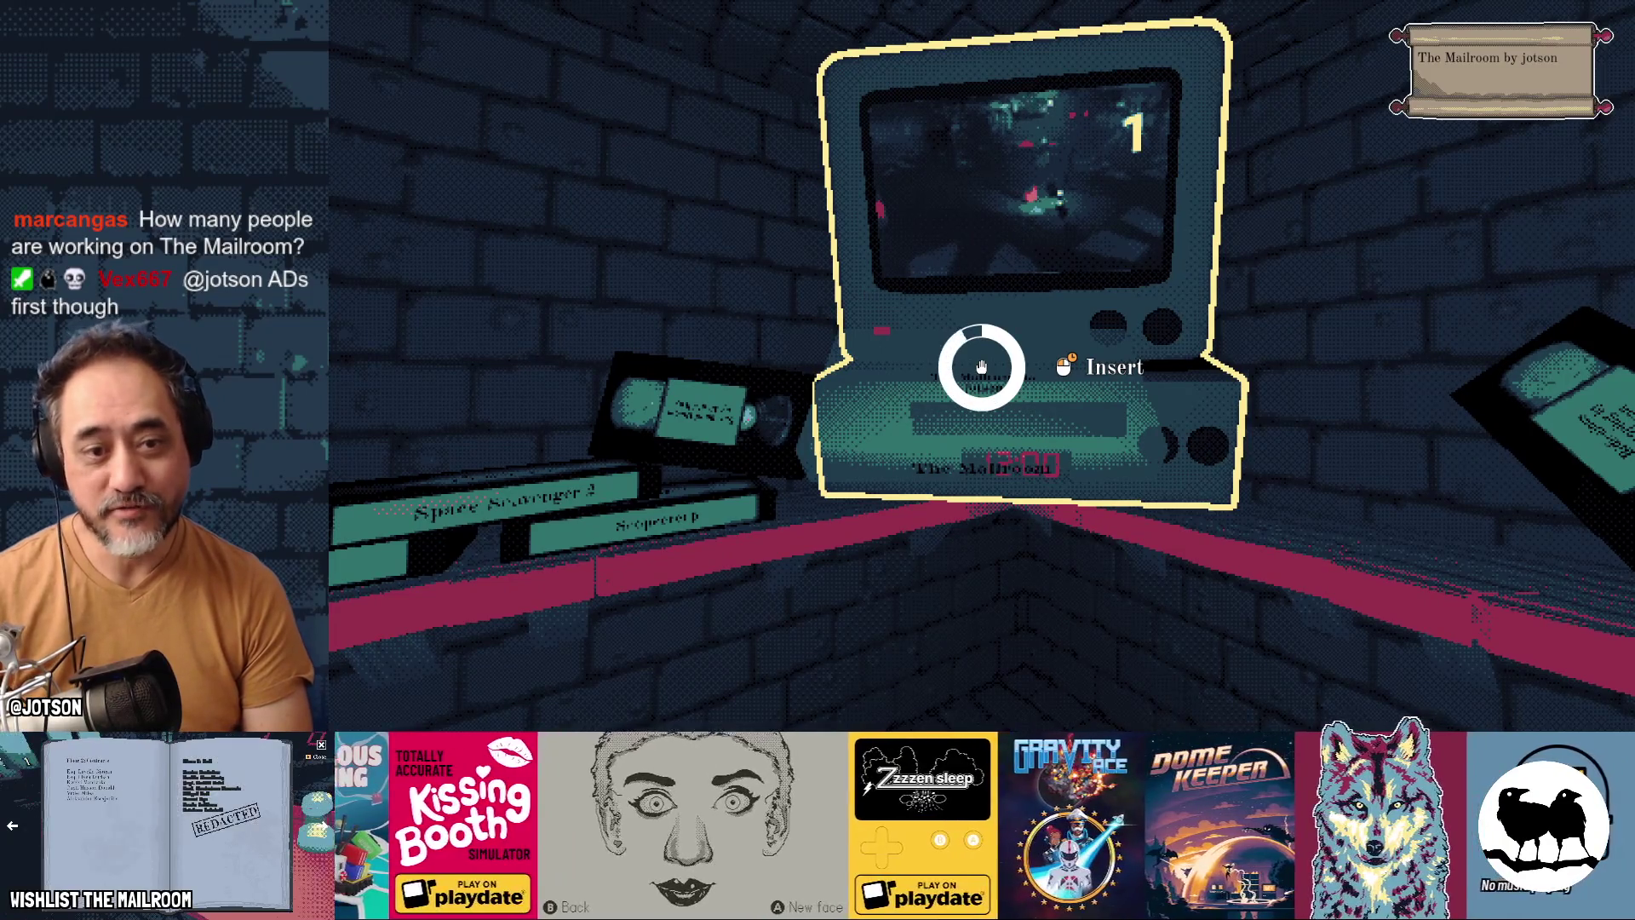
{"action": "key", "text": "w"}
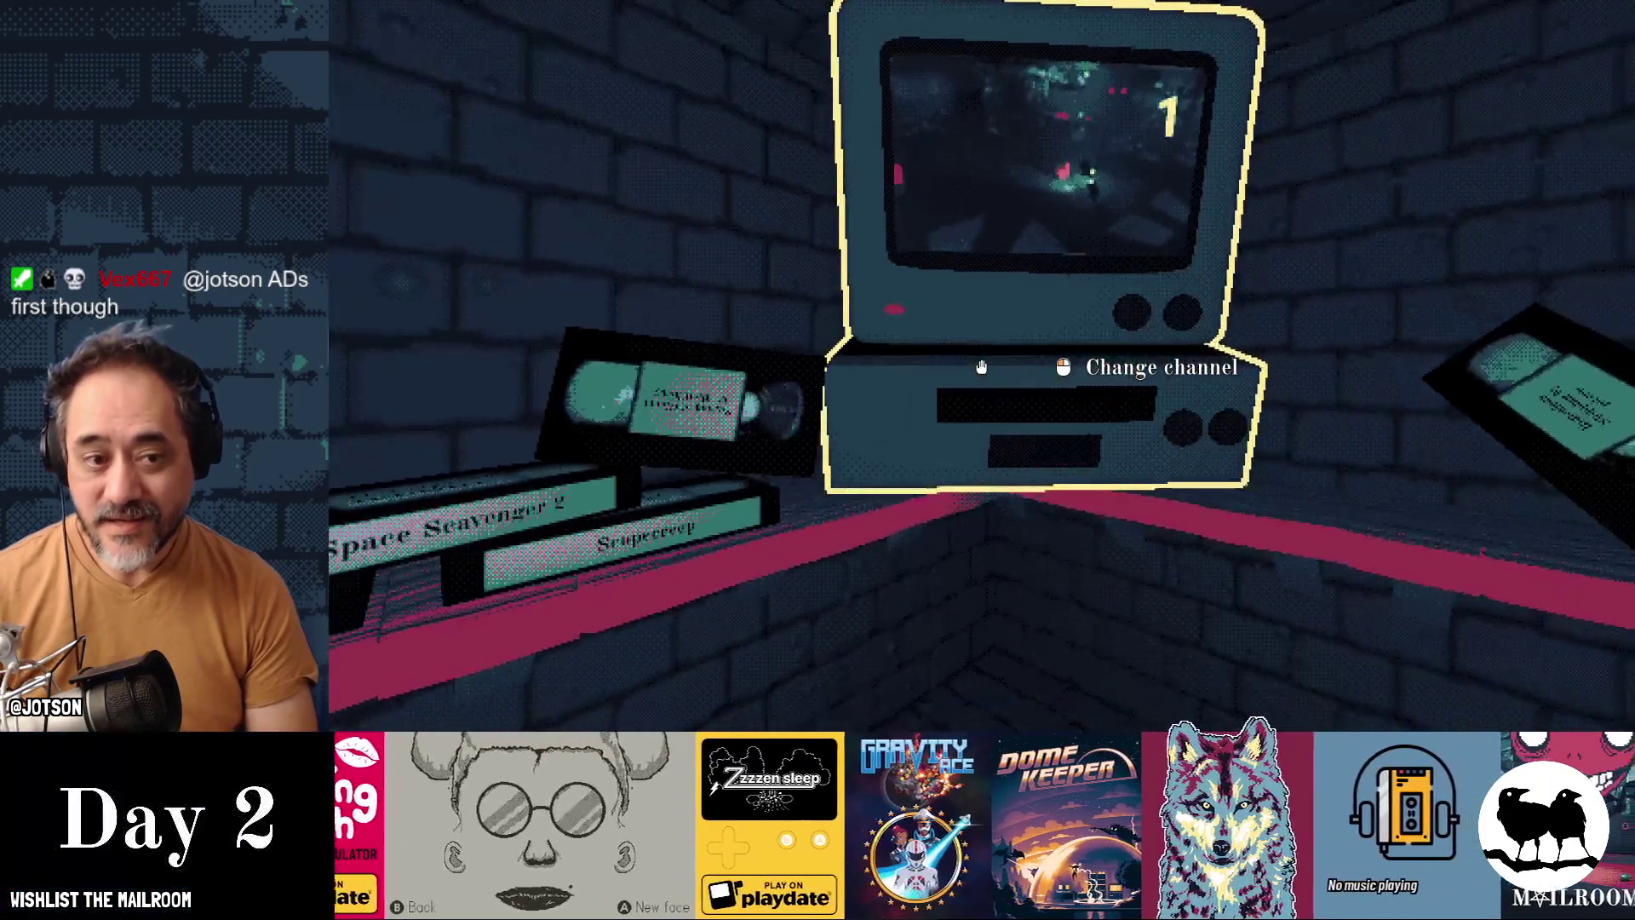
Step: Pick up the frog, insert it into the VCR to play its F video, then eject it
{"action": "mouse_move", "coordinate": [982, 366]}
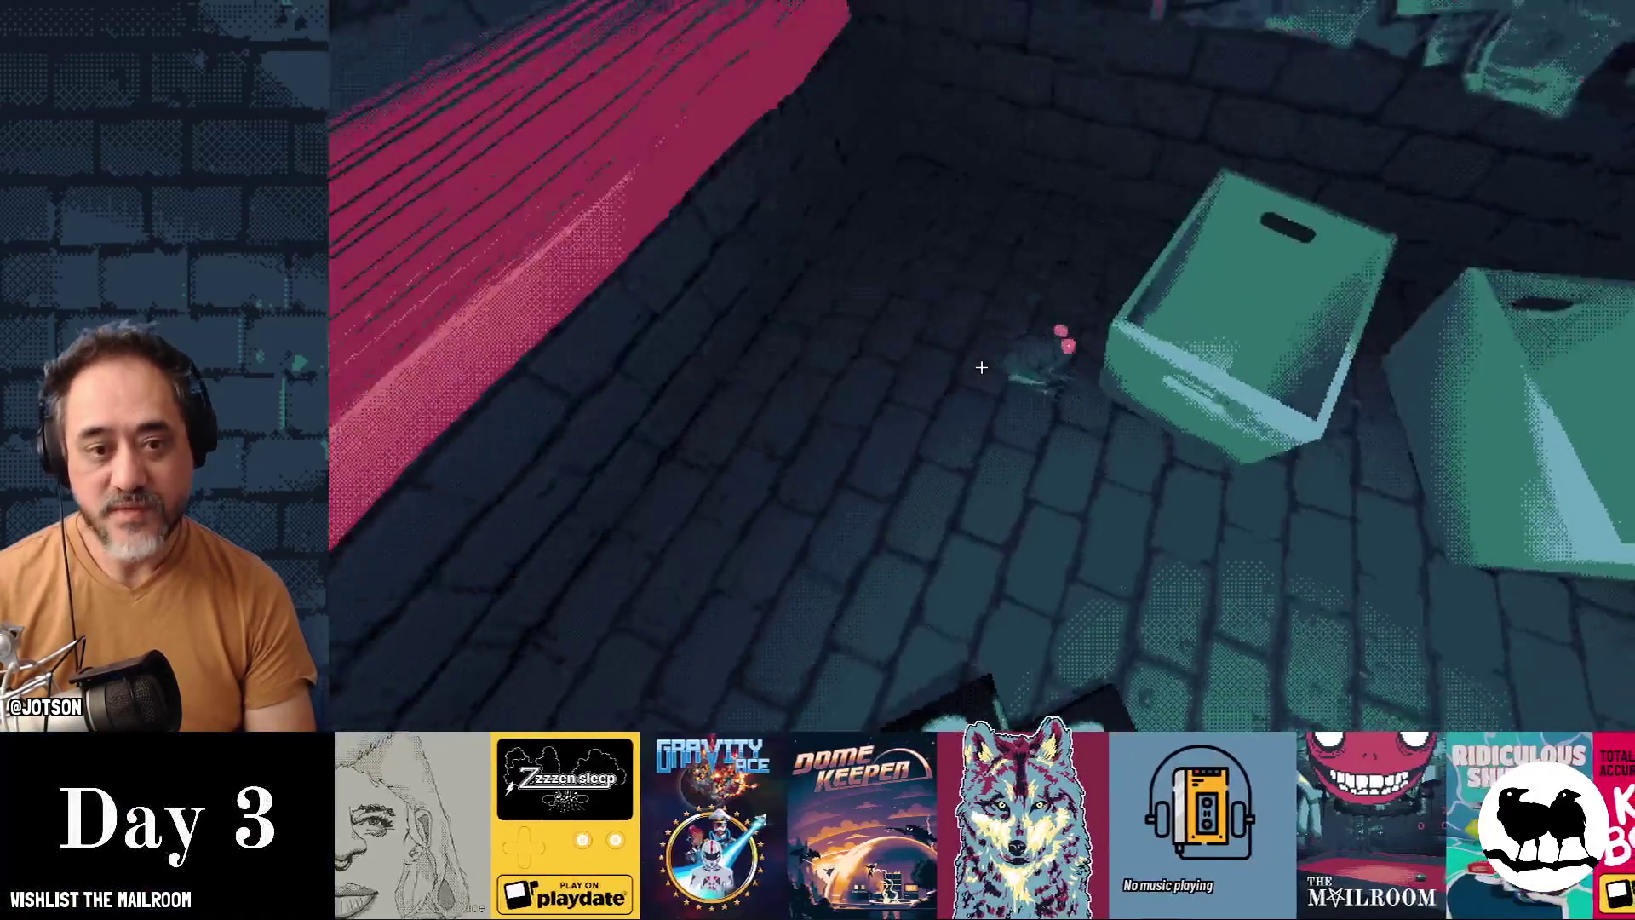
{"action": "left_click", "coordinate": [982, 366]}
{"action": "mouse_move", "coordinate": [981, 366]}
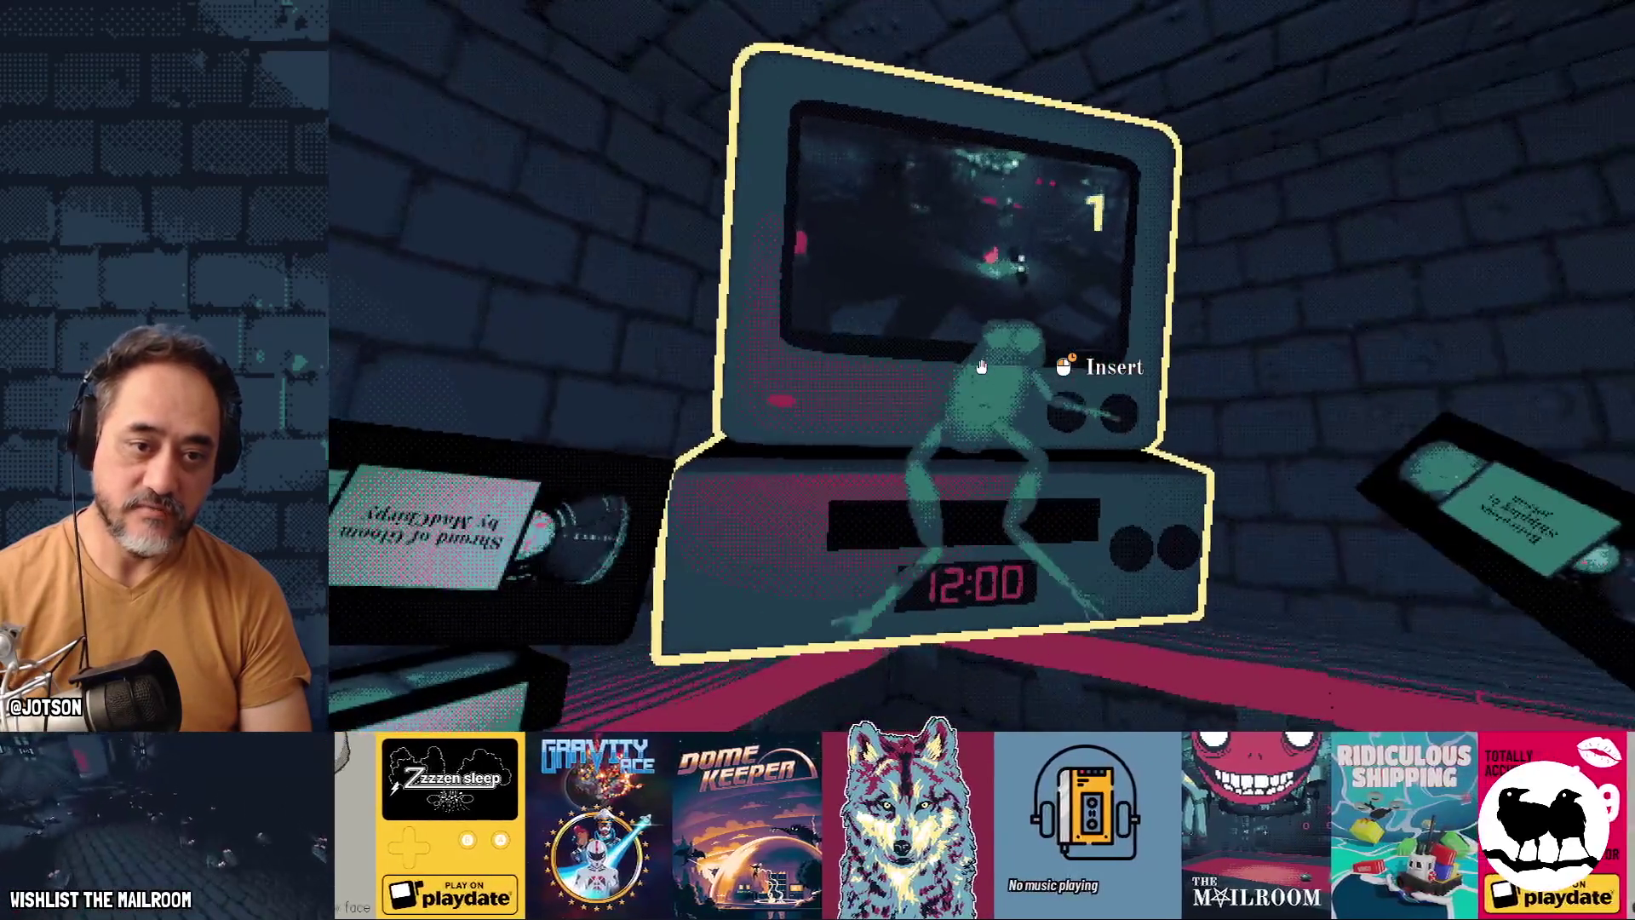
{"action": "left_click", "coordinate": [982, 366]}
{"action": "left_click_drag", "start_coordinate": [981, 366], "coordinate": [981, 366]}
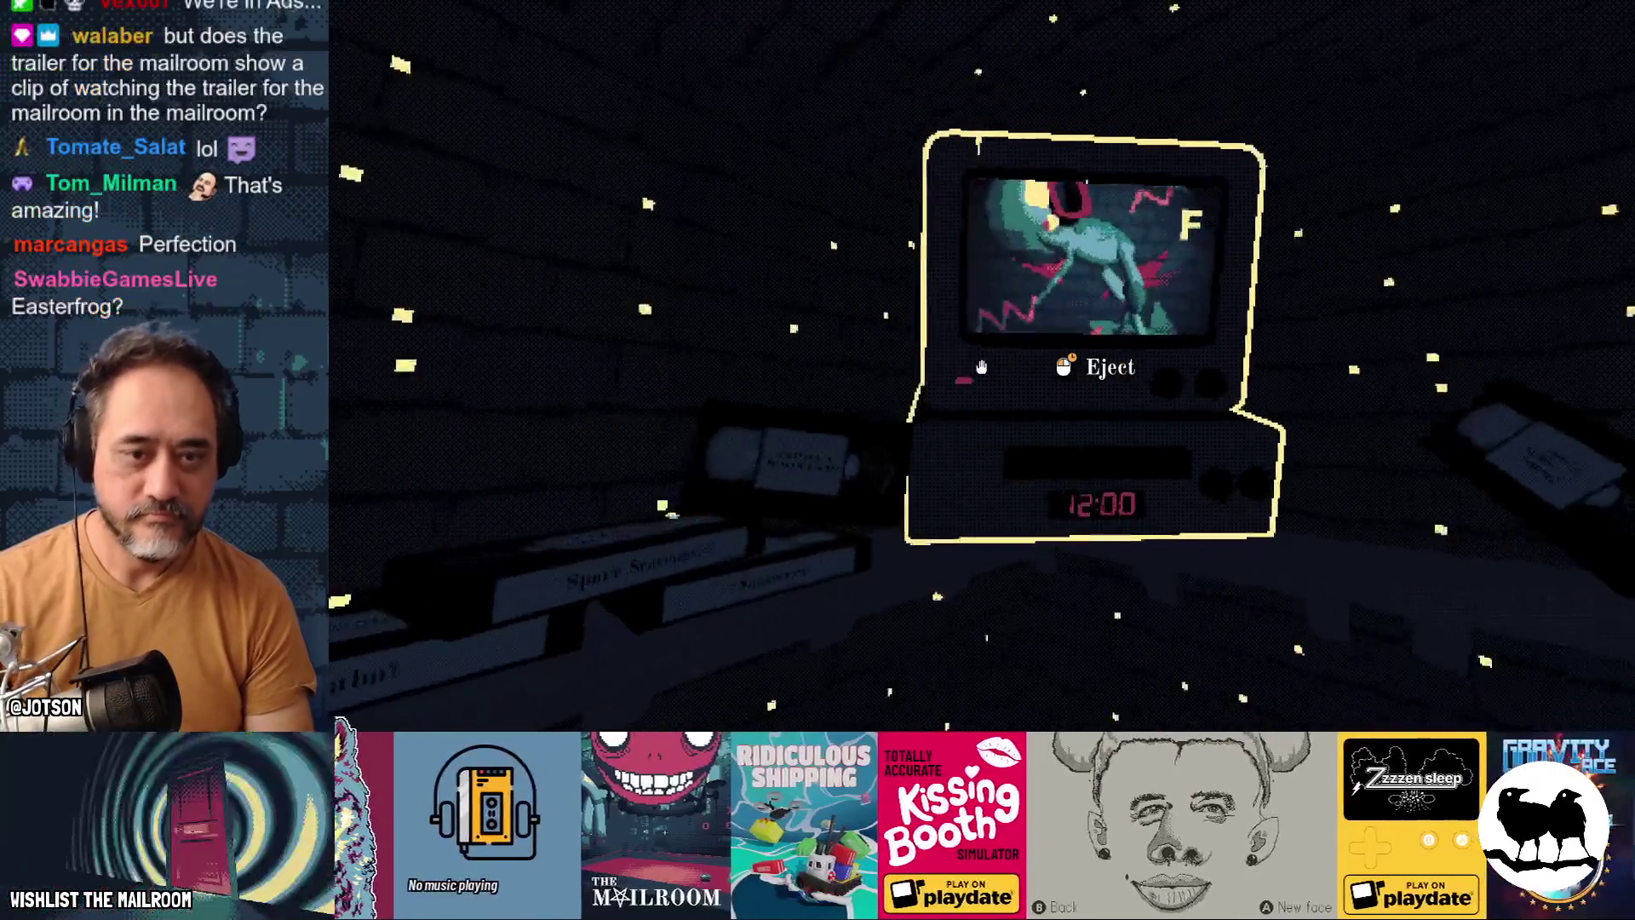
{"action": "left_click_drag", "start_coordinate": [982, 367], "coordinate": [982, 367]}
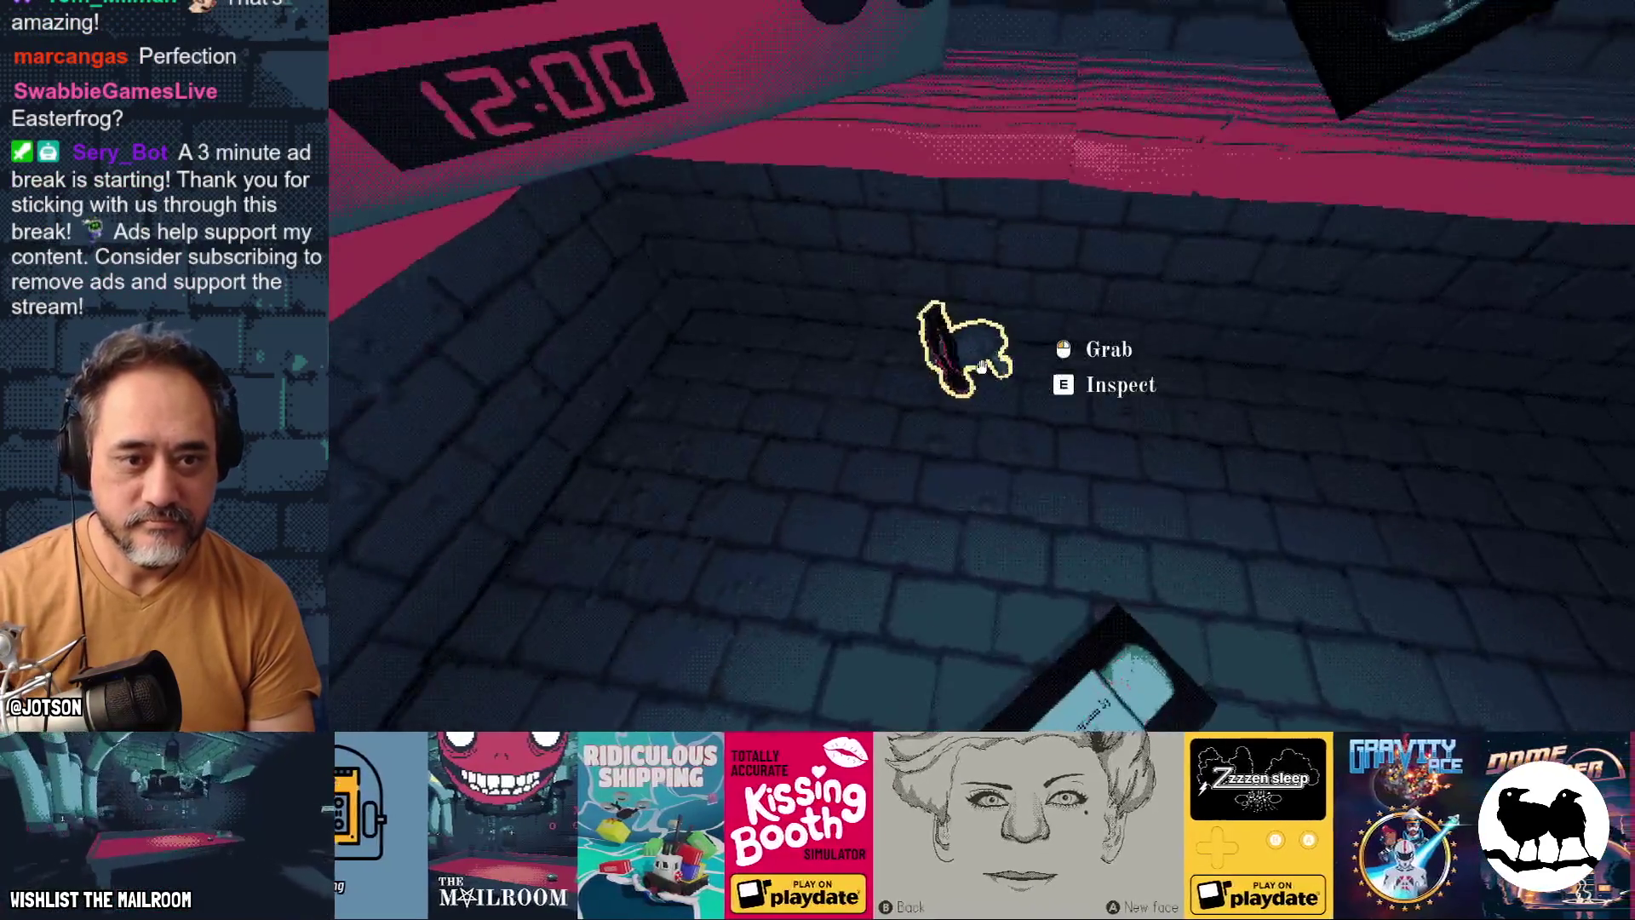
Step: Pick up the frog figure, then return to the paused game window and resume Day 3
{"action": "left_click", "coordinate": [982, 367]}
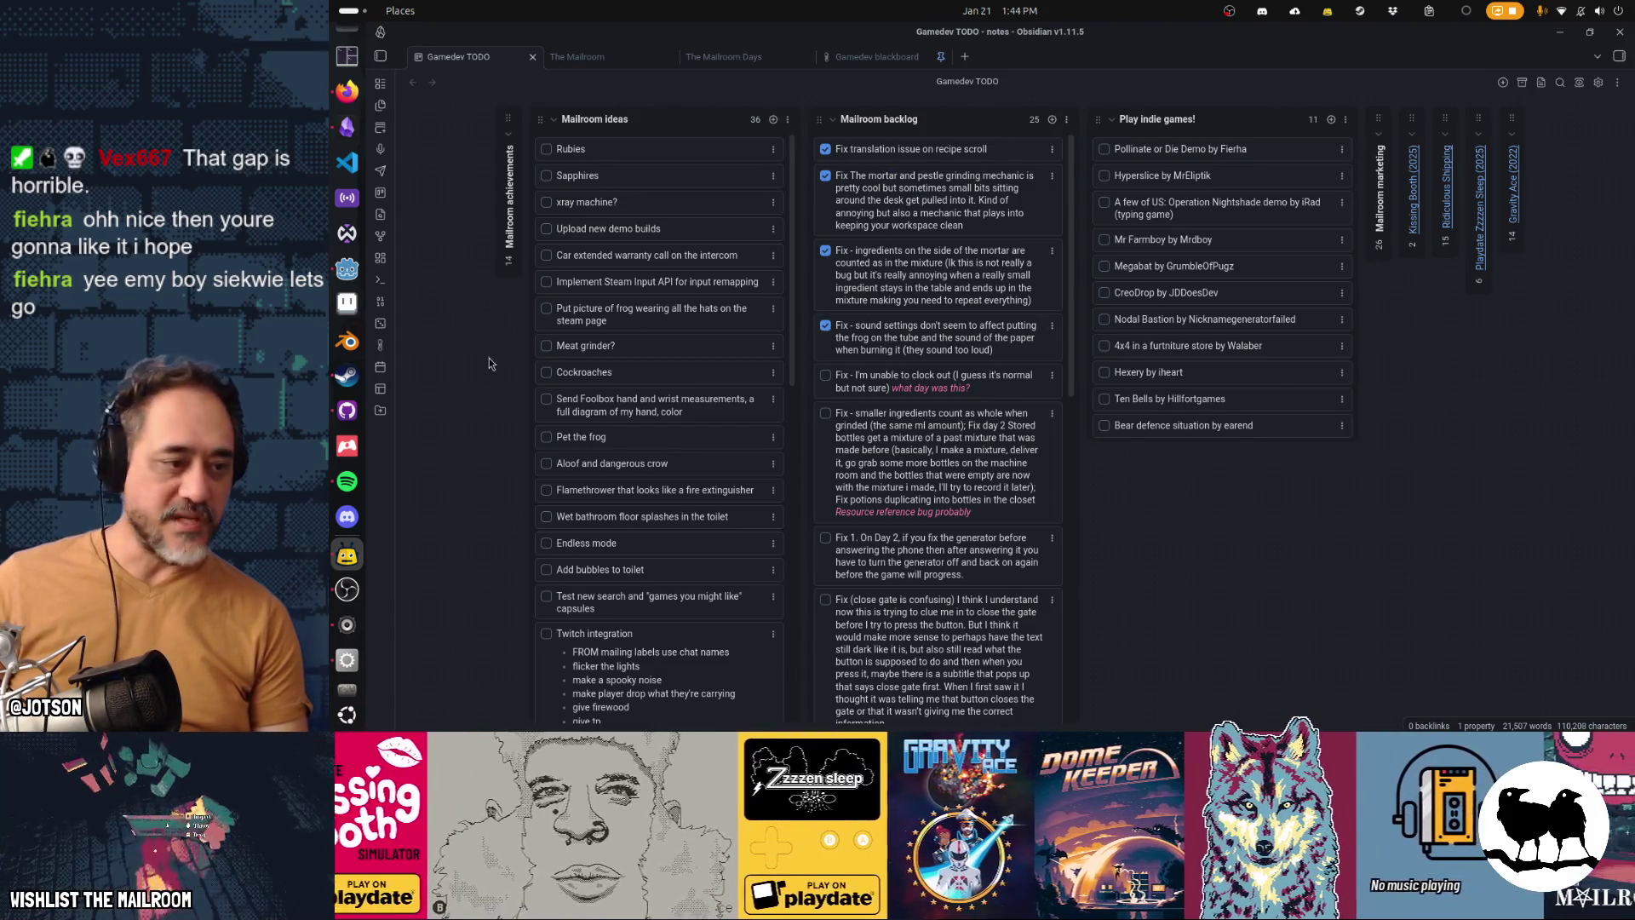
{"action": "key", "text": "super"}
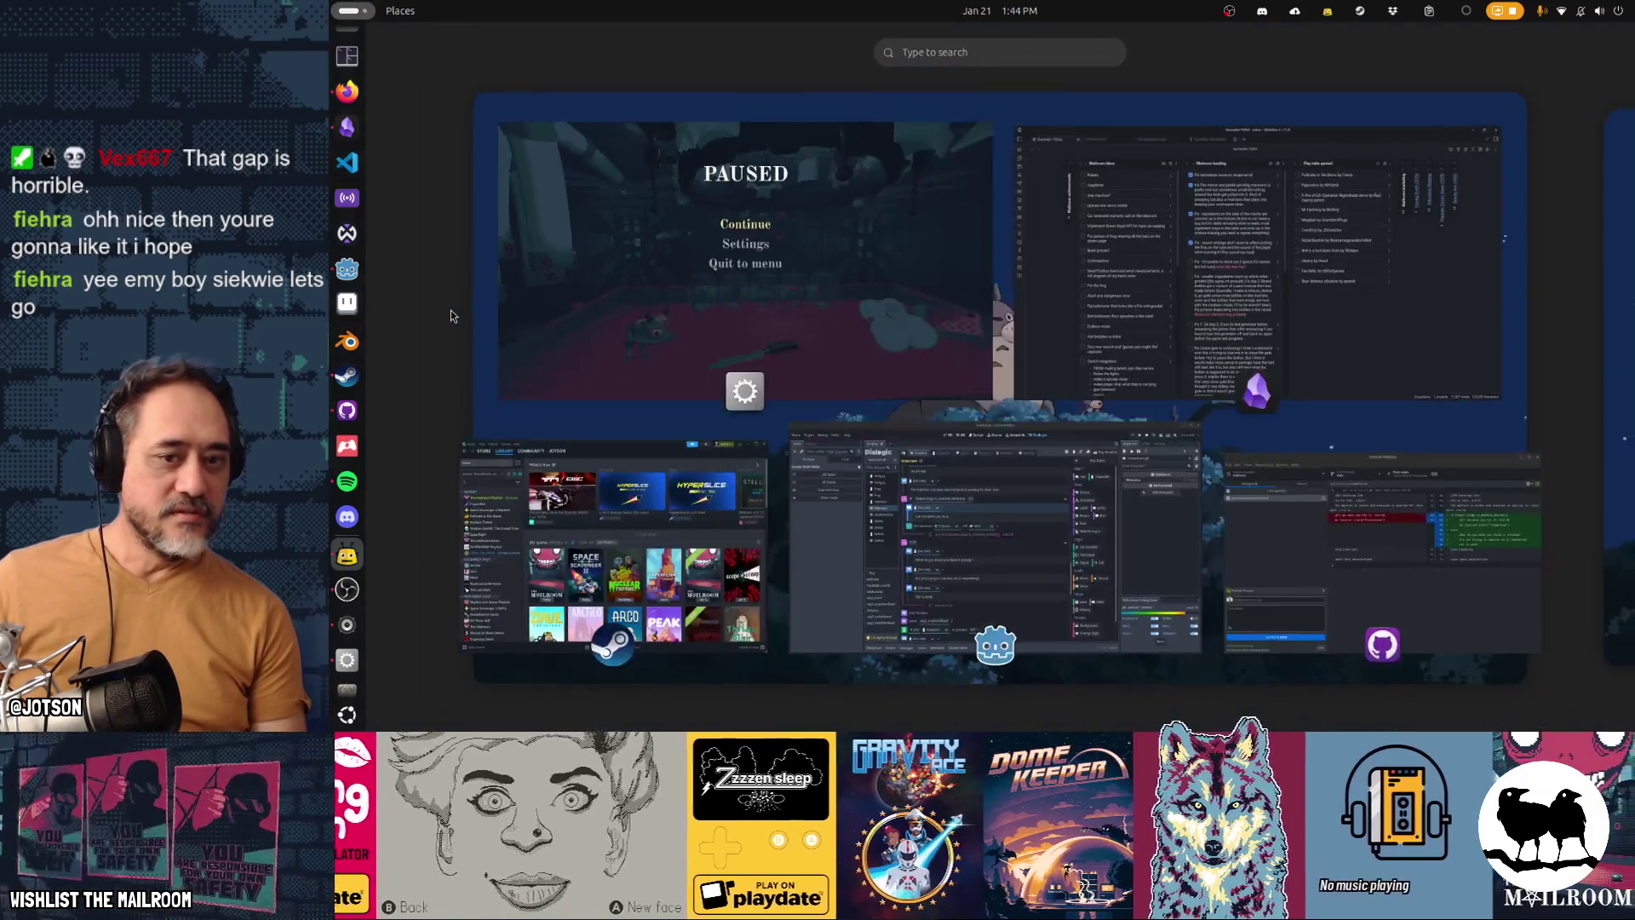
{"action": "left_click", "coordinate": [939, 351]}
{"action": "left_click", "coordinate": [945, 274]}
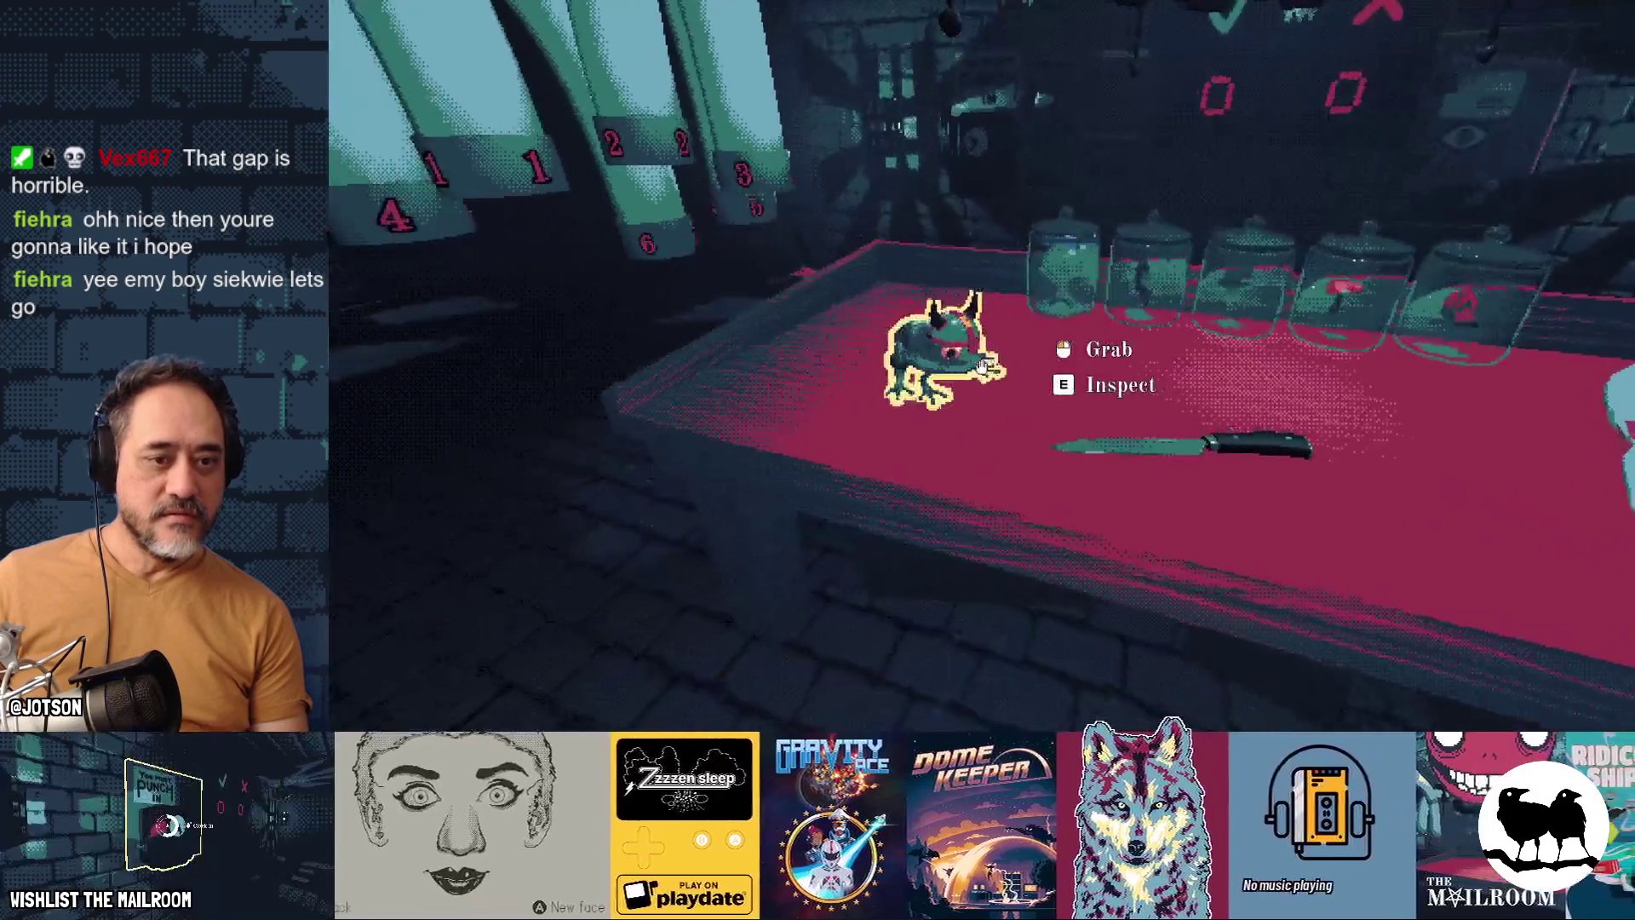
Step: Grab and inspect the frog, then carry it through the arched doorway into the brick tunnel
{"action": "left_click", "coordinate": [981, 366]}
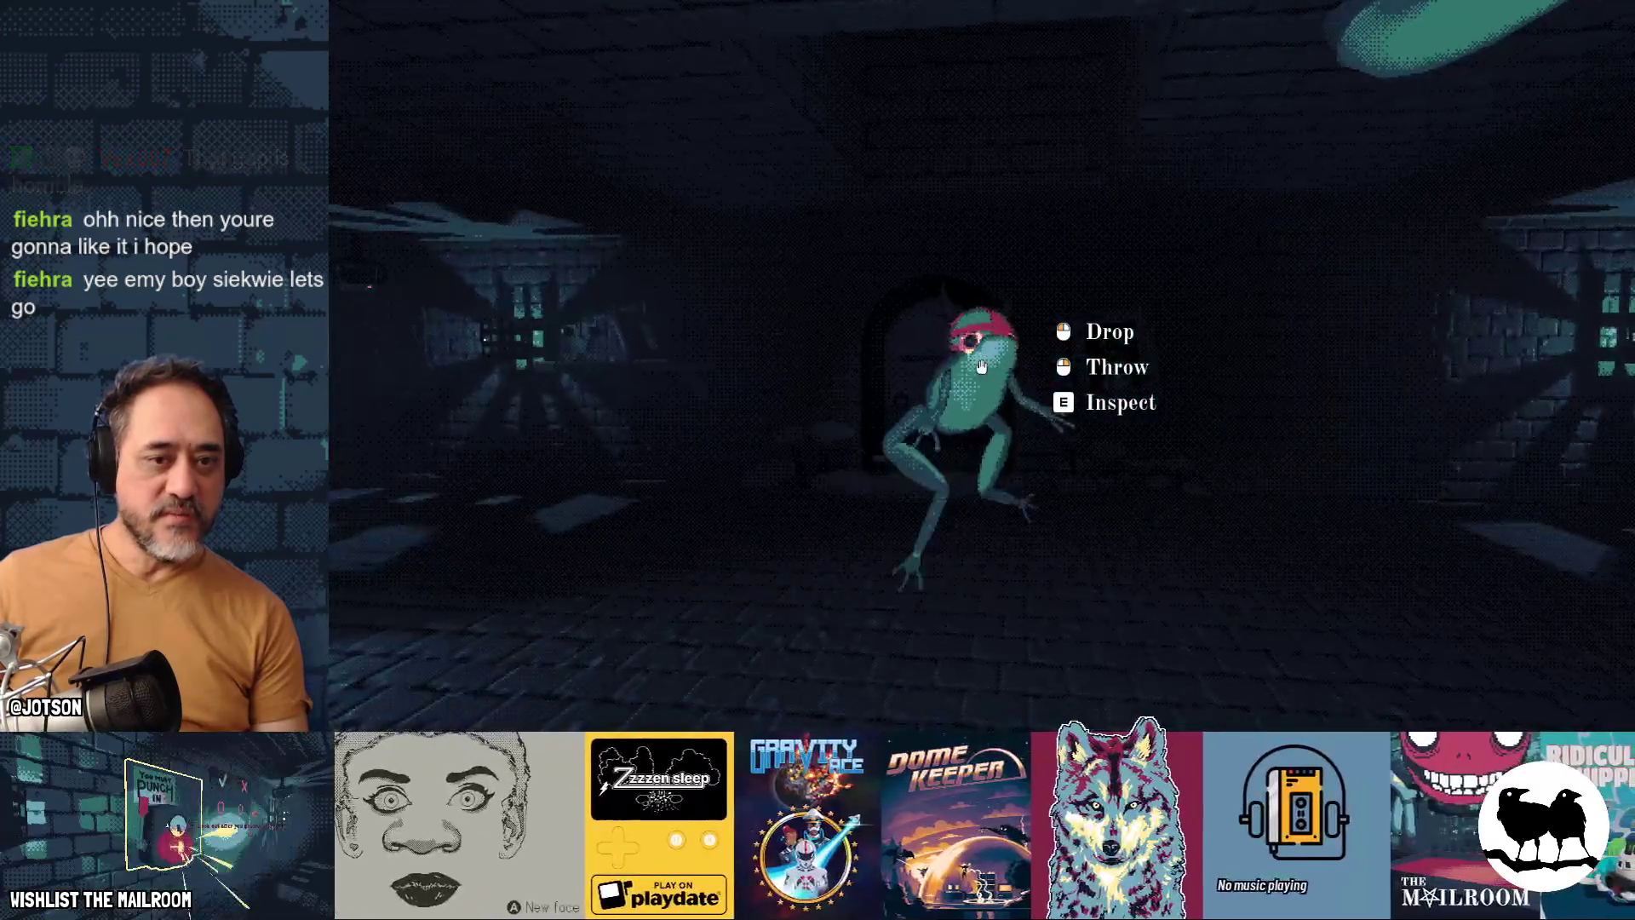
{"action": "key", "text": "e"}
{"action": "key", "text": "e"}
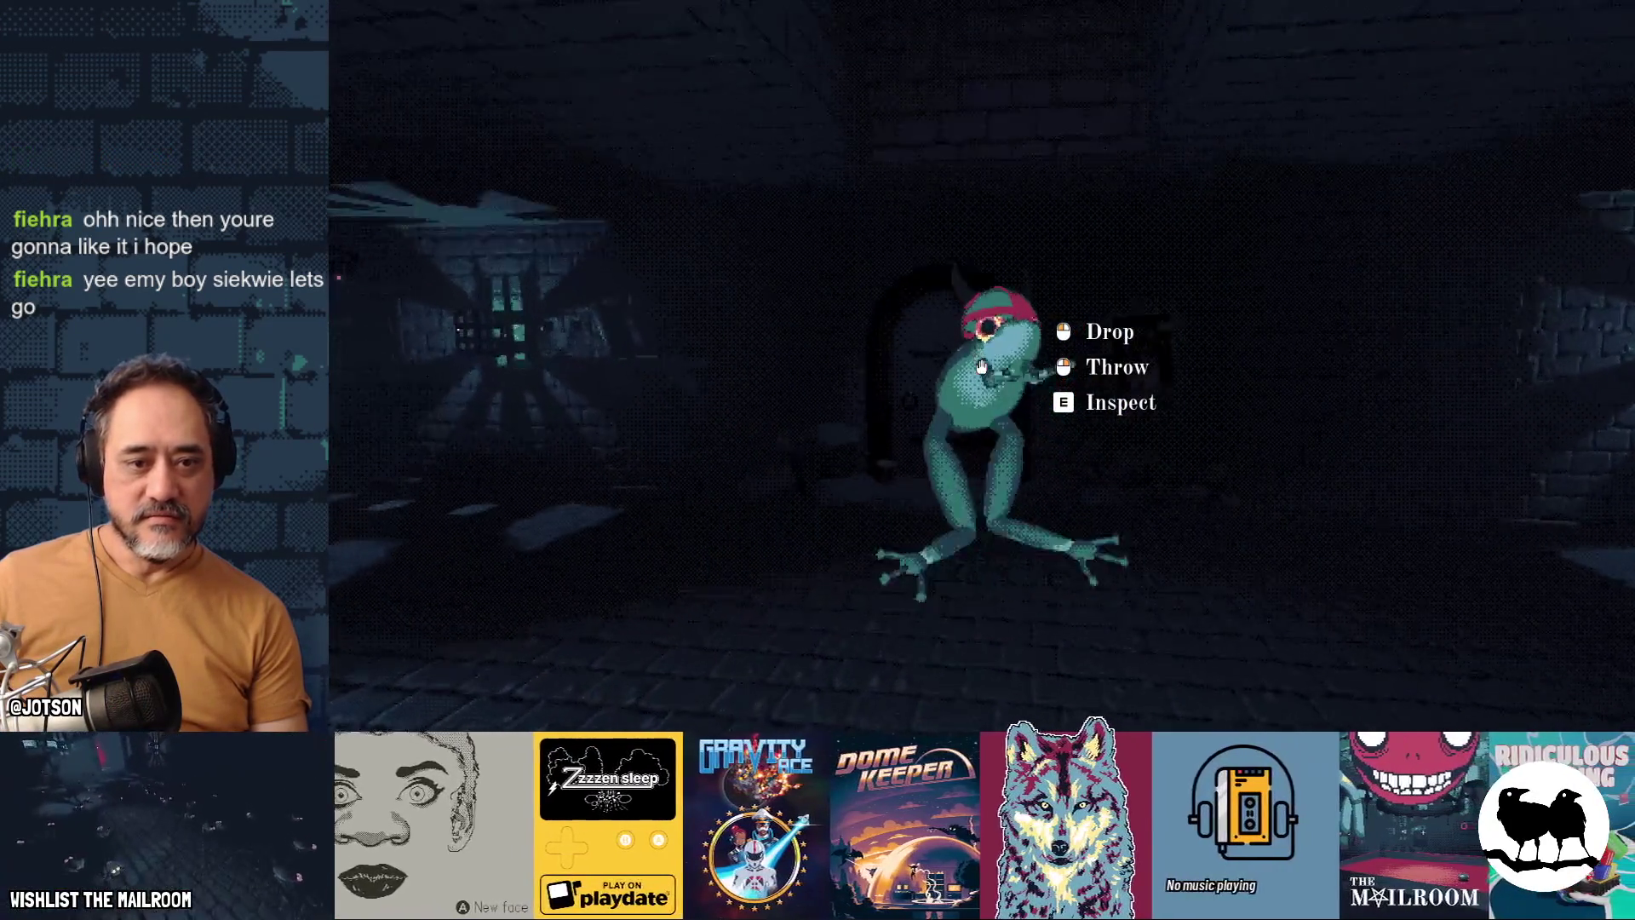
{"action": "key", "text": "w"}
{"action": "key", "text": "w"}
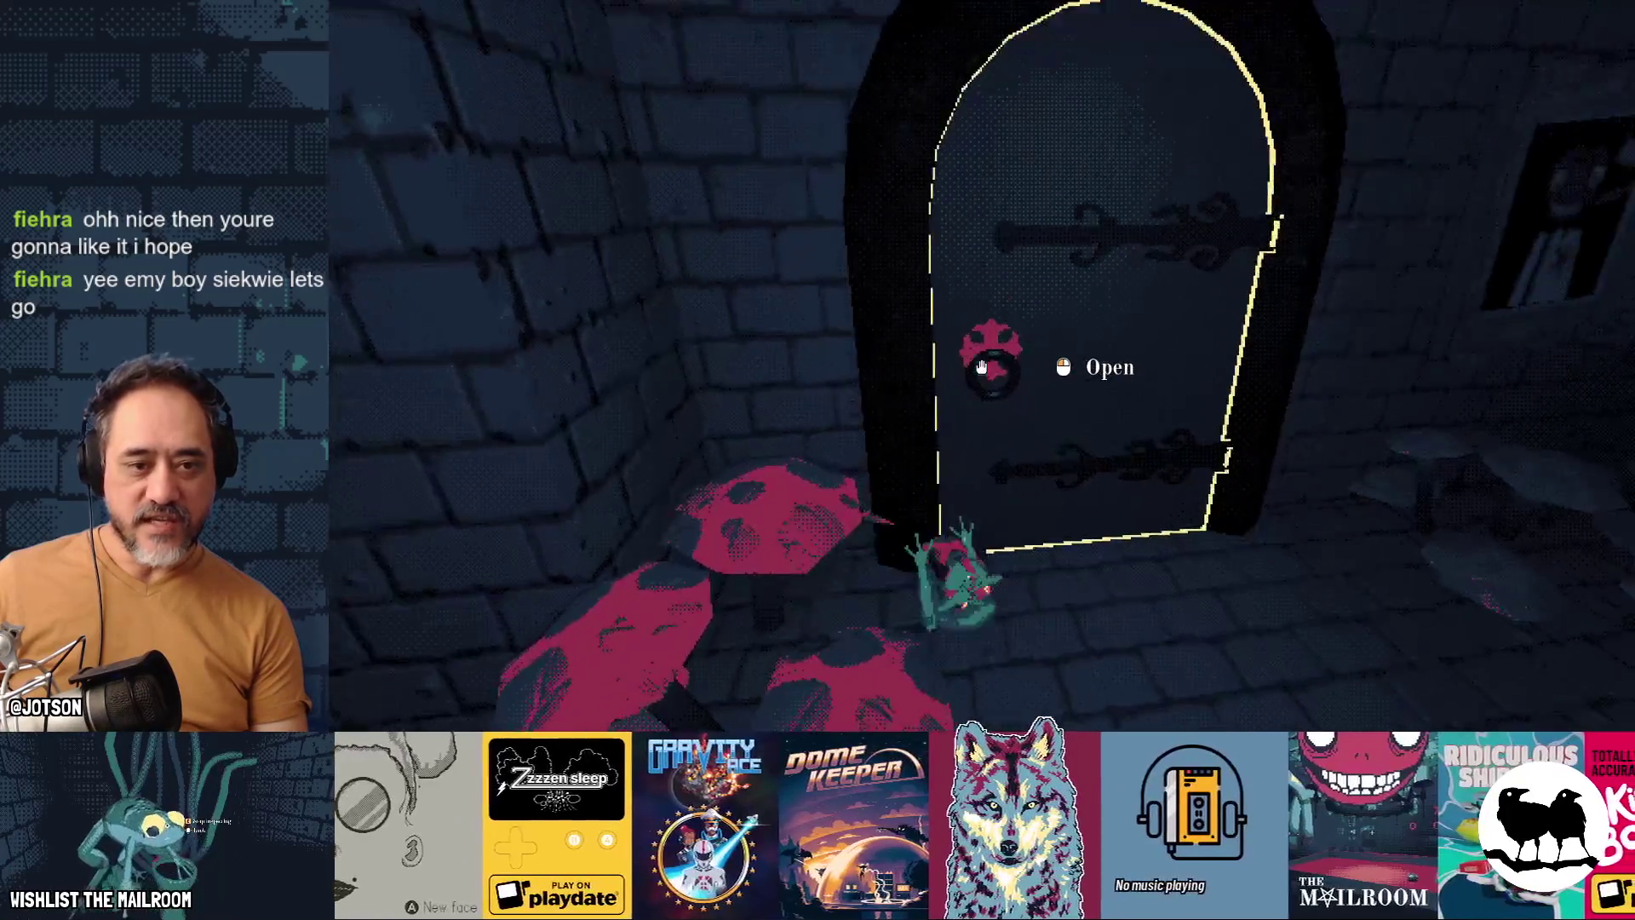
{"action": "key", "text": "w"}
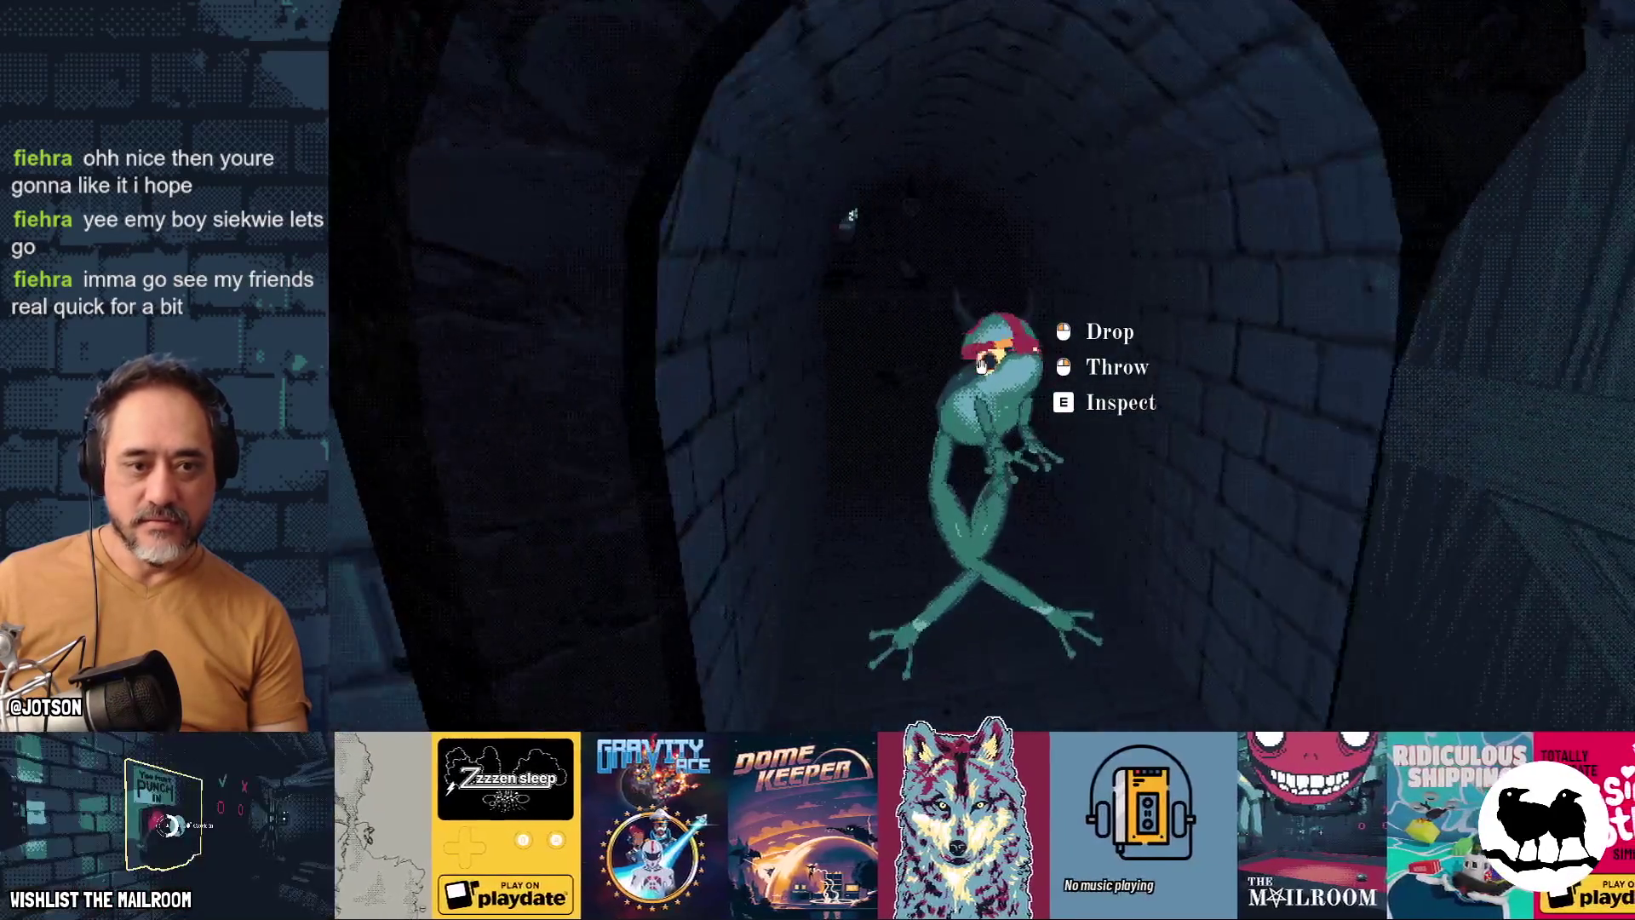
{"action": "key", "text": "w"}
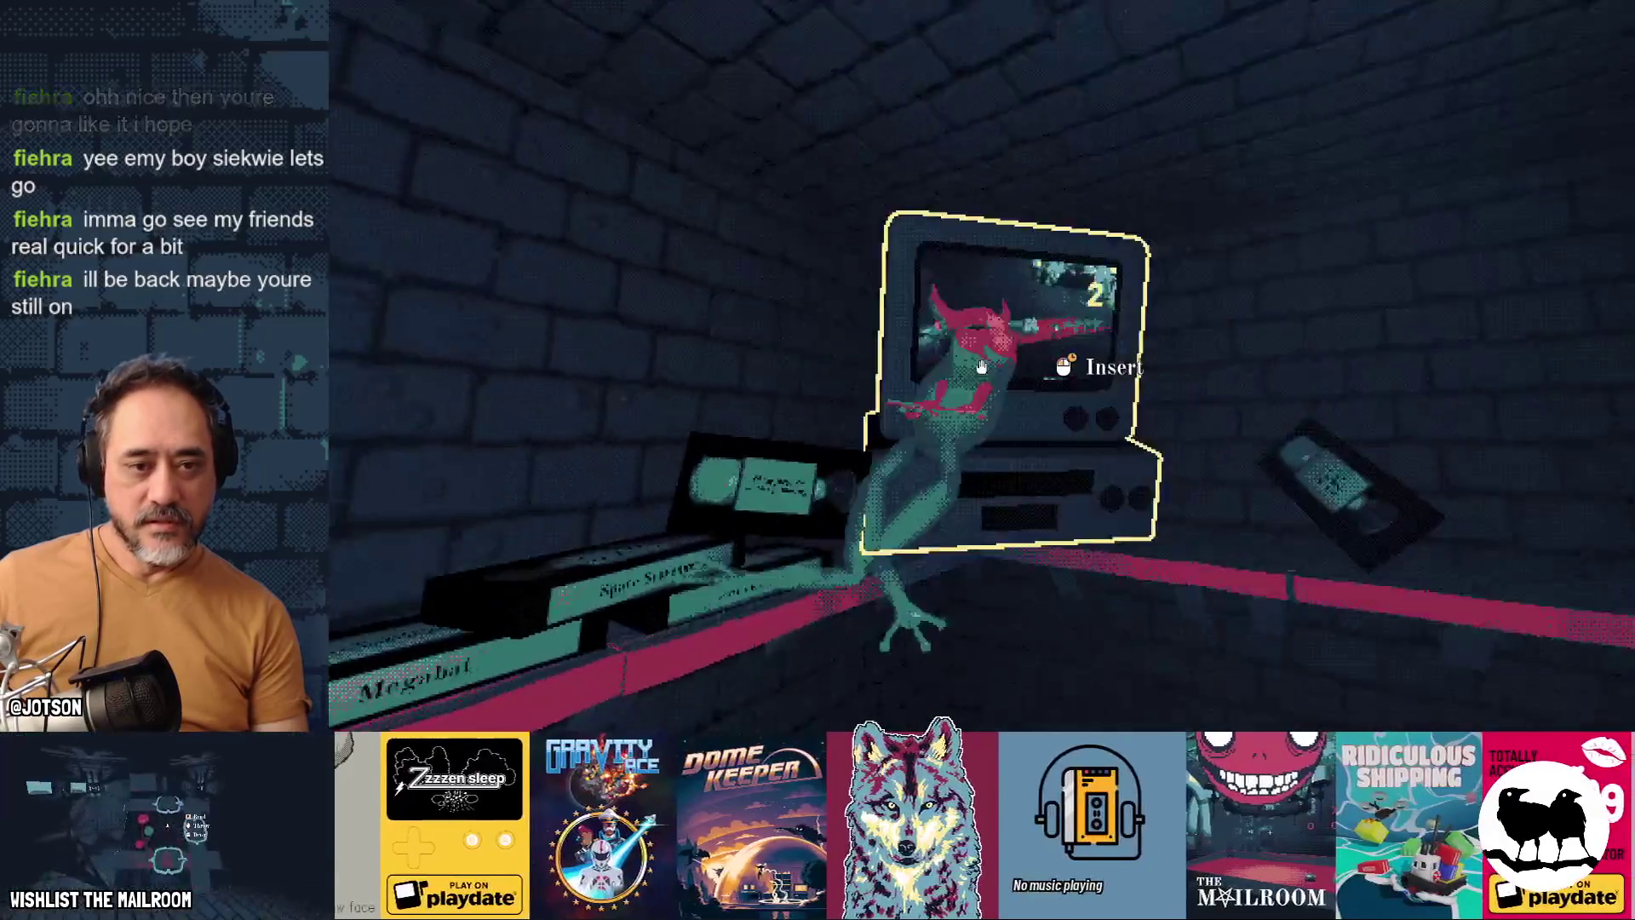
Step: Start the frog tape in the VCR, back off, eject it and inspect the frog
{"action": "left_click", "coordinate": [981, 366]}
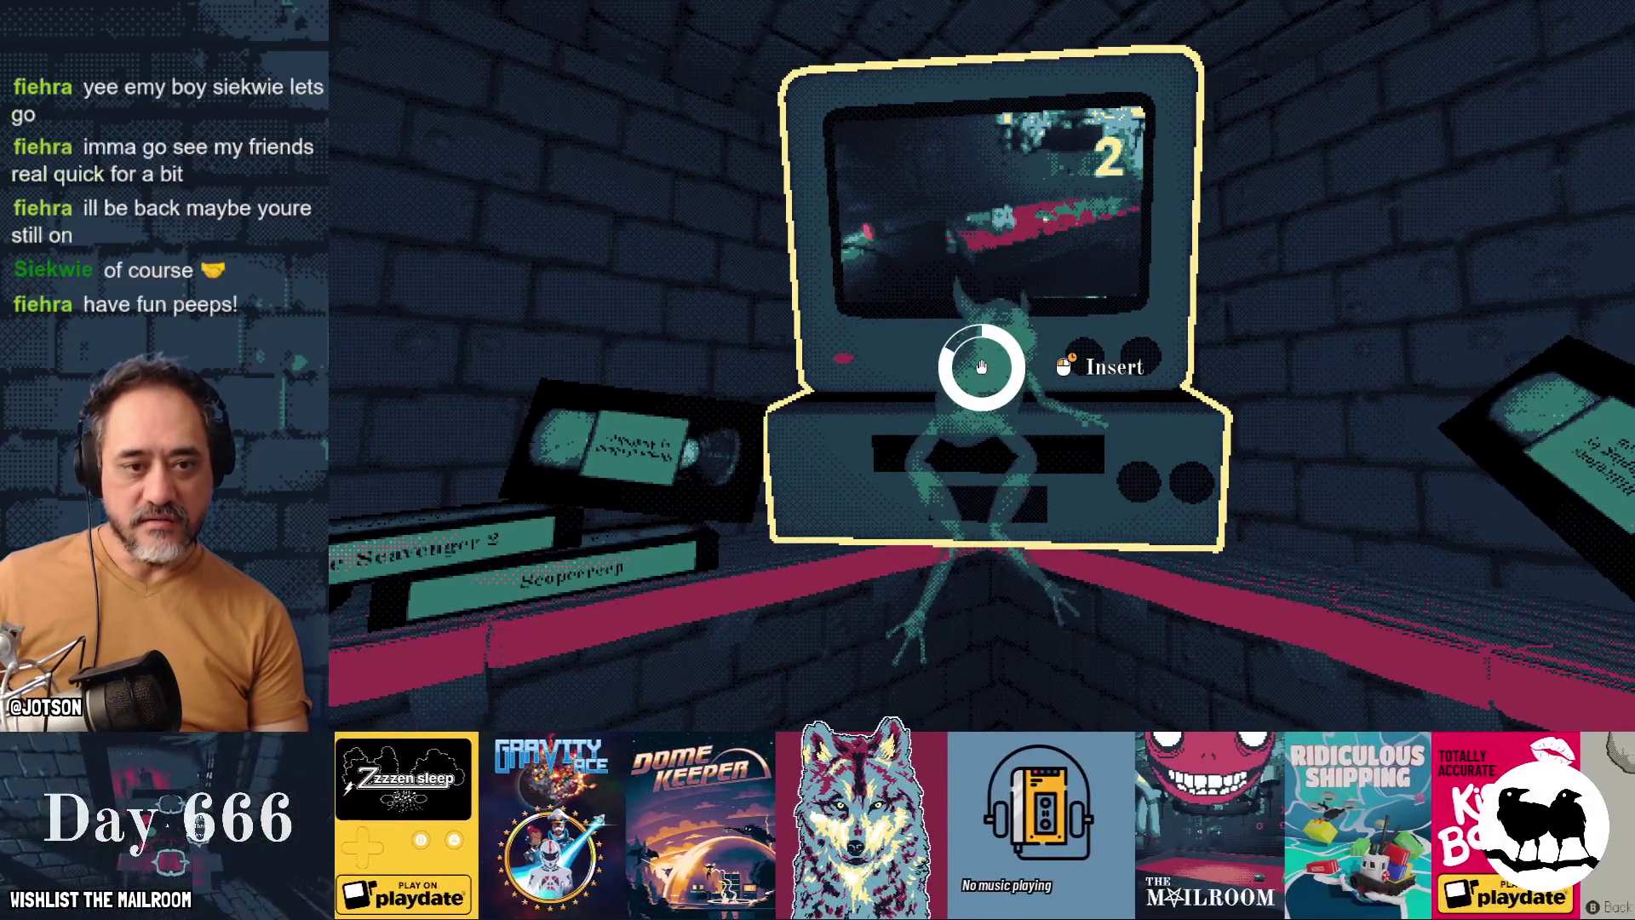
{"action": "key", "text": "w"}
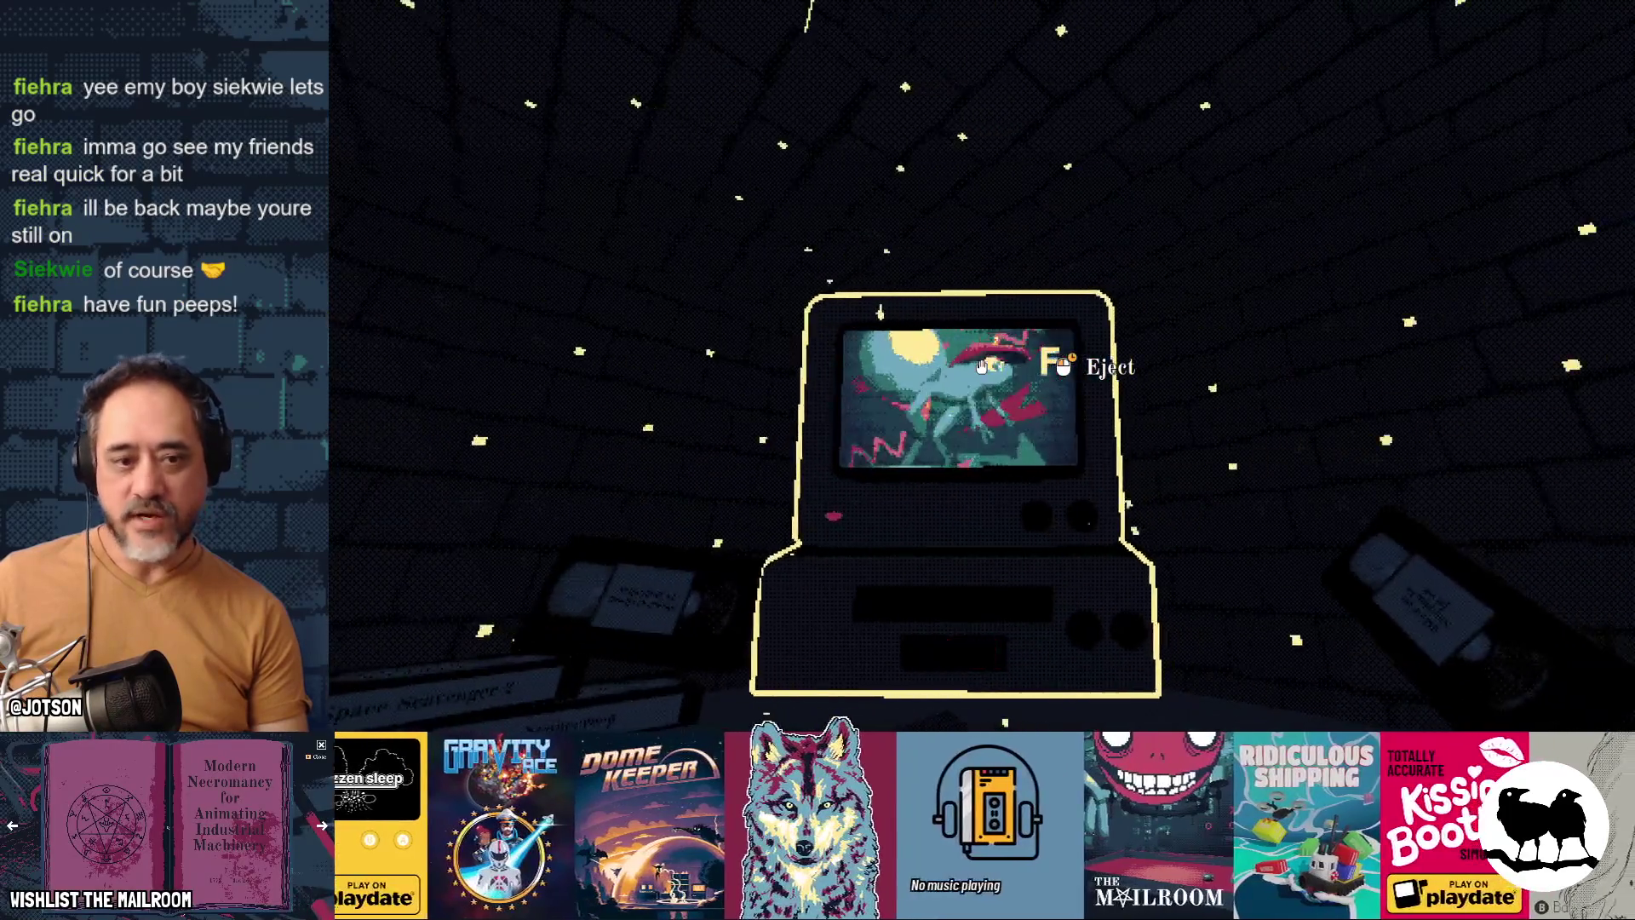
{"action": "mouse_move", "coordinate": [981, 366]}
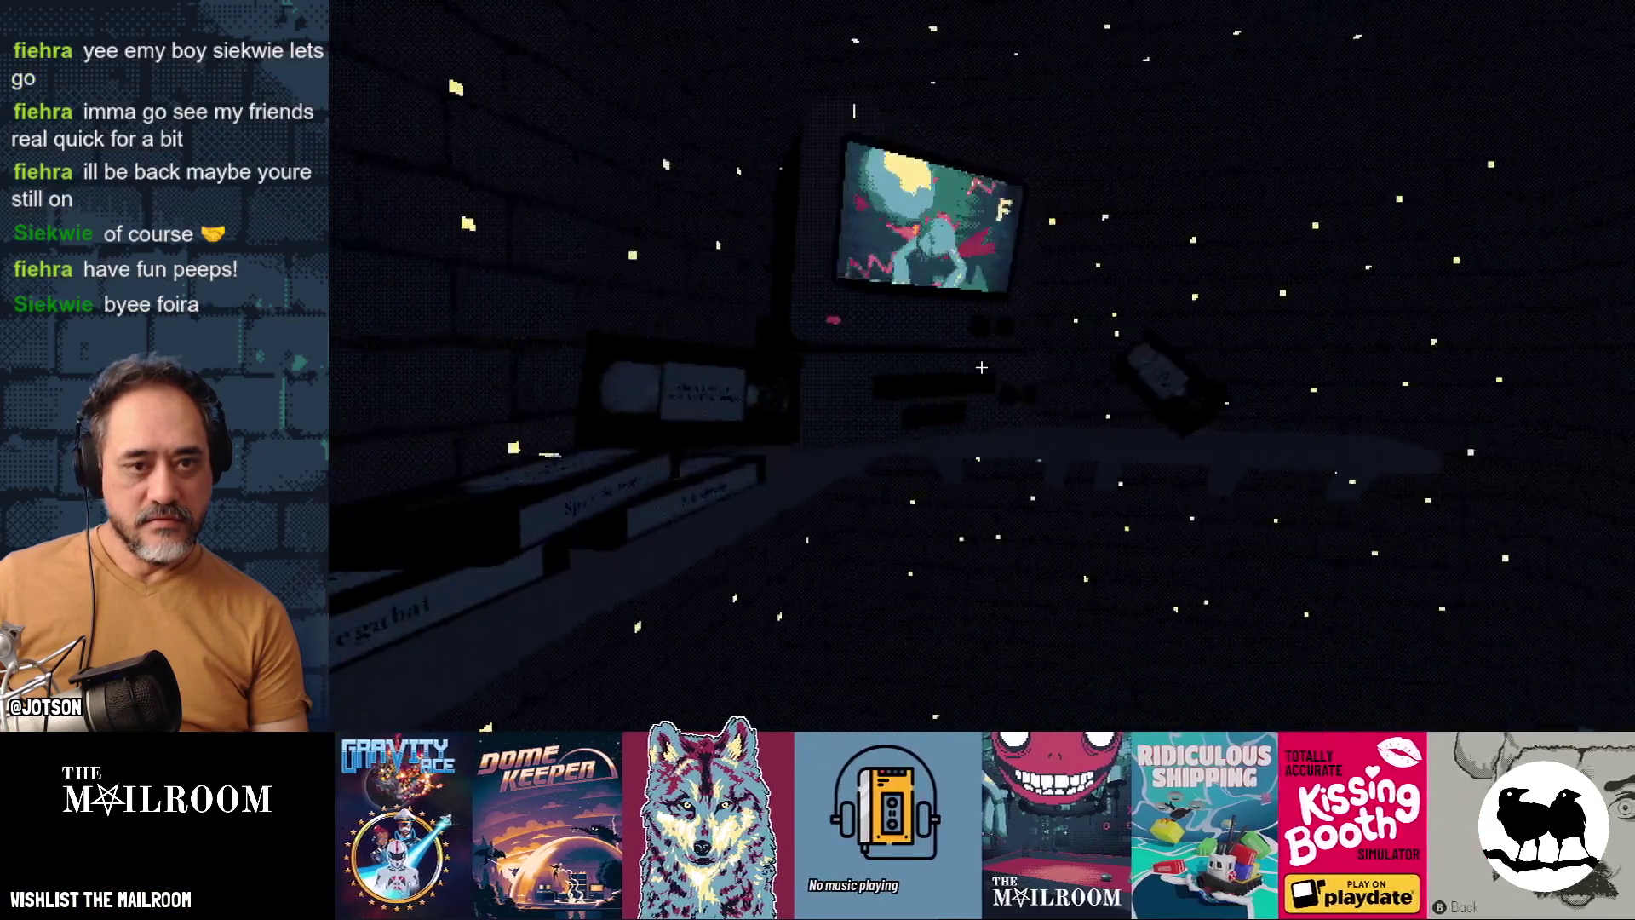
{"action": "key", "text": "s"}
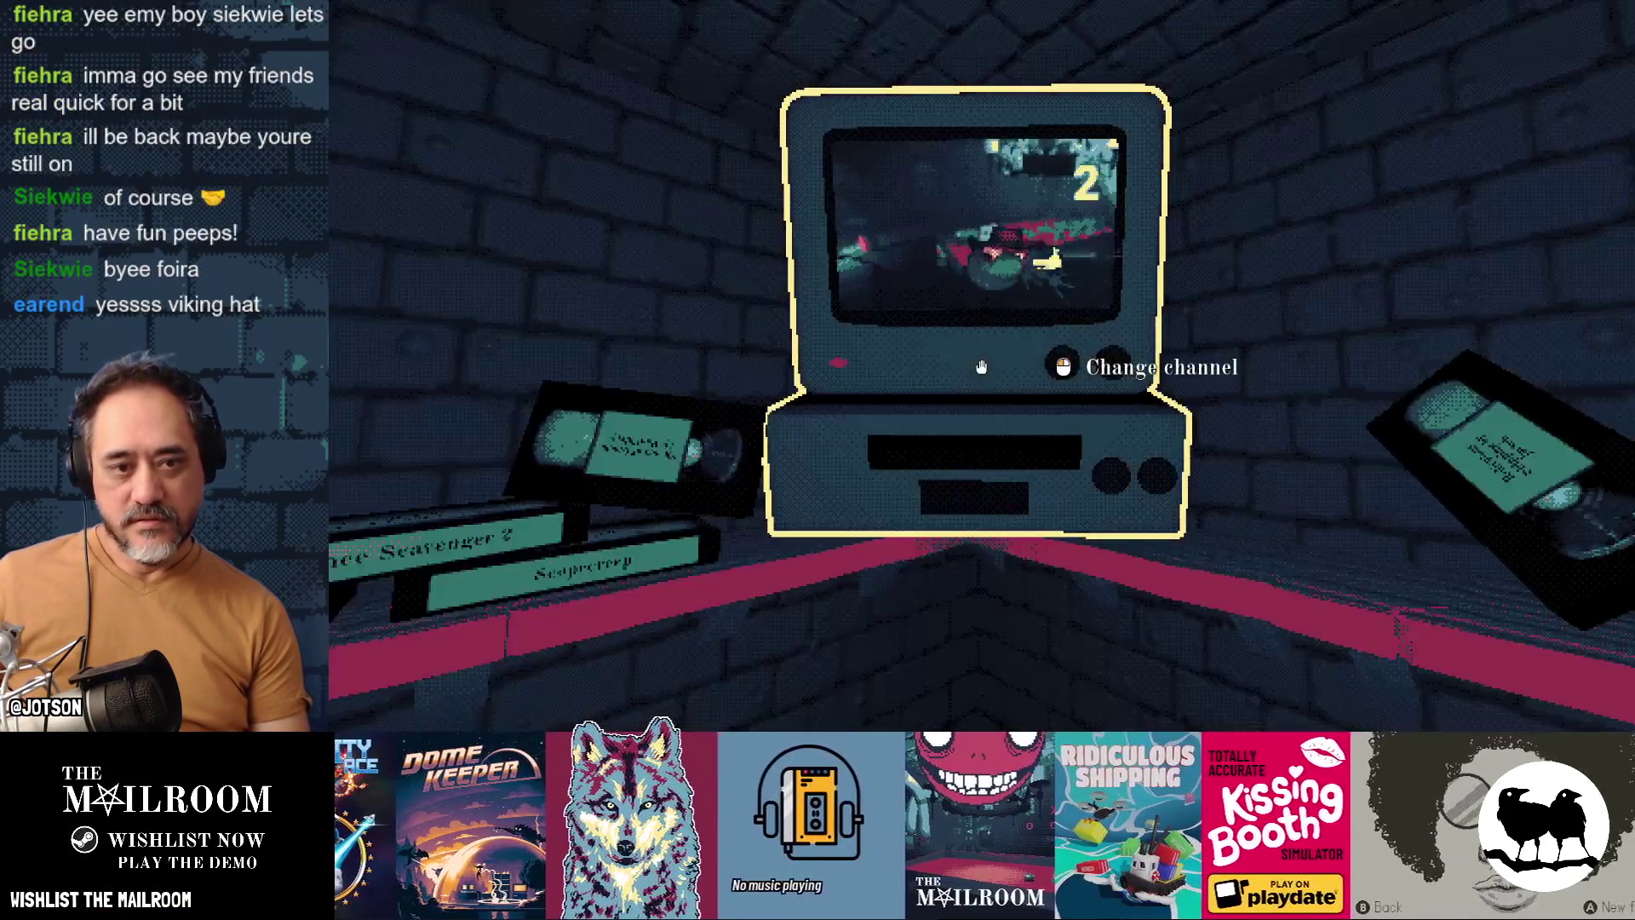
{"action": "left_click", "coordinate": [981, 367]}
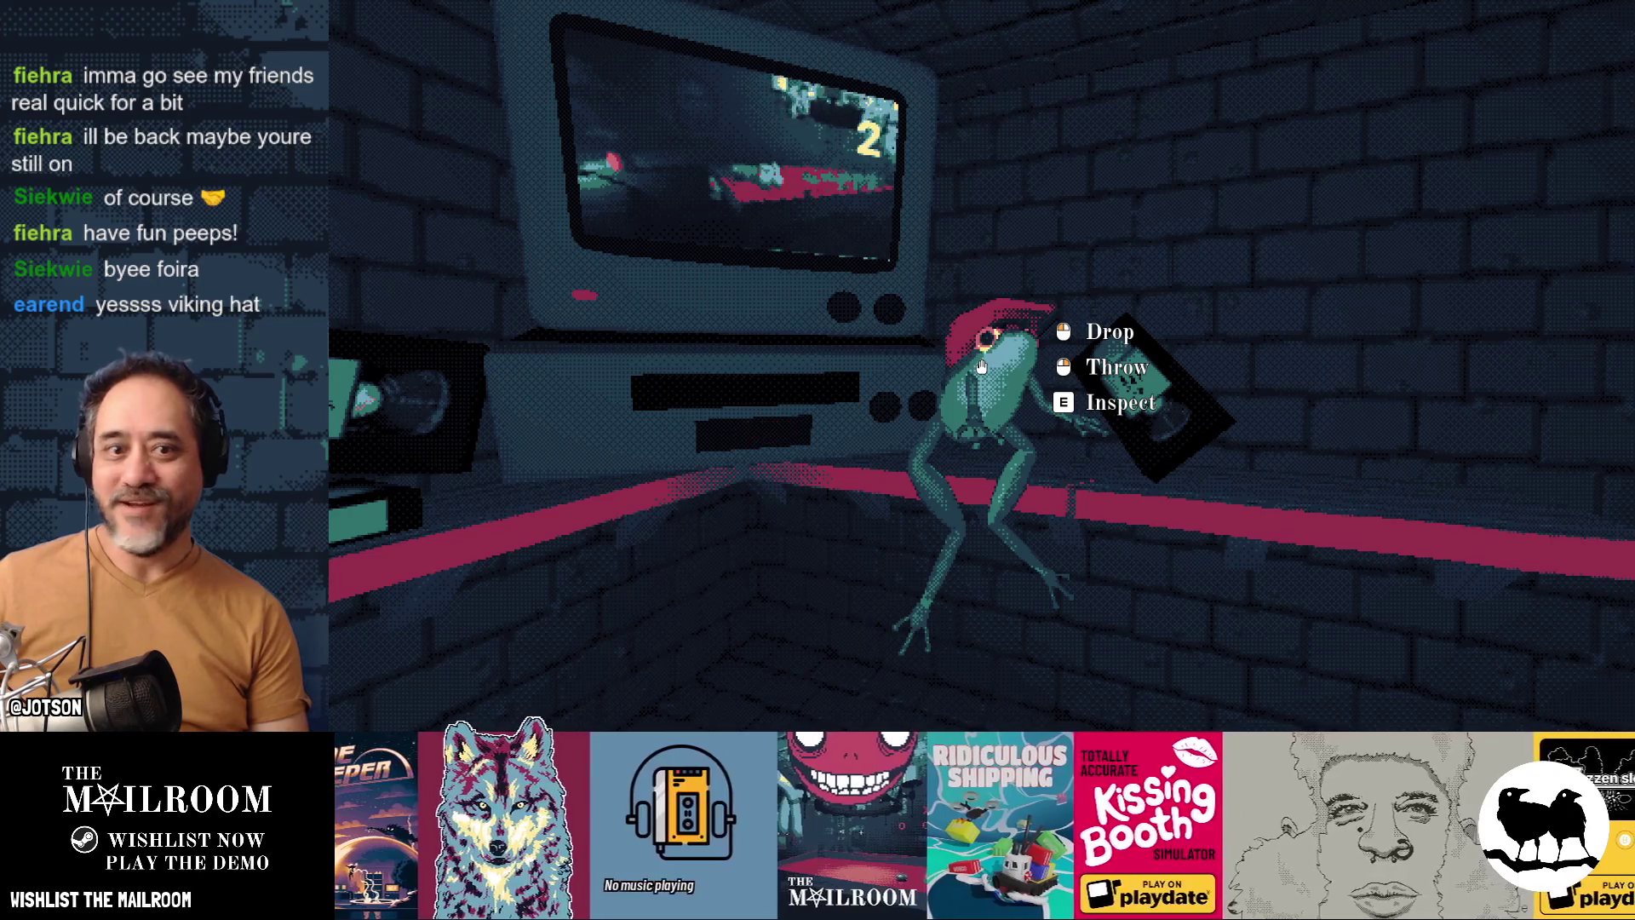
{"action": "key", "text": "e"}
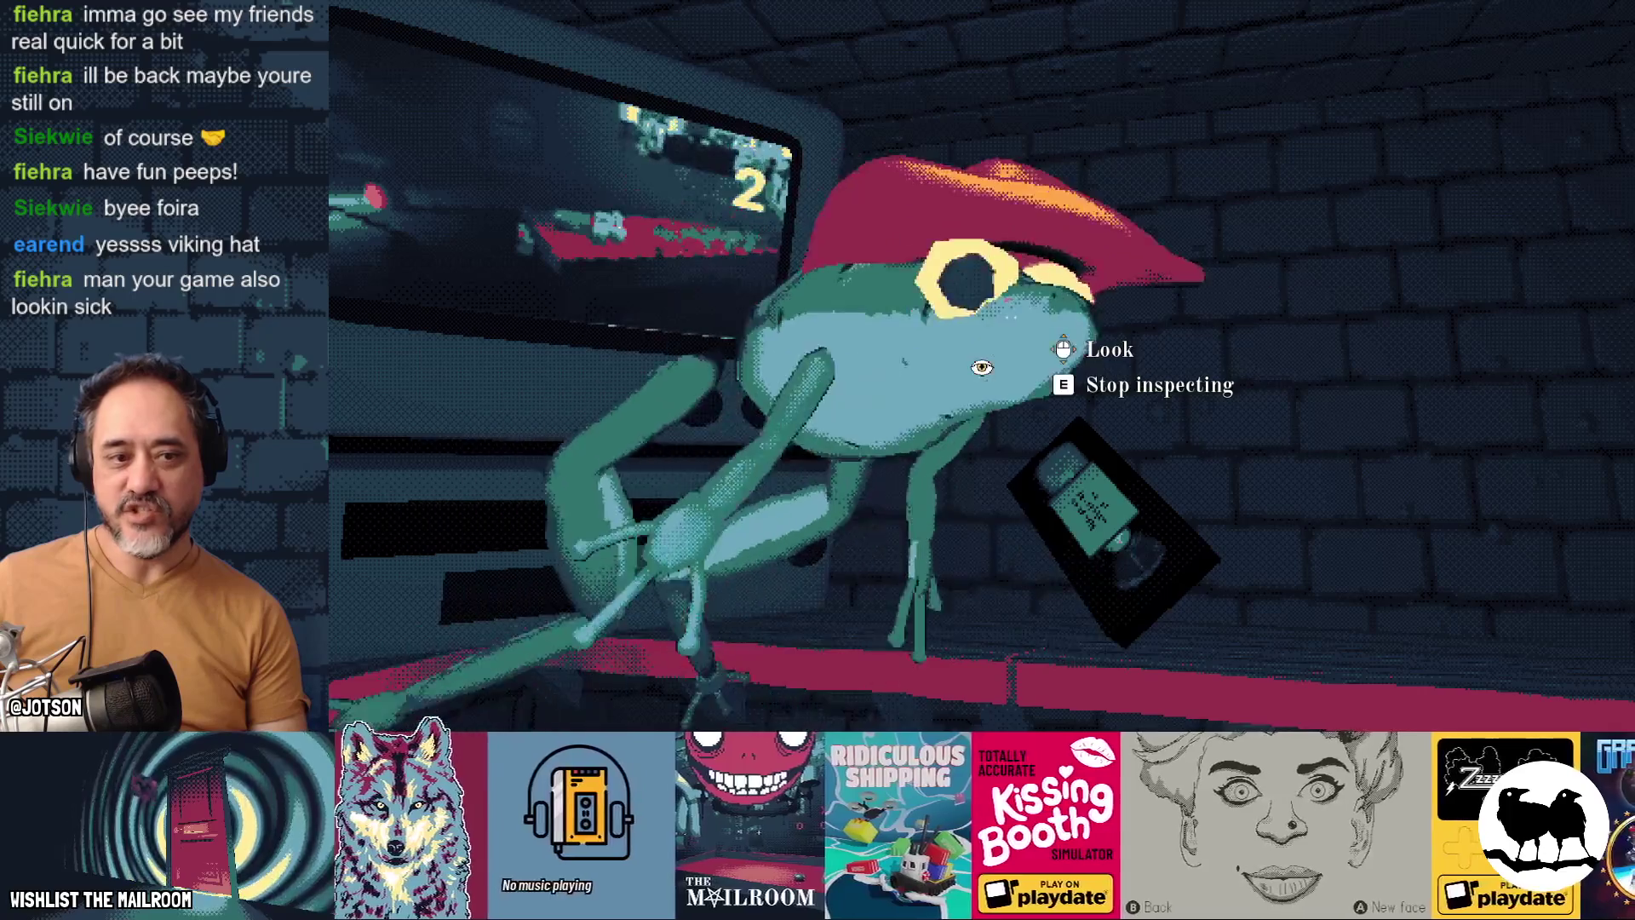
{"action": "key", "text": "e"}
Step: Insert and eject the frog tape repeatedly with inspections between tries until its F video plays
{"action": "left_click", "coordinate": [981, 366]}
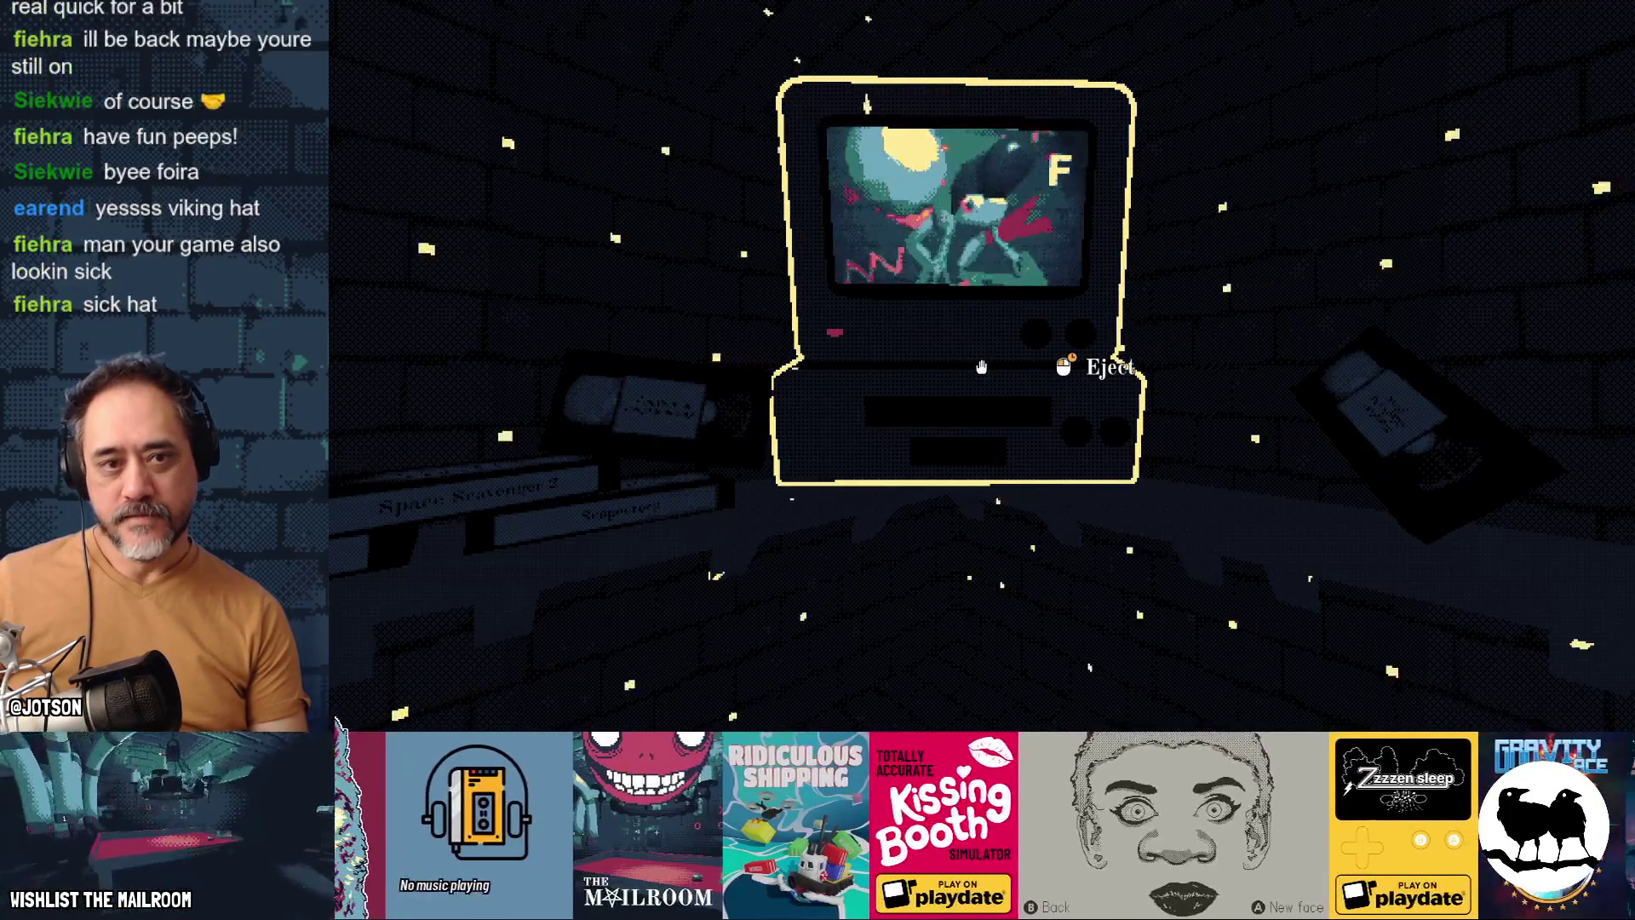
{"action": "left_click", "coordinate": [981, 366]}
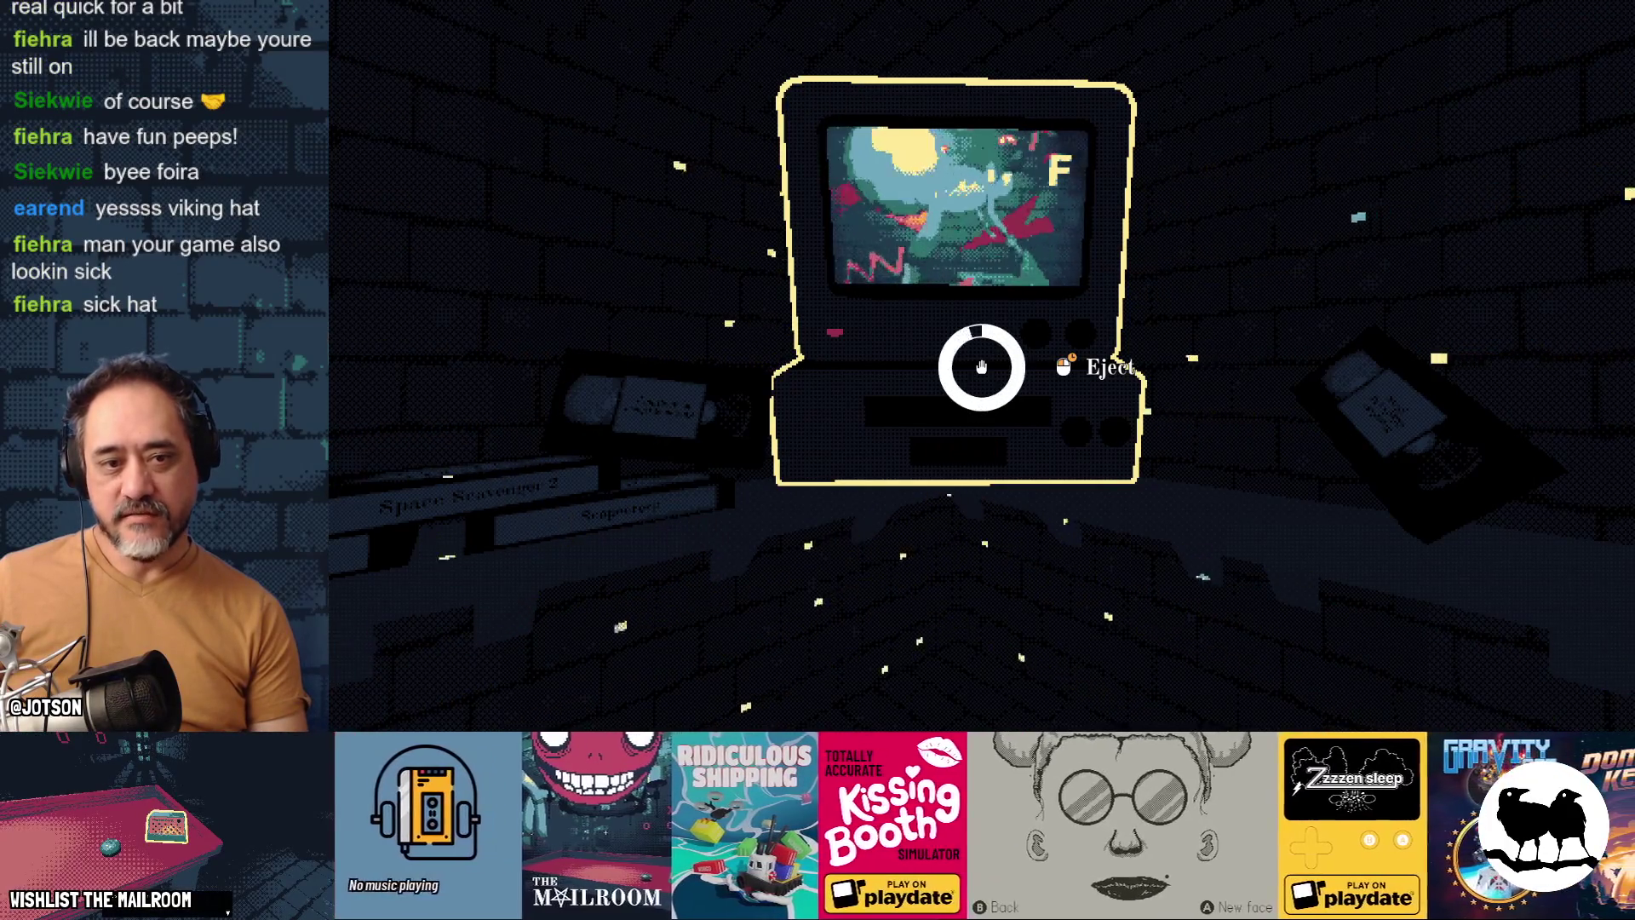
{"action": "key", "text": "e"}
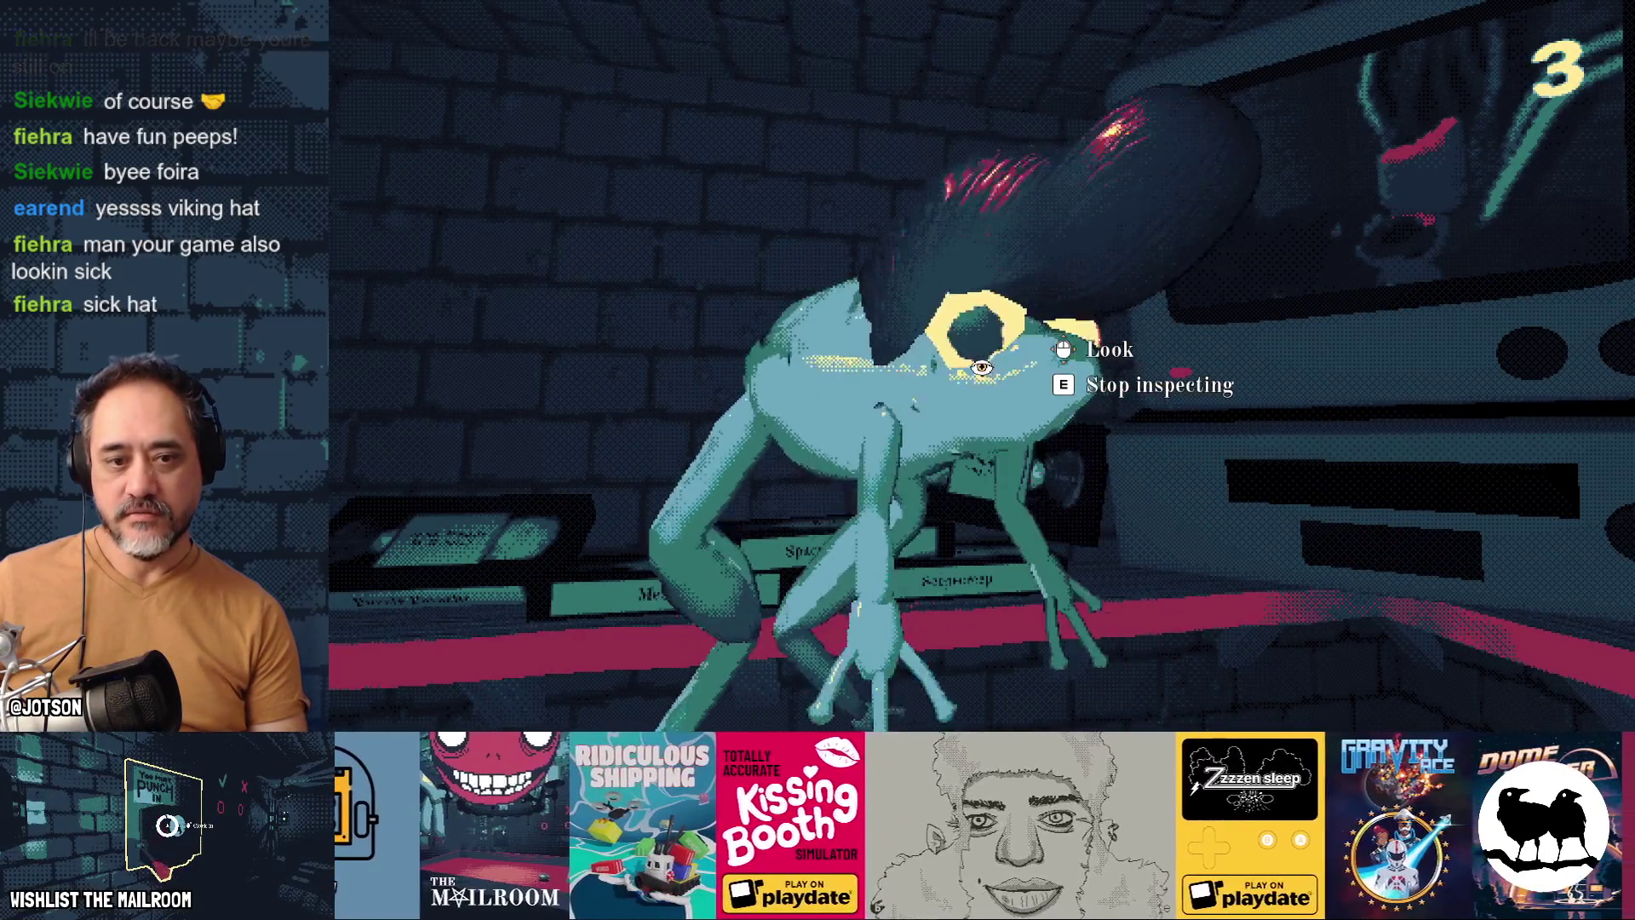
{"action": "key", "text": "e"}
{"action": "left_click", "coordinate": [981, 366]}
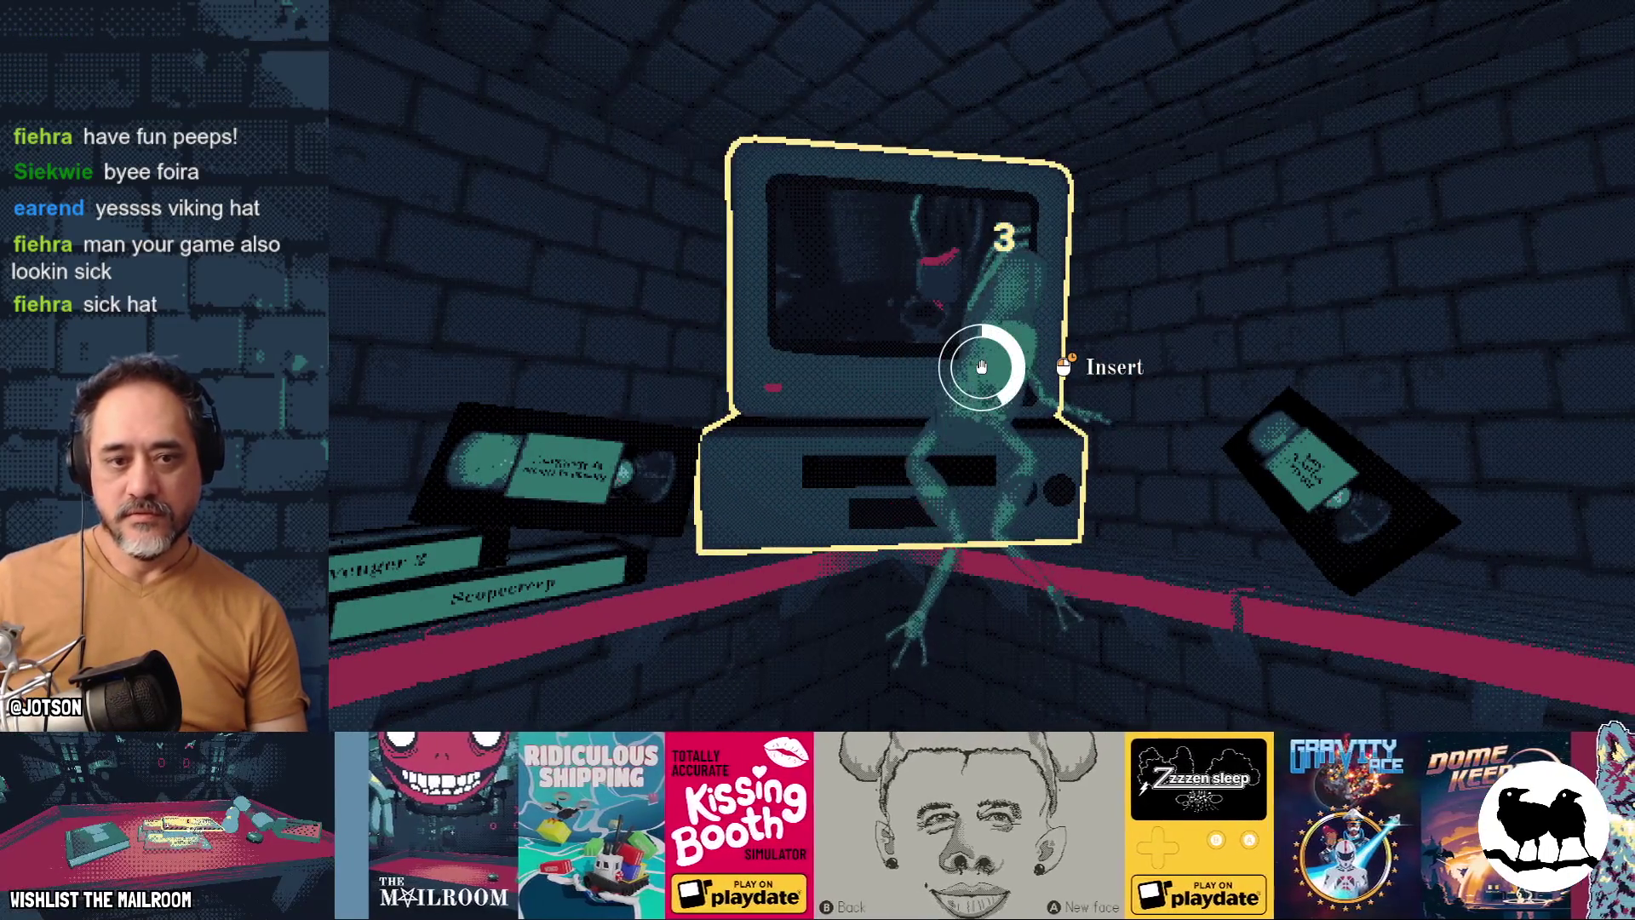
{"action": "key", "text": "e"}
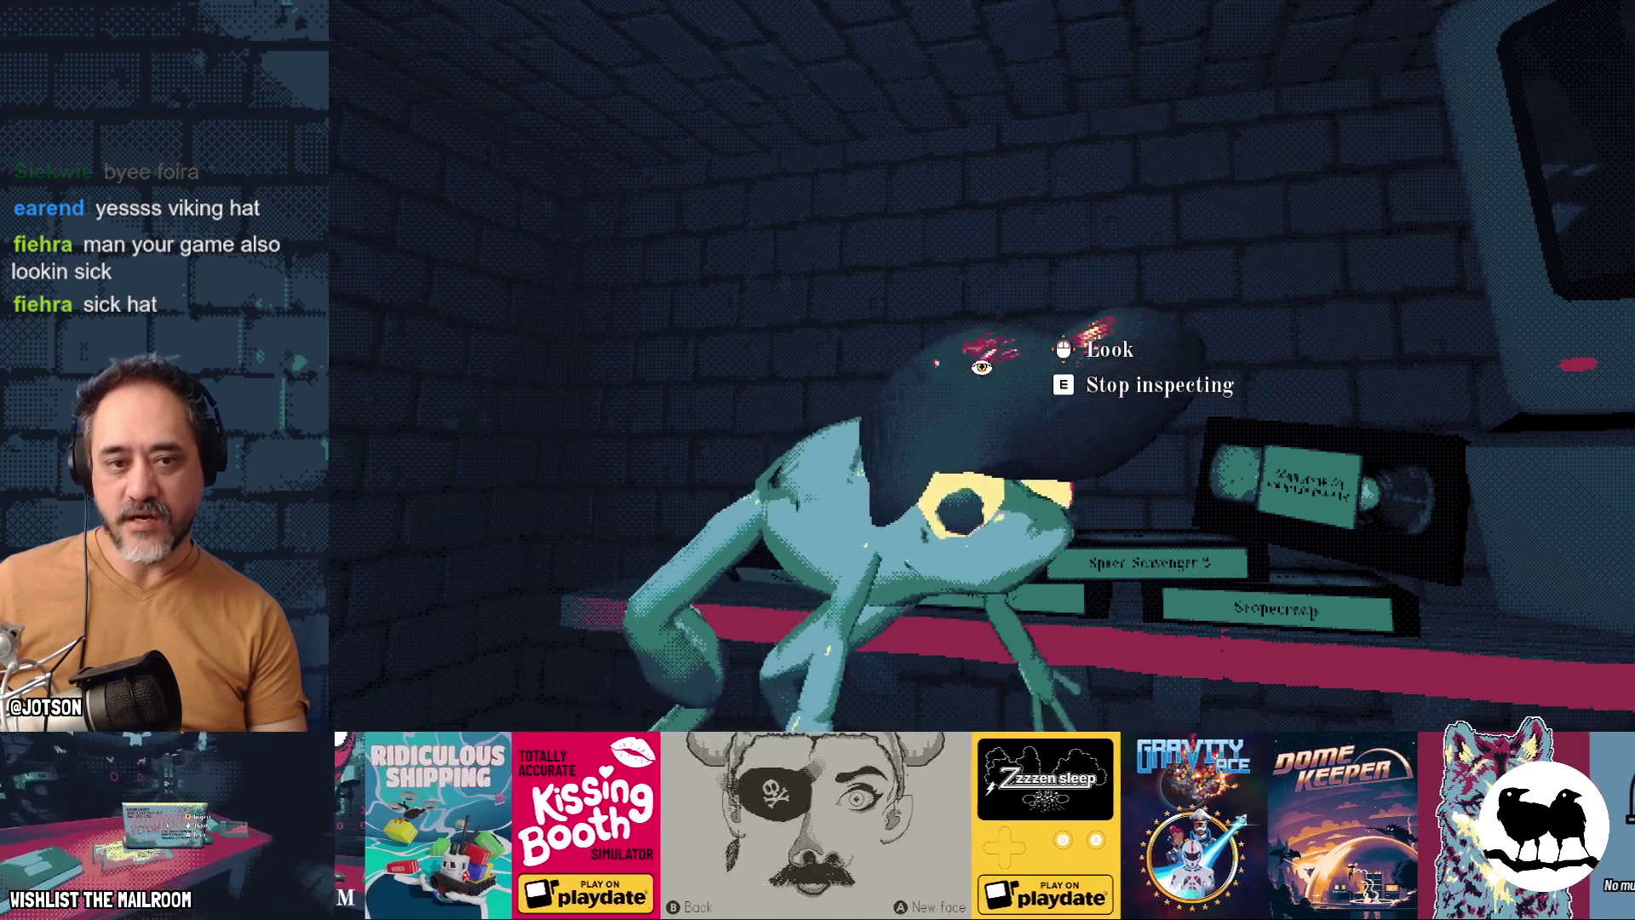
{"action": "key", "text": "e"}
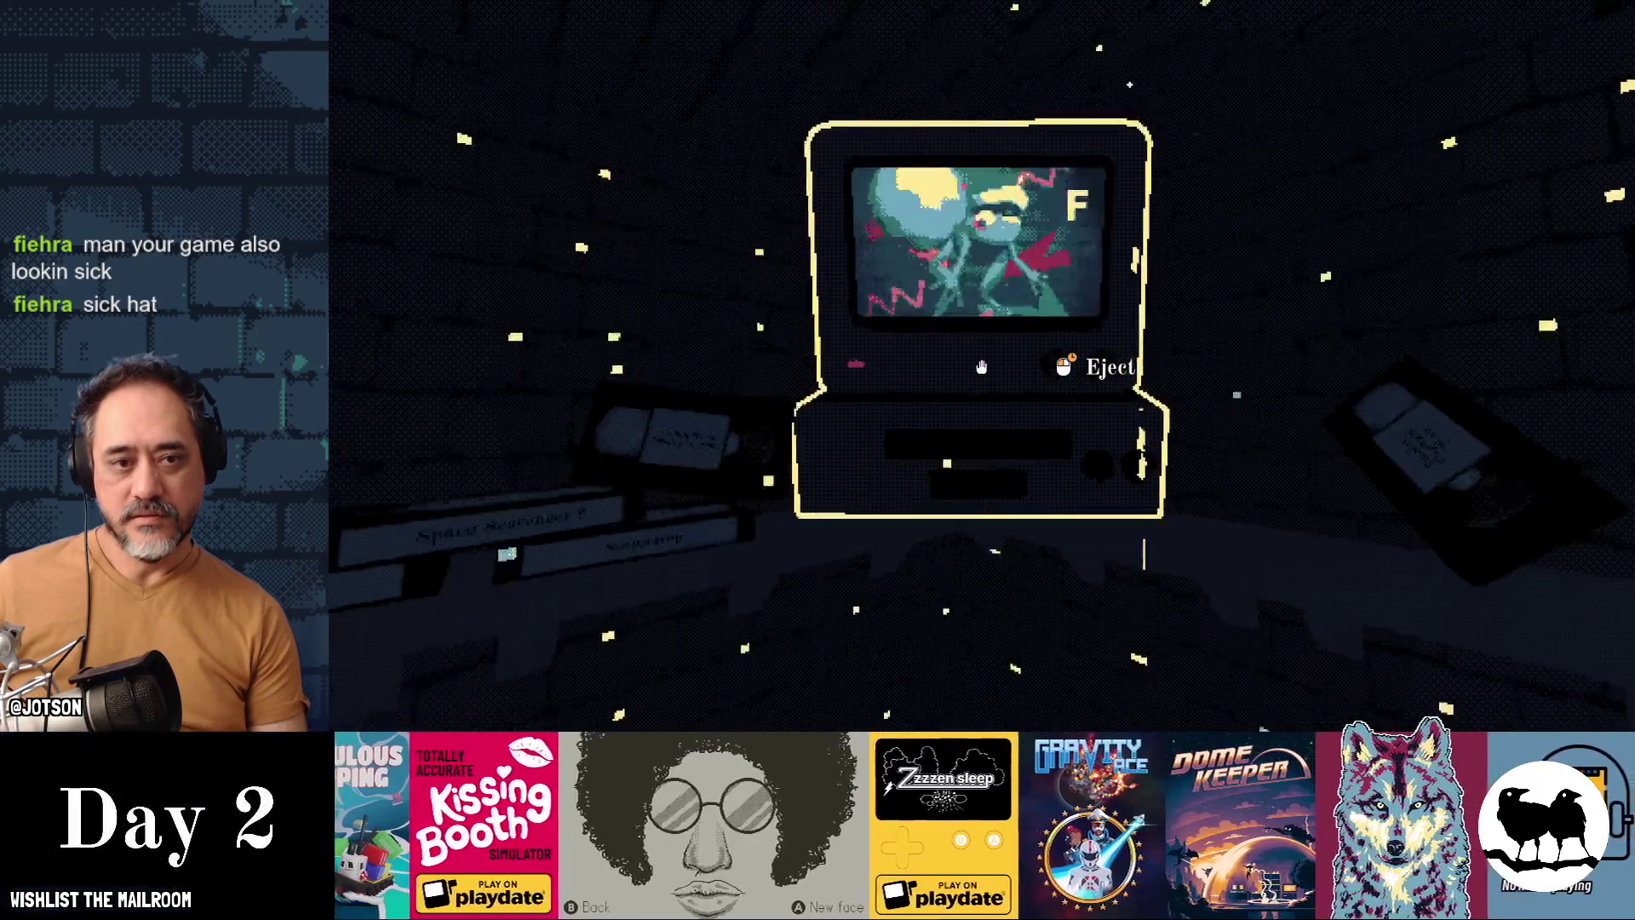
{"action": "left_click", "coordinate": [981, 367]}
{"action": "left_click_drag", "start_coordinate": [981, 367], "coordinate": [981, 366]}
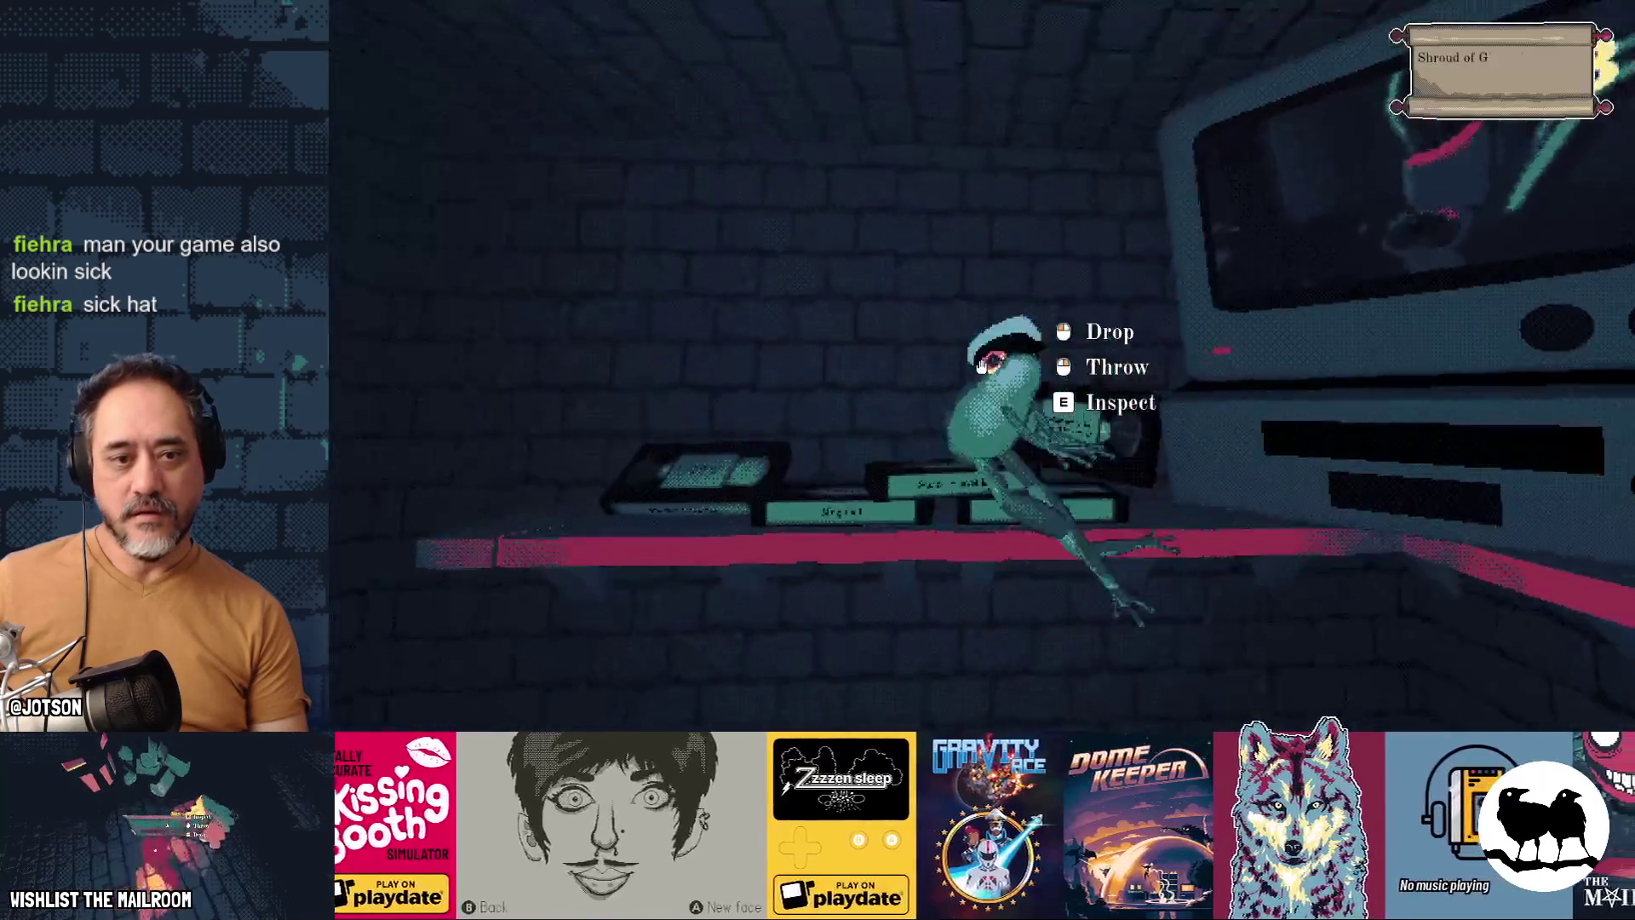
Step: Inspect and rotate the frog, then insert it into the VCR to play its video
{"action": "key", "text": "e"}
{"action": "left_click_drag", "start_coordinate": [981, 367], "coordinate": [981, 366]}
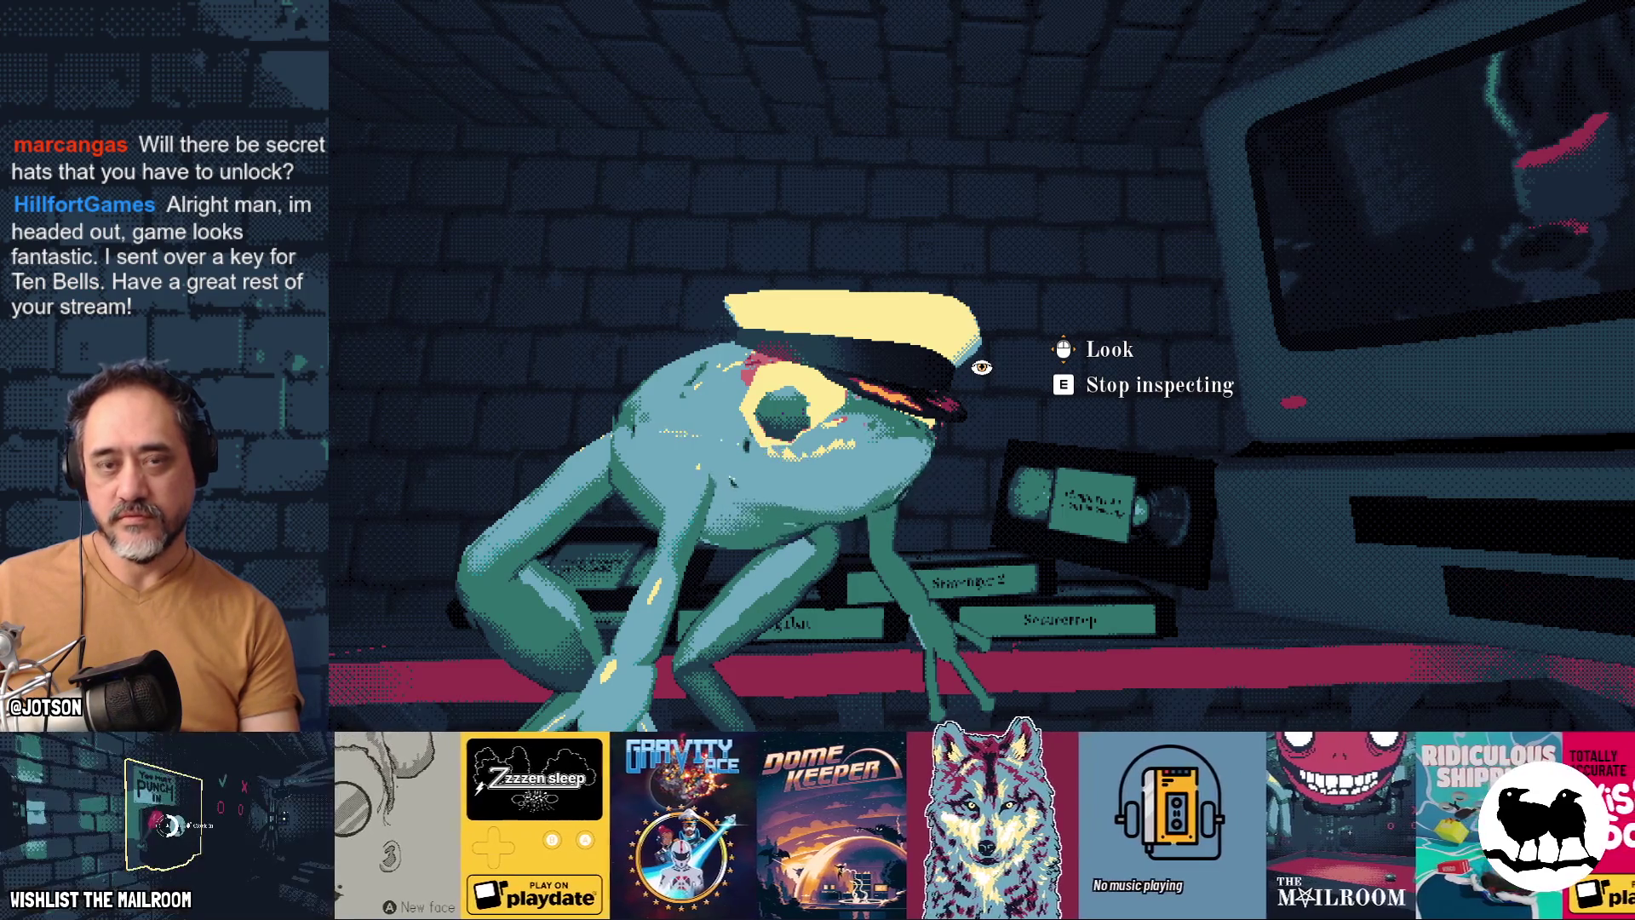
{"action": "mouse_move", "coordinate": [981, 366]}
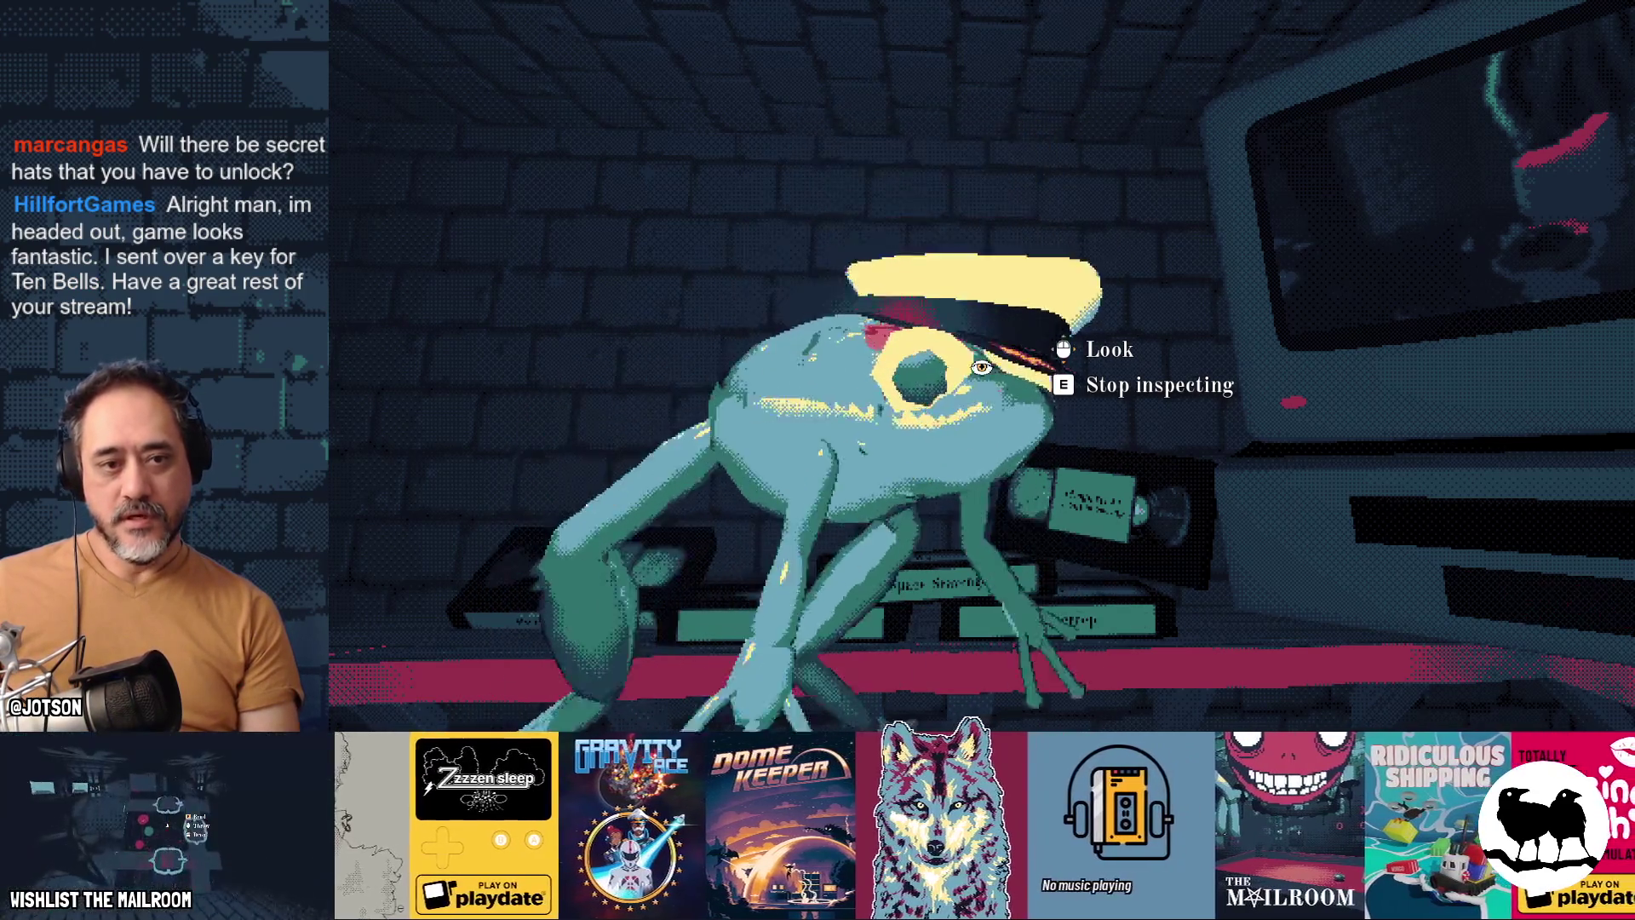
{"action": "key", "text": "e"}
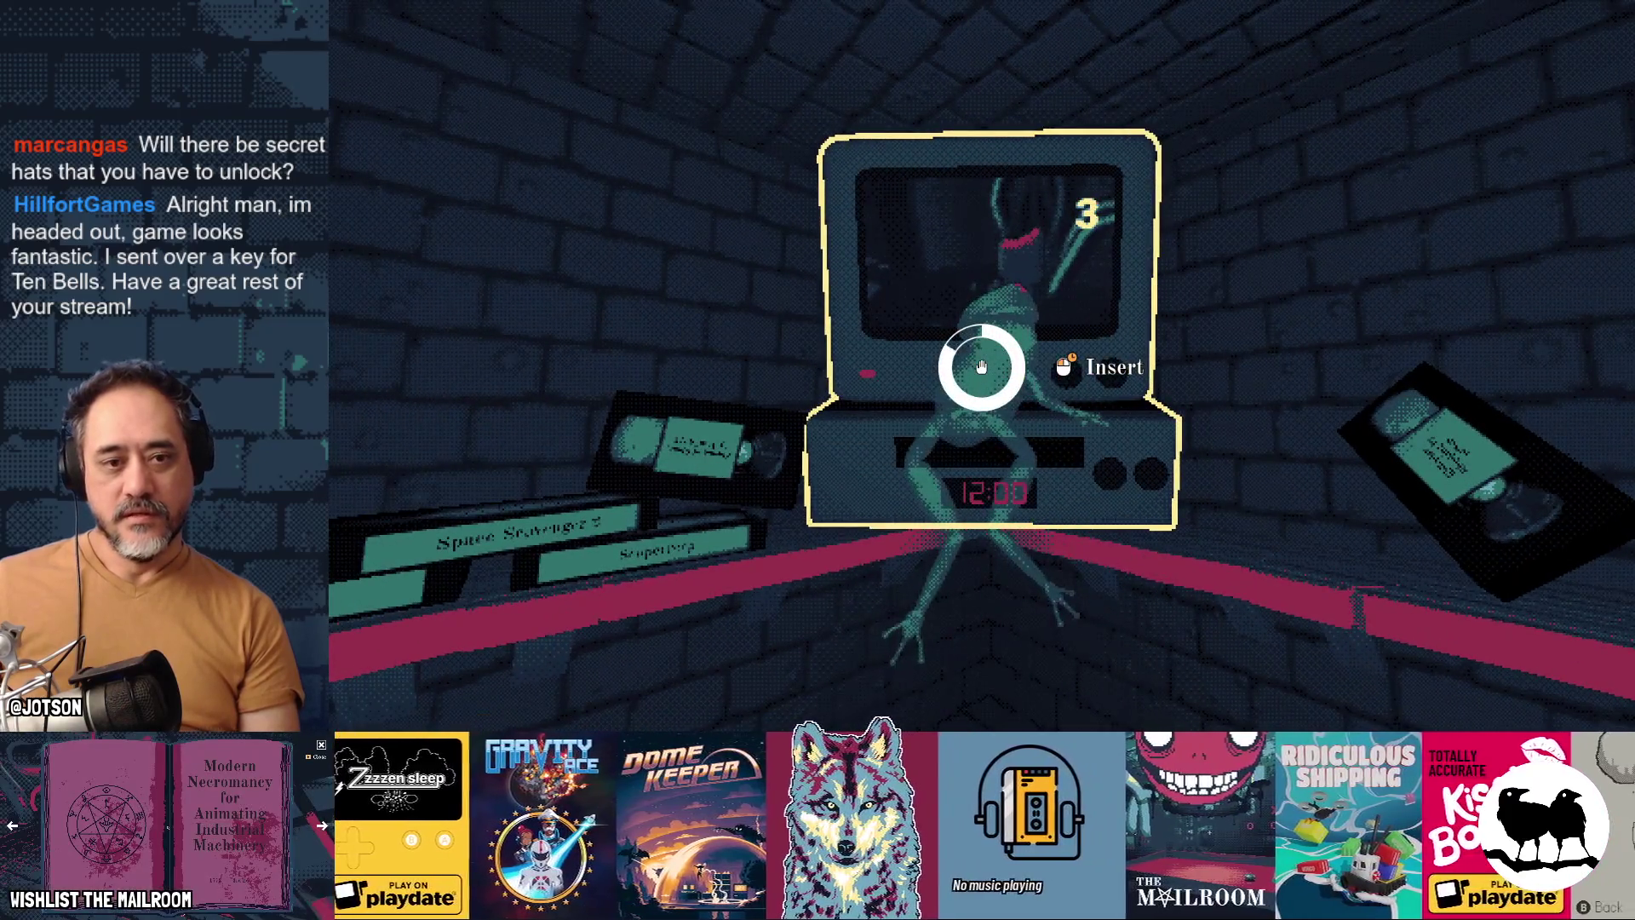
{"action": "left_click", "coordinate": [981, 366]}
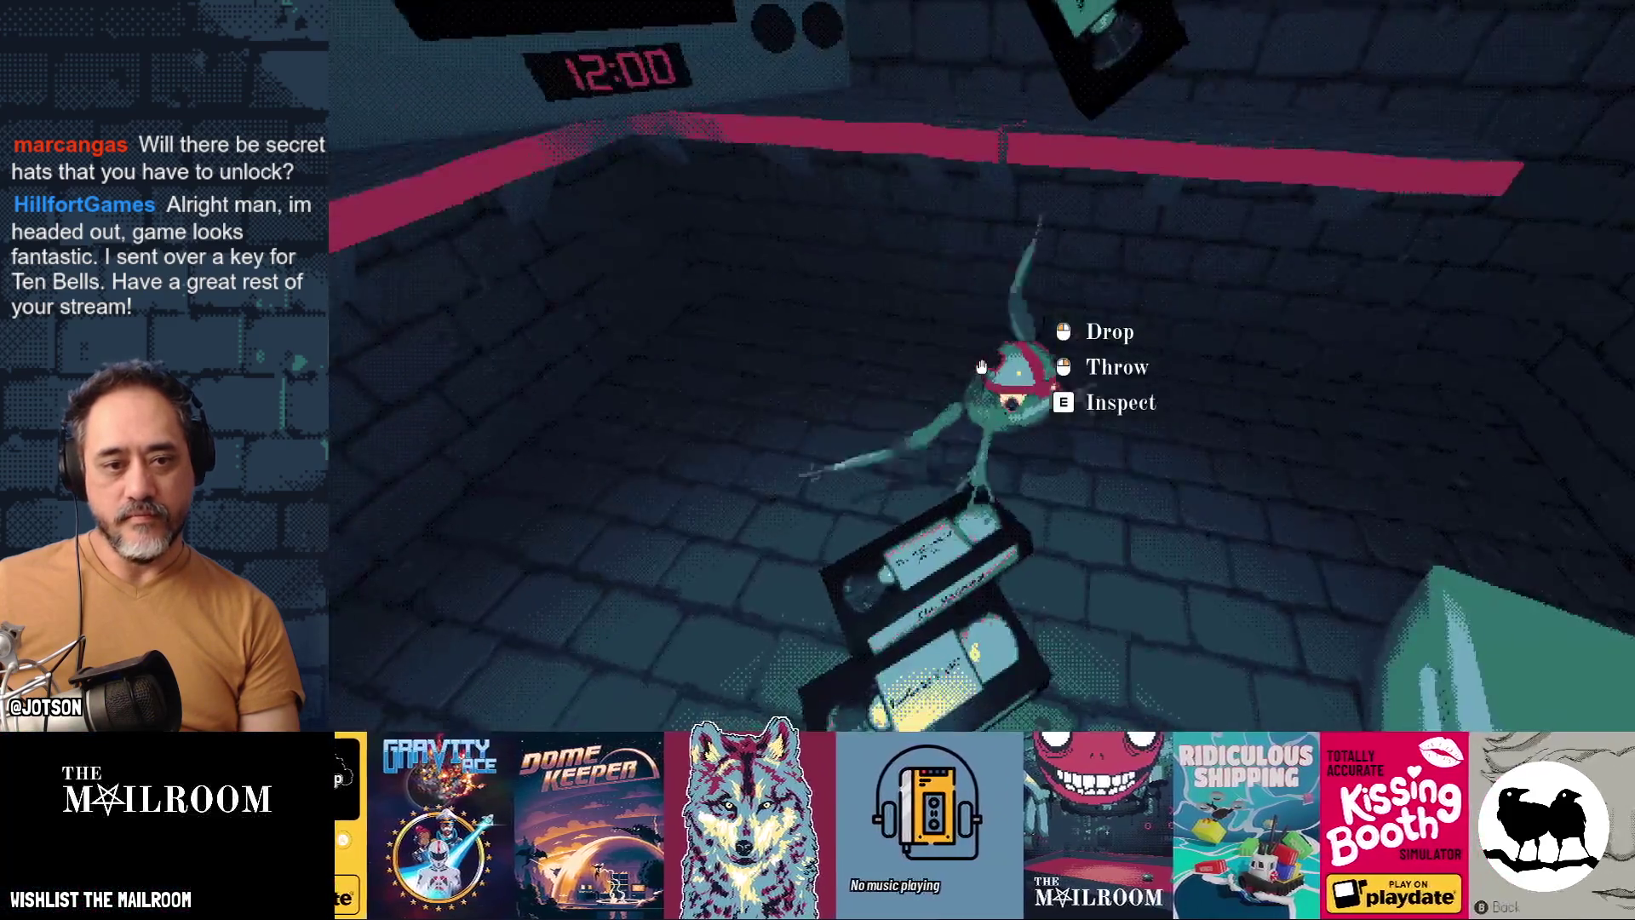
Step: Retry the VCR with the frog, pick up and drop a tape, then pause and switch to Gamedev TODO notes
{"action": "left_click", "coordinate": [981, 366]}
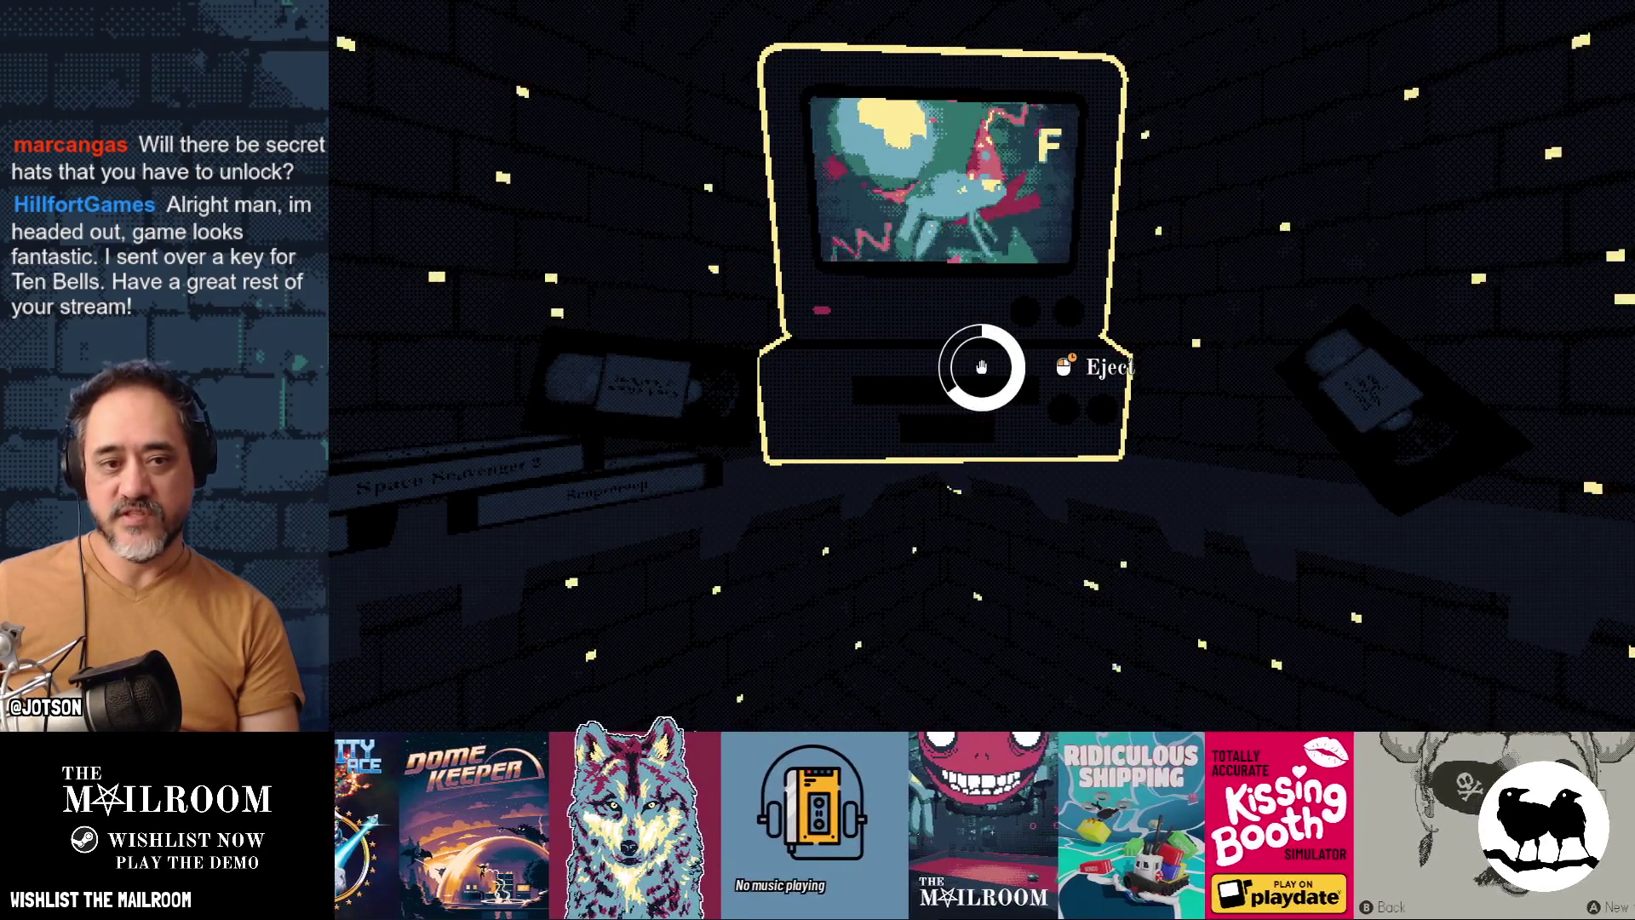
{"action": "key", "text": "e"}
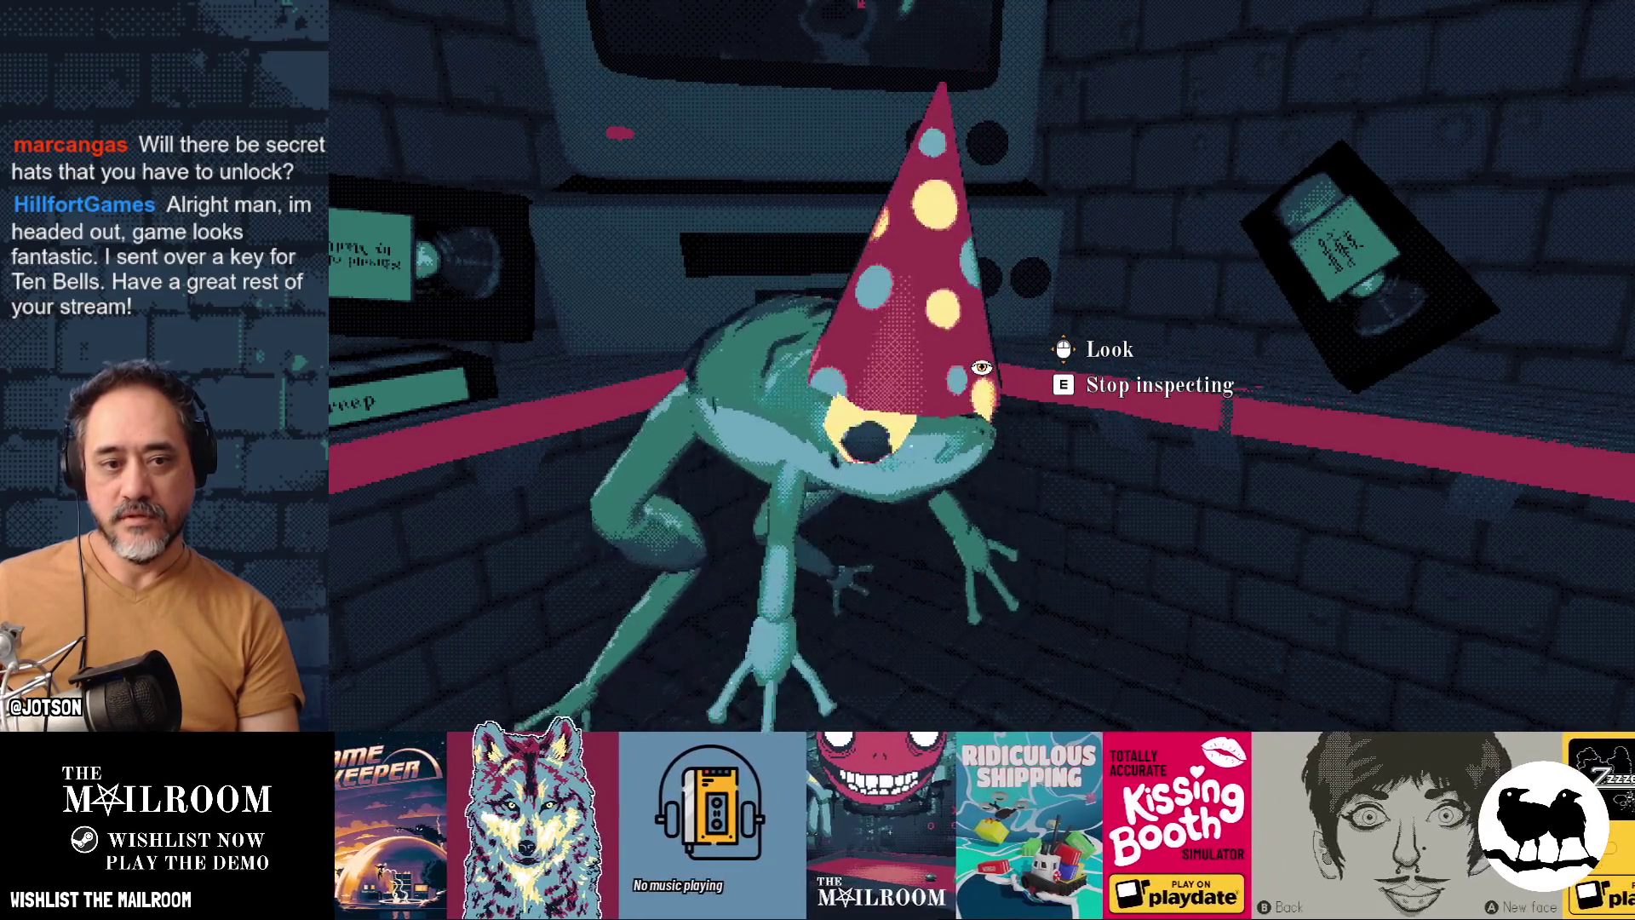
{"action": "key", "text": "e"}
{"action": "left_click", "coordinate": [981, 367]}
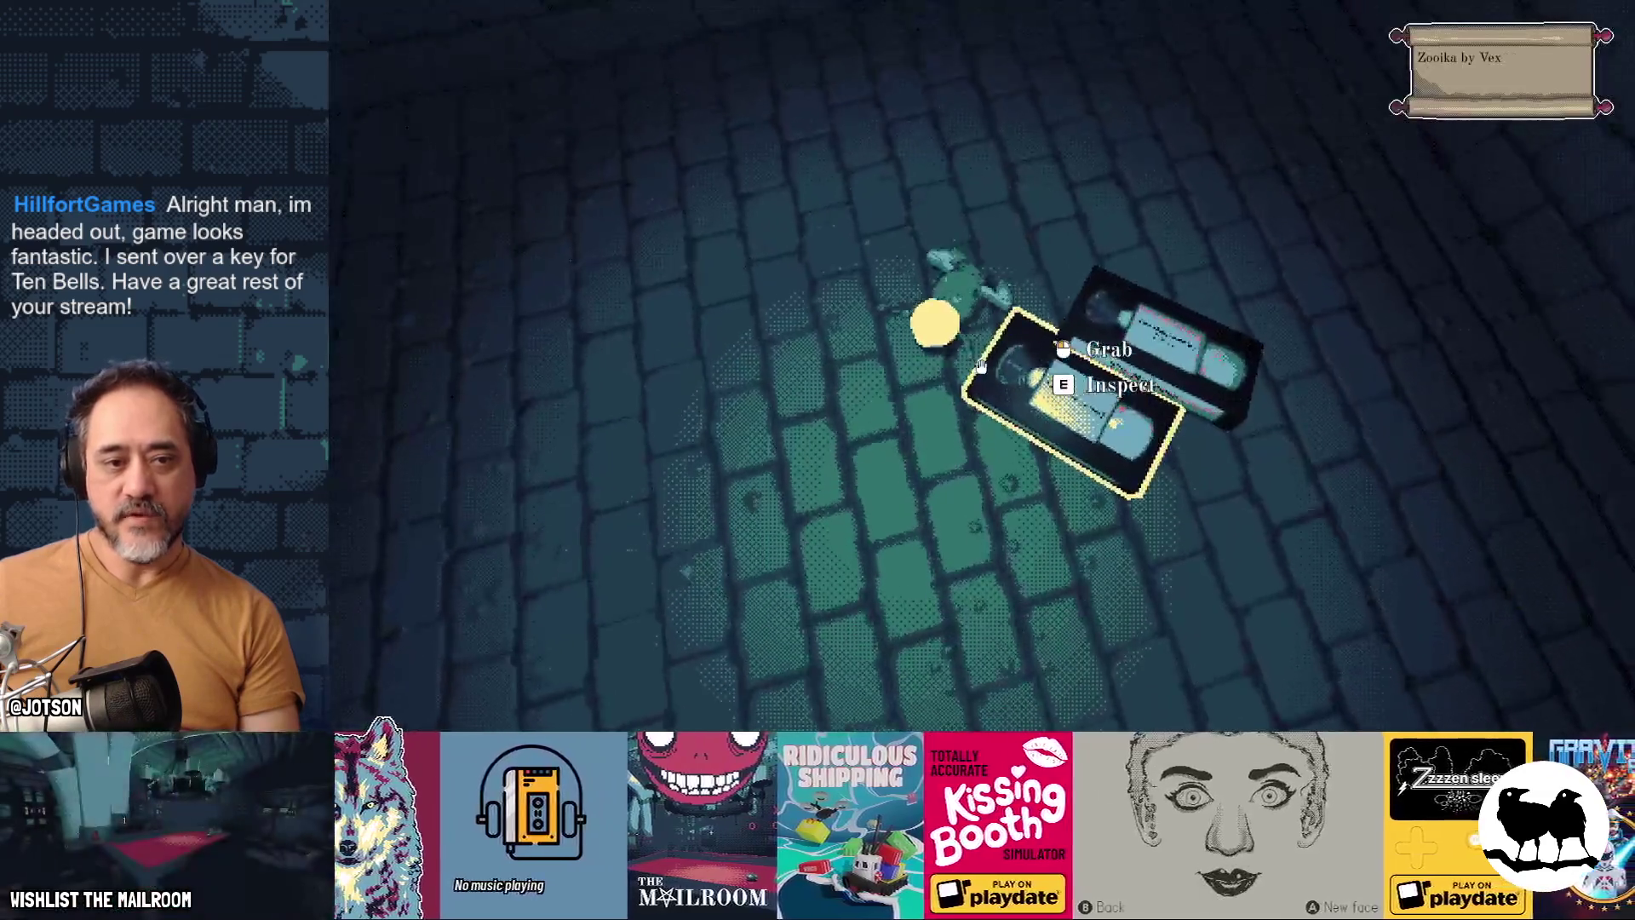
{"action": "left_click", "coordinate": [981, 365]}
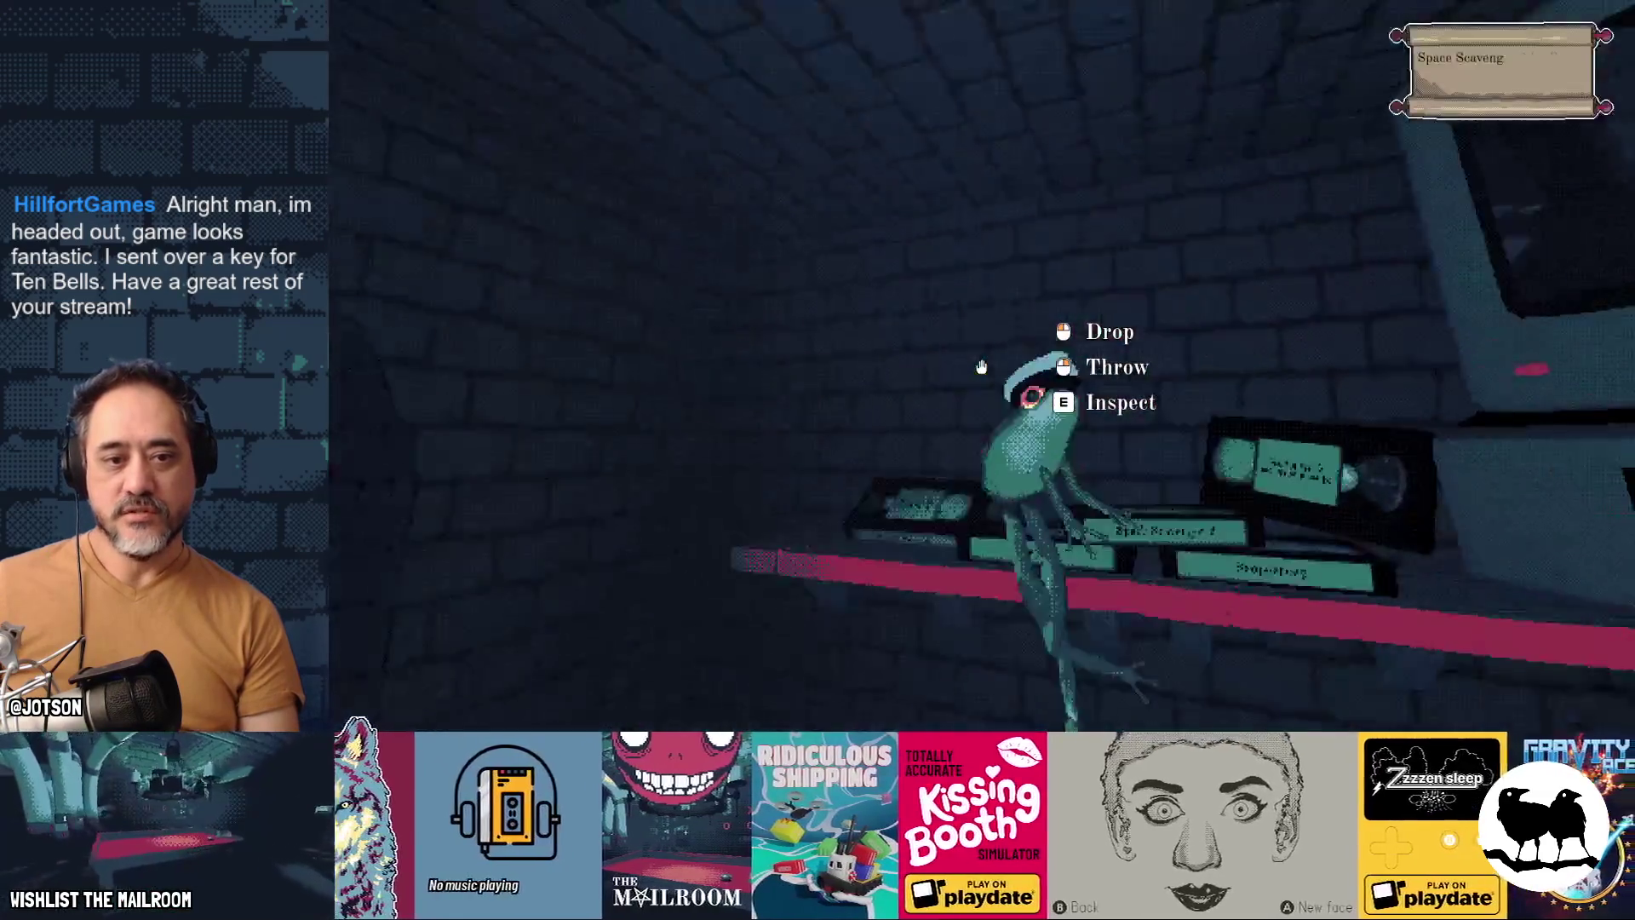
{"action": "left_click", "coordinate": [980, 365]}
{"action": "key", "text": "Escape"}
{"action": "key", "text": "alt+Tab"}
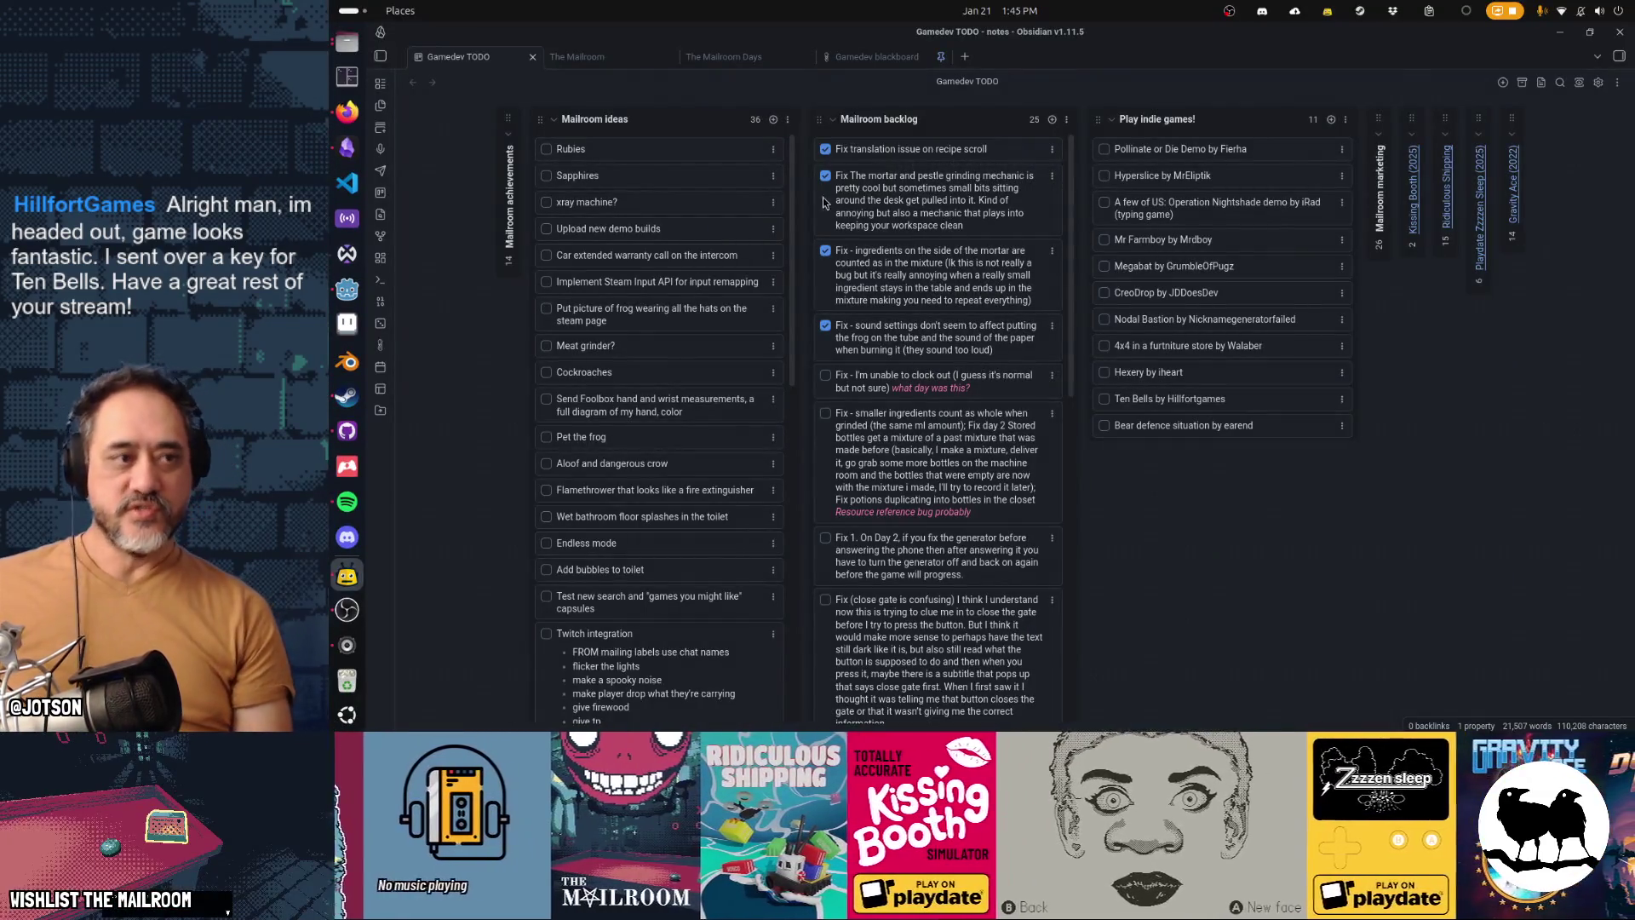
Step: Bring up Godot and open the frog character in Dialogic's character editor
{"action": "left_click", "coordinate": [356, 291]}
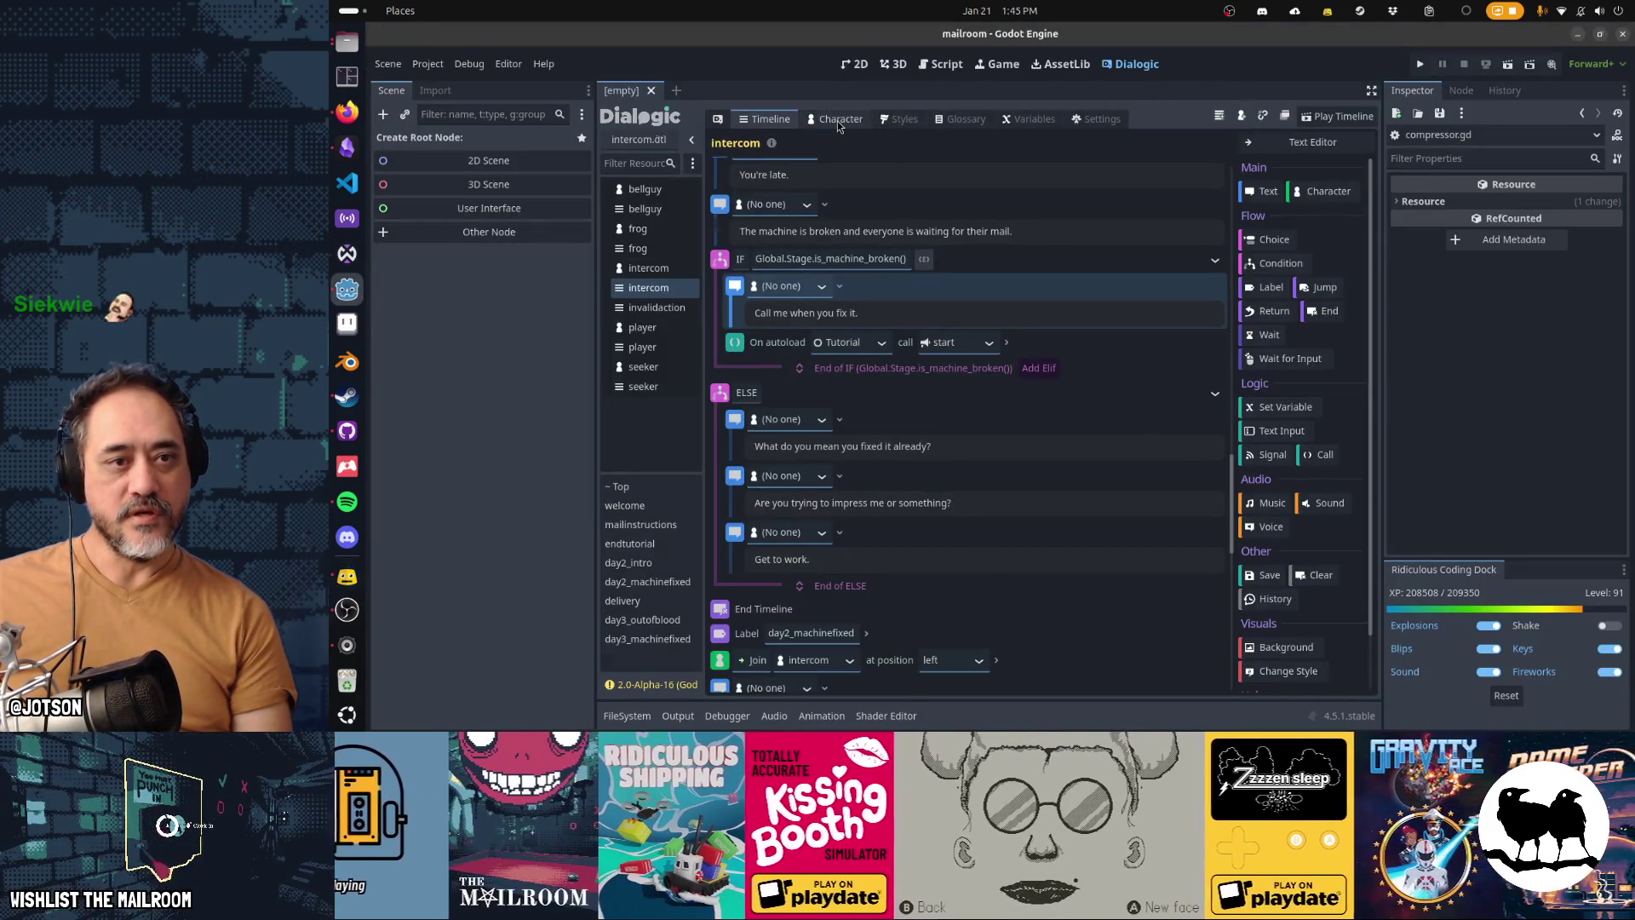
{"action": "left_click", "coordinate": [839, 121]}
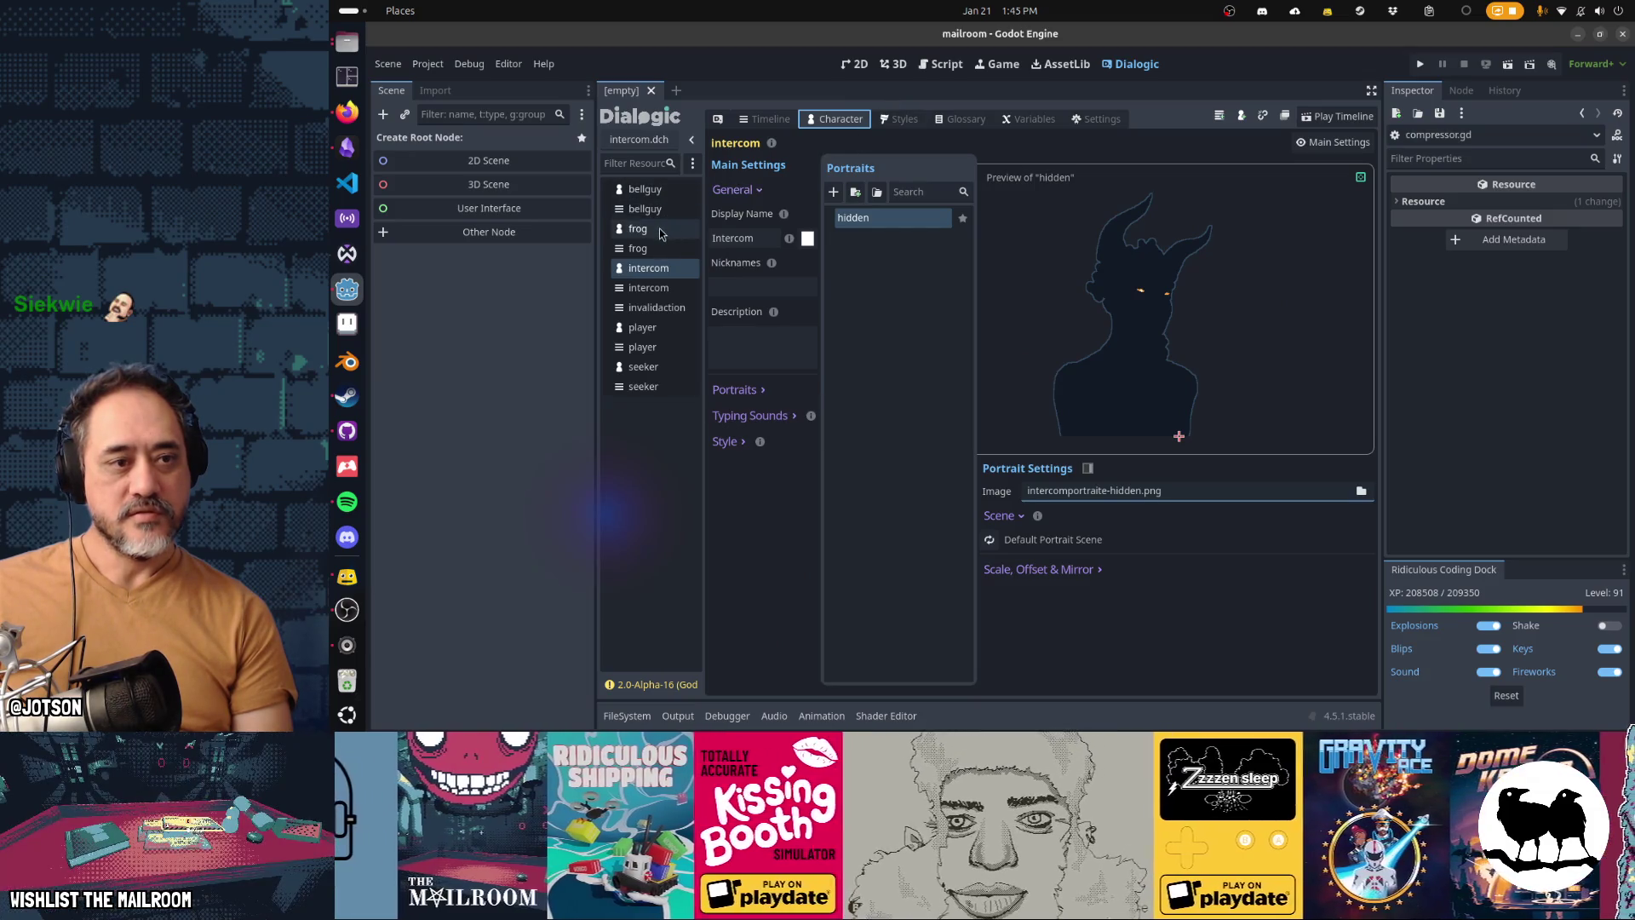
{"action": "left_click", "coordinate": [662, 233]}
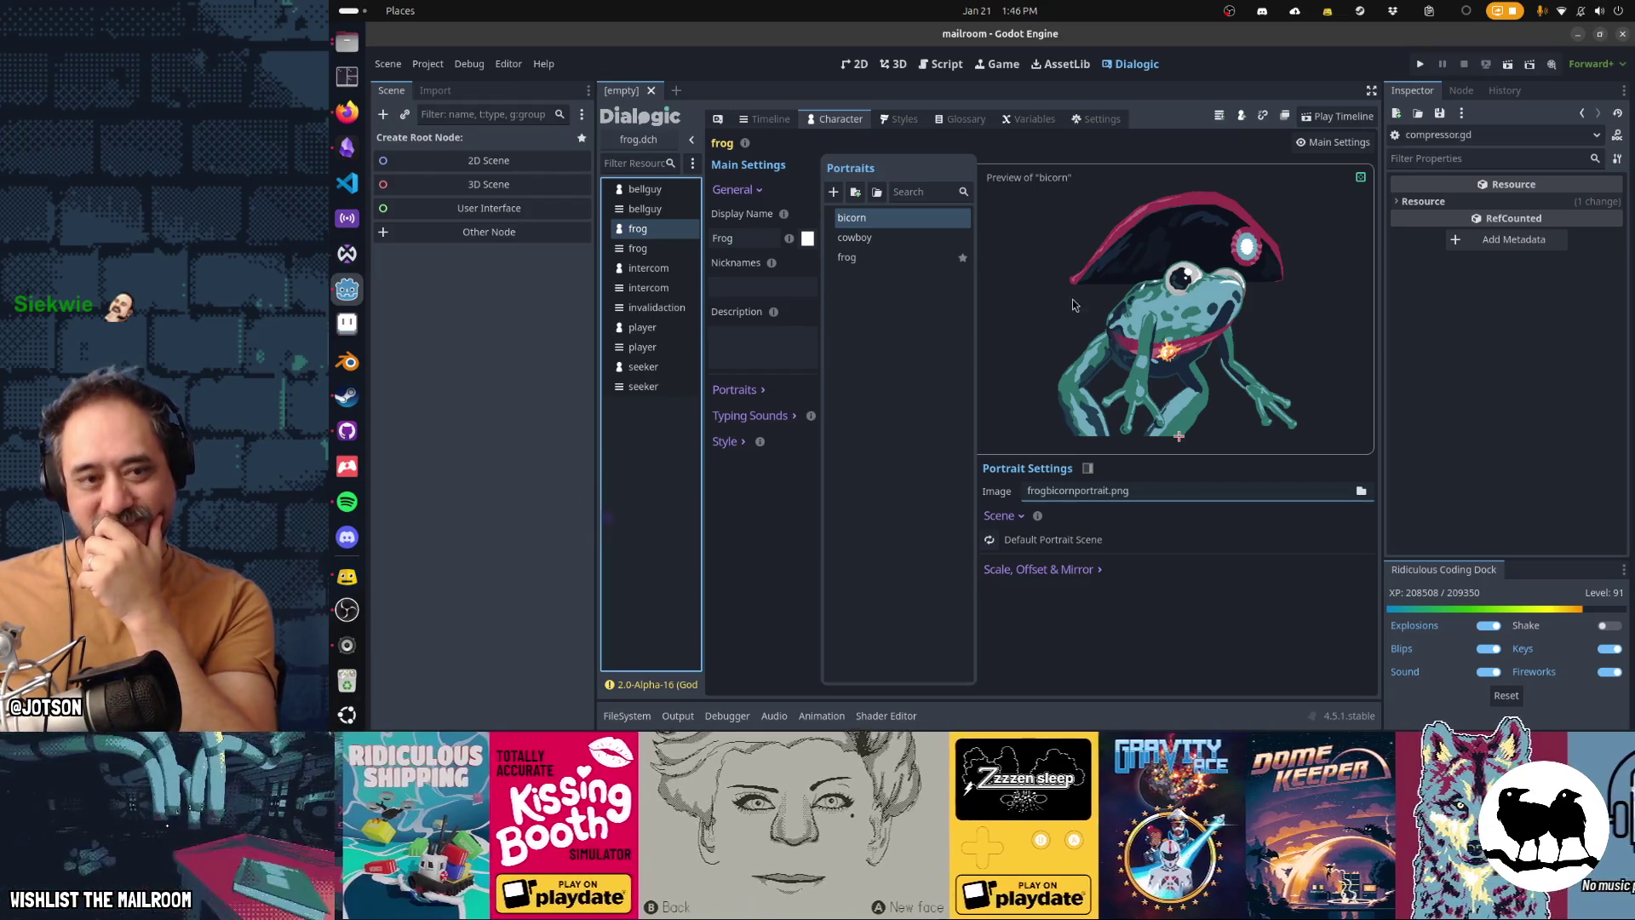
Step: Preview the frog's cowboy, plain frog and bicorn portraits in turn
{"action": "left_click", "coordinate": [880, 242]}
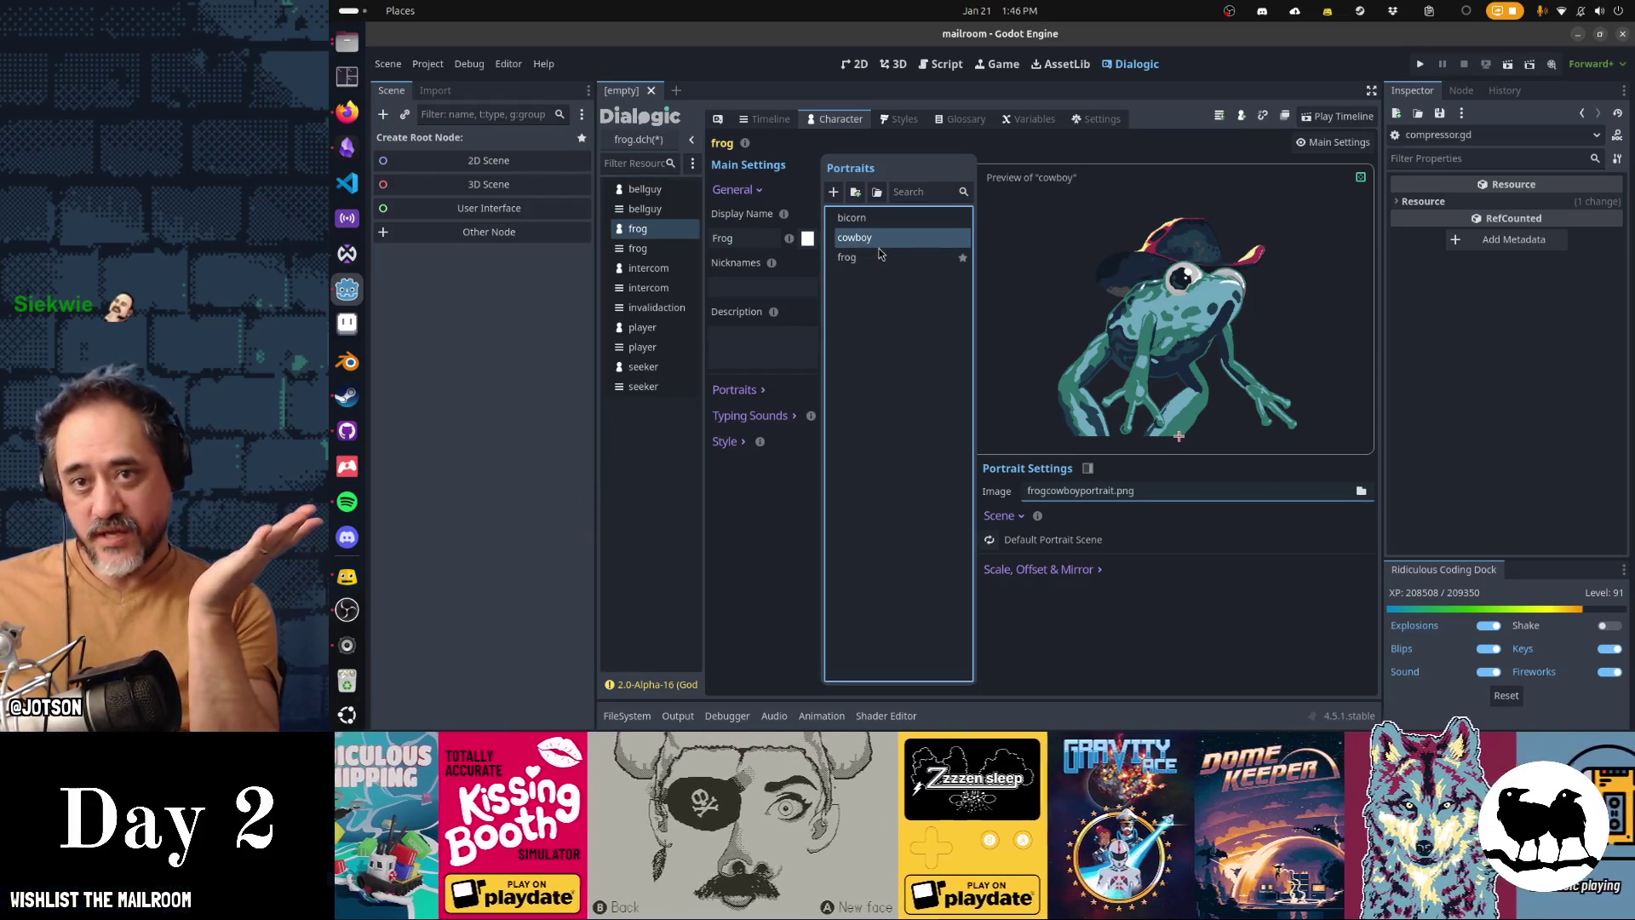
{"action": "left_click", "coordinate": [869, 259]}
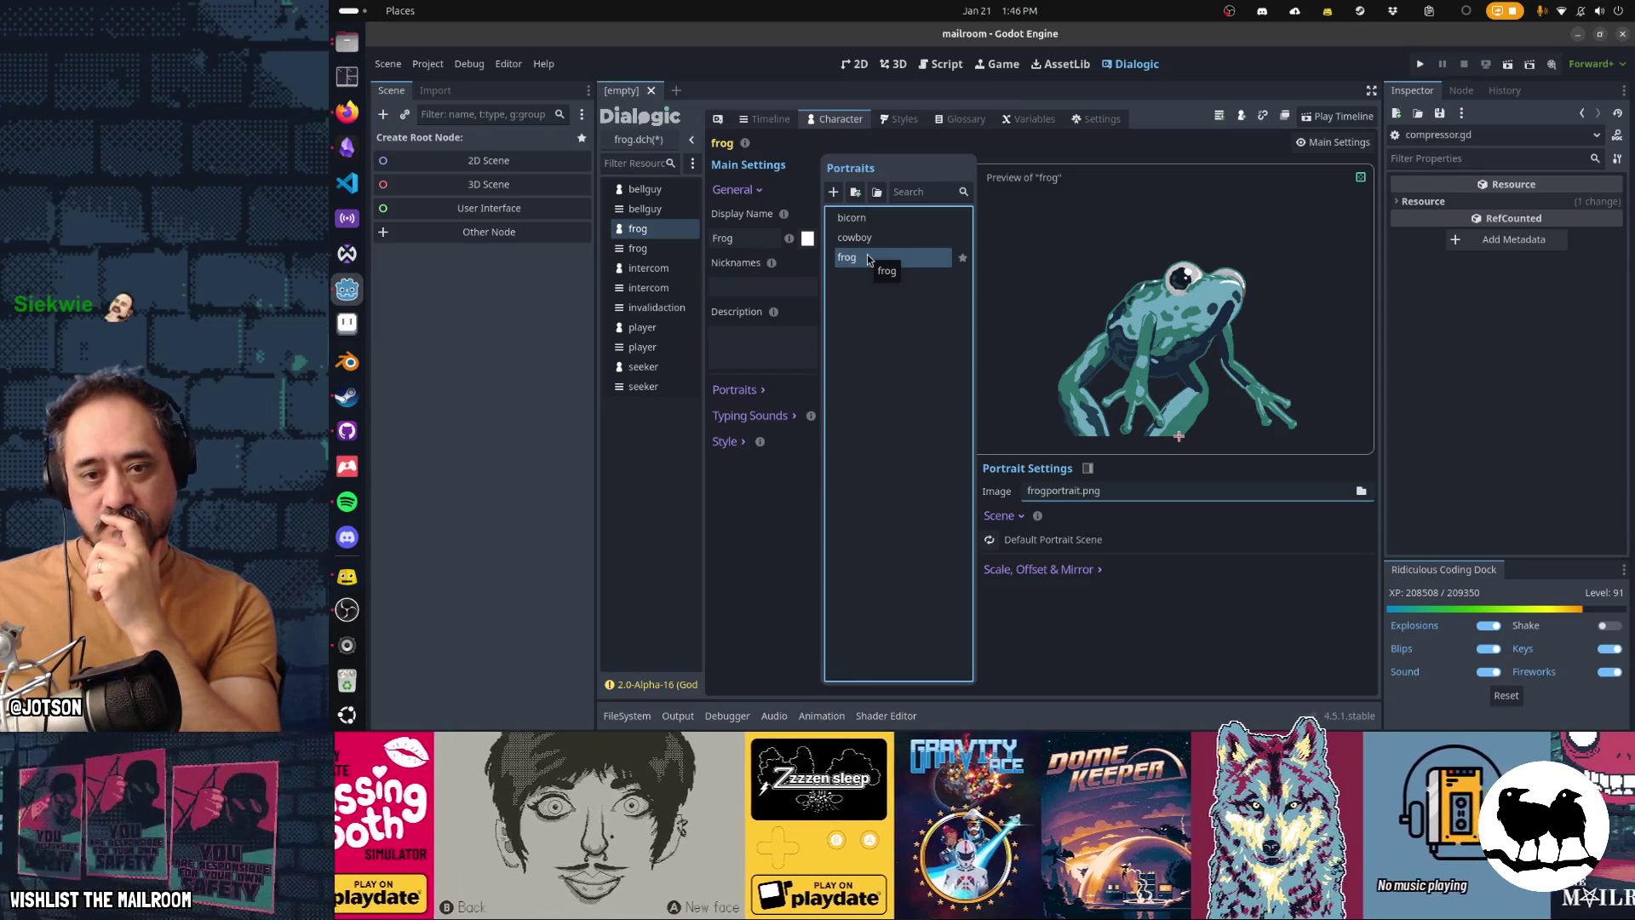
{"action": "left_click", "coordinate": [869, 246]}
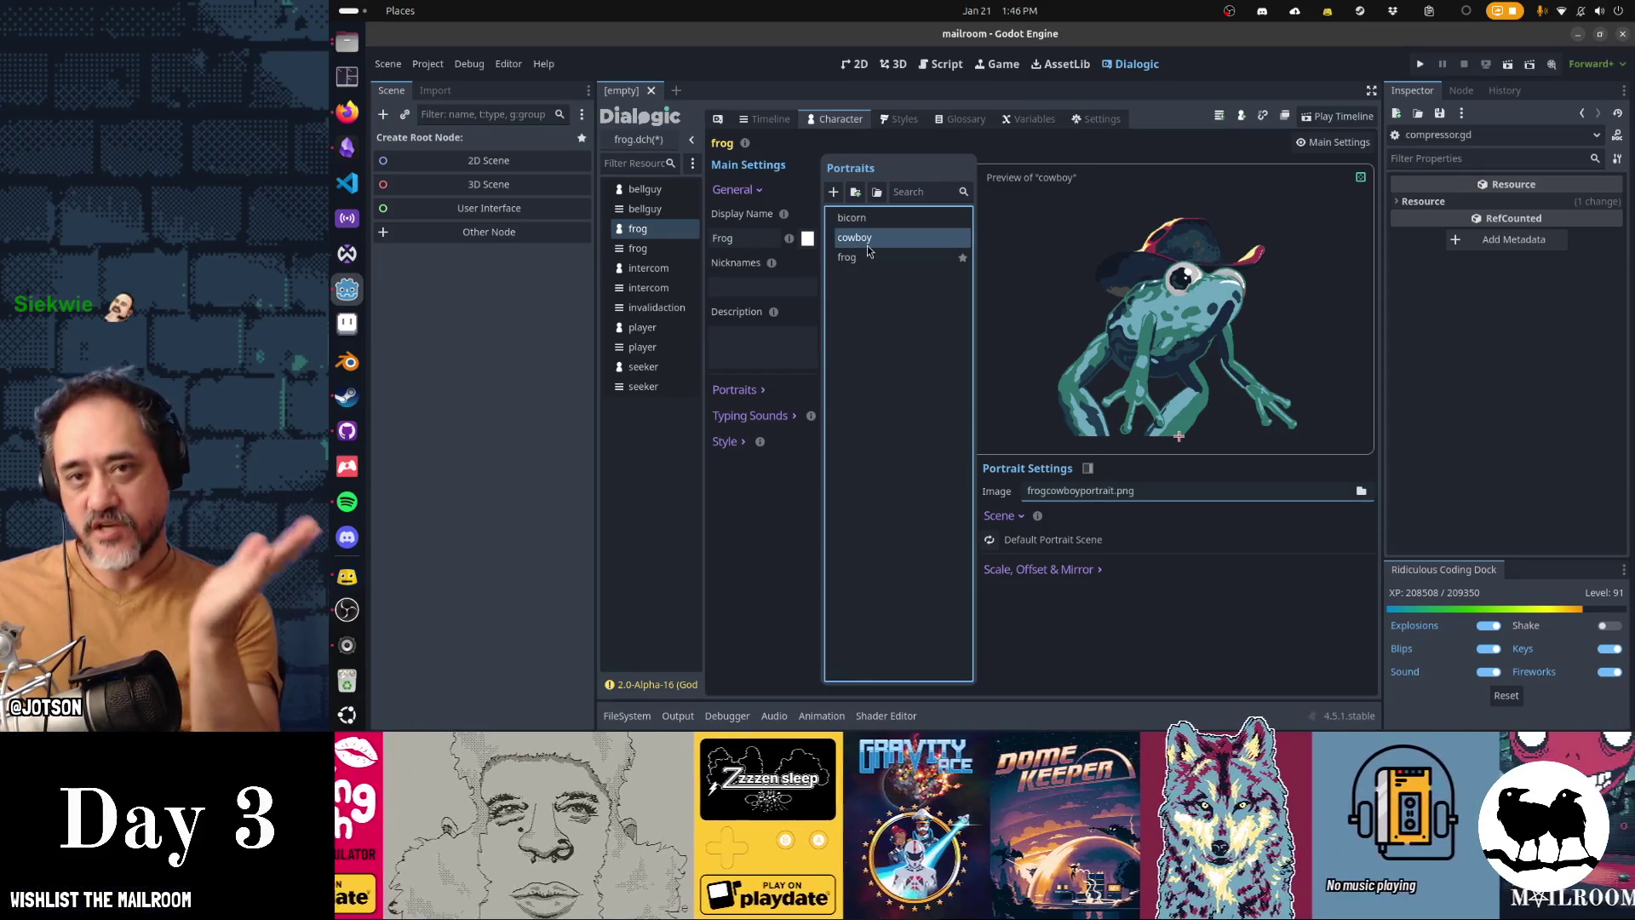
{"action": "left_click", "coordinate": [870, 220]}
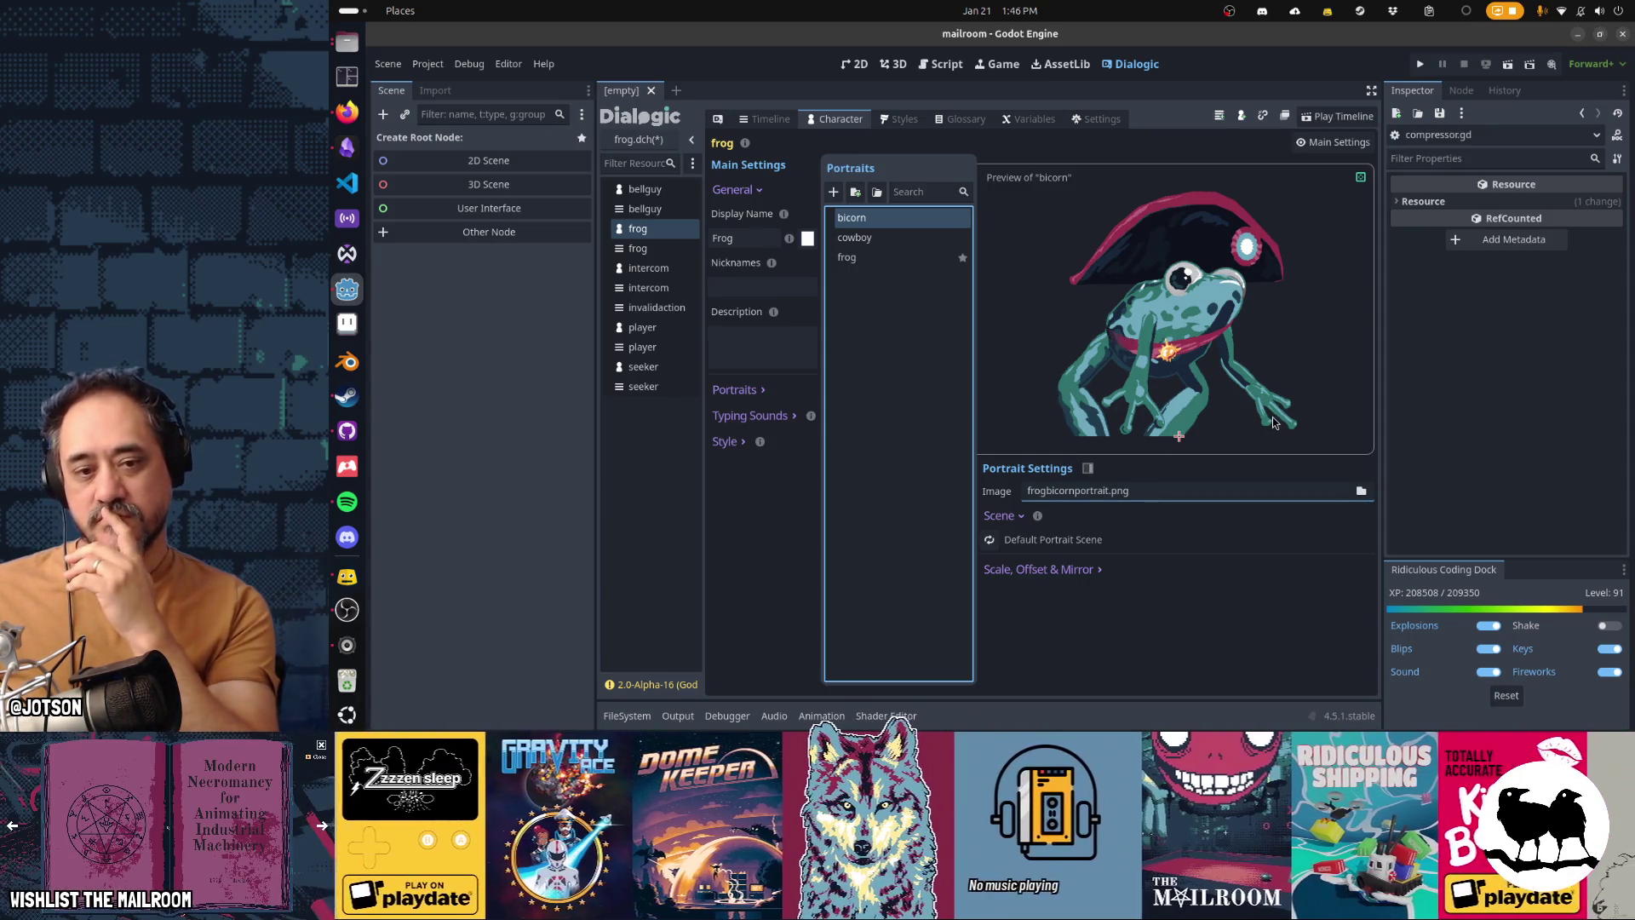
Step: Tick the Day 2 generator fix card, move it above the clock-out item, then bring up GitHub Desktop
{"action": "left_click", "coordinate": [928, 68]}
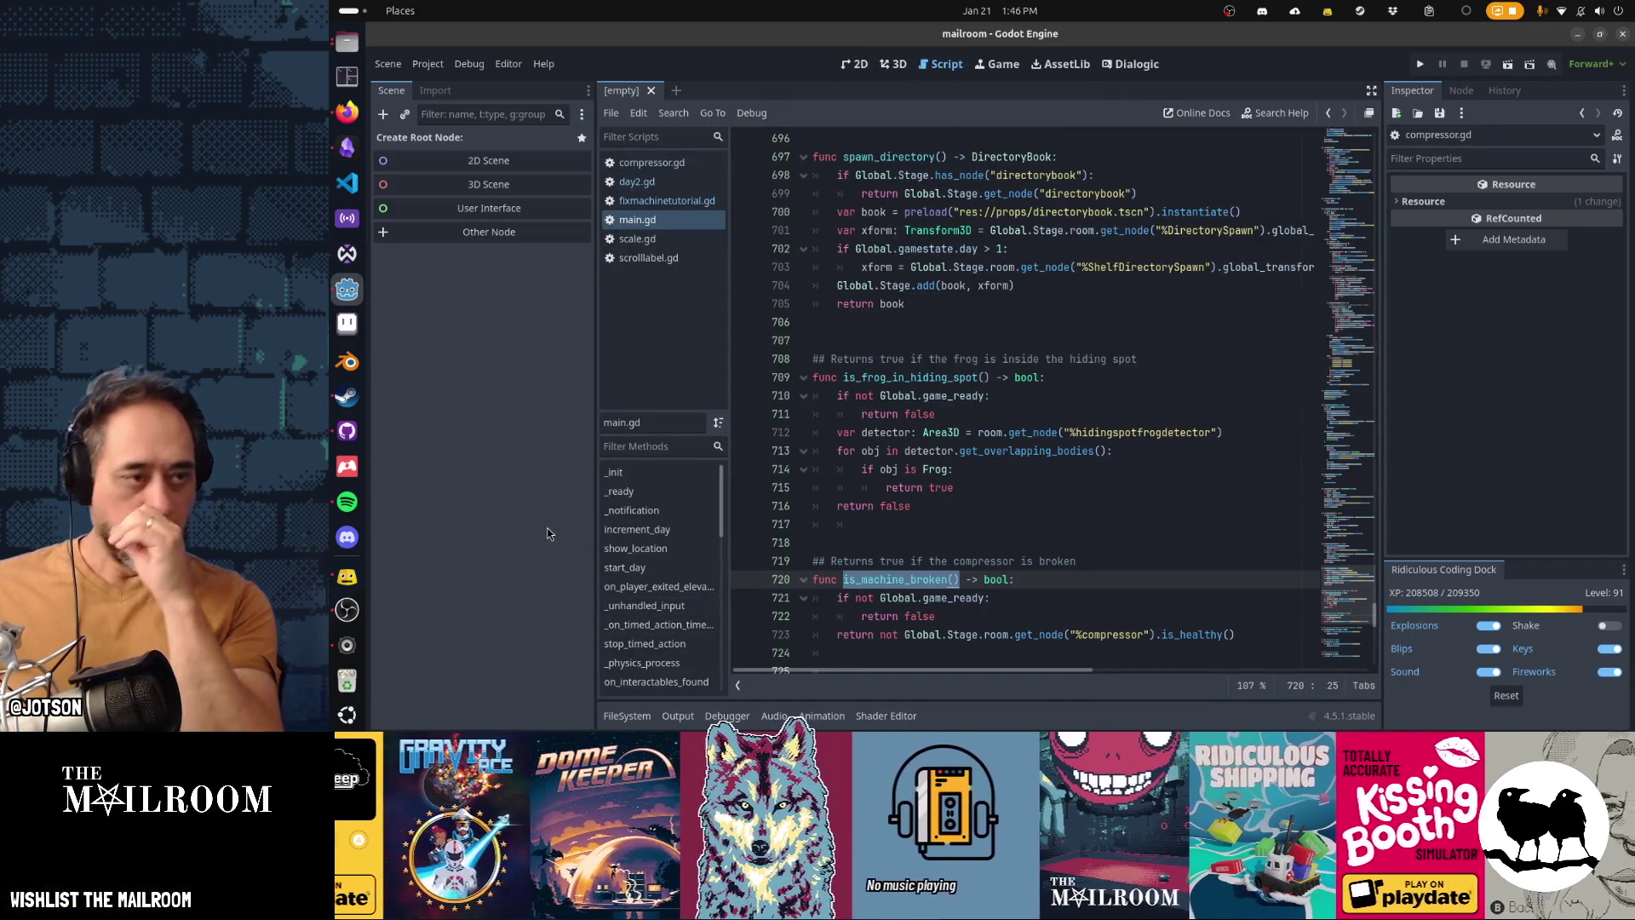
{"action": "left_click", "coordinate": [347, 146]}
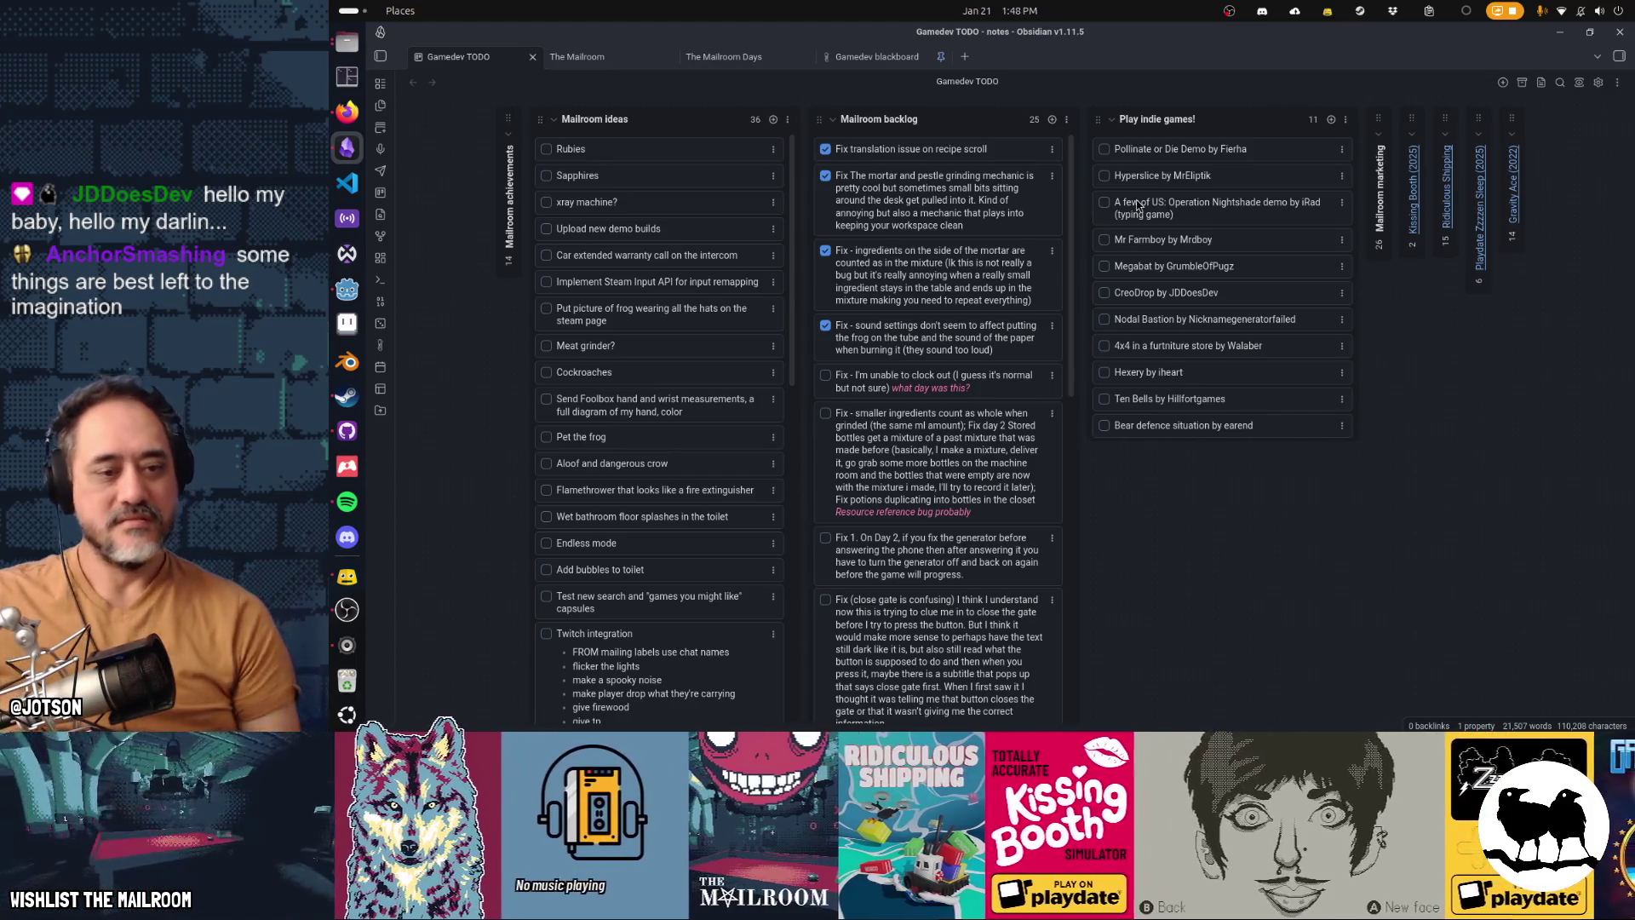
{"action": "left_click", "coordinate": [825, 537]}
{"action": "left_click_drag", "start_coordinate": [910, 568], "coordinate": [922, 414]}
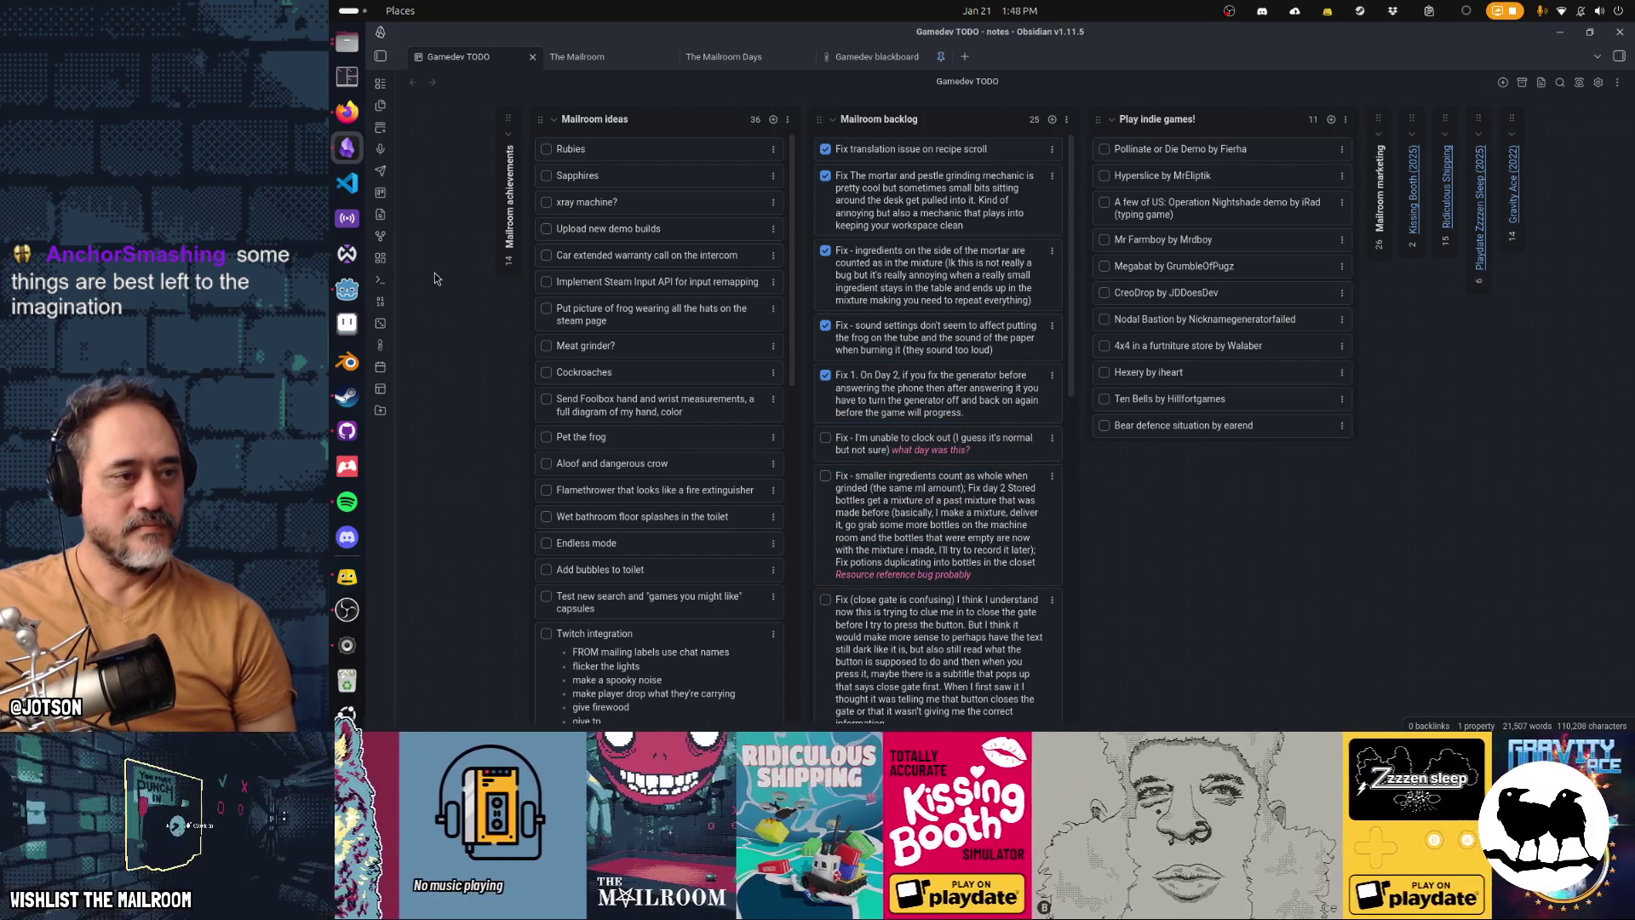
{"action": "left_click", "coordinate": [346, 431]}
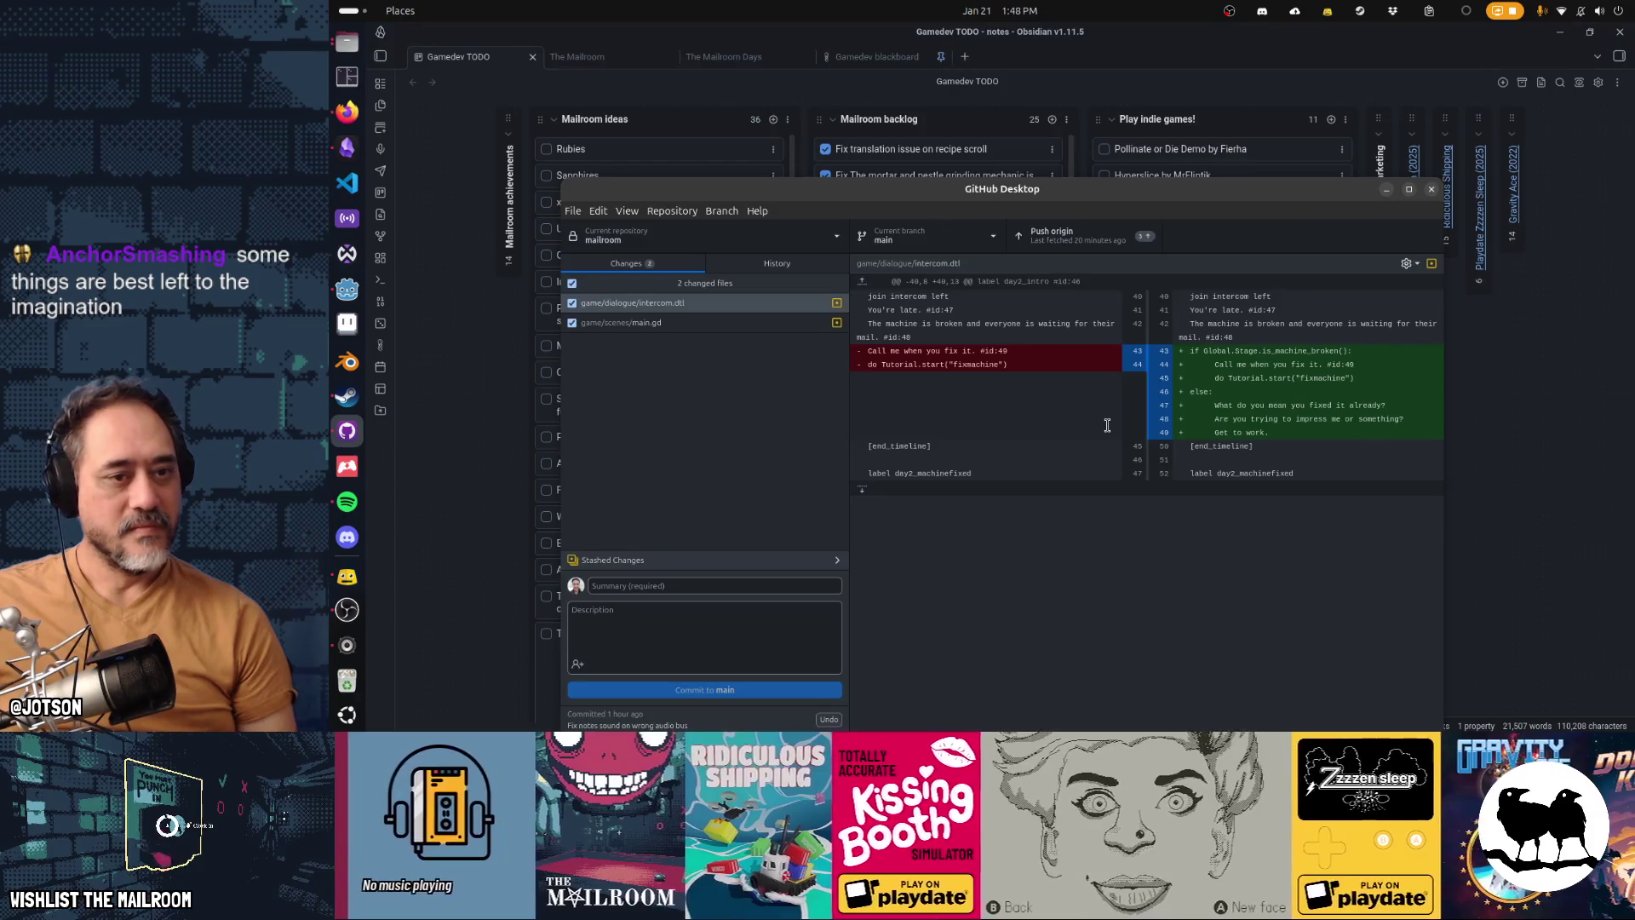
Step: Review the main.gd and intercom.dtl diffs, selecting the is_machine_broken condition line
{"action": "left_click", "coordinate": [729, 328]}
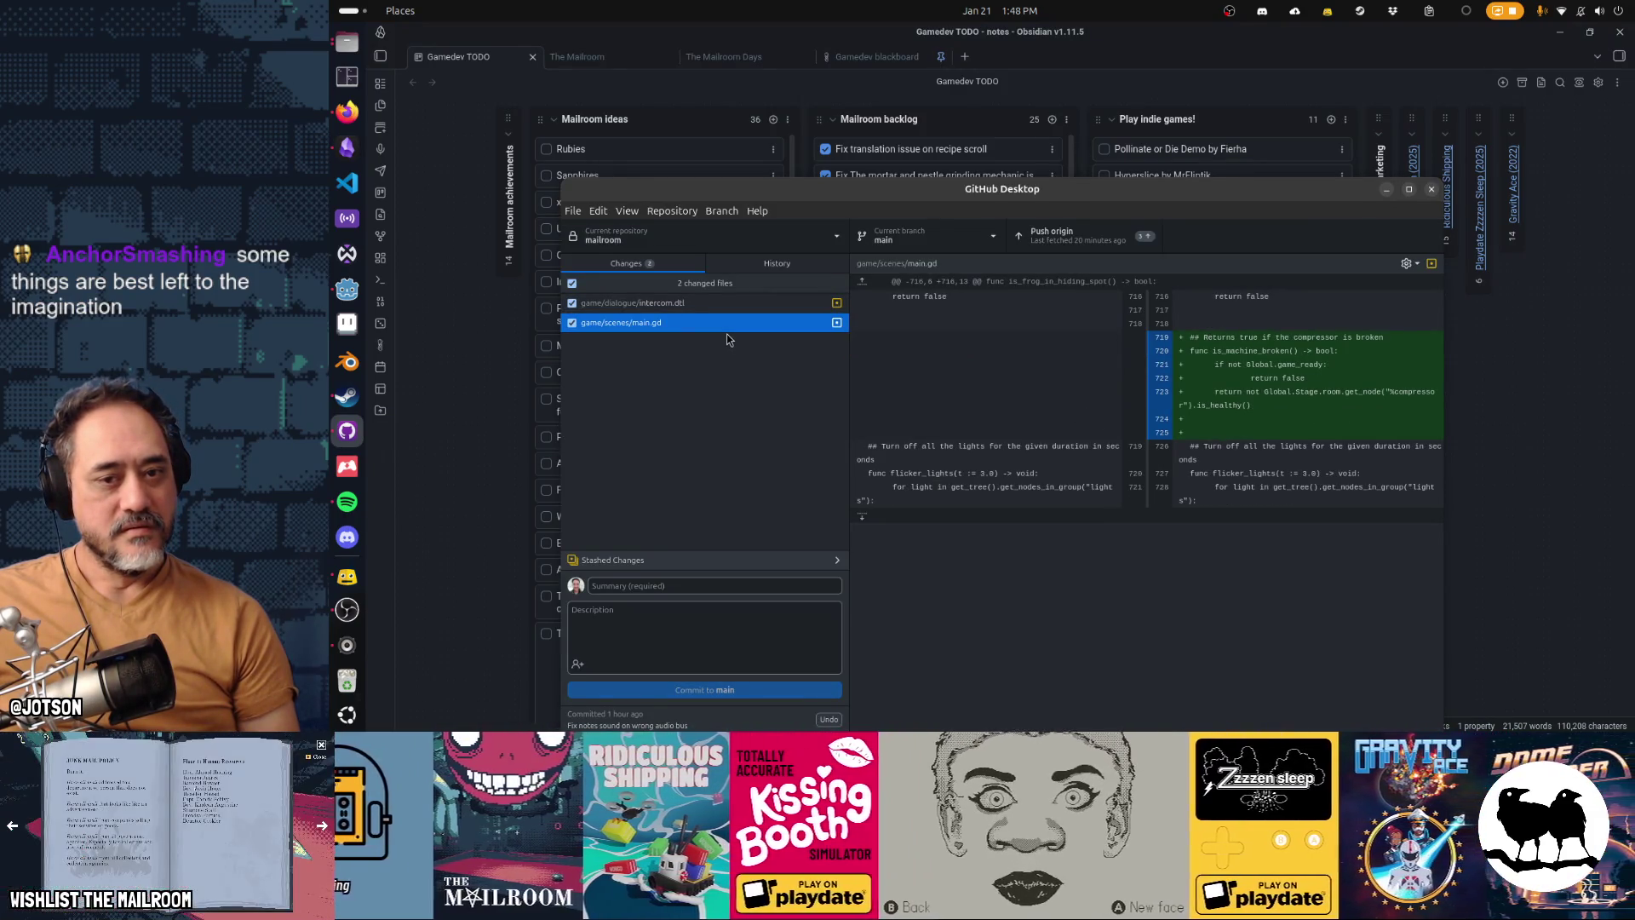
{"action": "left_click", "coordinate": [682, 308]}
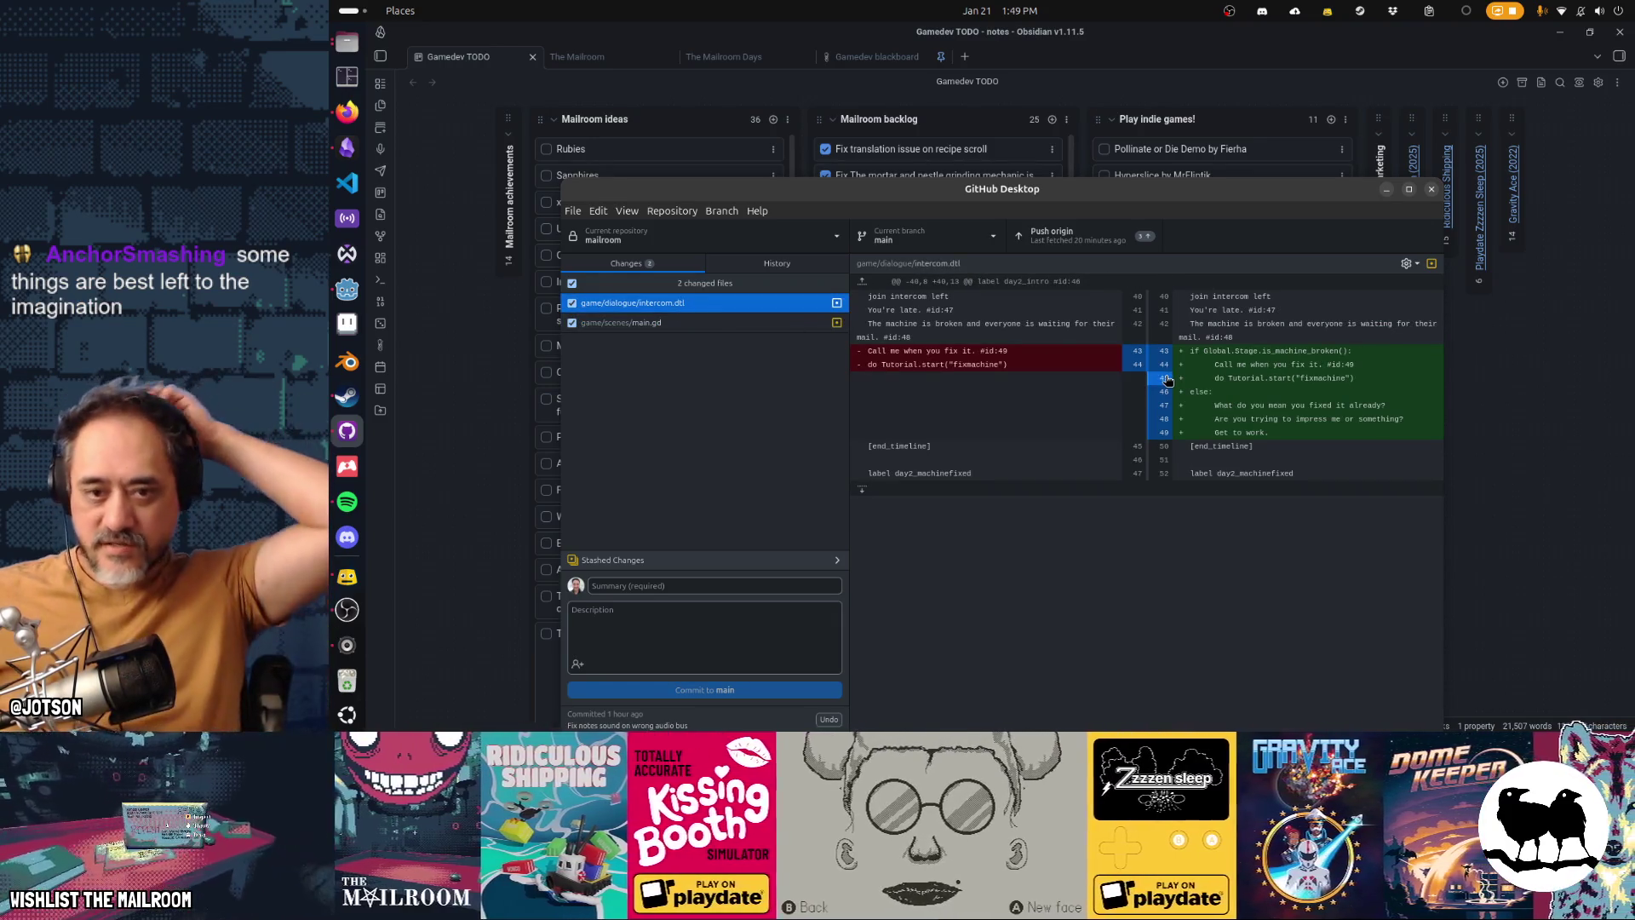
{"action": "left_click_drag", "start_coordinate": [1193, 354], "coordinate": [1356, 355]}
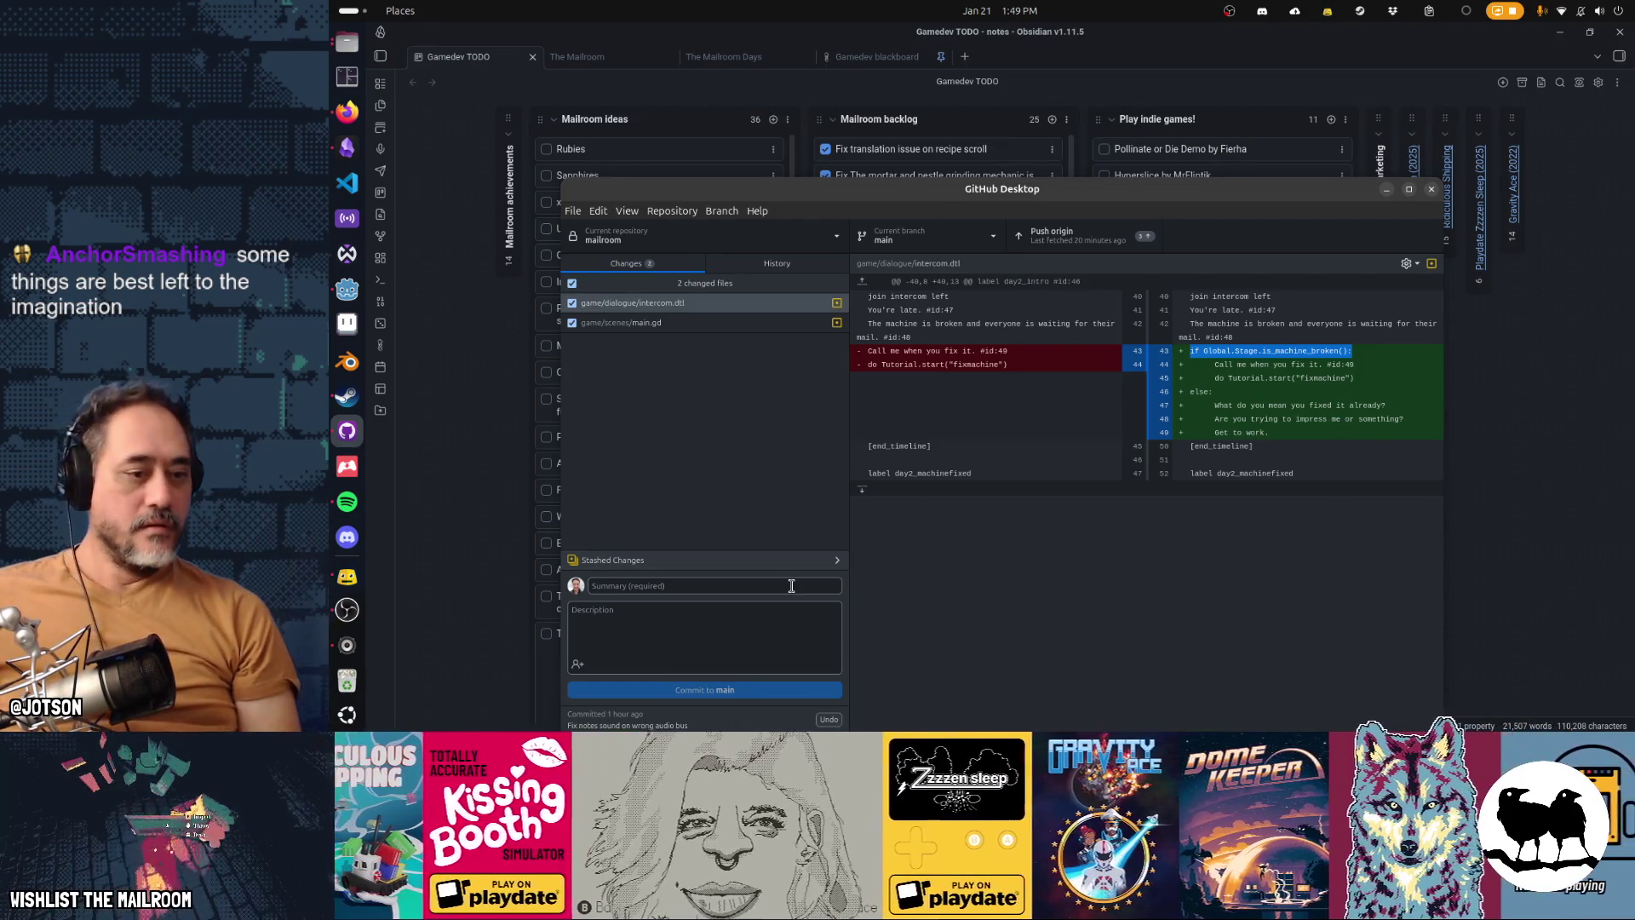
Step: Commit the changes to main with a summary pasted from the Day 2 generator backlog item
{"action": "left_click", "coordinate": [791, 586]}
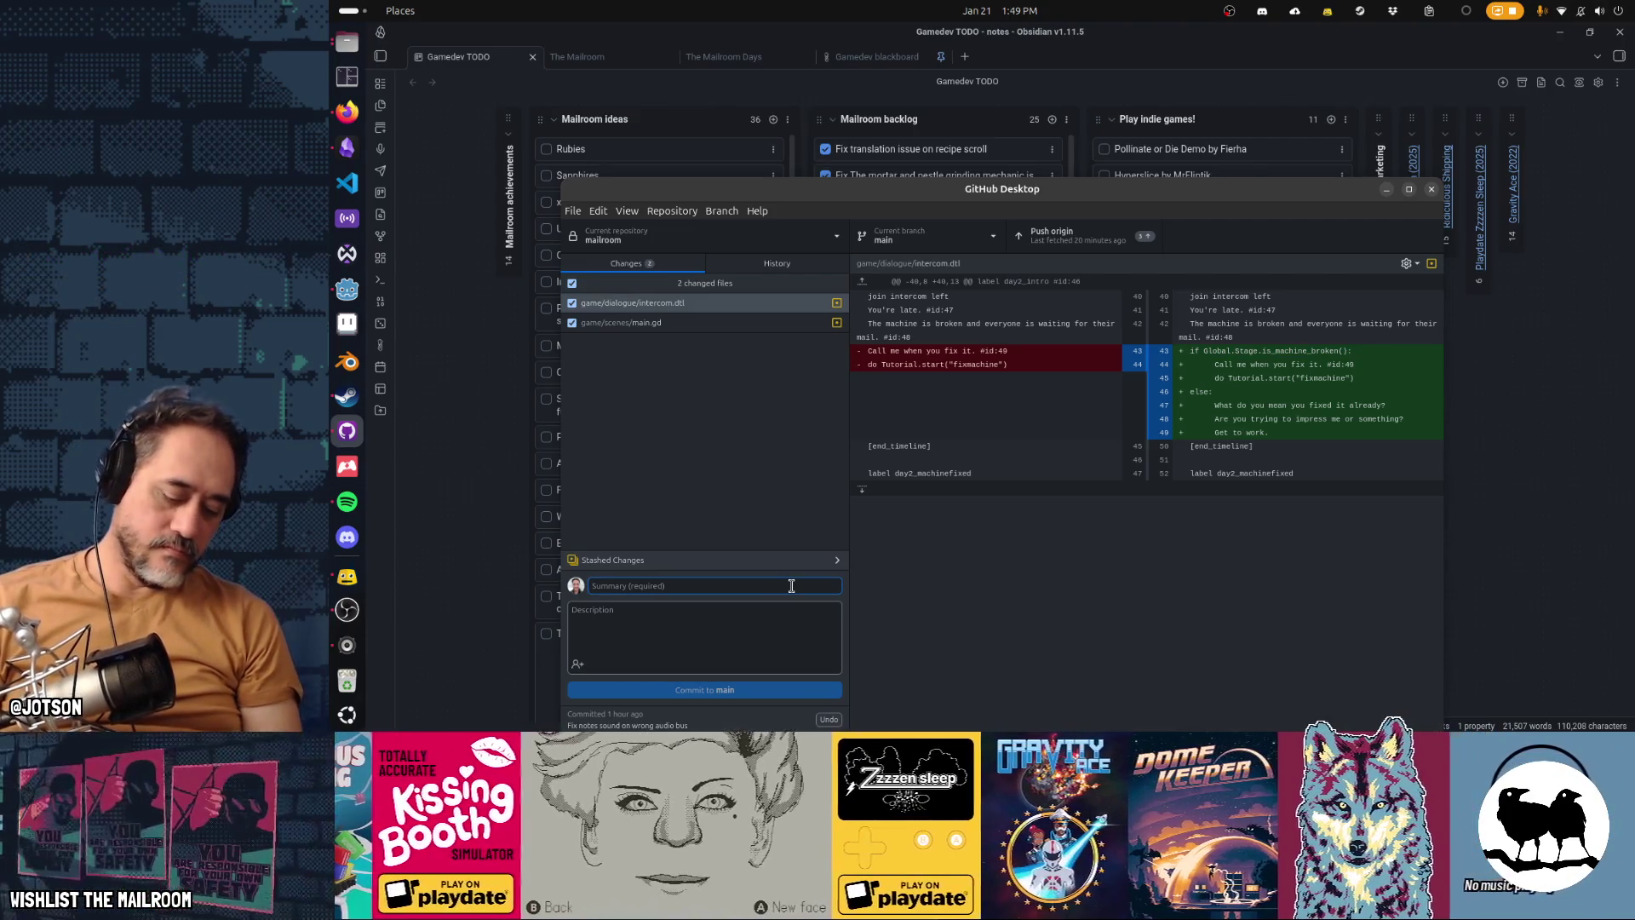
{"action": "type", "text": "Fix"}
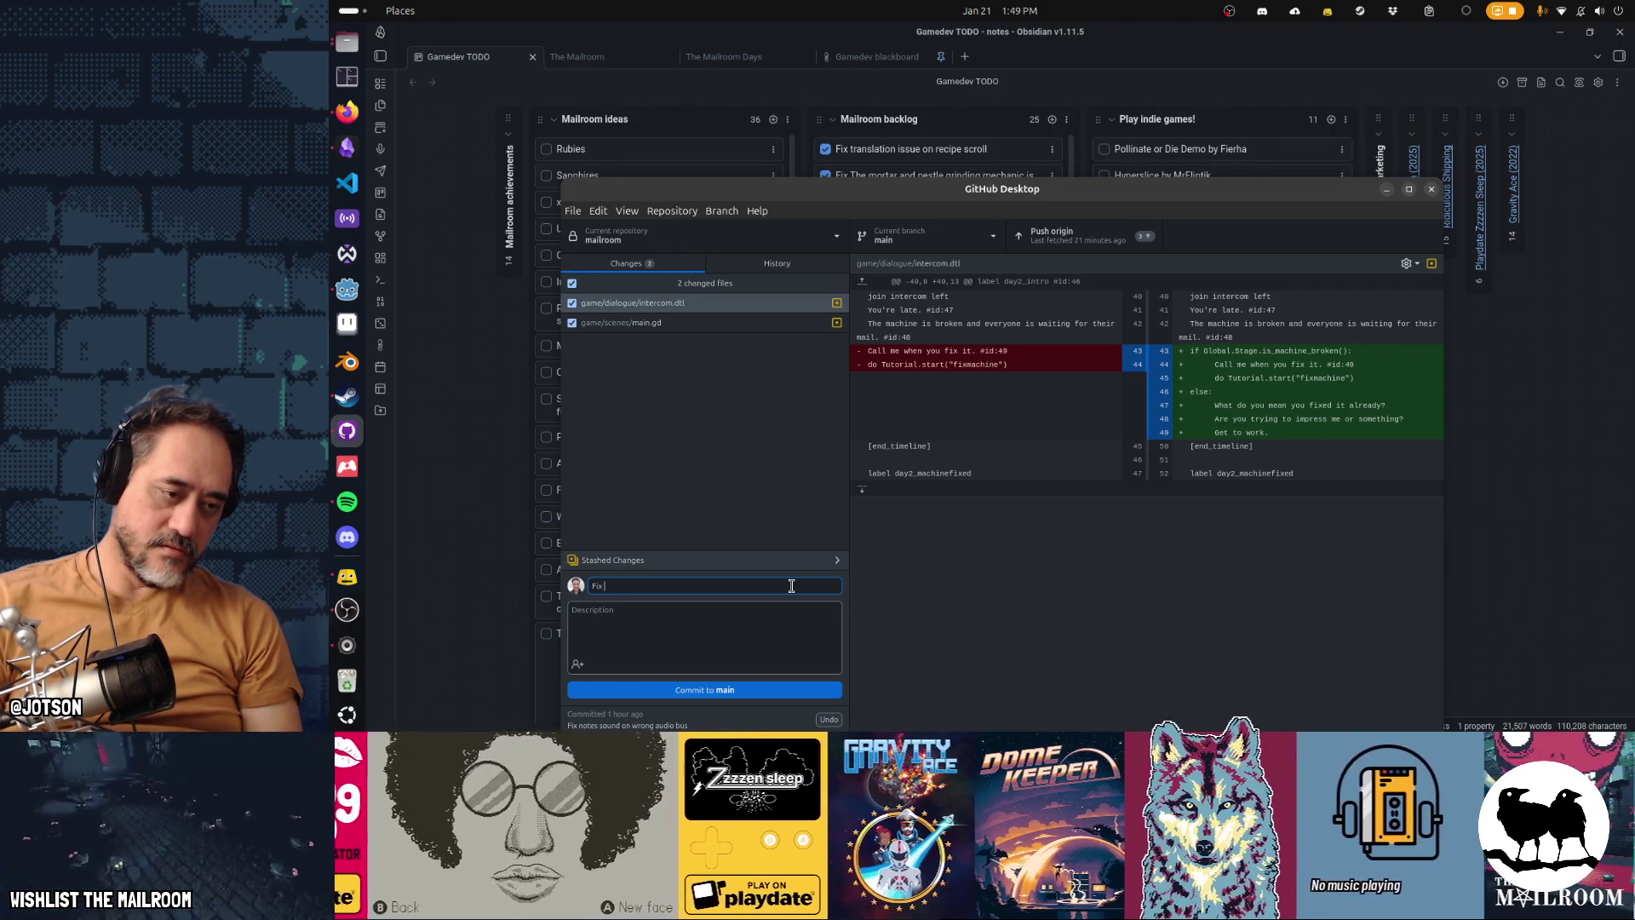
{"action": "type", "text": "dialogue/tutorial sequence"}
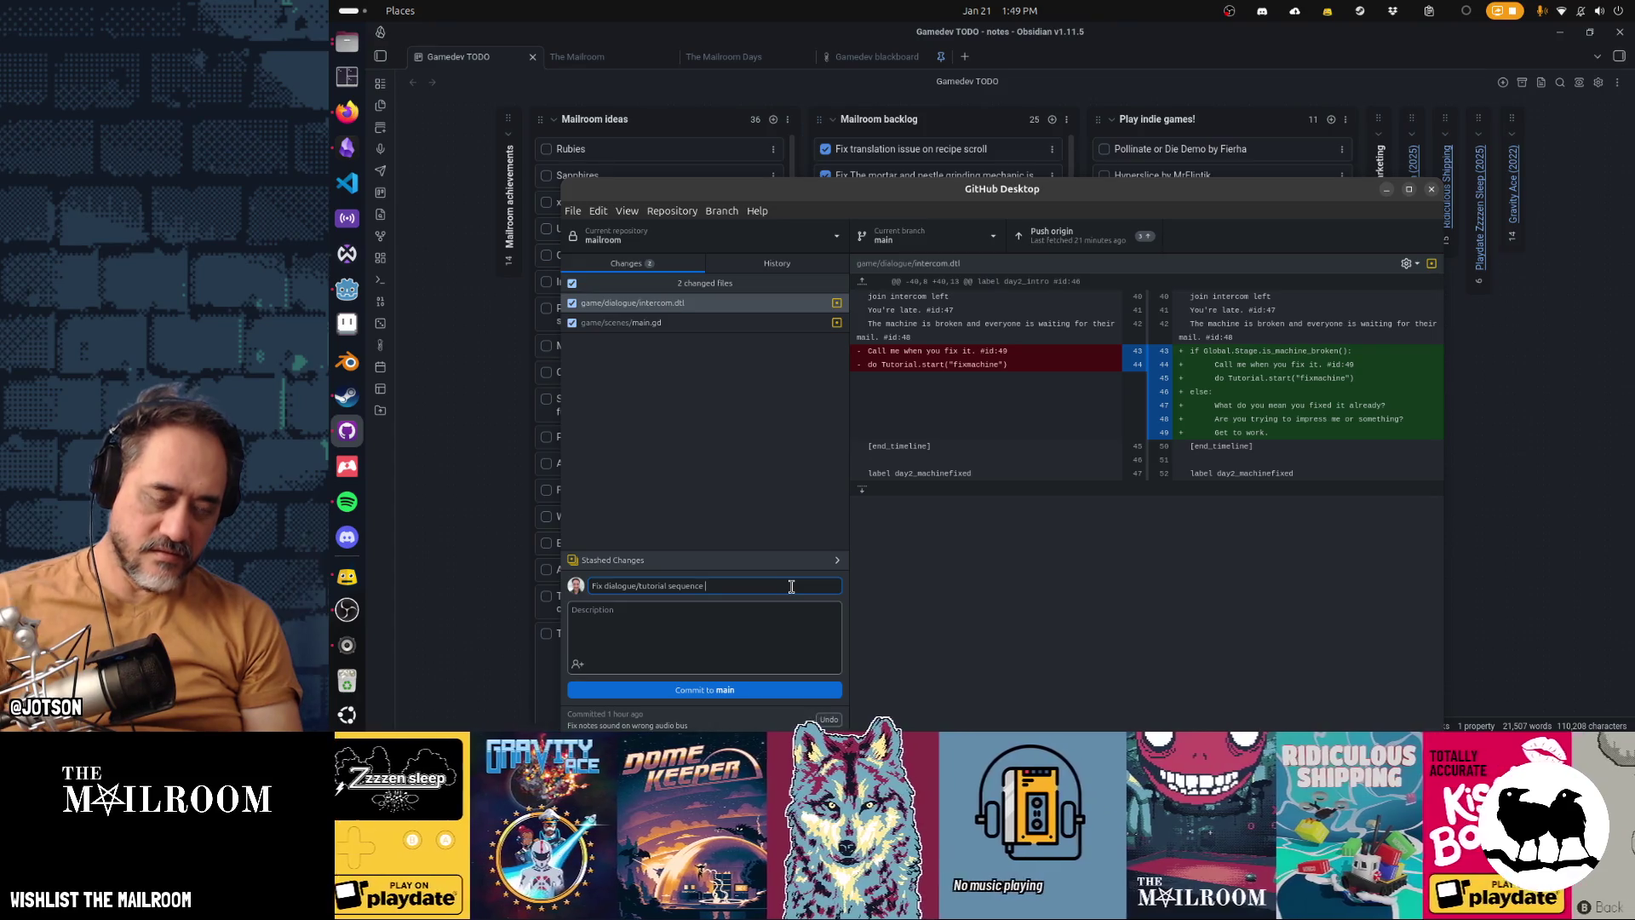
{"action": "key", "text": "ctrl+shift+Left"}
{"action": "key", "text": "ctrl+shift+Left"}
{"action": "key", "text": "ctrl+shift+Left"}
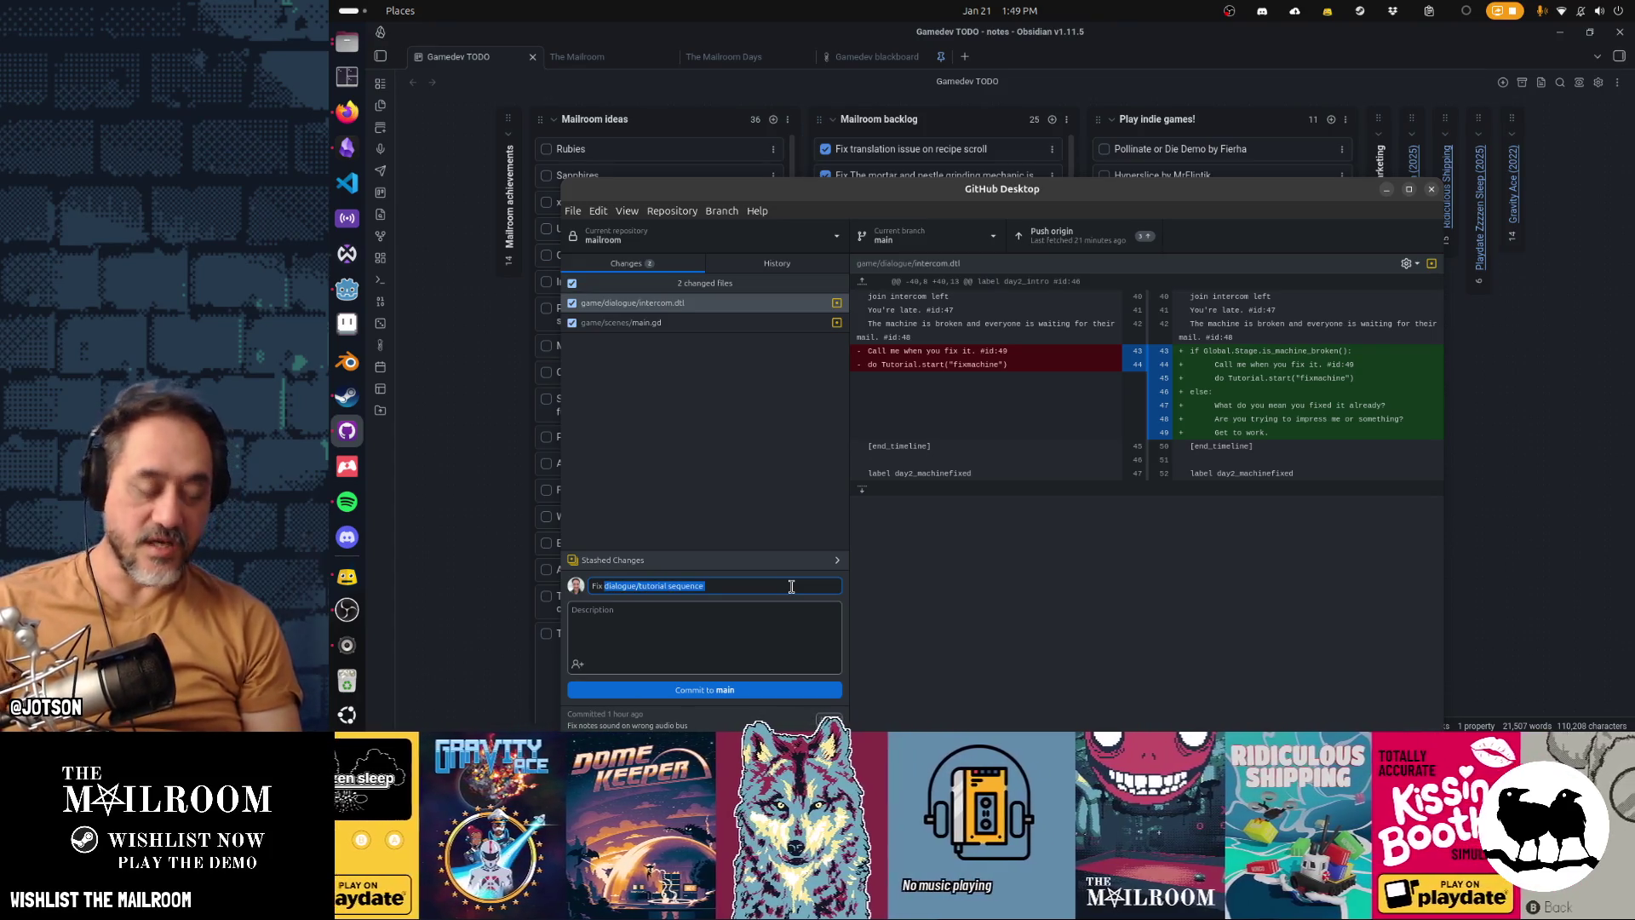
{"action": "key", "text": "alt+Tab"}
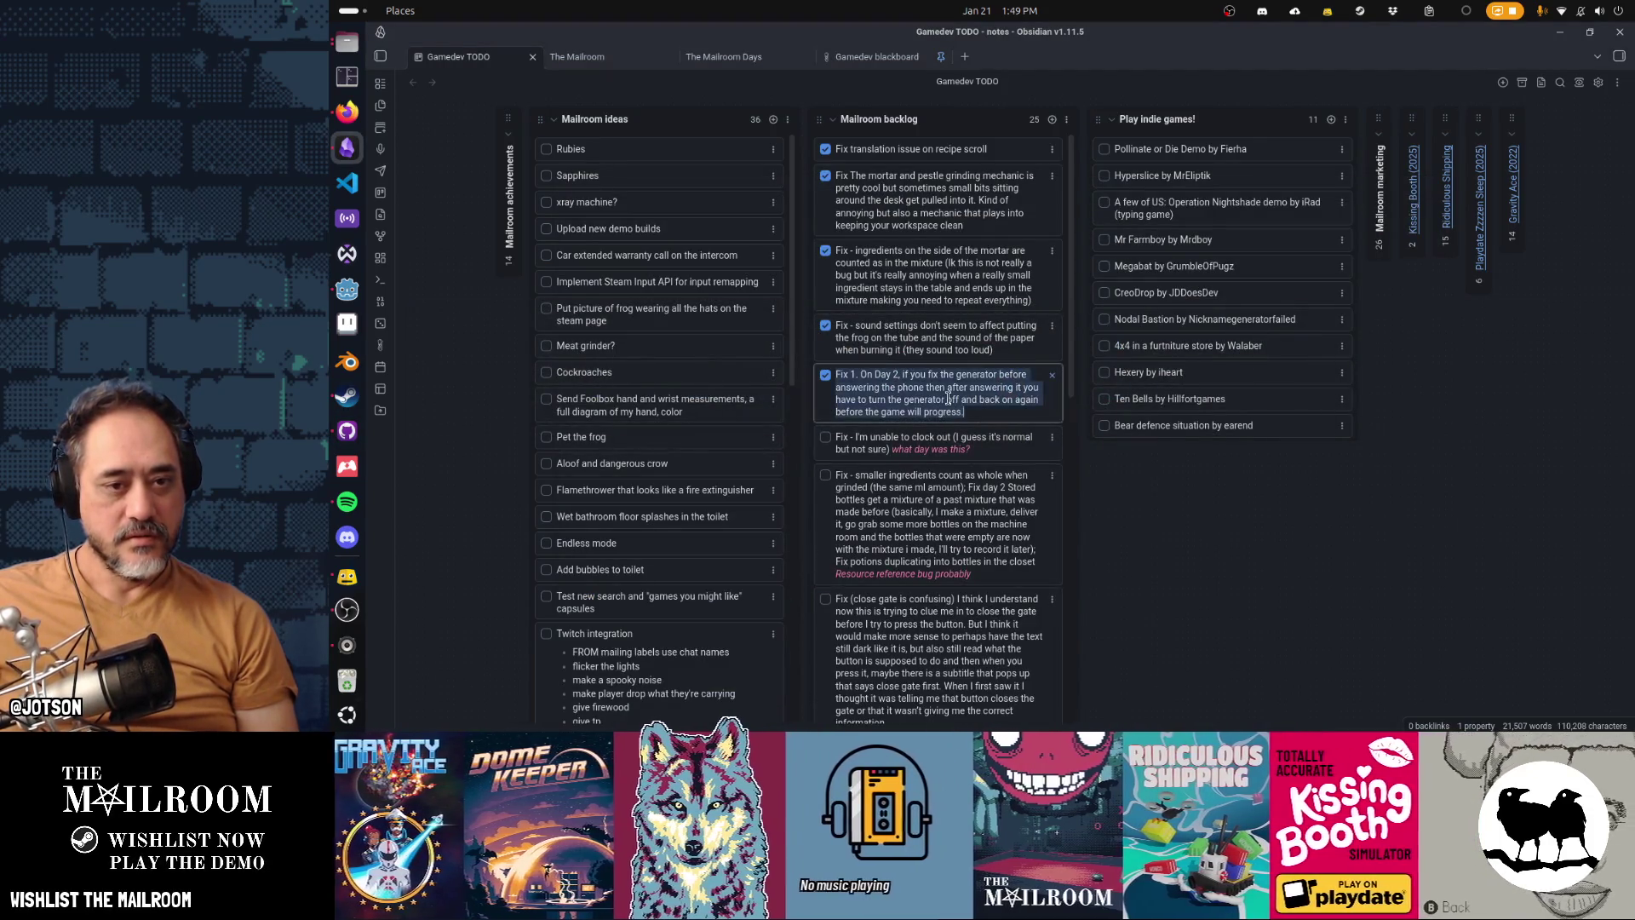
{"action": "key", "text": "alt+Tab"}
{"action": "key", "text": "ctrl+v"}
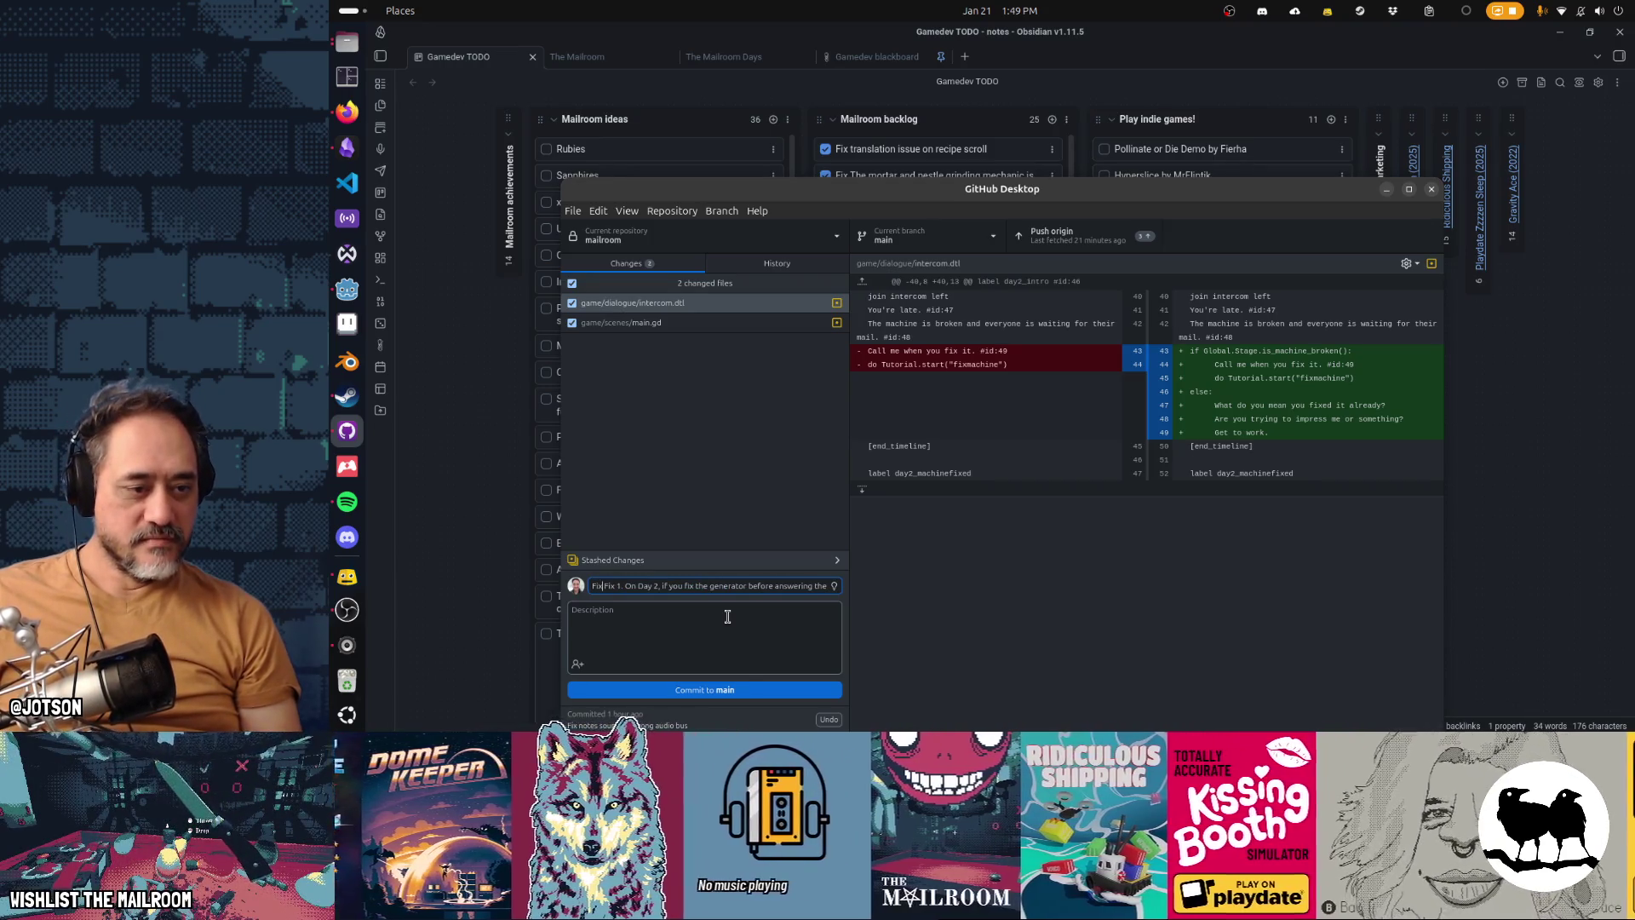
{"action": "key", "text": "ctrl+Right"}
{"action": "key", "text": "Delete"}
{"action": "key", "text": "Delete"}
{"action": "key", "text": "Delete"}
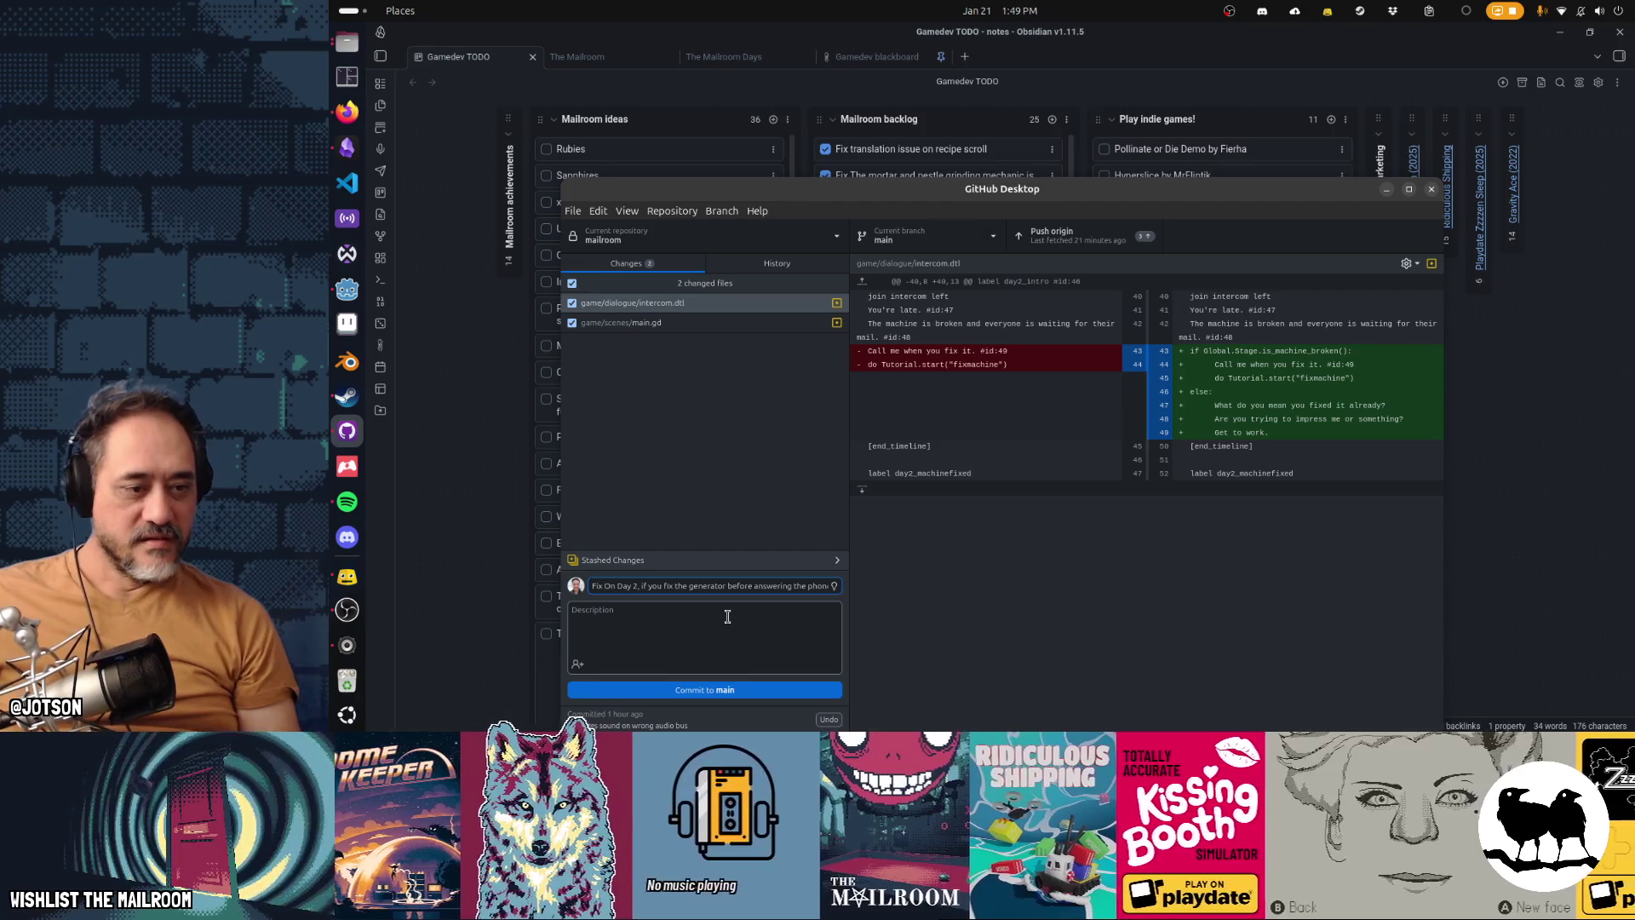
{"action": "left_click", "coordinate": [736, 690]}
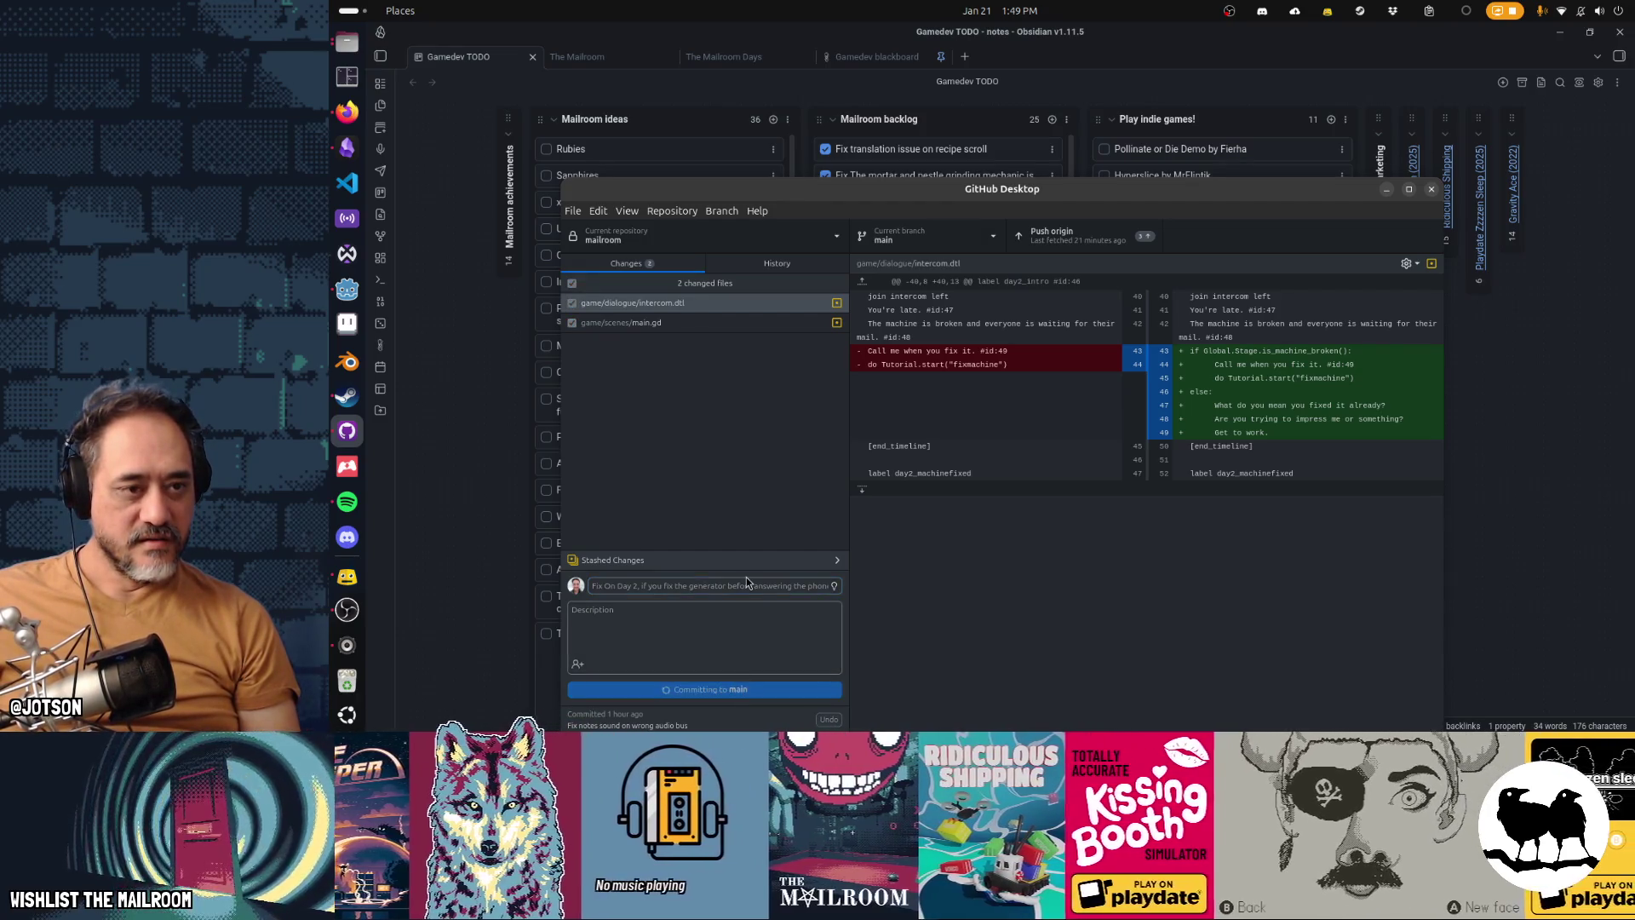
{"action": "key", "text": "alt+Tab"}
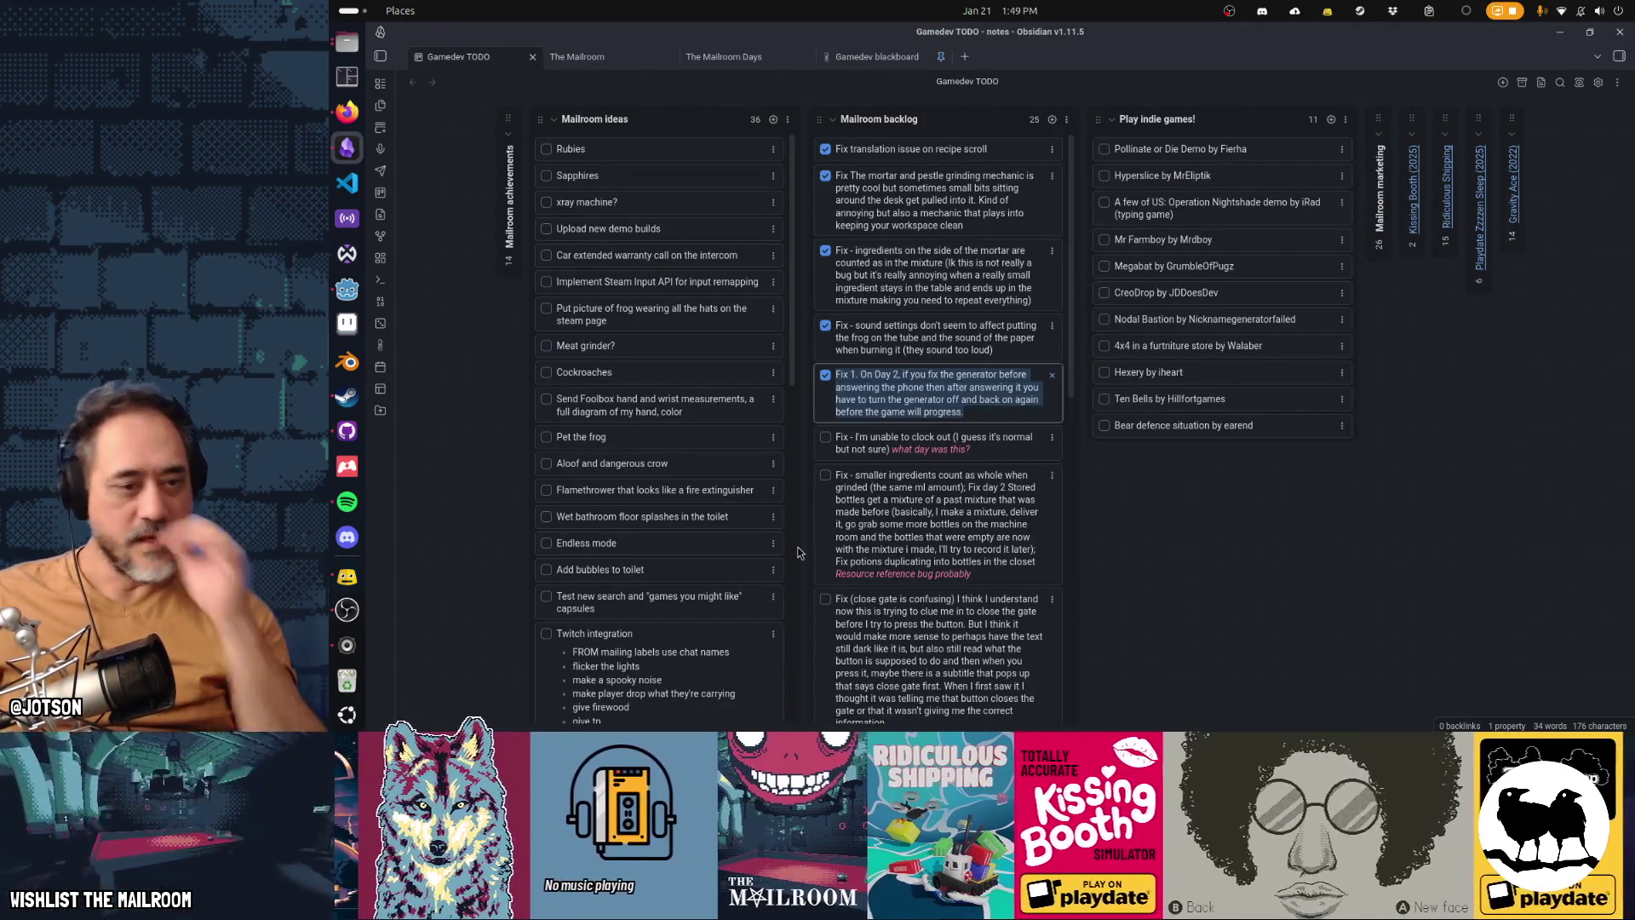
Step: Move the close-gate card right after Fix 1, leaving the clock-out card in place
{"action": "left_click", "coordinate": [1031, 367]}
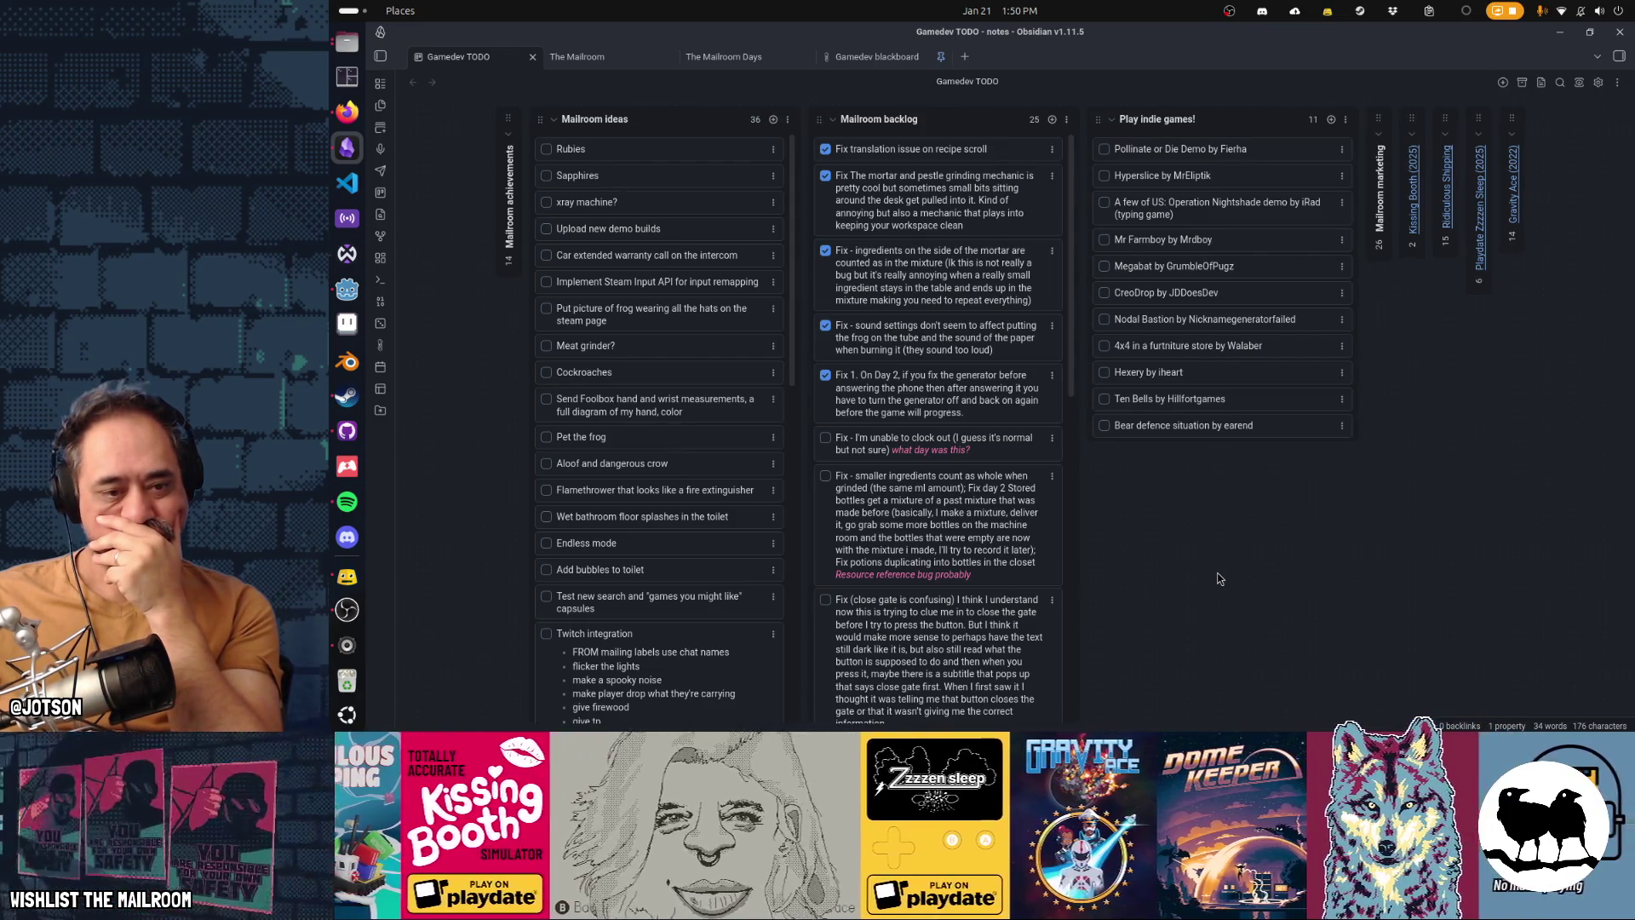
{"action": "scroll", "coordinate": [948, 562], "scroll_direction": "down", "scroll_amount": 3}
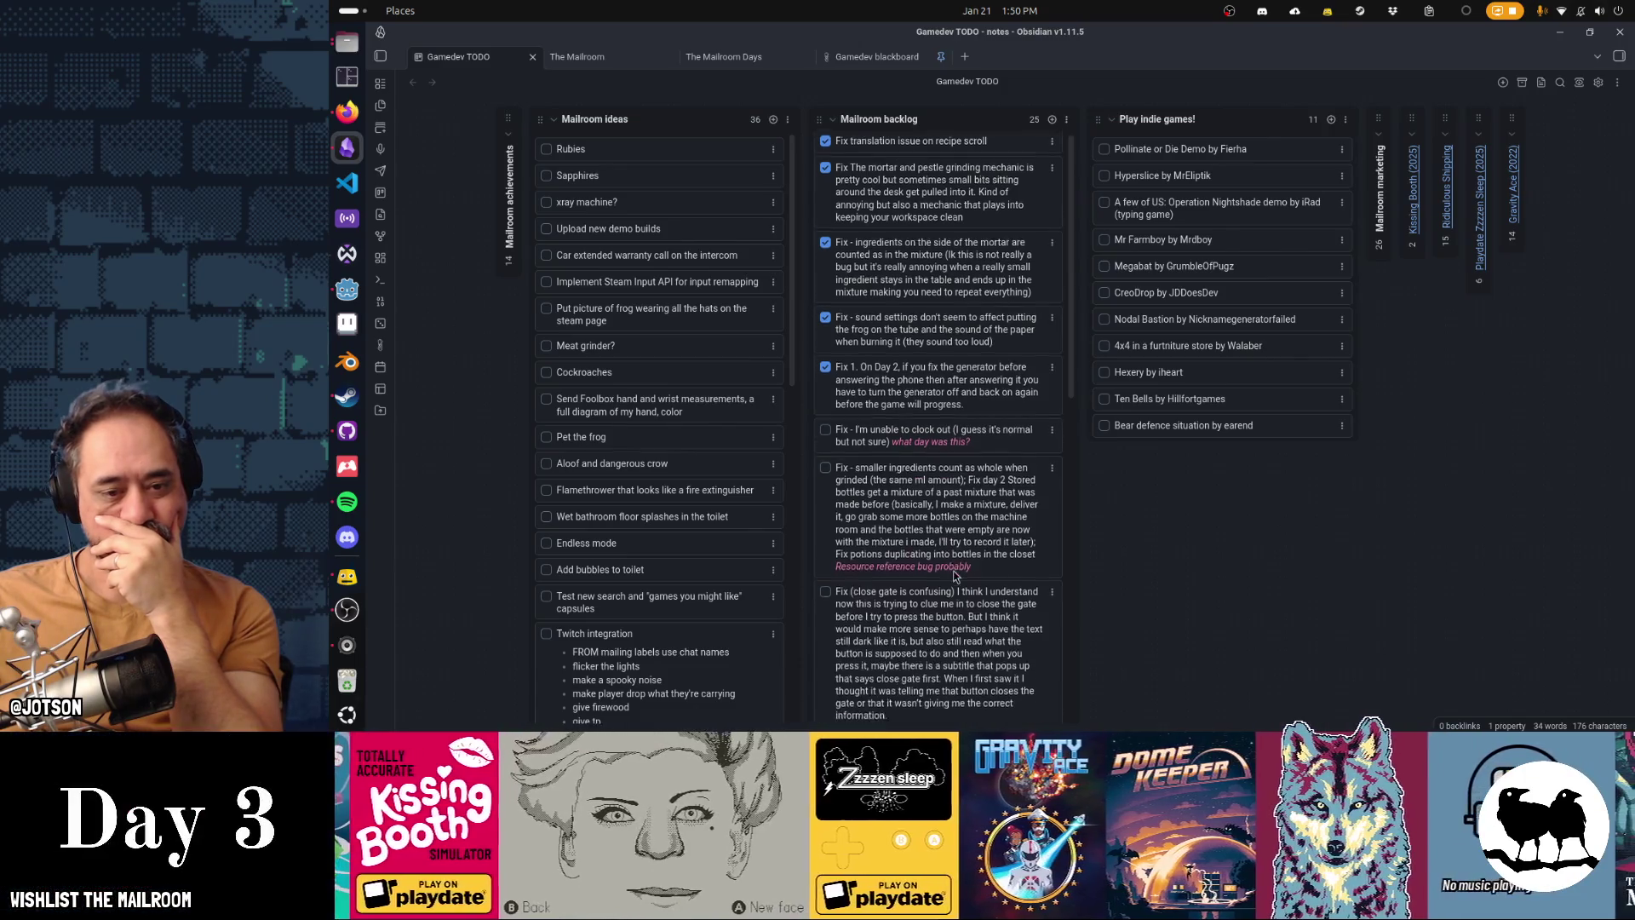
{"action": "scroll", "coordinate": [944, 584], "scroll_direction": "up", "scroll_amount": 2}
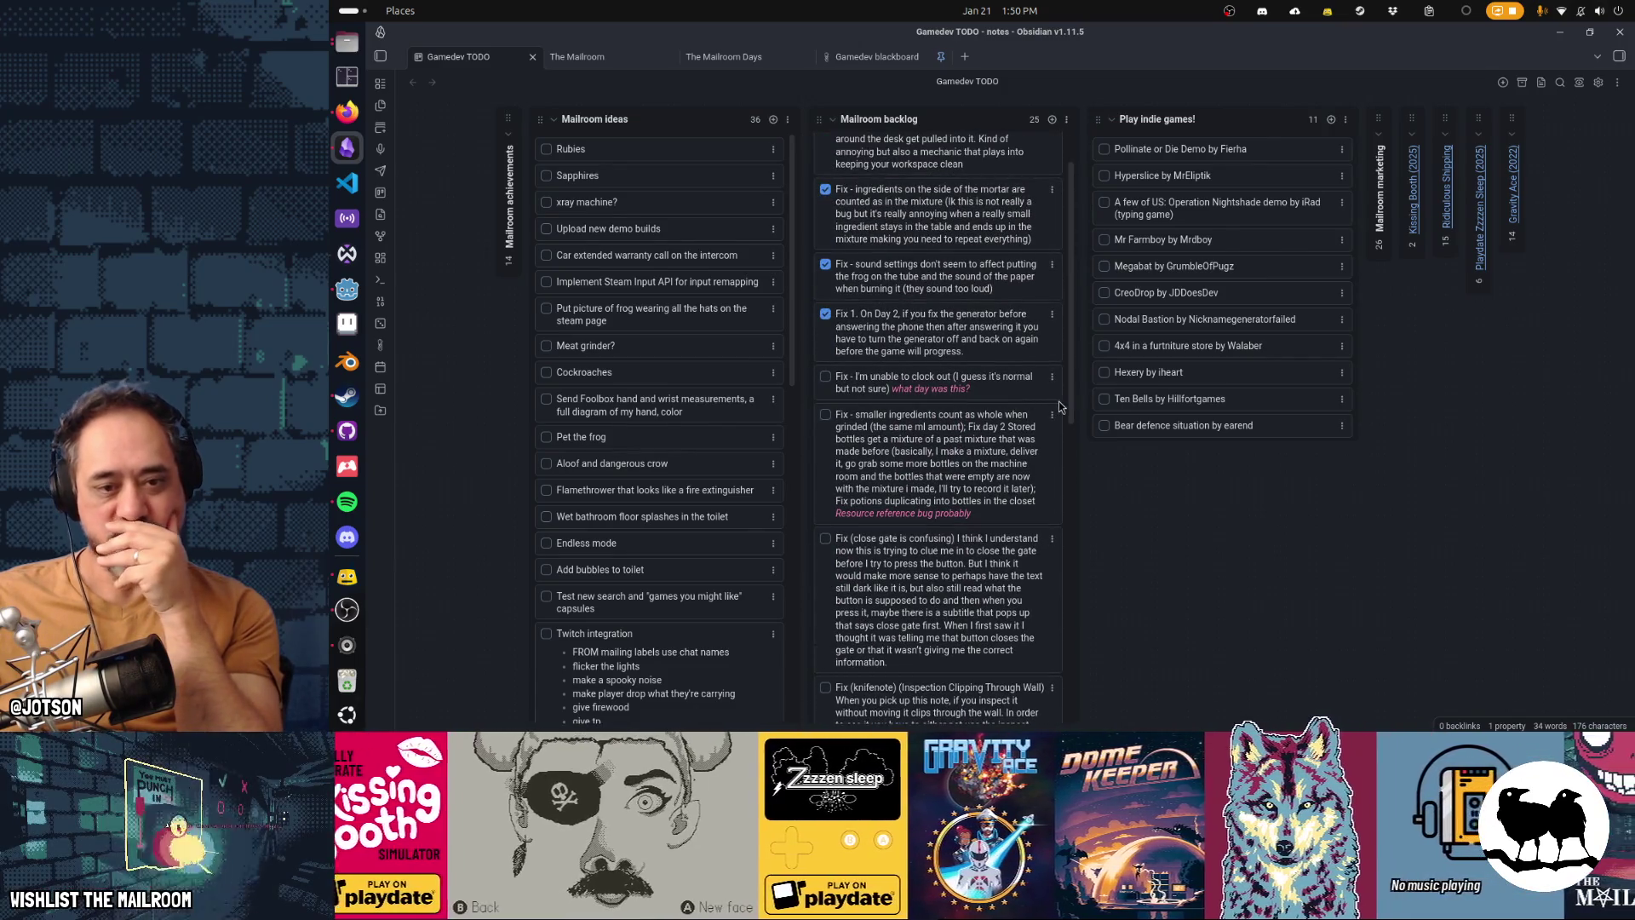
{"action": "left_click", "coordinate": [1052, 415]}
{"action": "left_click", "coordinate": [960, 457]}
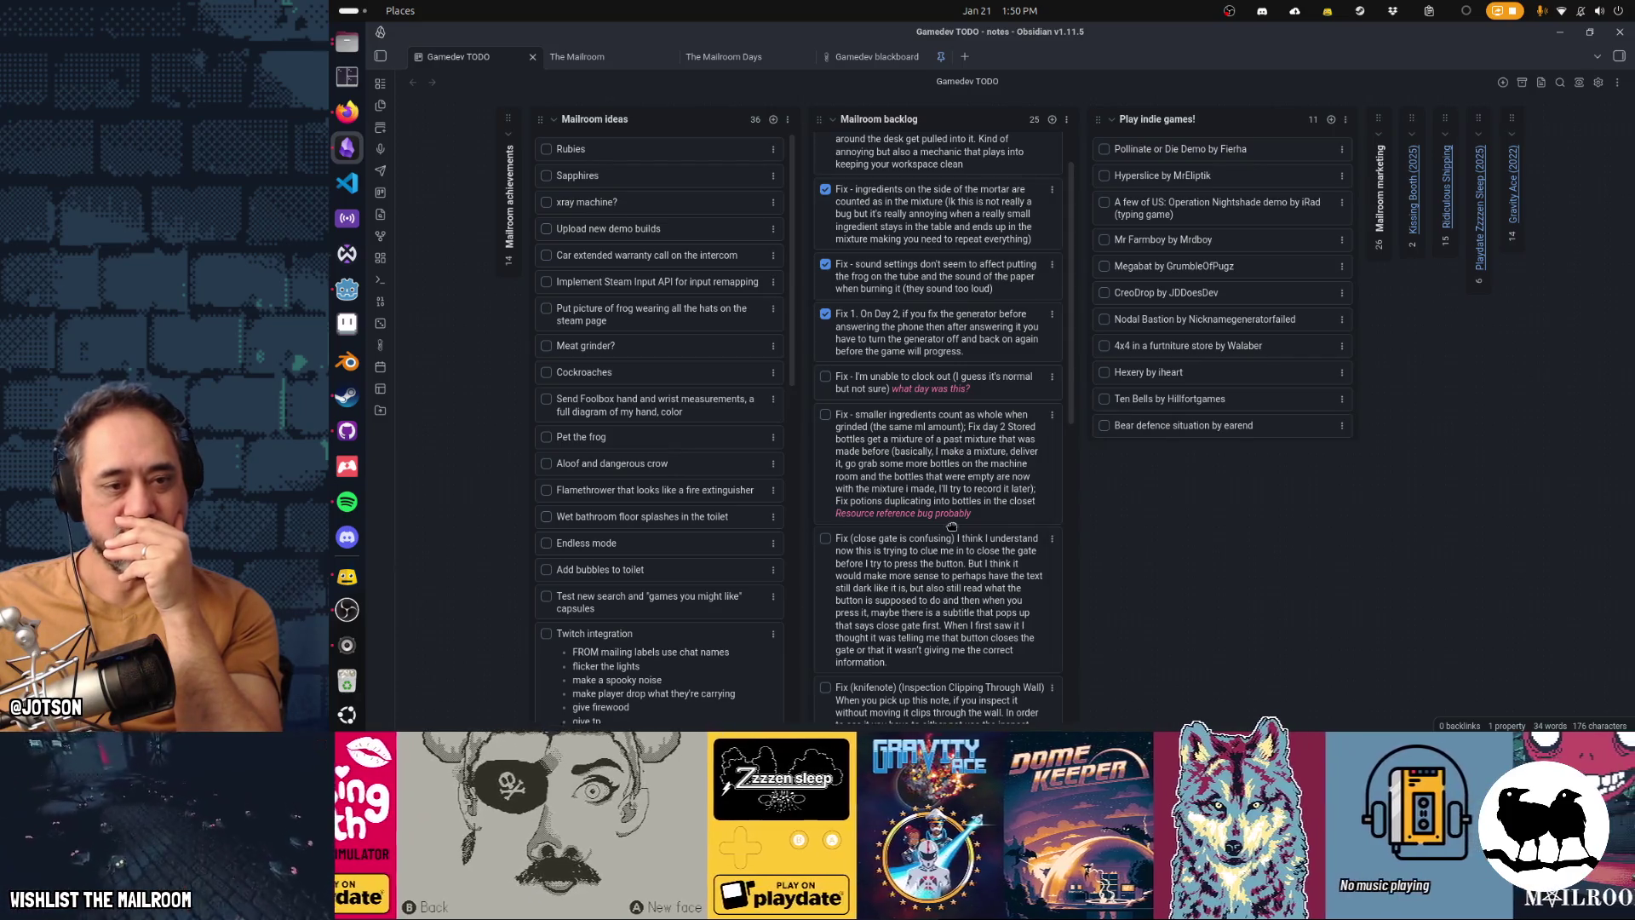
{"action": "left_click_drag", "start_coordinate": [951, 526], "coordinate": [951, 375]}
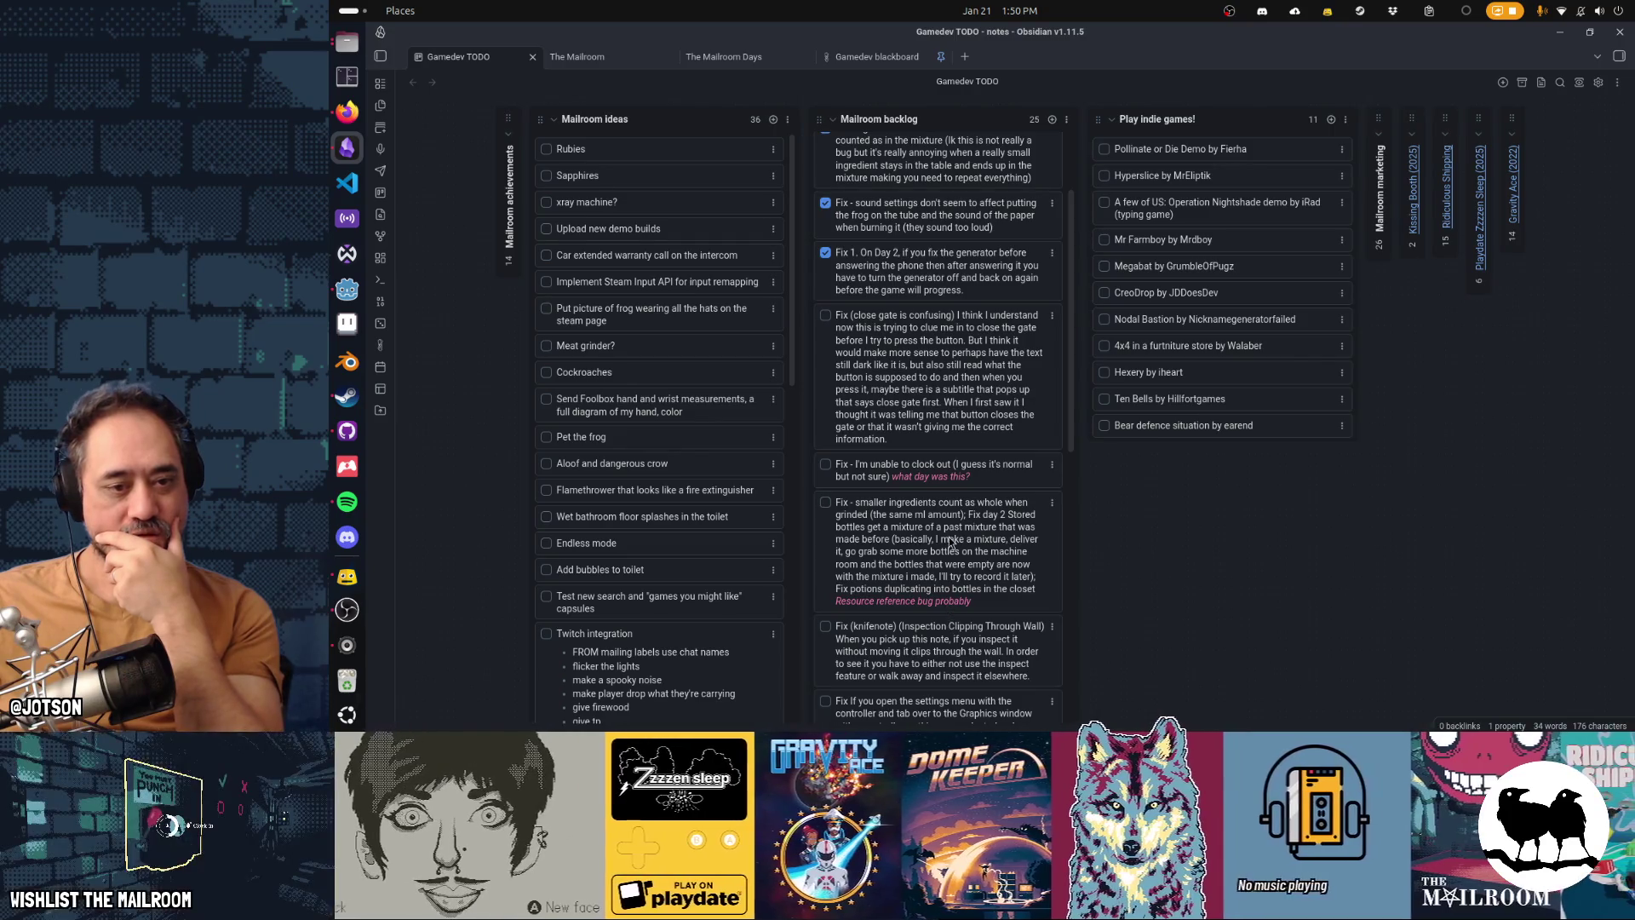
{"action": "mouse_move", "coordinate": [926, 477]}
{"action": "left_mouse_down"}
{"action": "mouse_move", "coordinate": [1011, 479]}
{"action": "mouse_move", "coordinate": [945, 477]}
{"action": "left_mouse_up"}
{"action": "mouse_move", "coordinate": [954, 536]}
{"action": "left_mouse_down"}
{"action": "mouse_move", "coordinate": [961, 567]}
{"action": "mouse_move", "coordinate": [948, 555]}
{"action": "left_mouse_up"}
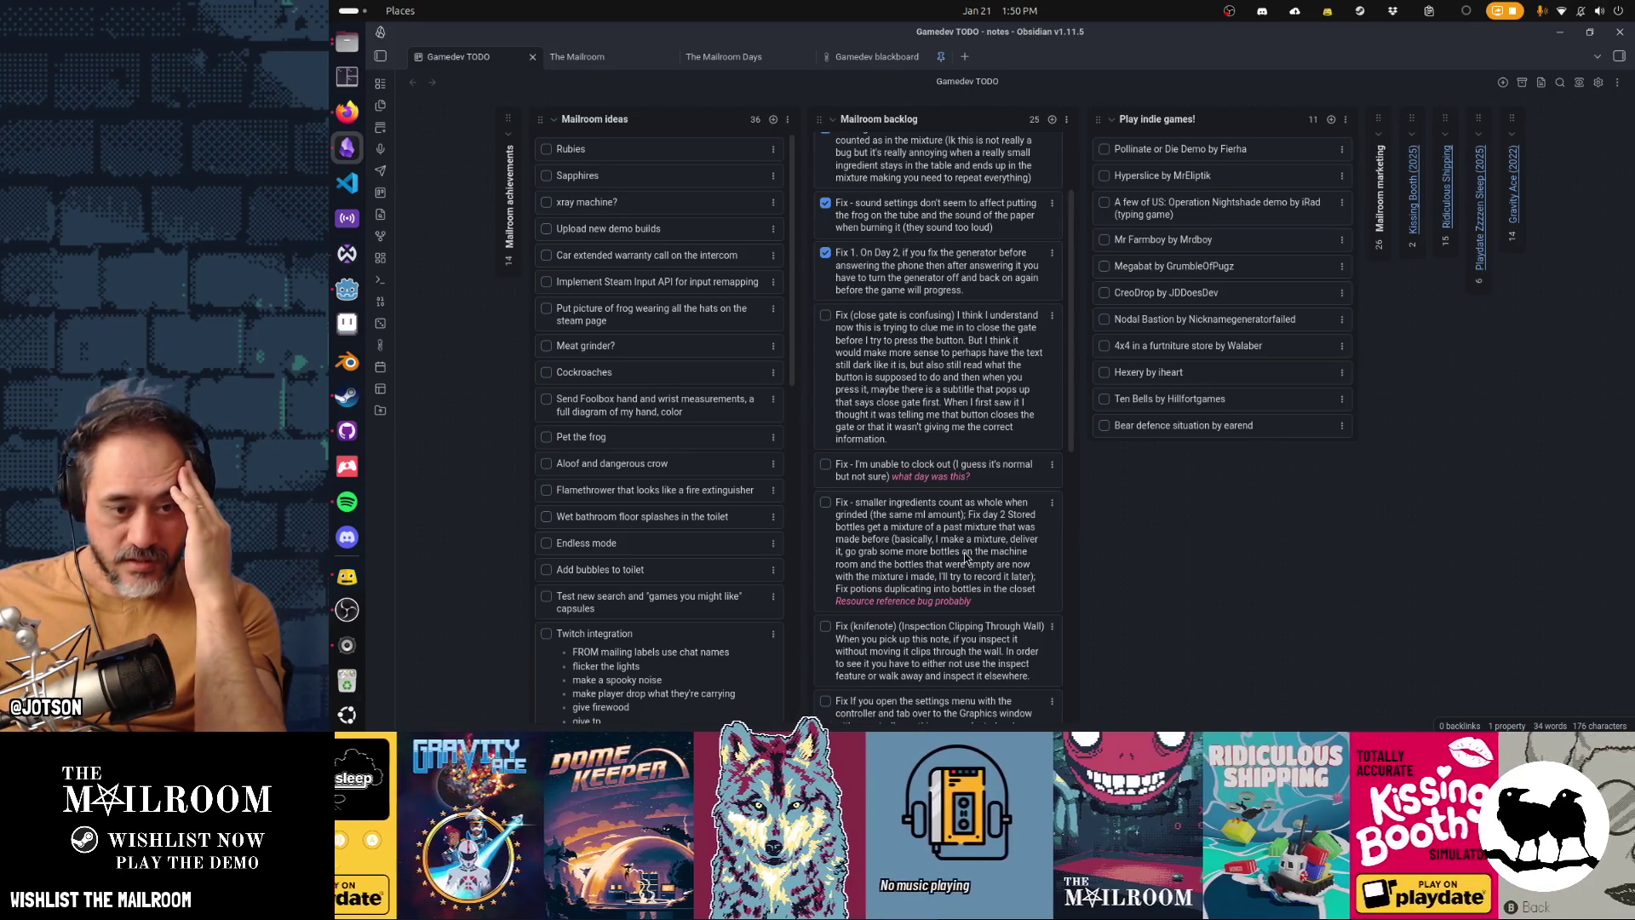
Step: Move the knifenote, settings-menu and mushrooms cards up near the top of the backlog
{"action": "left_click_drag", "start_coordinate": [941, 667], "coordinate": [937, 307]}
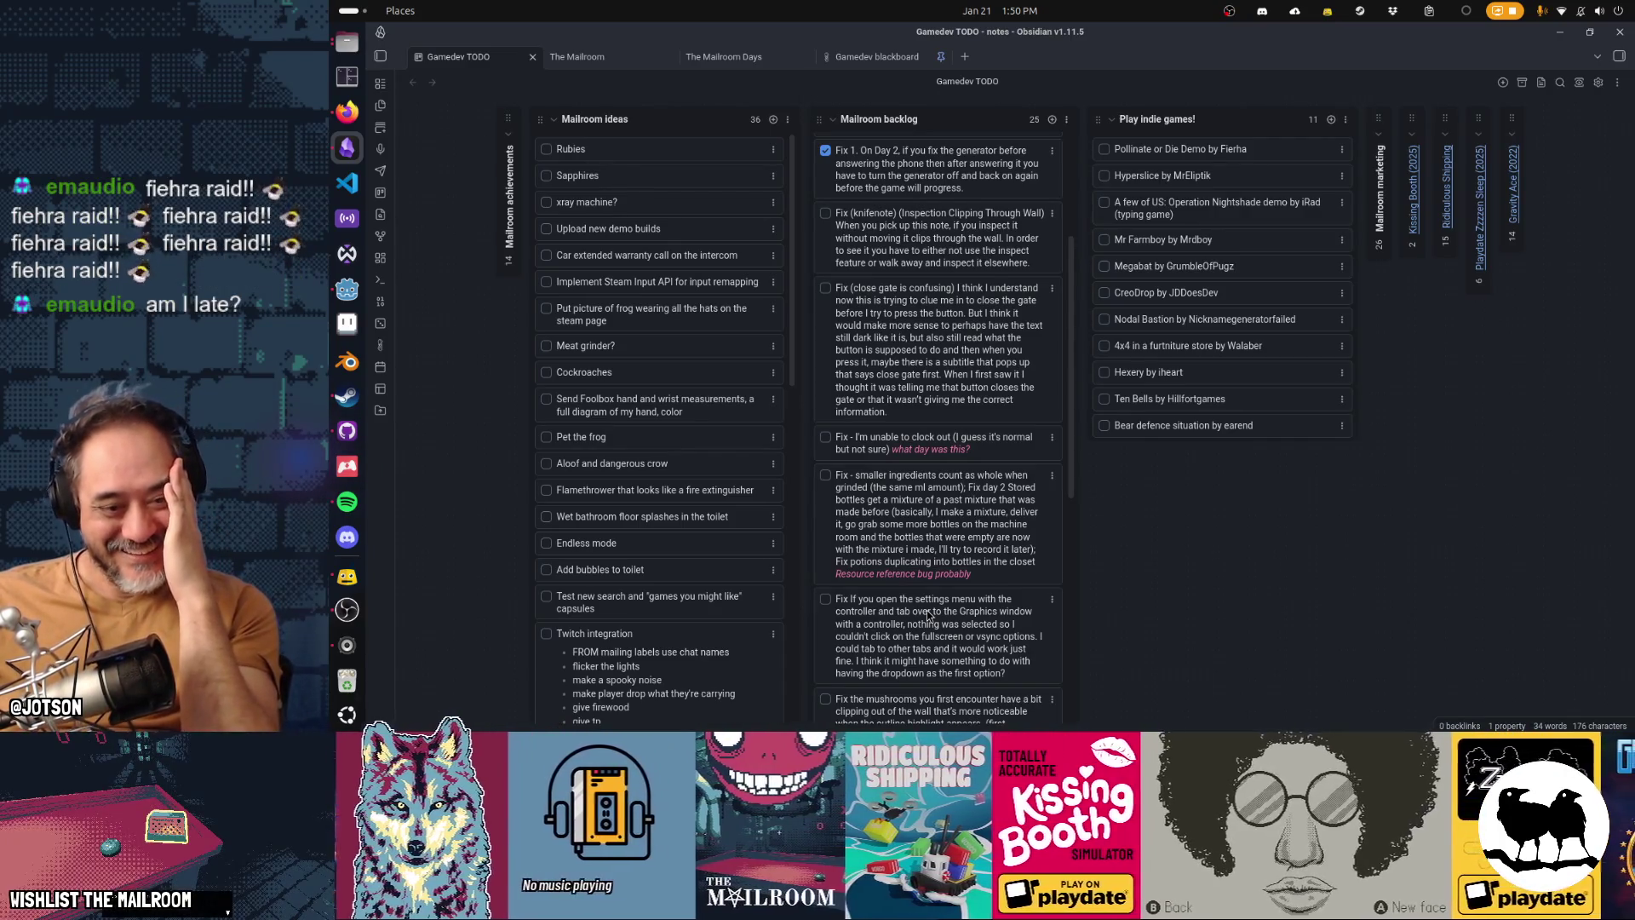
{"action": "left_click_drag", "start_coordinate": [929, 615], "coordinate": [920, 256]}
{"action": "scroll", "coordinate": [948, 639], "scroll_direction": "down", "scroll_amount": 3}
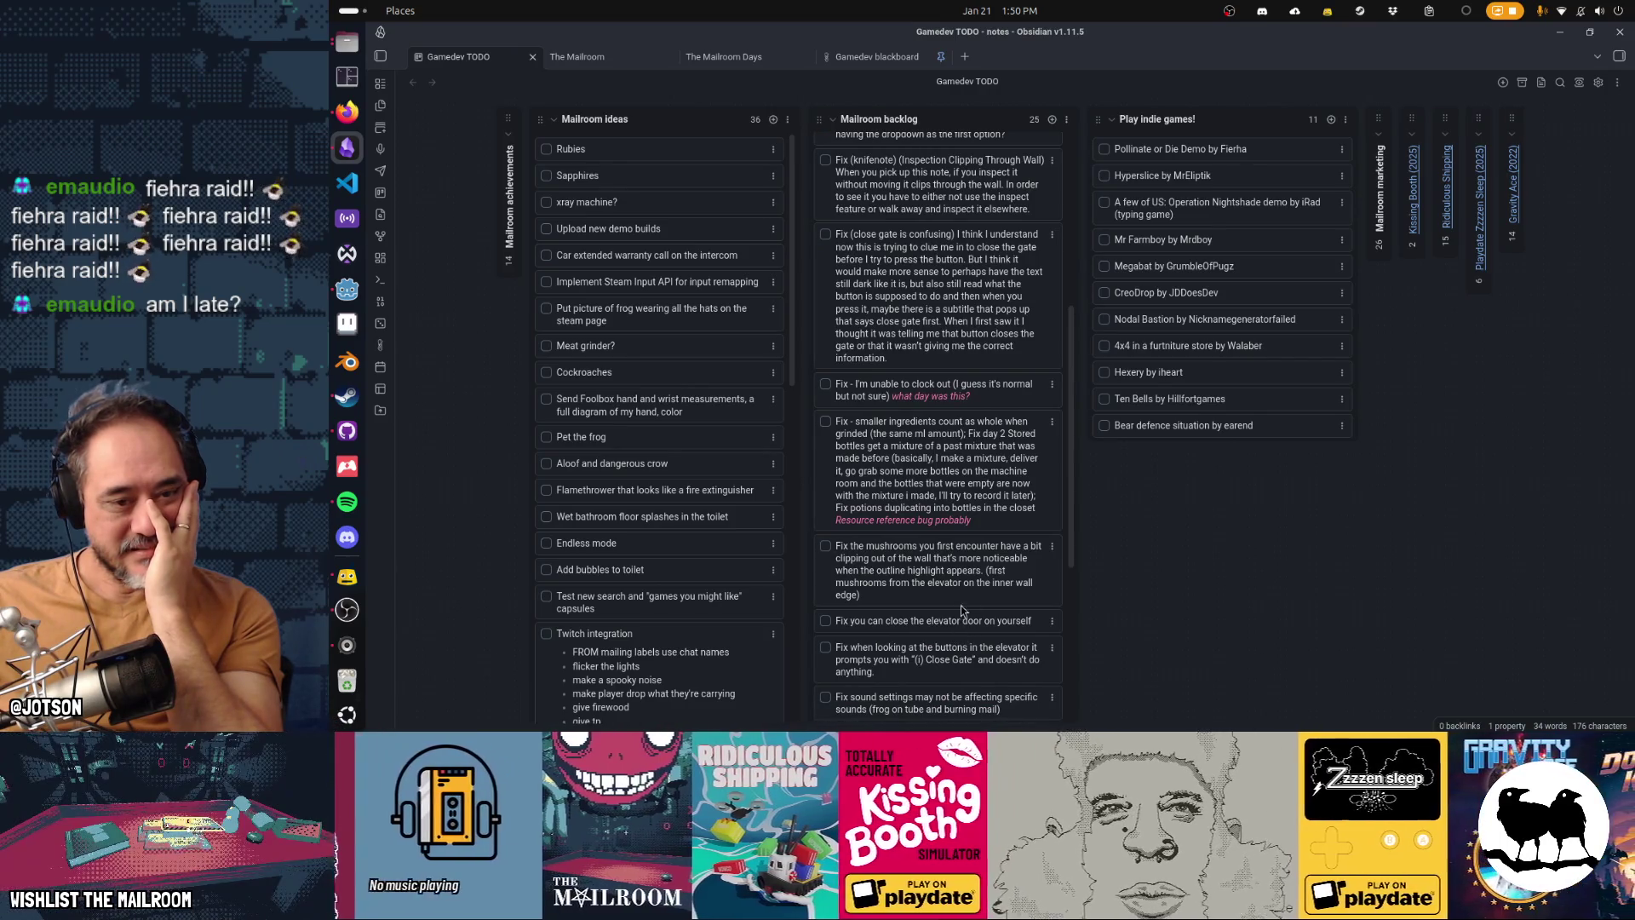
{"action": "left_click_drag", "start_coordinate": [961, 596], "coordinate": [963, 260]}
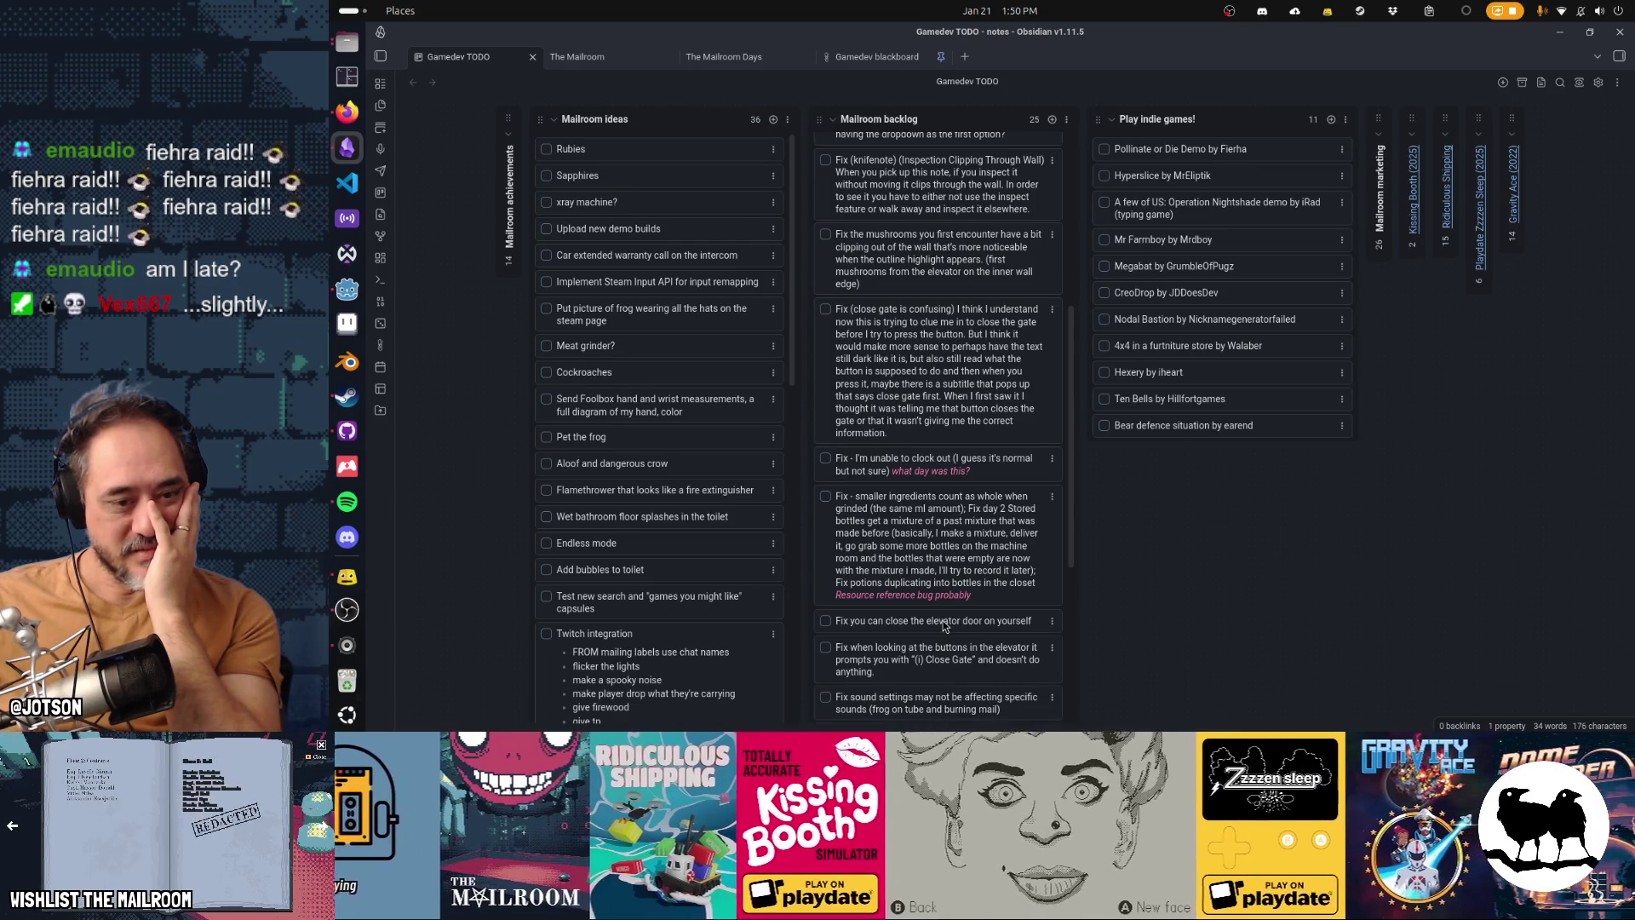
{"action": "mouse_move", "coordinate": [943, 626]}
{"action": "left_mouse_down"}
{"action": "mouse_move", "coordinate": [935, 245]}
{"action": "mouse_move", "coordinate": [940, 535]}
{"action": "left_mouse_up"}
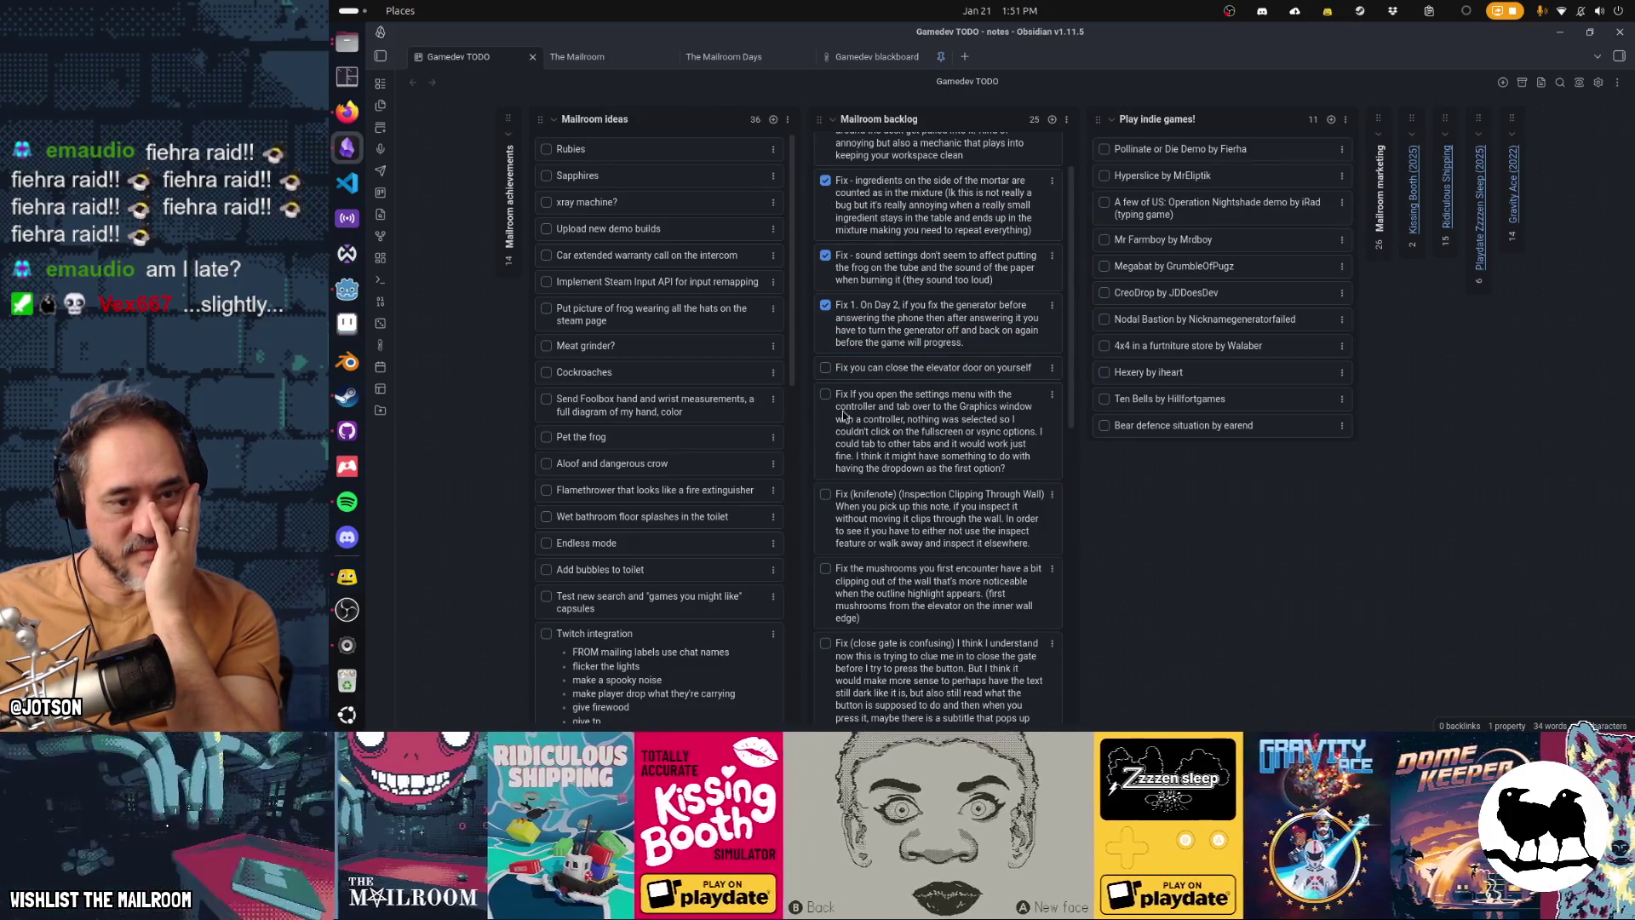
{"action": "scroll", "coordinate": [932, 494], "scroll_direction": "down", "scroll_amount": 3}
{"action": "scroll", "coordinate": [931, 492], "scroll_direction": "up", "scroll_amount": 3}
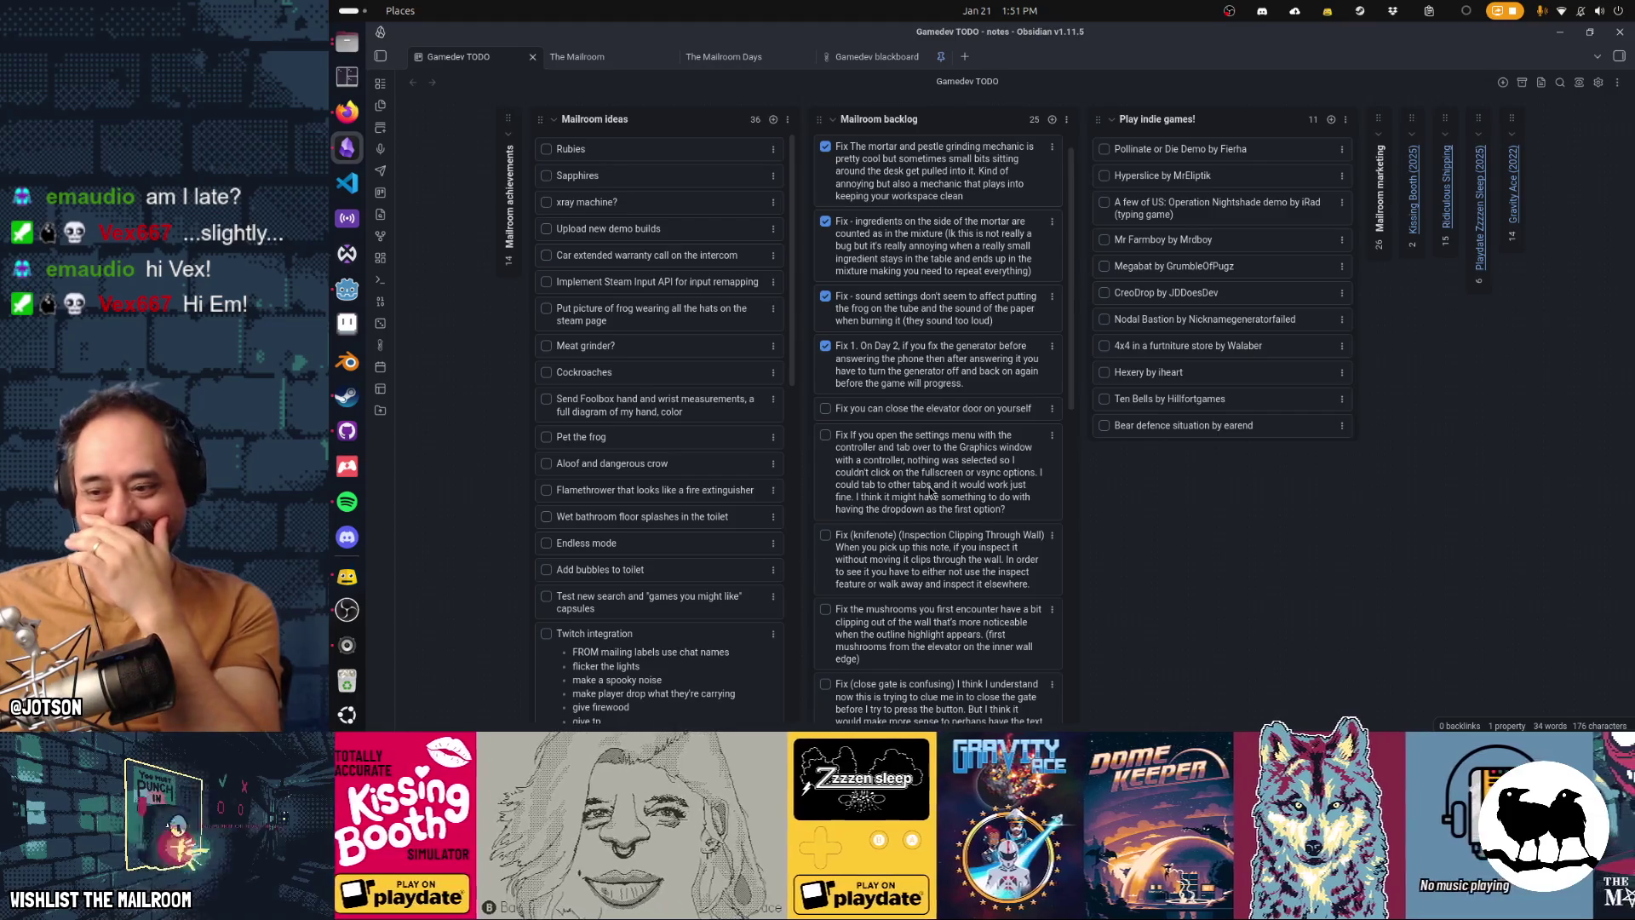
{"action": "scroll", "coordinate": [931, 491], "scroll_direction": "down", "scroll_amount": 3}
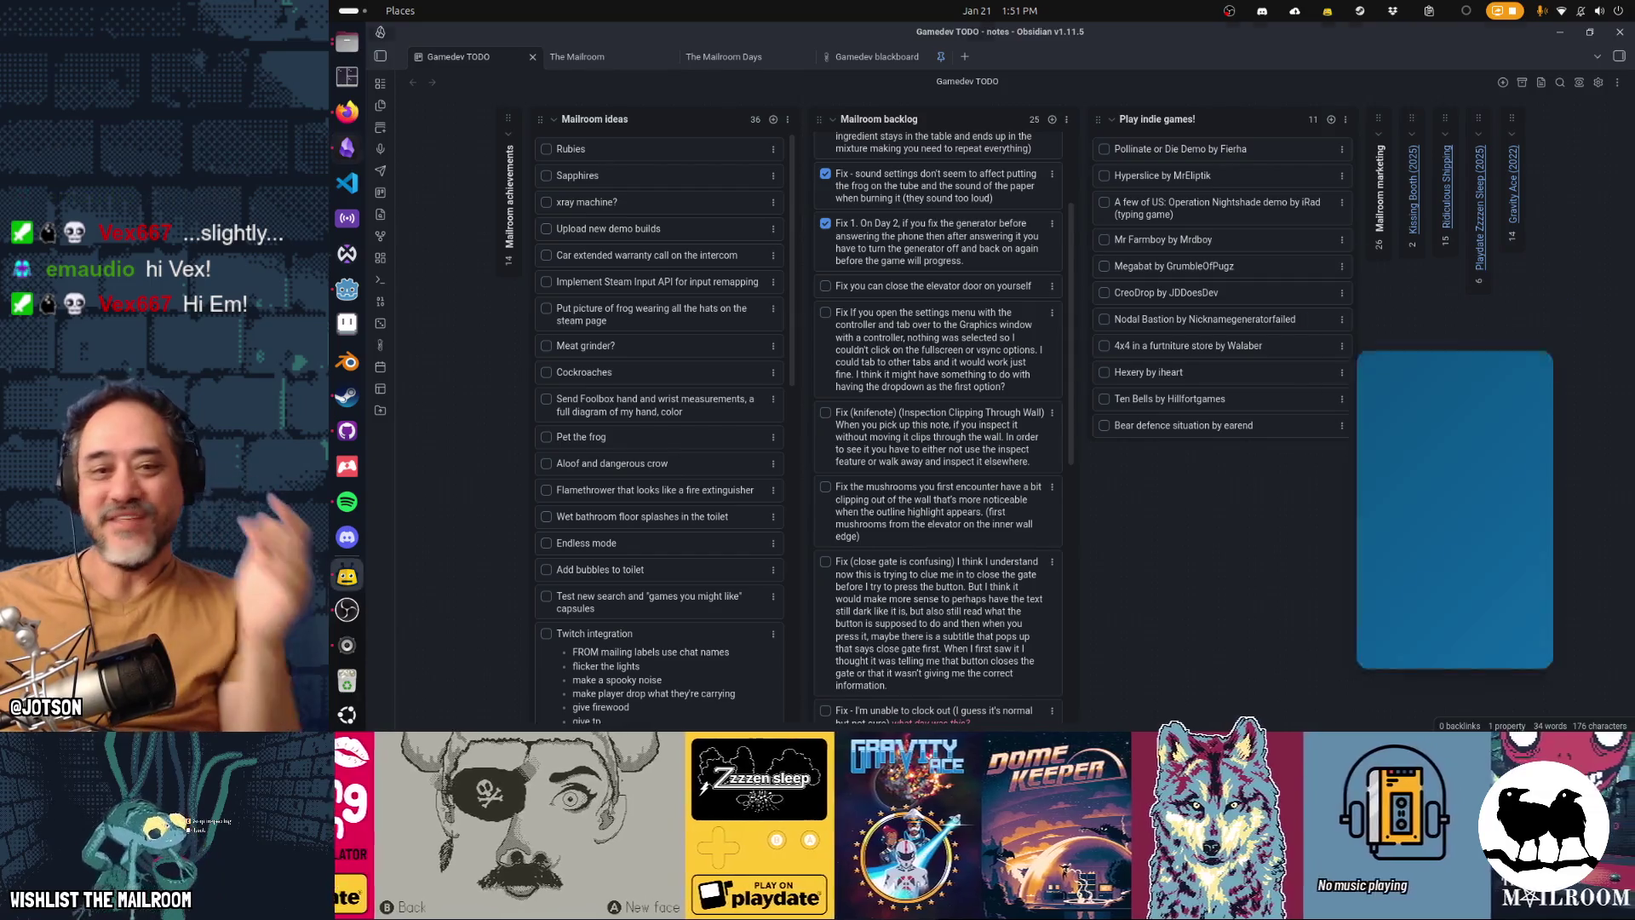
Step: Add a 'Rhythm & Goose' card with its developer credit to Play indie games and drag it lower
{"action": "left_click", "coordinate": [1331, 119]}
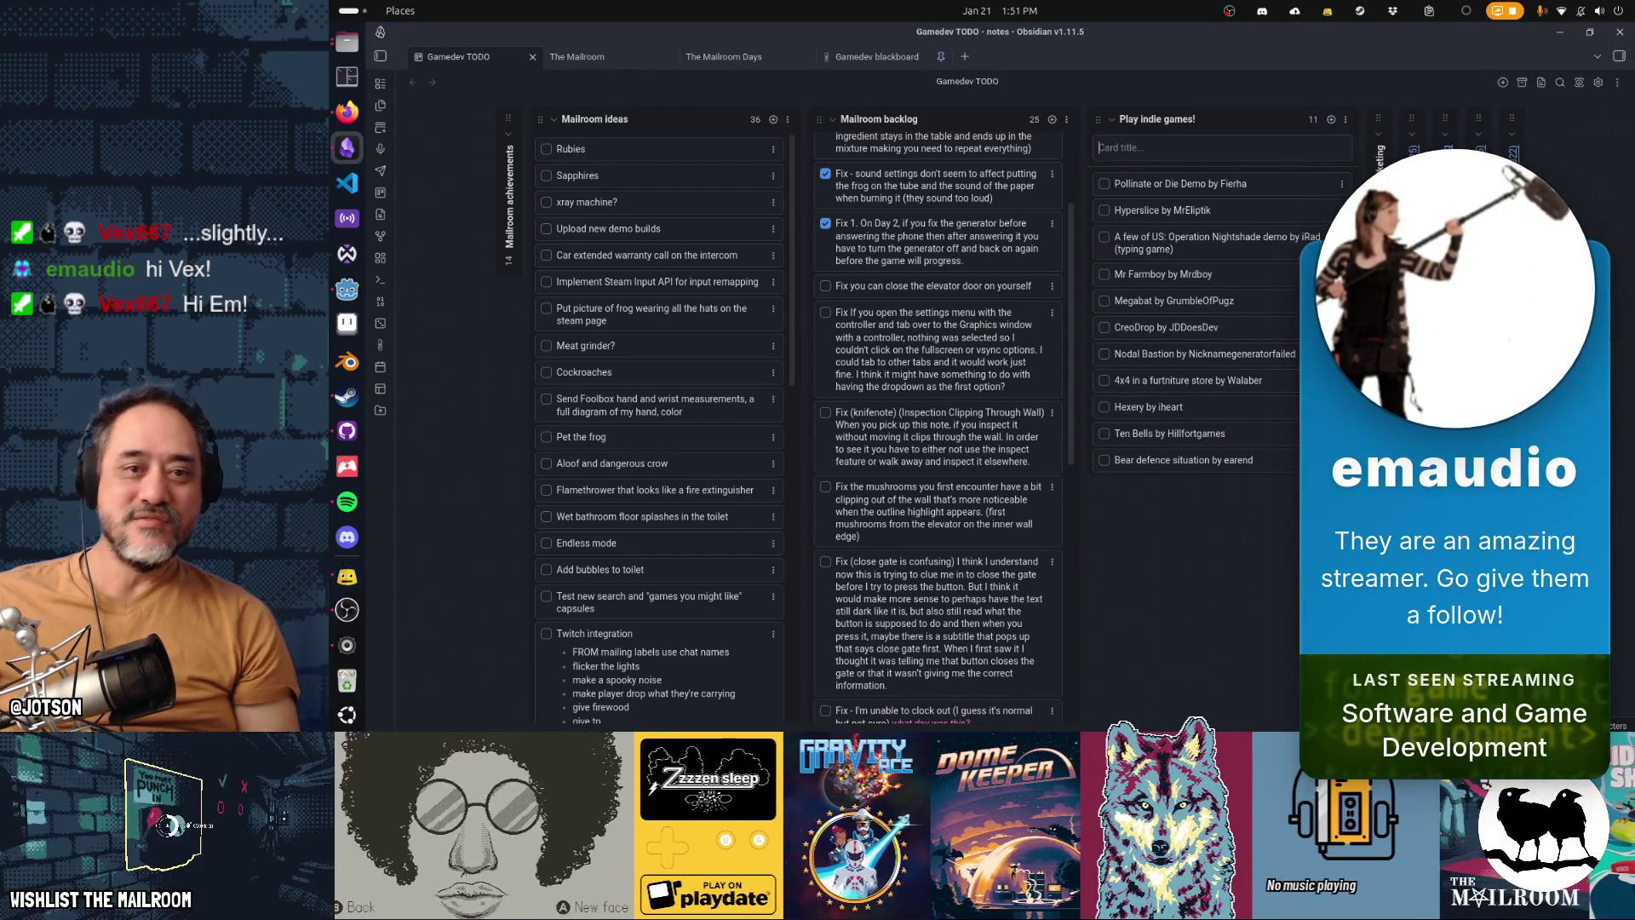
{"action": "type", "text": "Rhythm"}
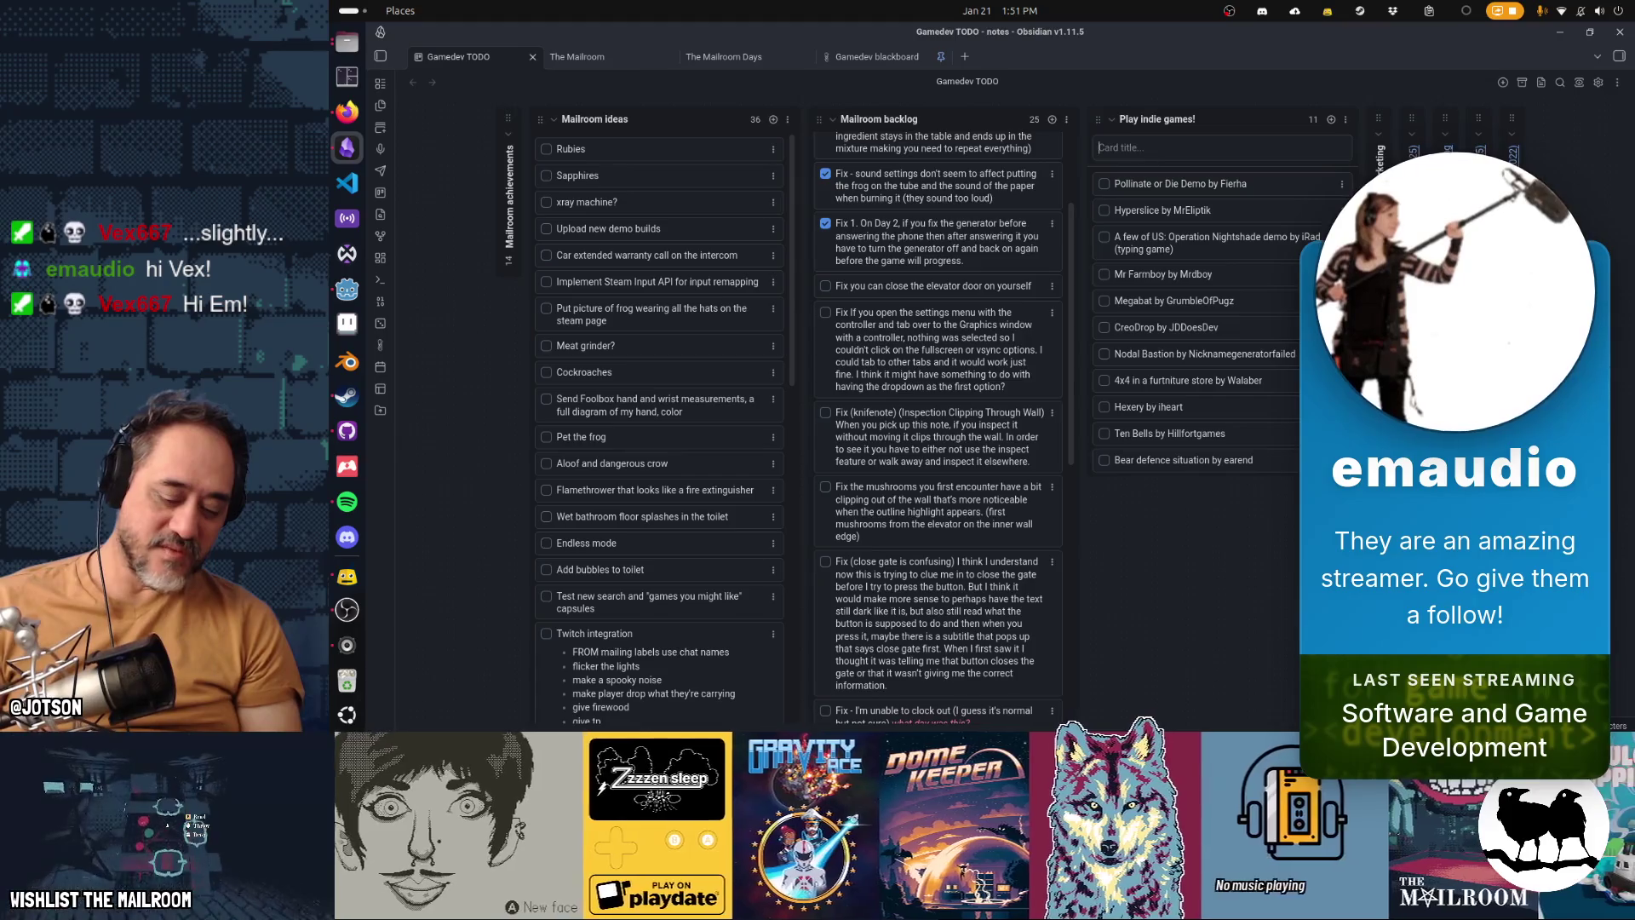
{"action": "type", "text": " & Good"}
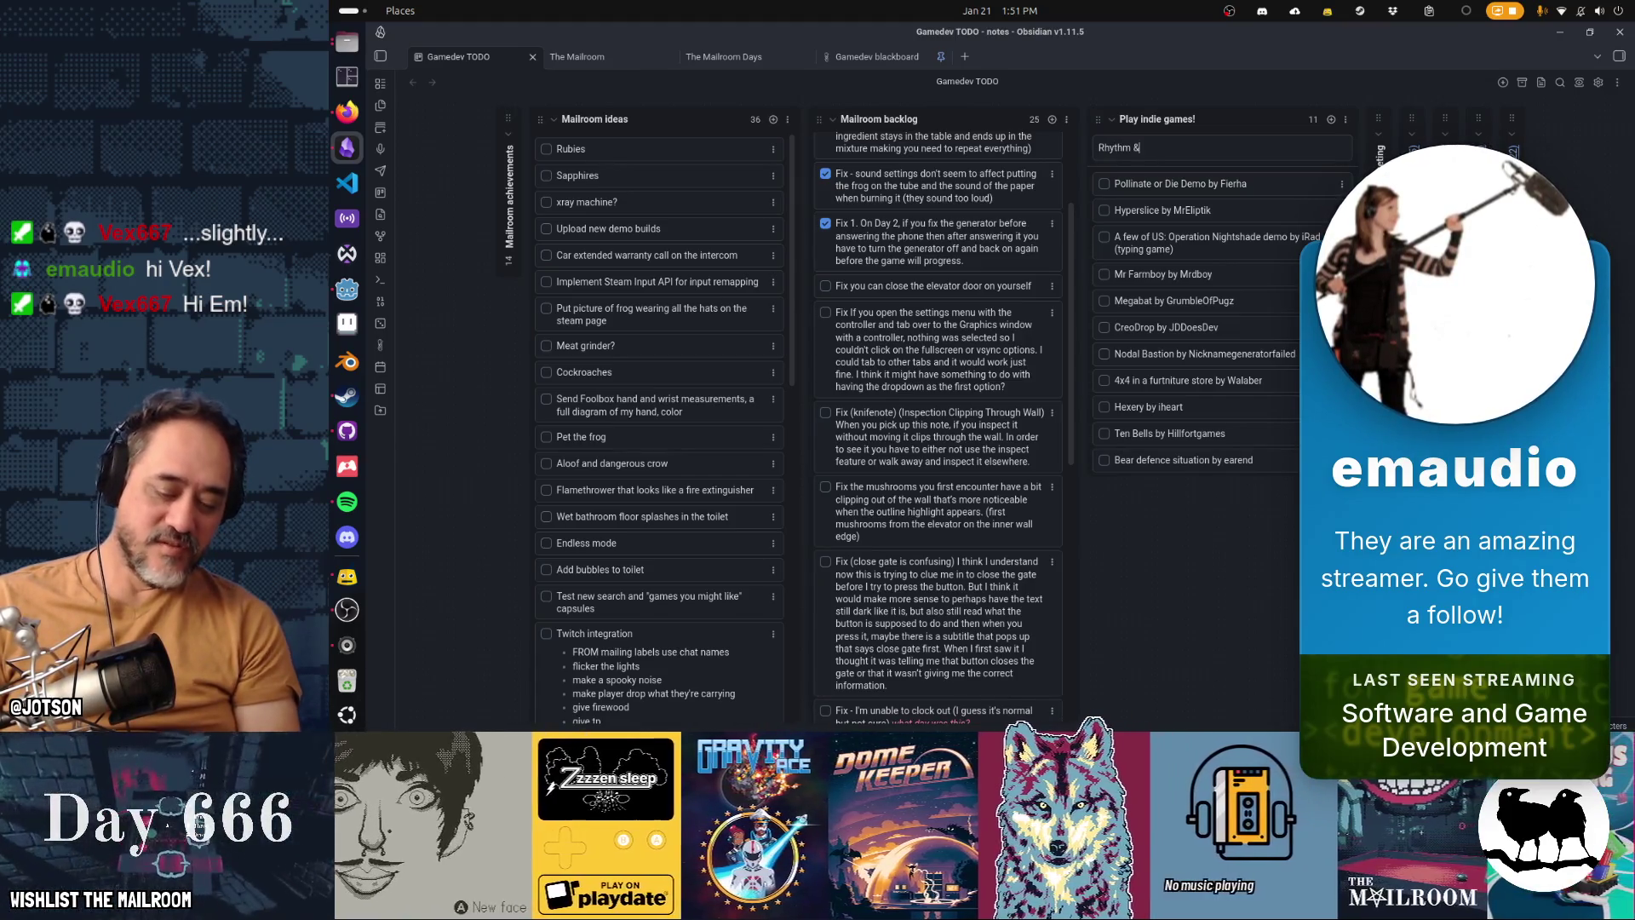
{"action": "key", "text": "BackSpace"}
{"action": "type", "text": "se by"}
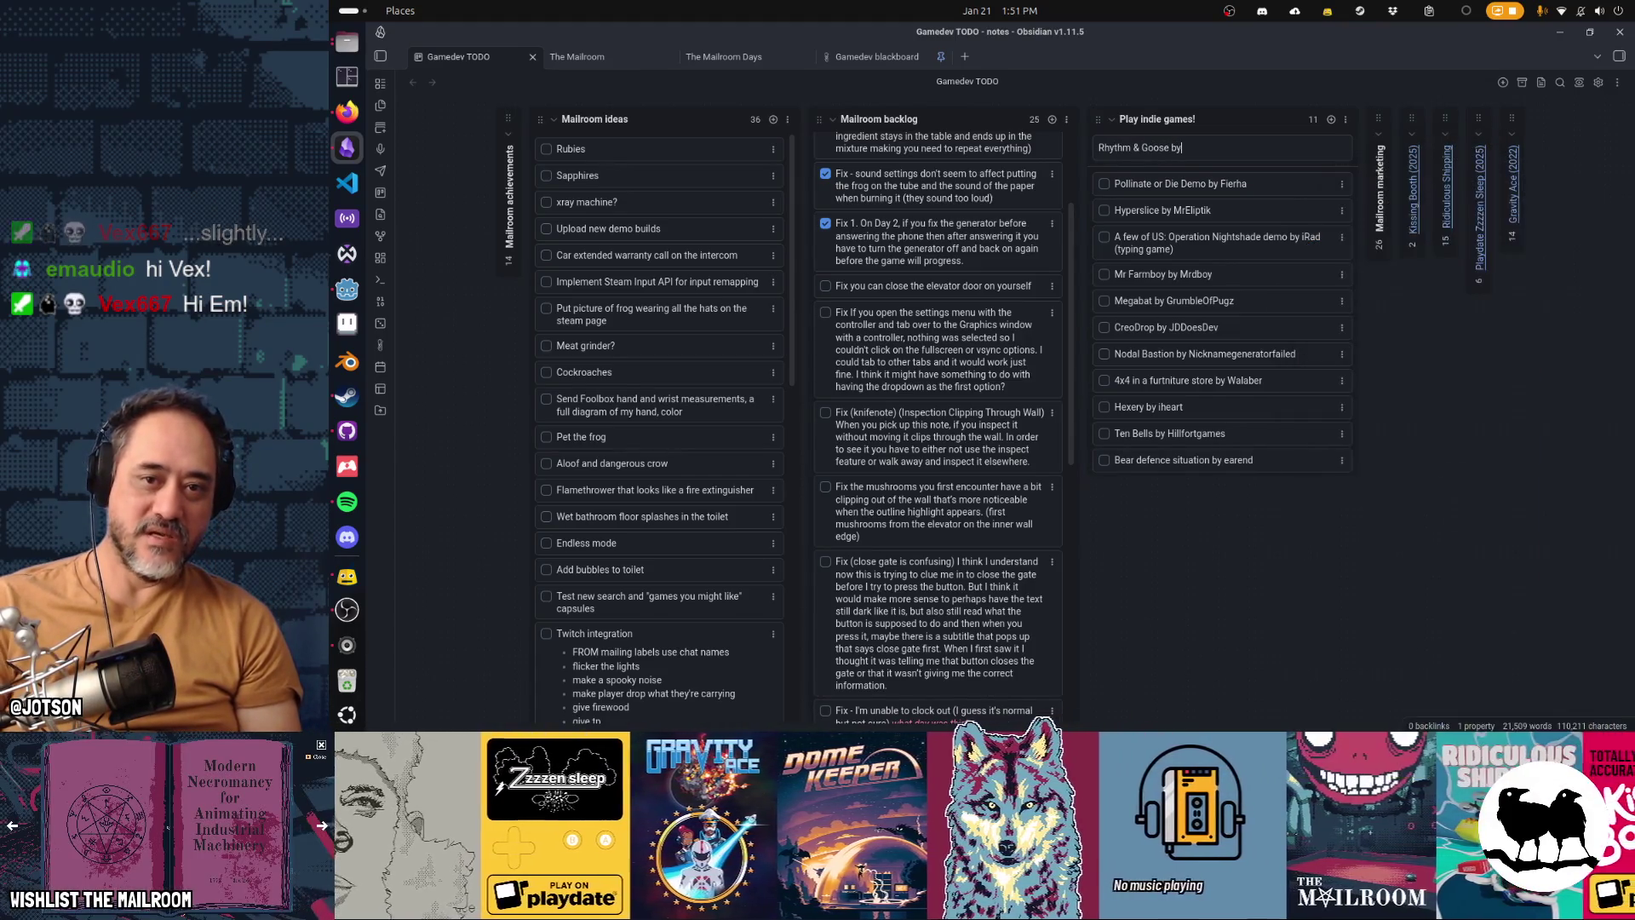
{"action": "type", "text": " em and temptic"}
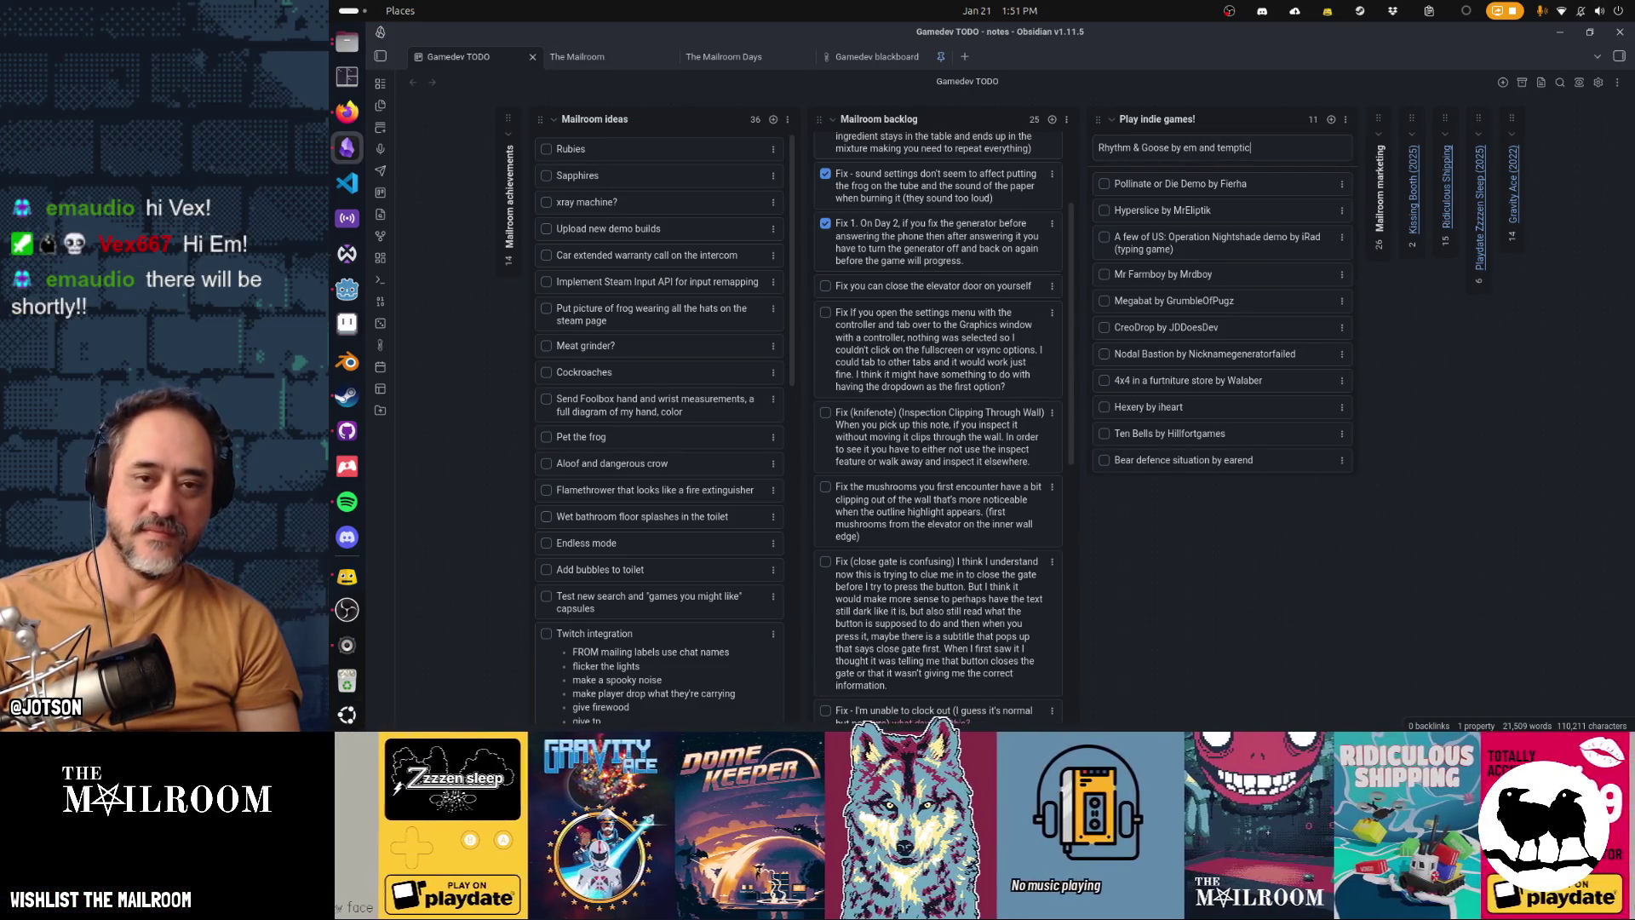
{"action": "key", "text": "Return"}
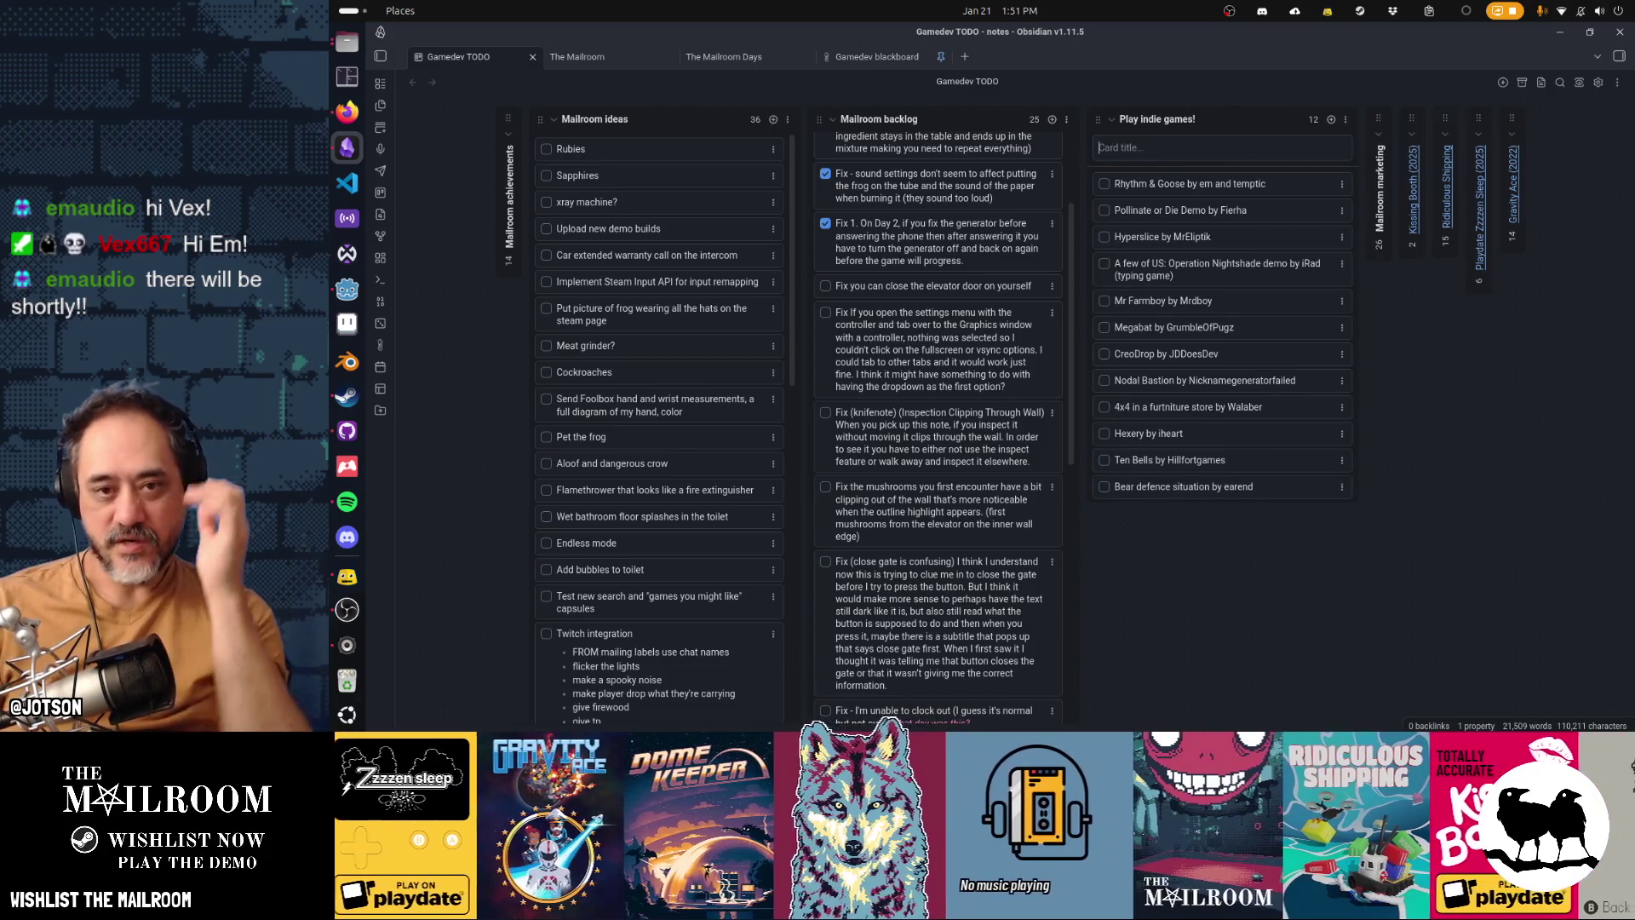
{"action": "left_click_drag", "start_coordinate": [1252, 184], "coordinate": [1246, 484]}
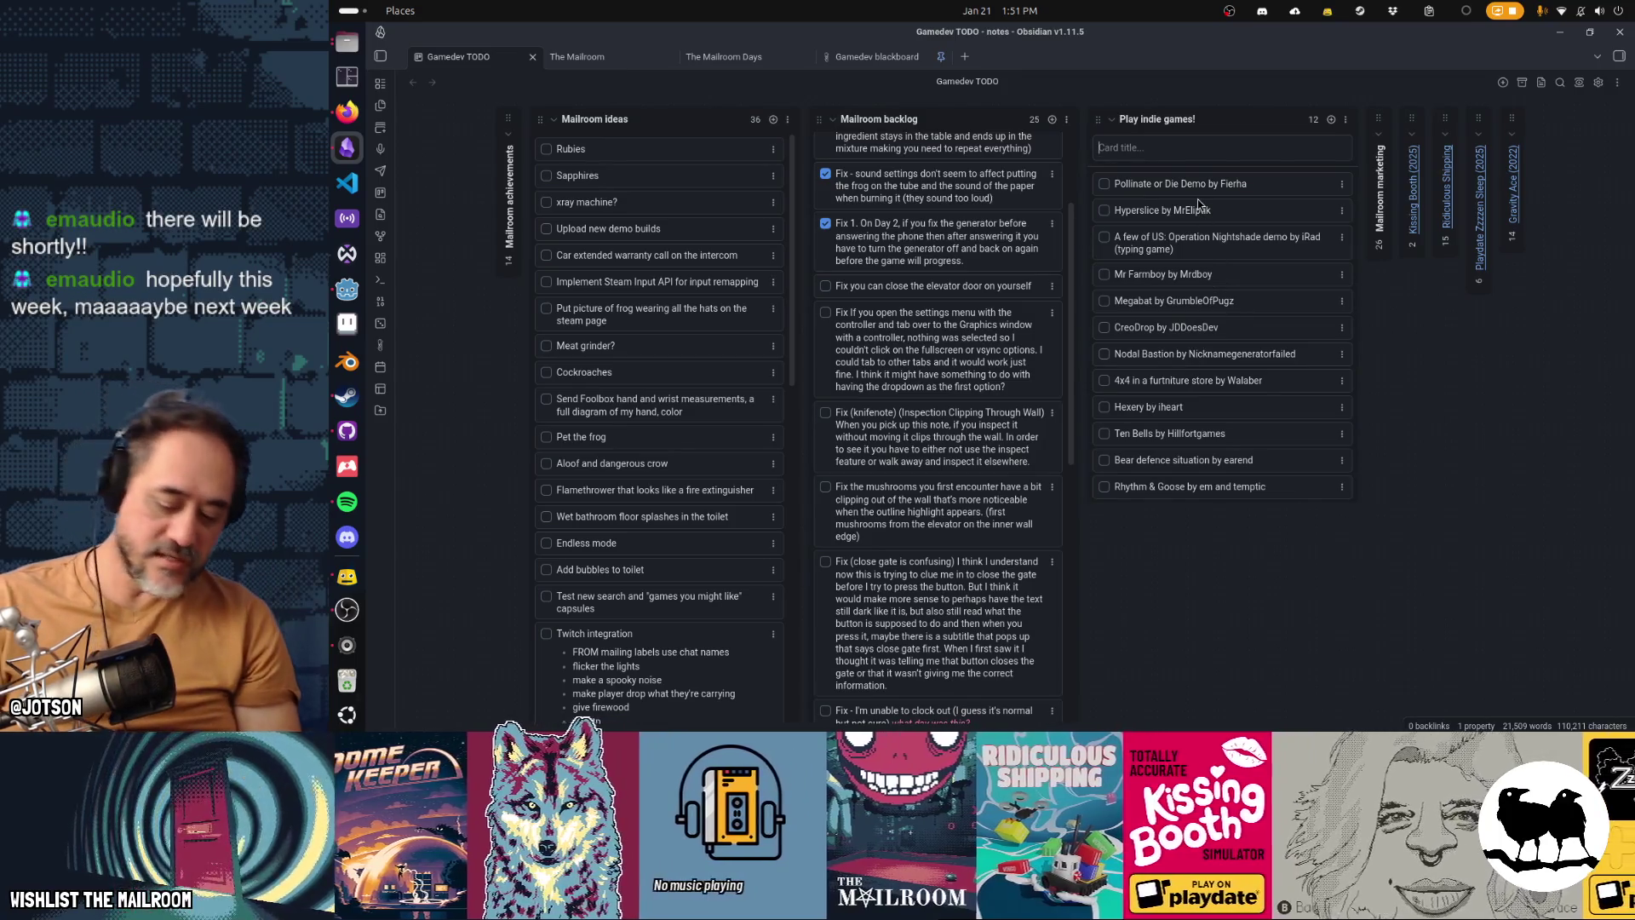
Step: Add a 'Space Scavenger' card with its developer credit and place it below Hexery
{"action": "type", "text": "Space Scava"}
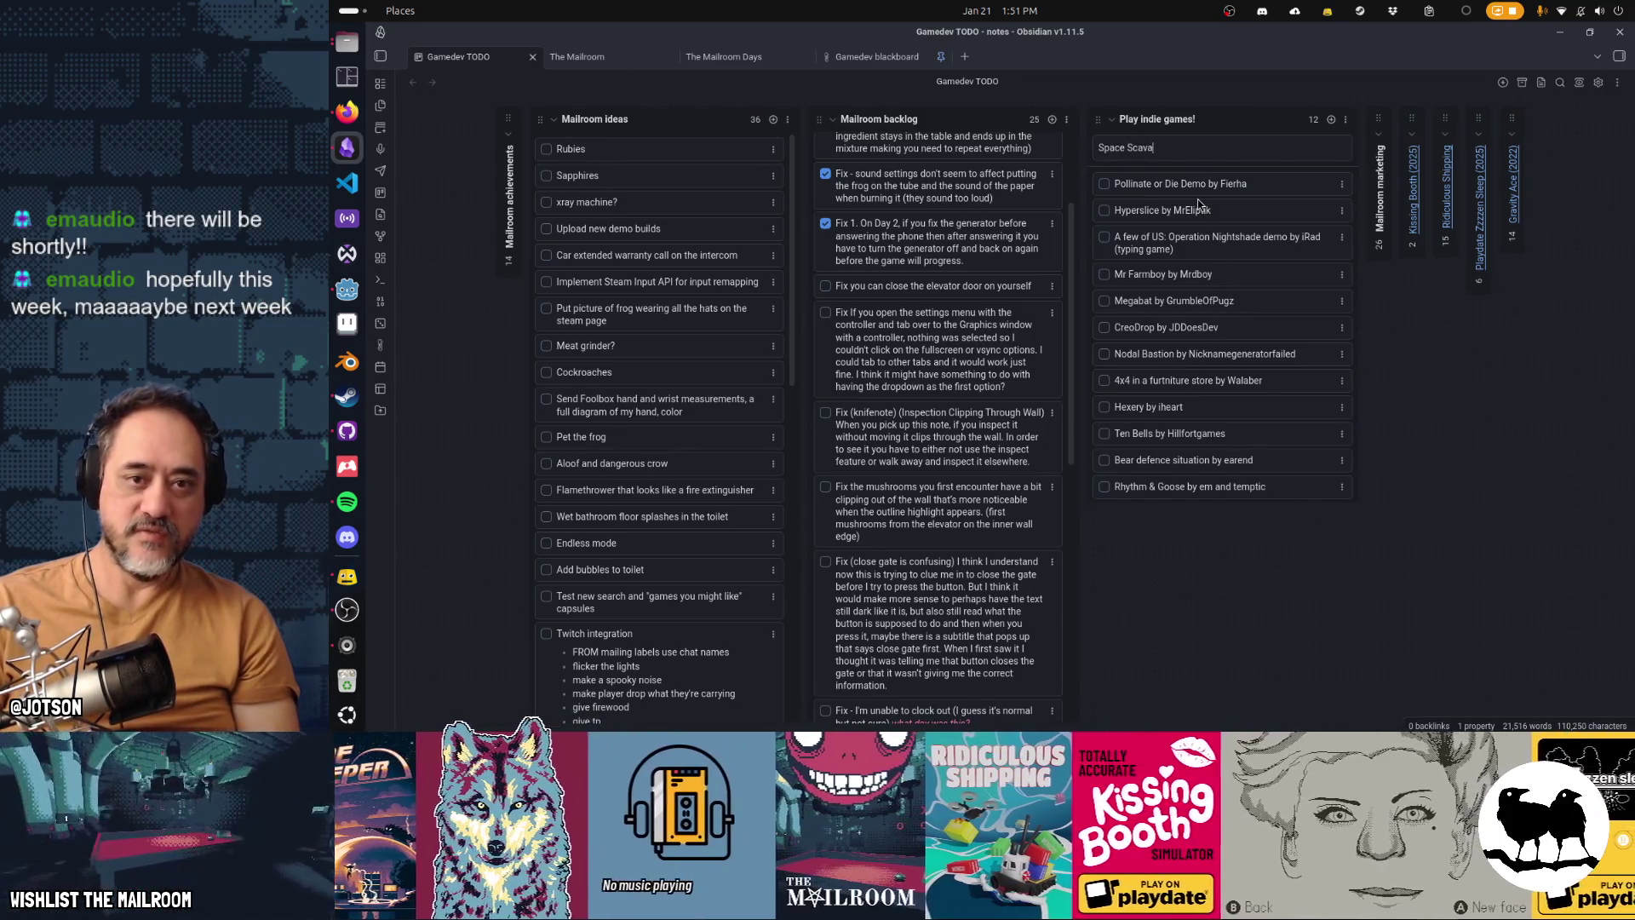
{"action": "key", "text": "BackSpace"}
{"action": "type", "text": "enger b"}
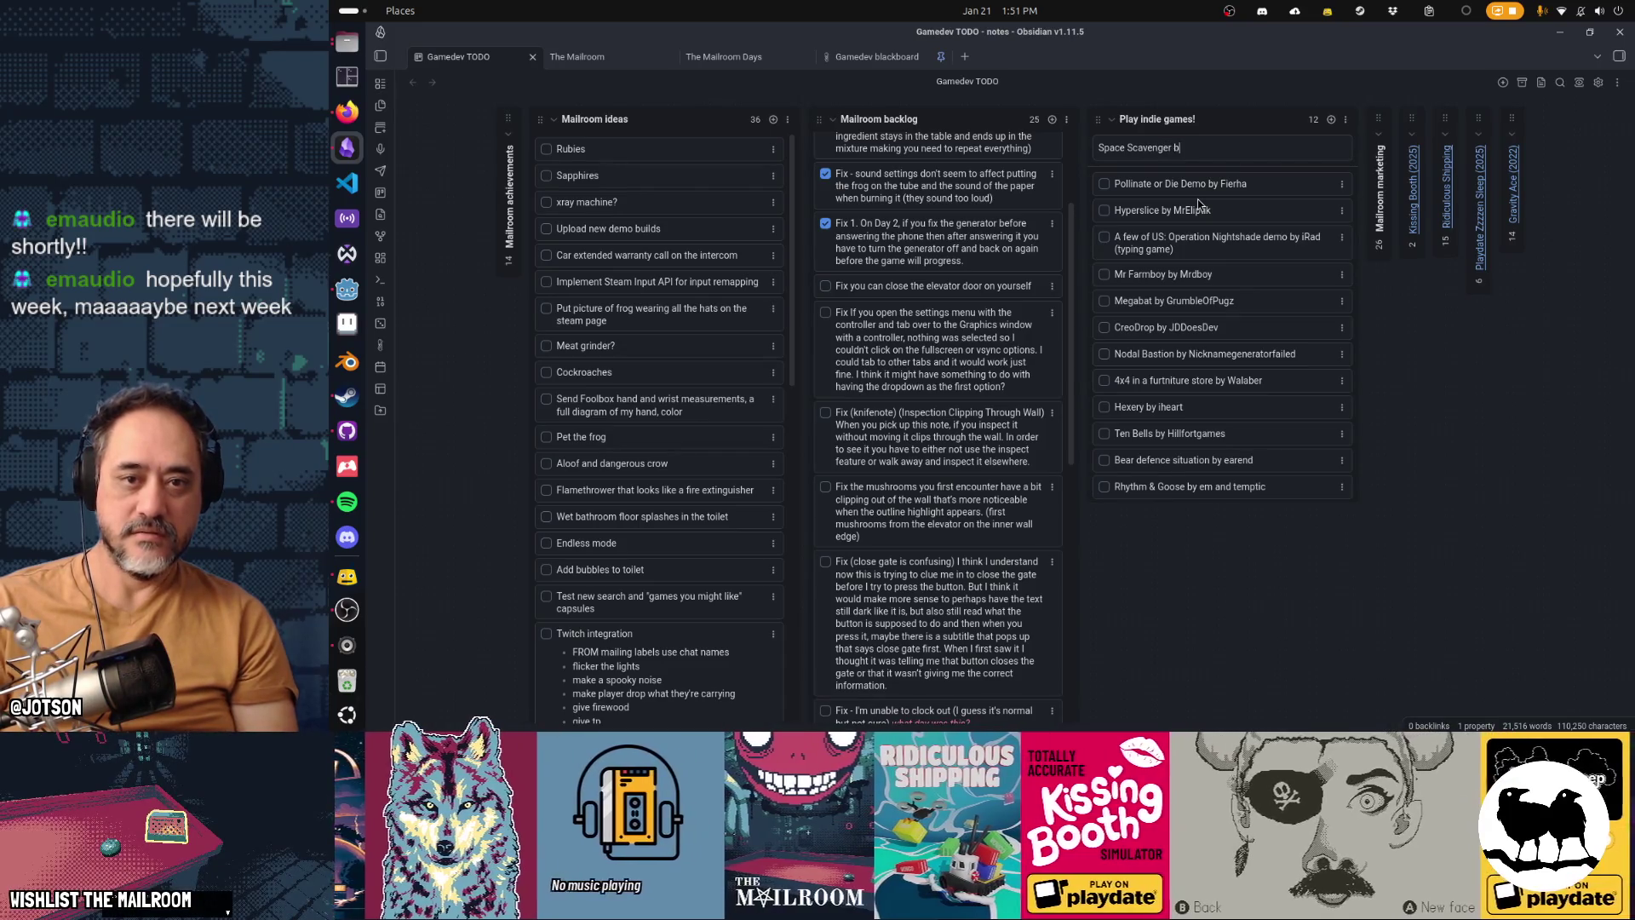
{"action": "type", "text": "y redcabin"}
{"action": "key", "text": "Return"}
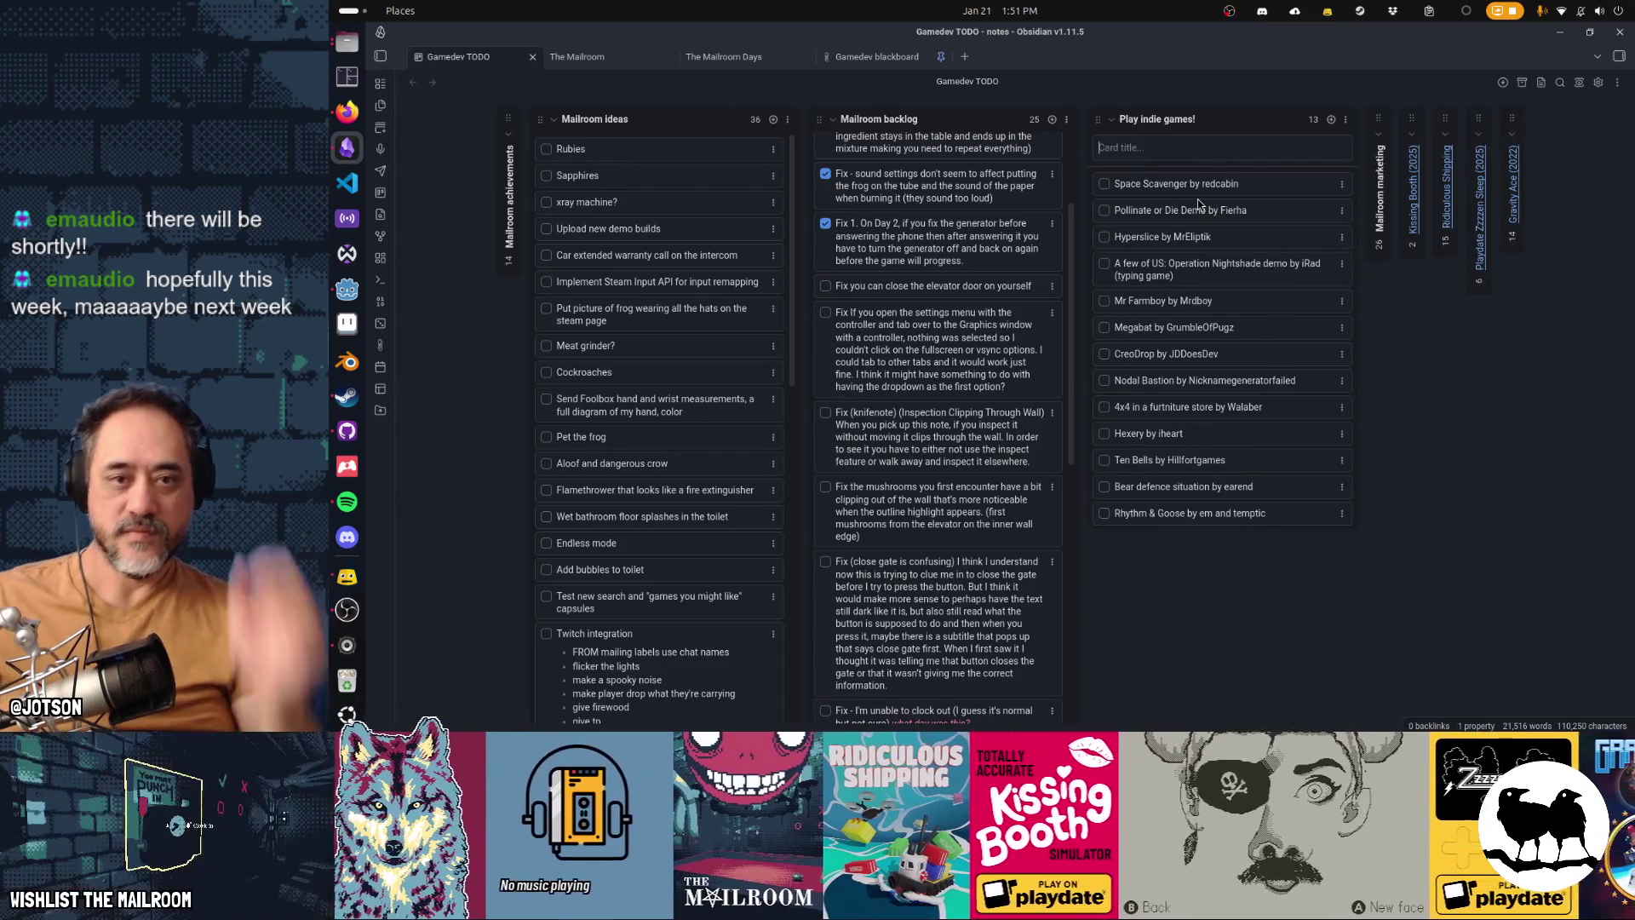
{"action": "mouse_move", "coordinate": [1204, 184]}
{"action": "left_mouse_down"}
{"action": "mouse_move", "coordinate": [1235, 358]}
{"action": "mouse_move", "coordinate": [1278, 420]}
{"action": "mouse_move", "coordinate": [1312, 434]}
{"action": "mouse_move", "coordinate": [1358, 391]}
{"action": "left_mouse_up"}
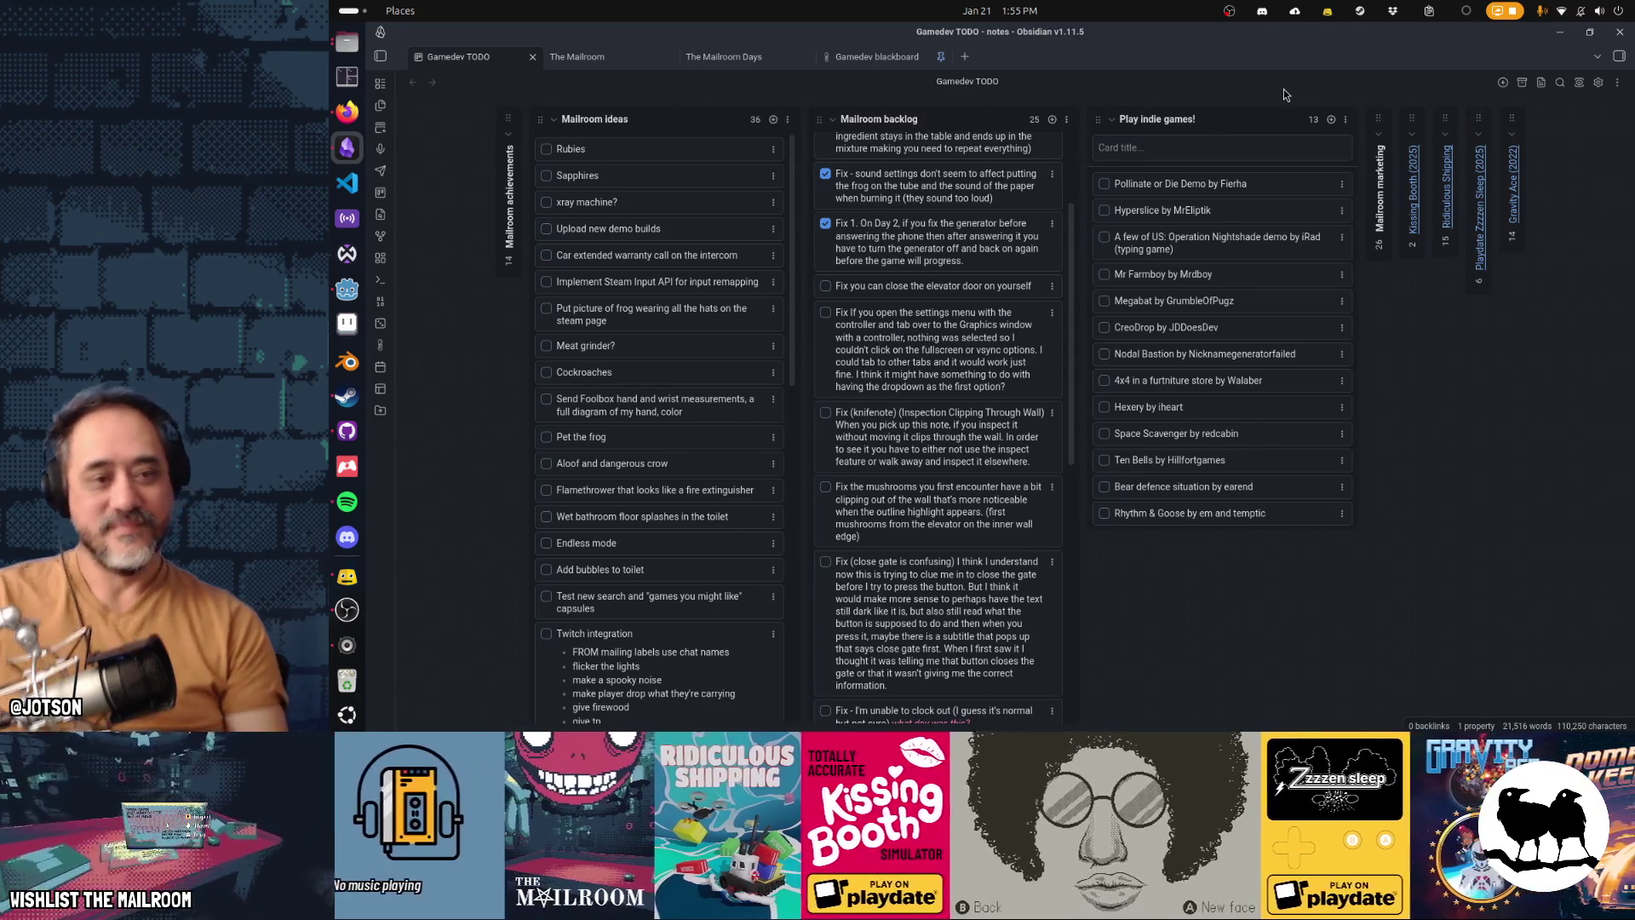
Step: Dismiss the empty new card, scroll through the Mailroom backlog, then return to Godot's main.gd editor
{"action": "key", "text": "Escape"}
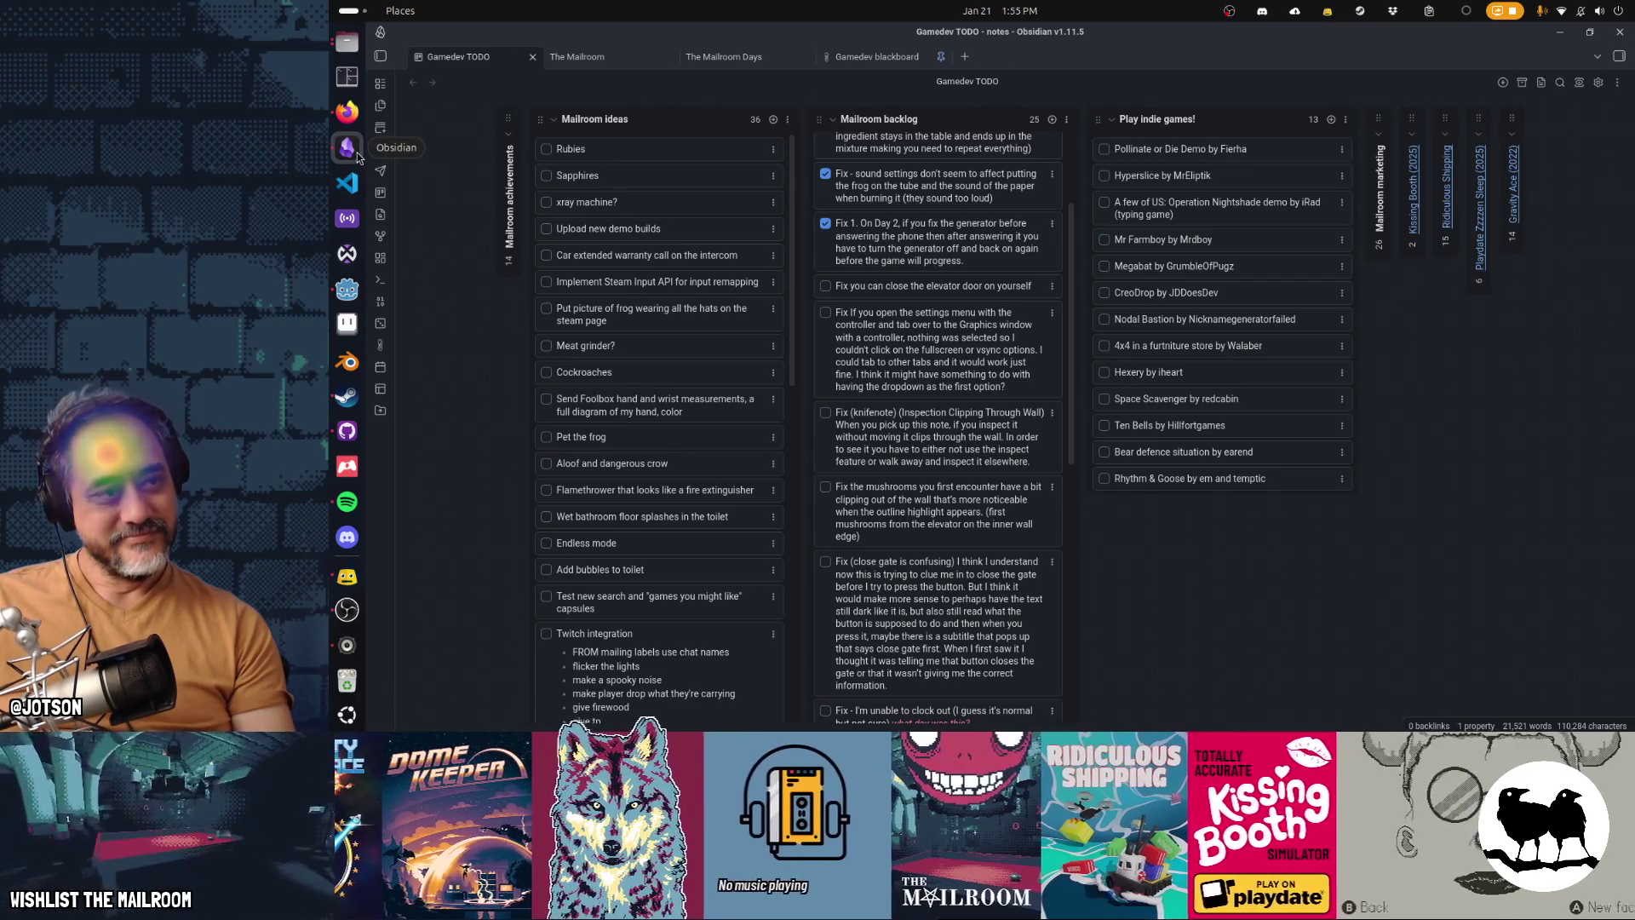
{"action": "scroll", "coordinate": [864, 474], "scroll_direction": "up", "scroll_amount": 2}
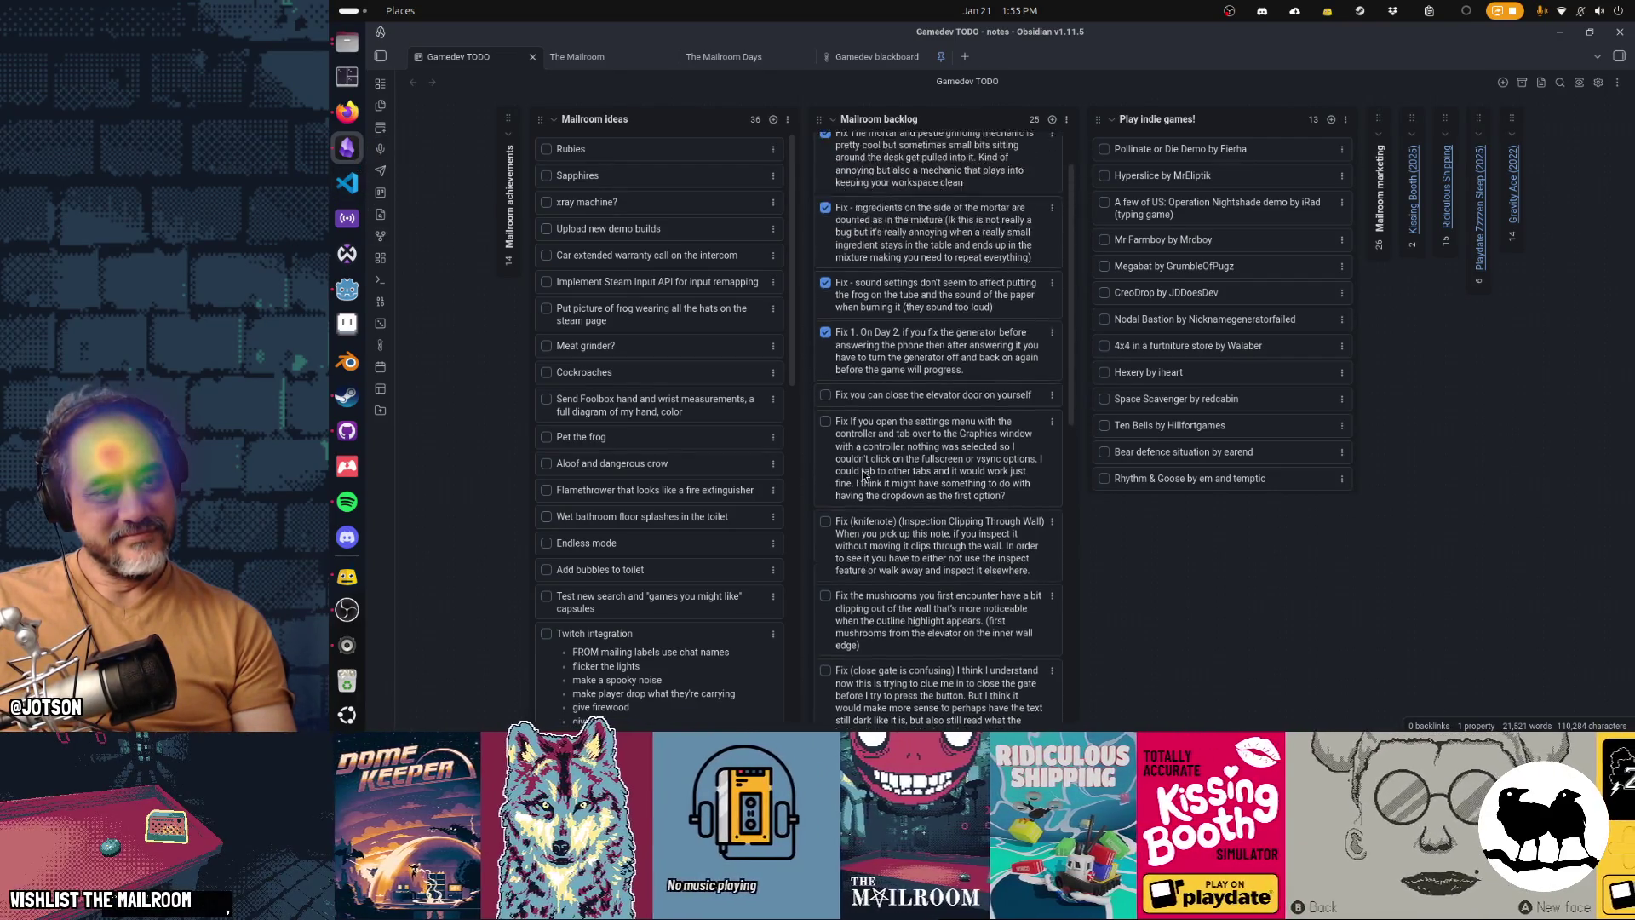
{"action": "scroll", "coordinate": [865, 474], "scroll_direction": "up", "scroll_amount": 1}
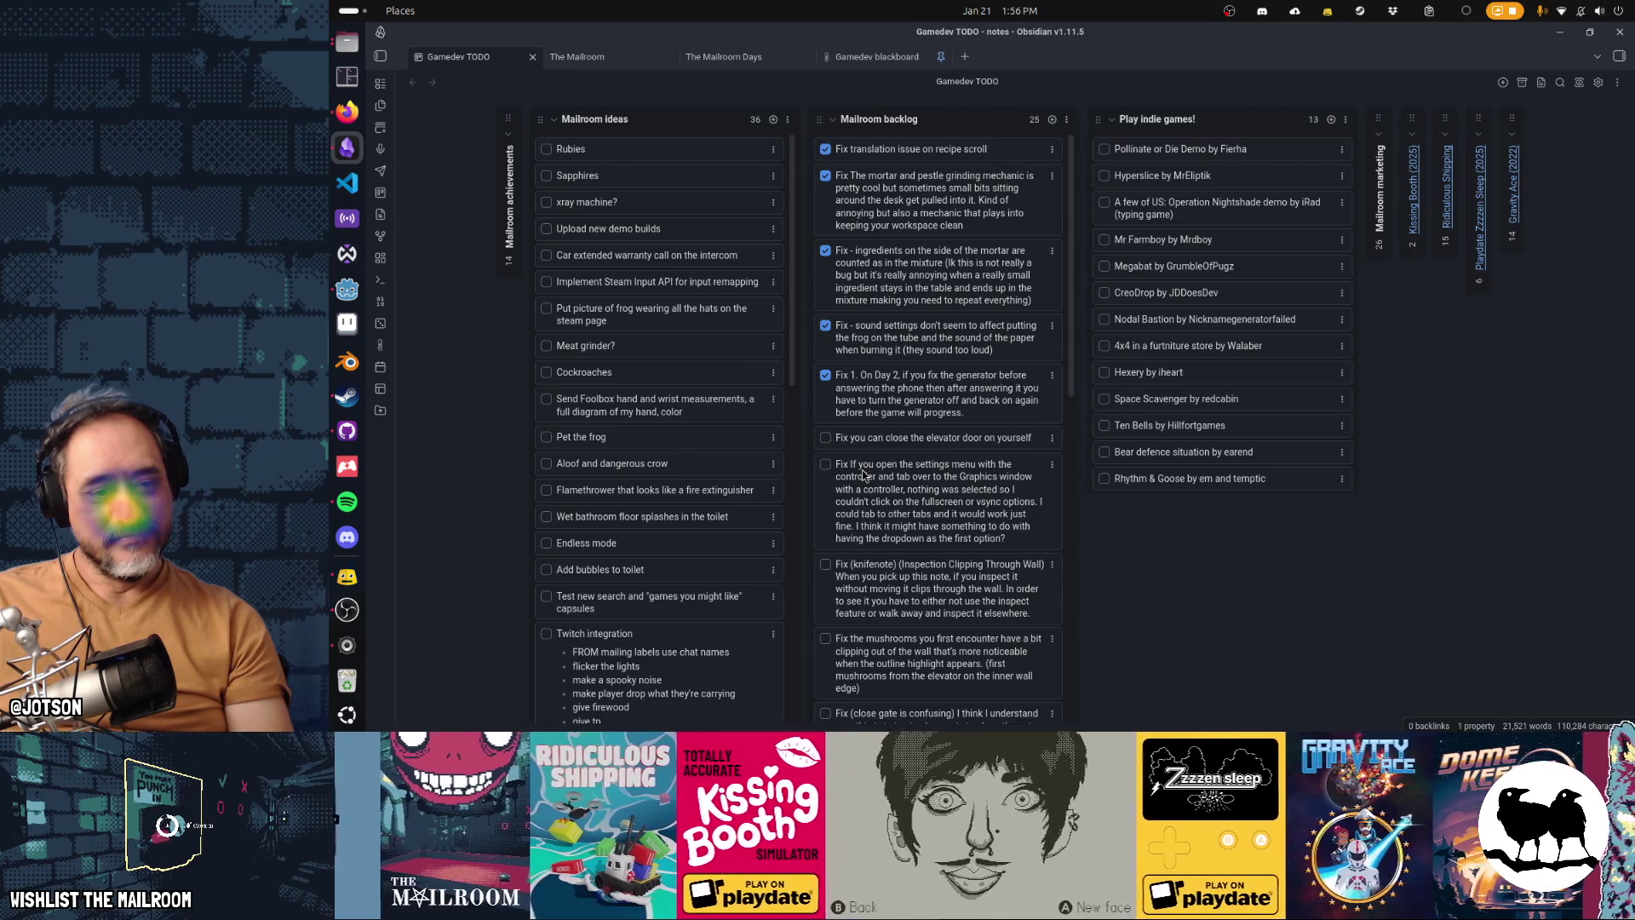
{"action": "key", "text": "alt+Tab"}
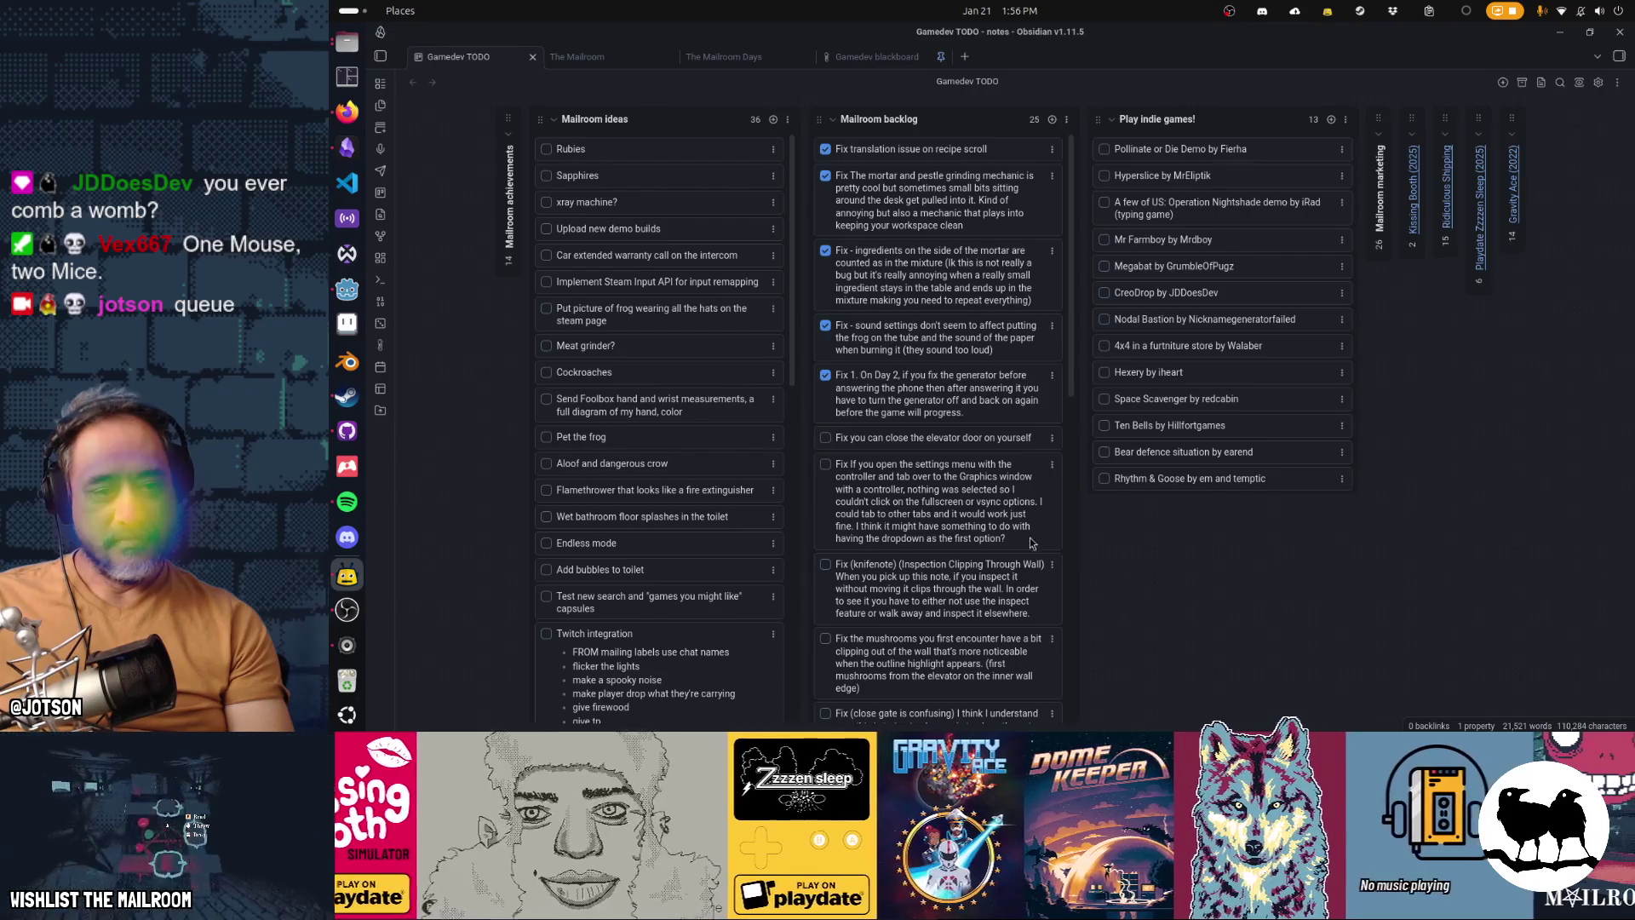
{"action": "scroll", "coordinate": [991, 522], "scroll_direction": "down", "scroll_amount": 3}
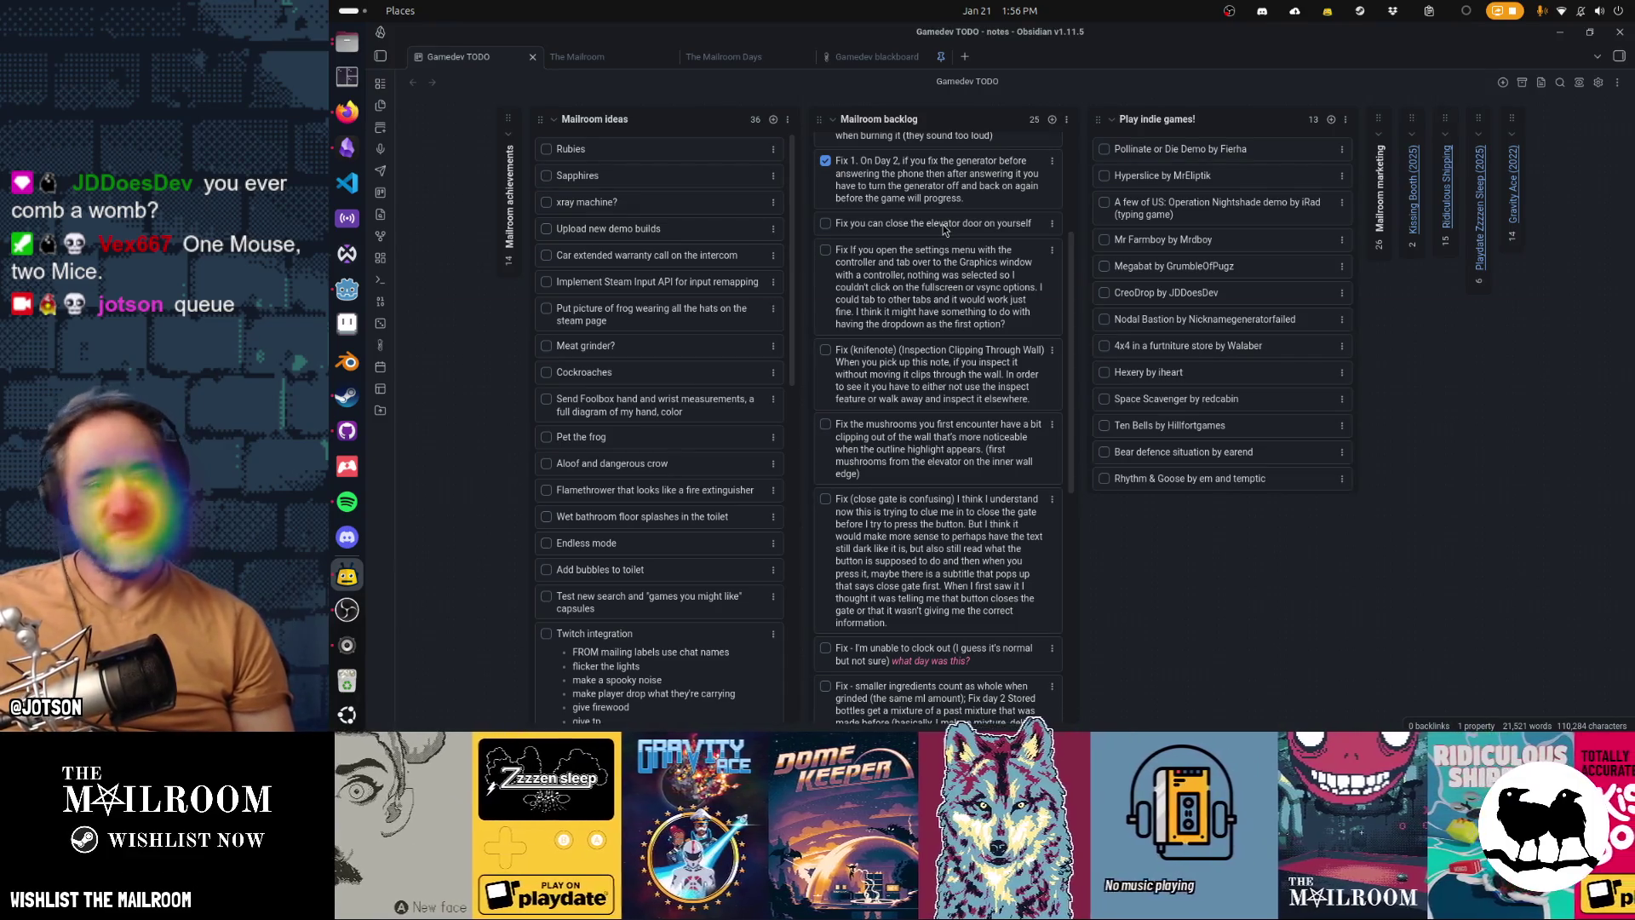
{"action": "key", "text": "alt+Tab"}
{"action": "key", "text": "alt+Tab"}
{"action": "key", "text": "alt+Tab"}
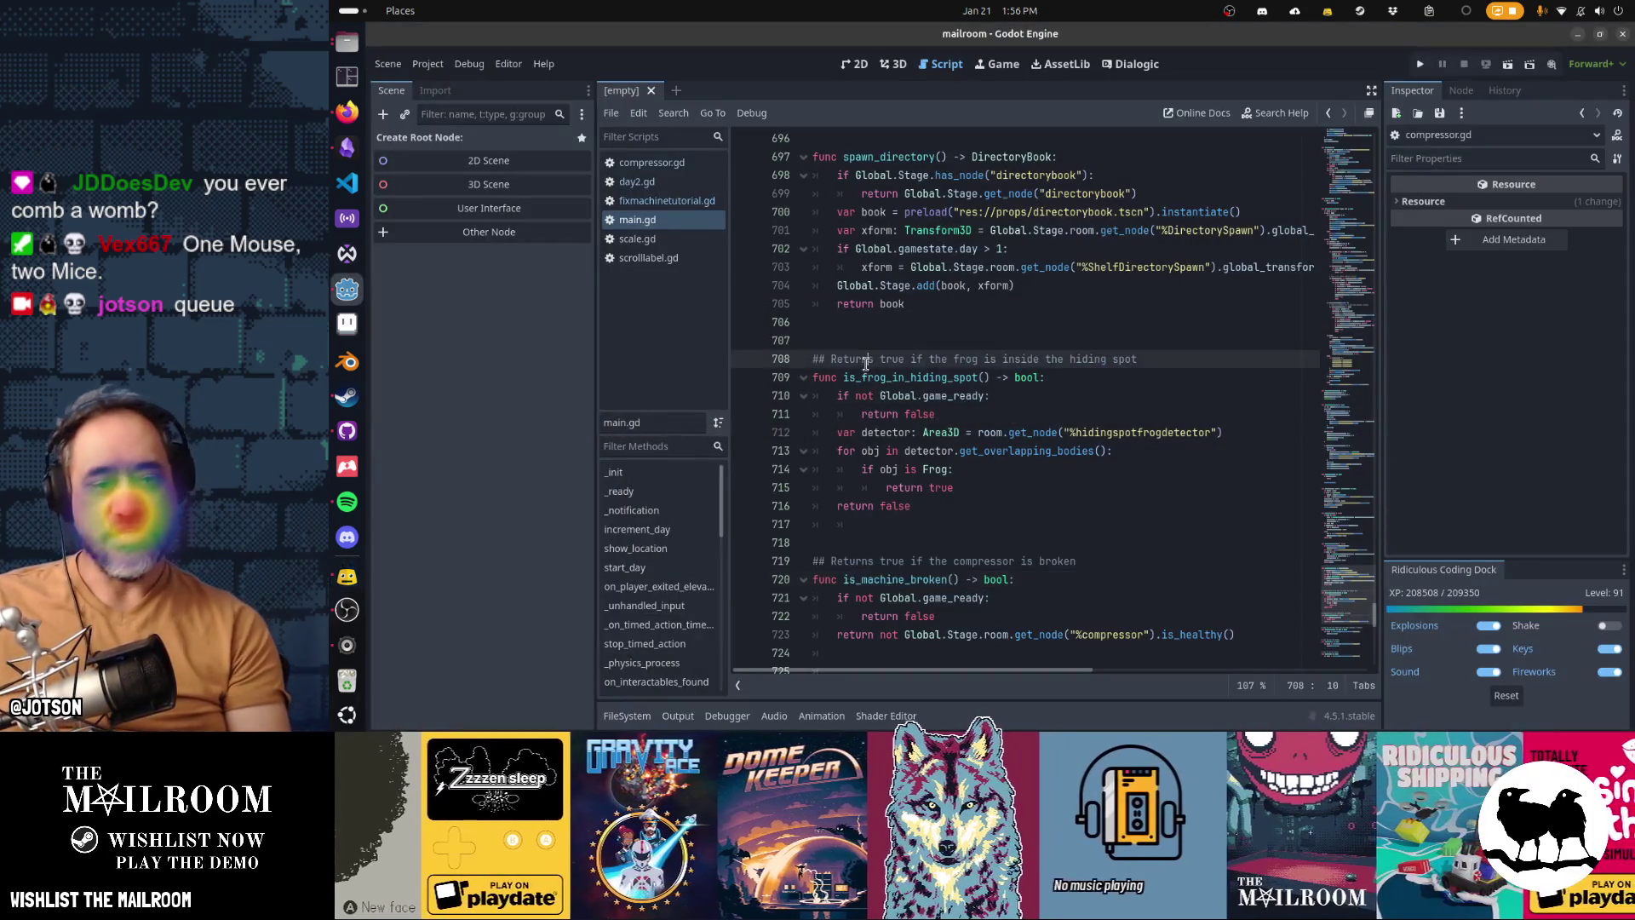
Step: Run the game with F5, start Play, and jump to day 2 via the 'day 2' console command
{"action": "key", "text": "F5"}
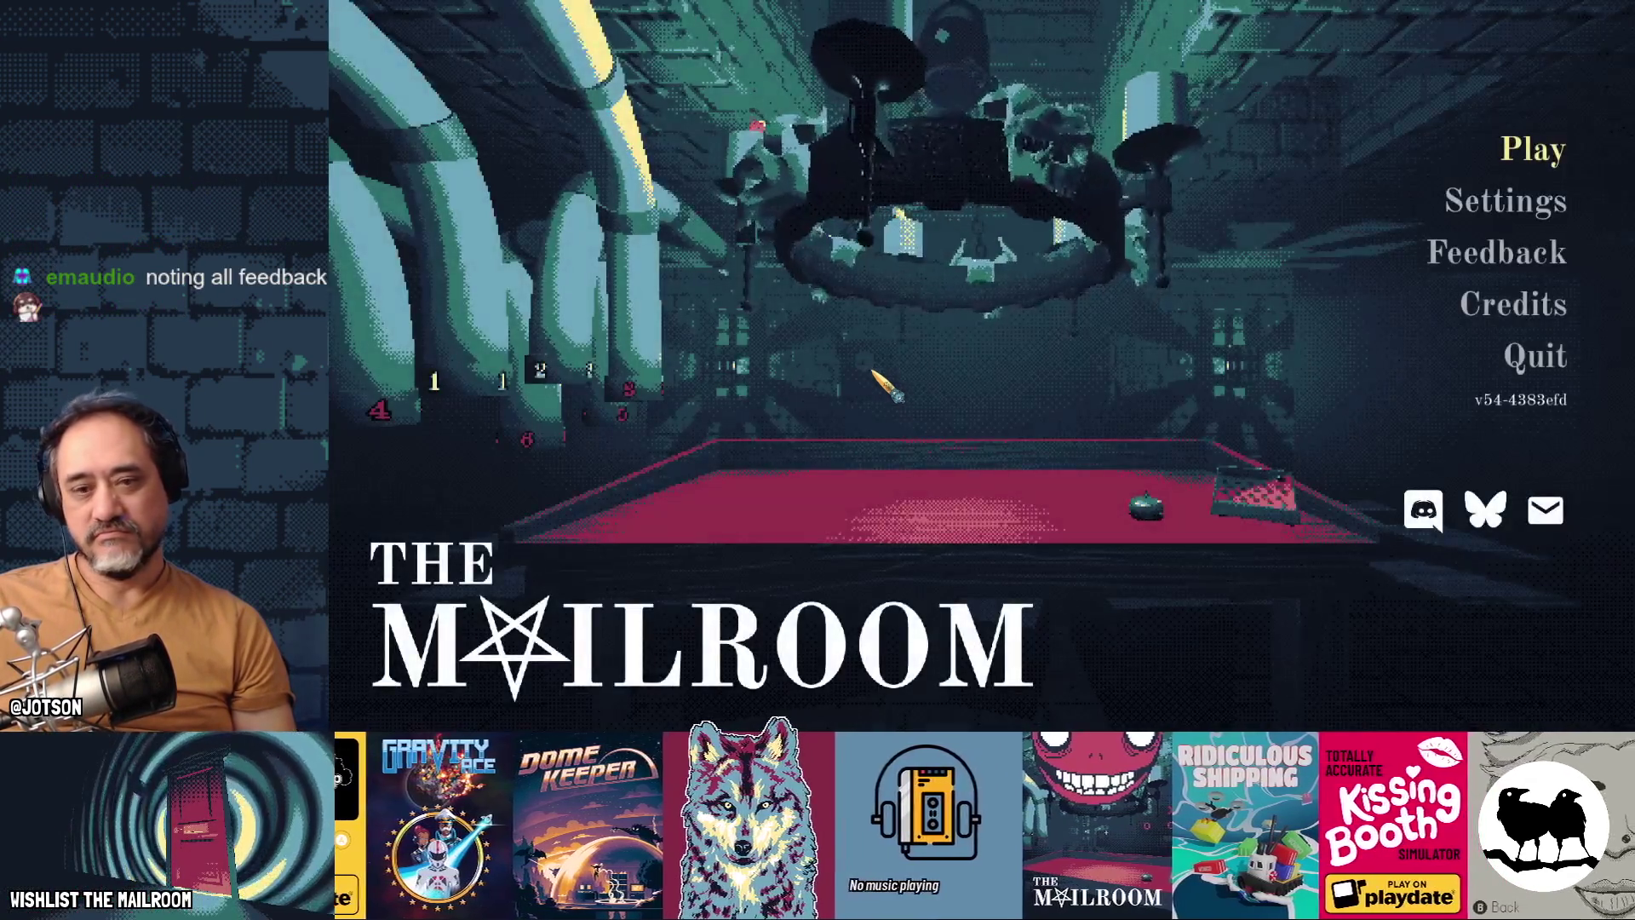
{"action": "key", "text": "Return"}
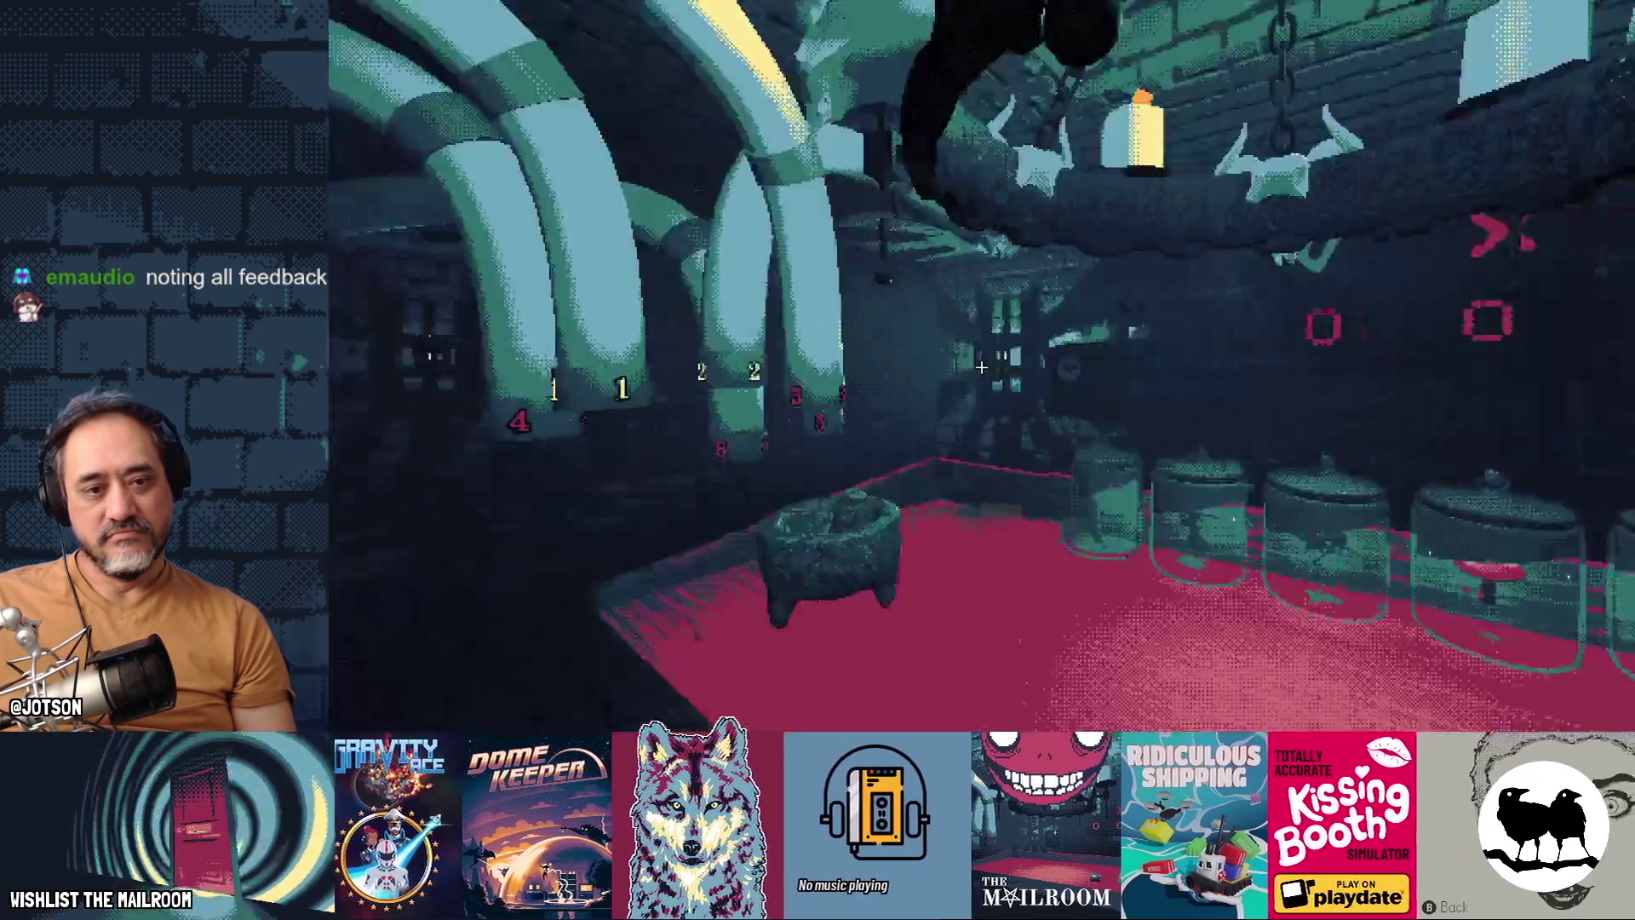
{"action": "key", "text": "grave"}
{"action": "type", "text": "day 2"}
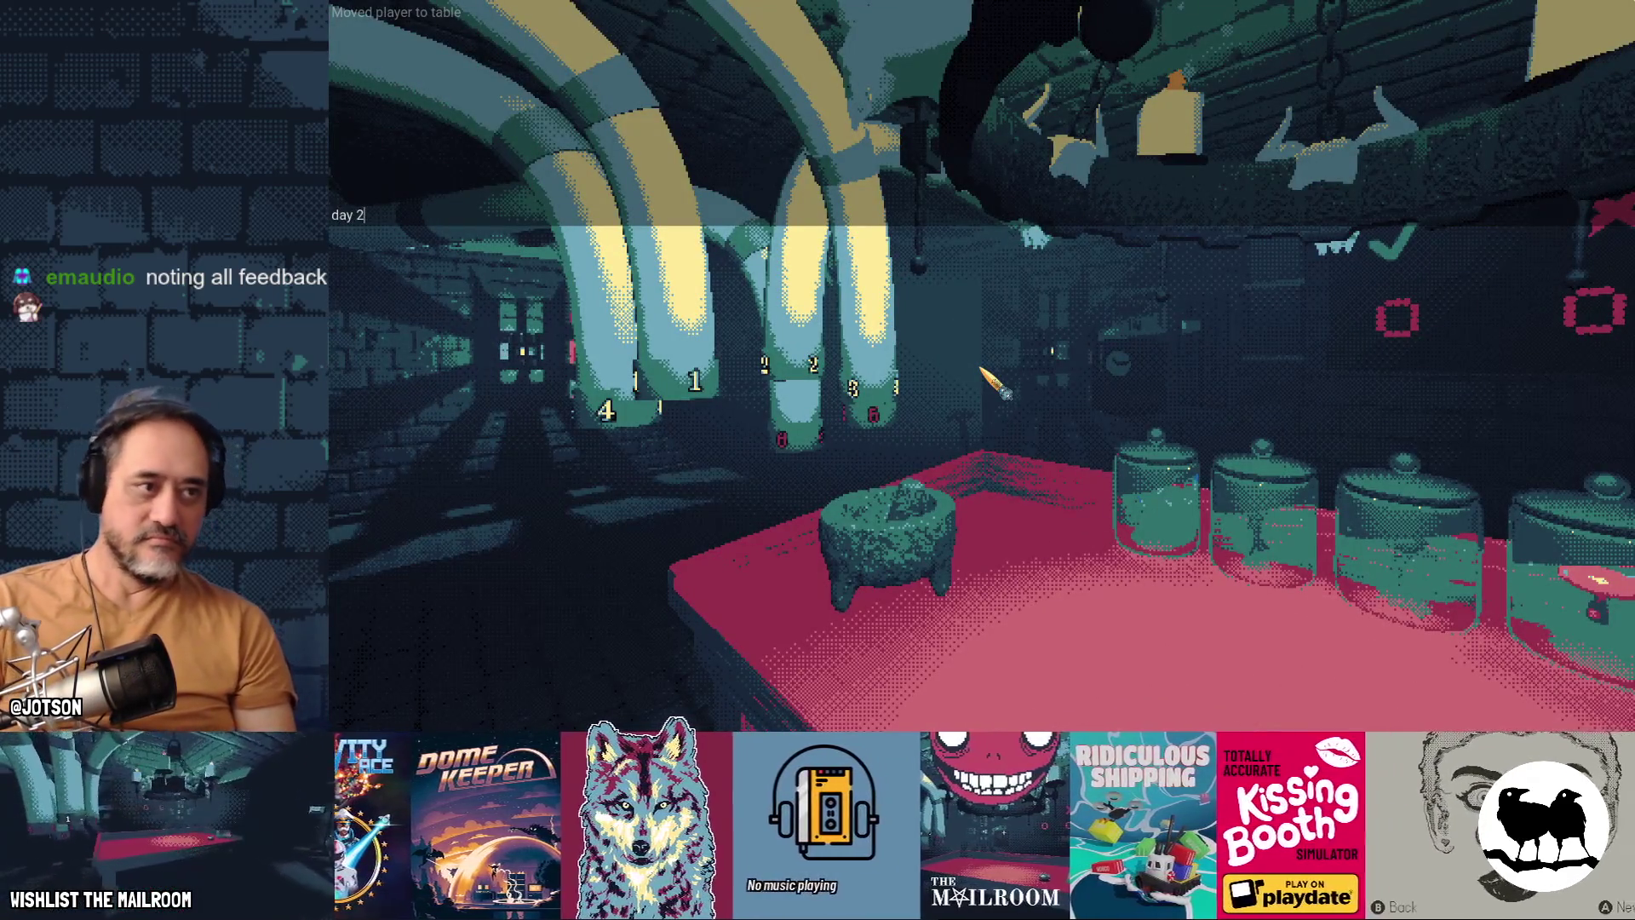
{"action": "key", "text": "Return"}
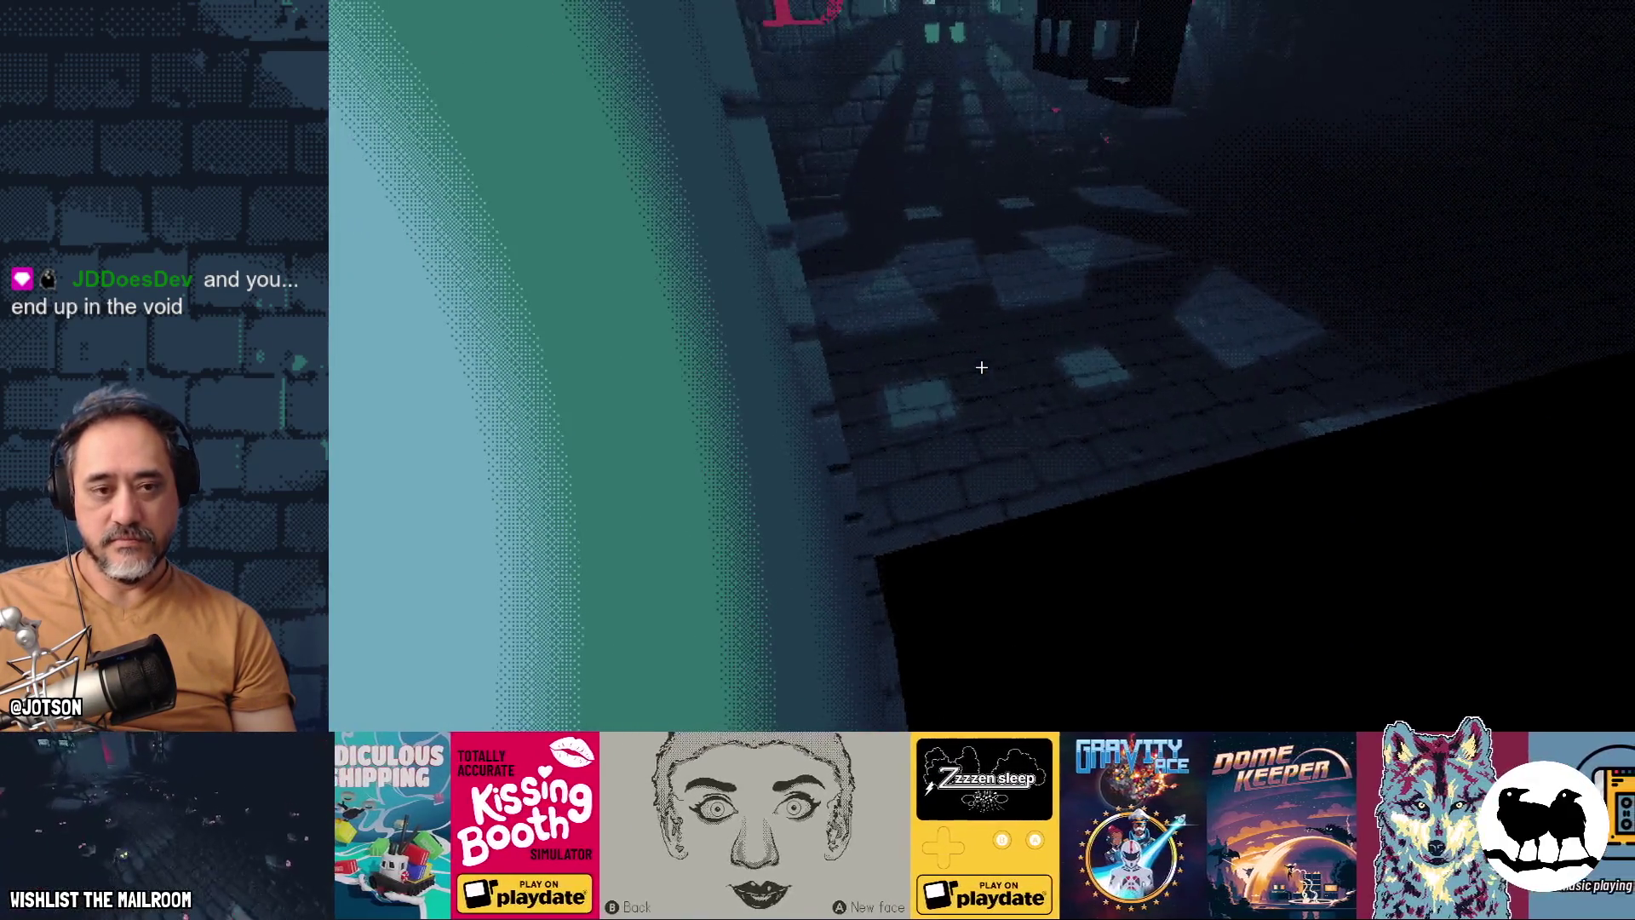
Step: Run 'skip' in the debug console to advance the day, then open the door into the elevator
{"action": "key", "text": "grave"}
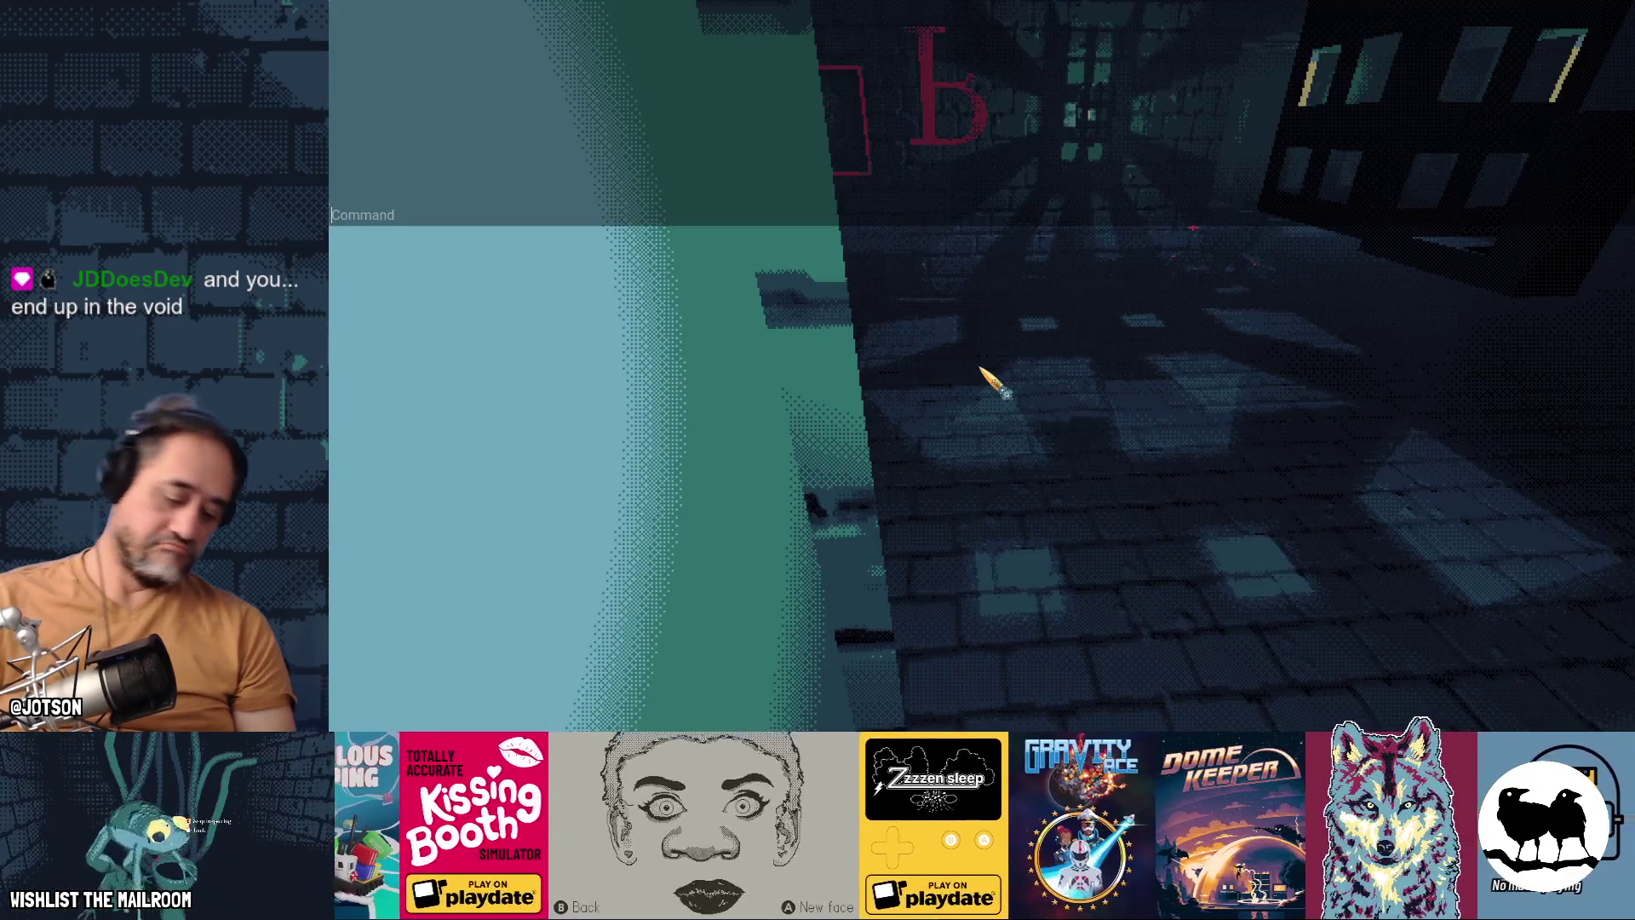
{"action": "type", "text": "skip"}
{"action": "key", "text": "Return"}
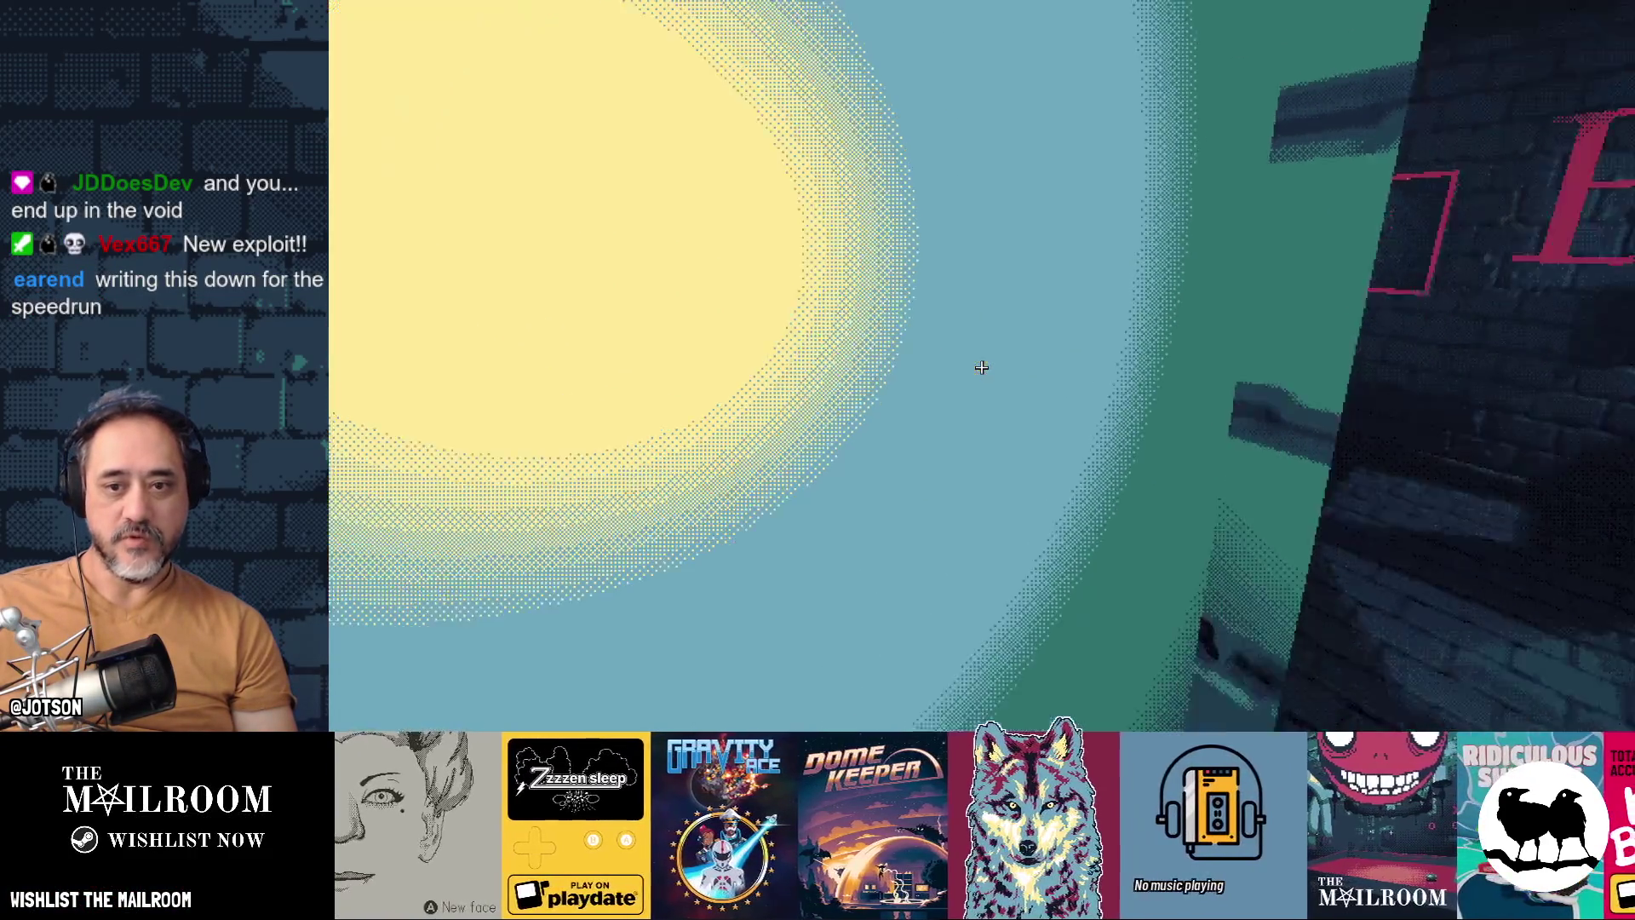
{"action": "key", "text": "grave"}
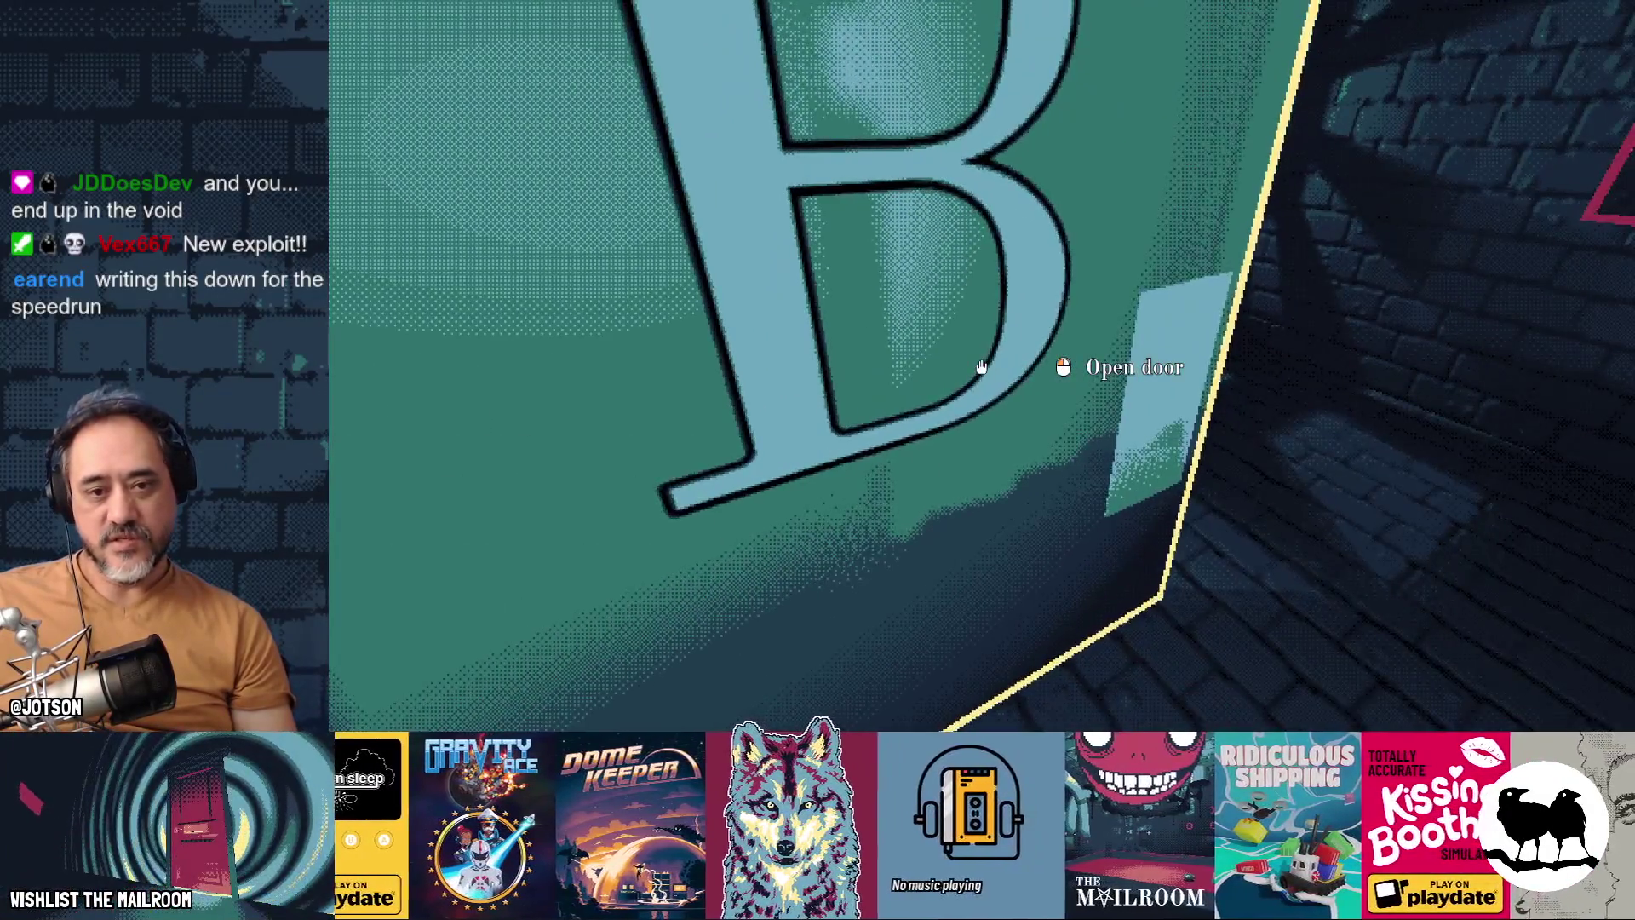
{"action": "left_click", "coordinate": [981, 367]}
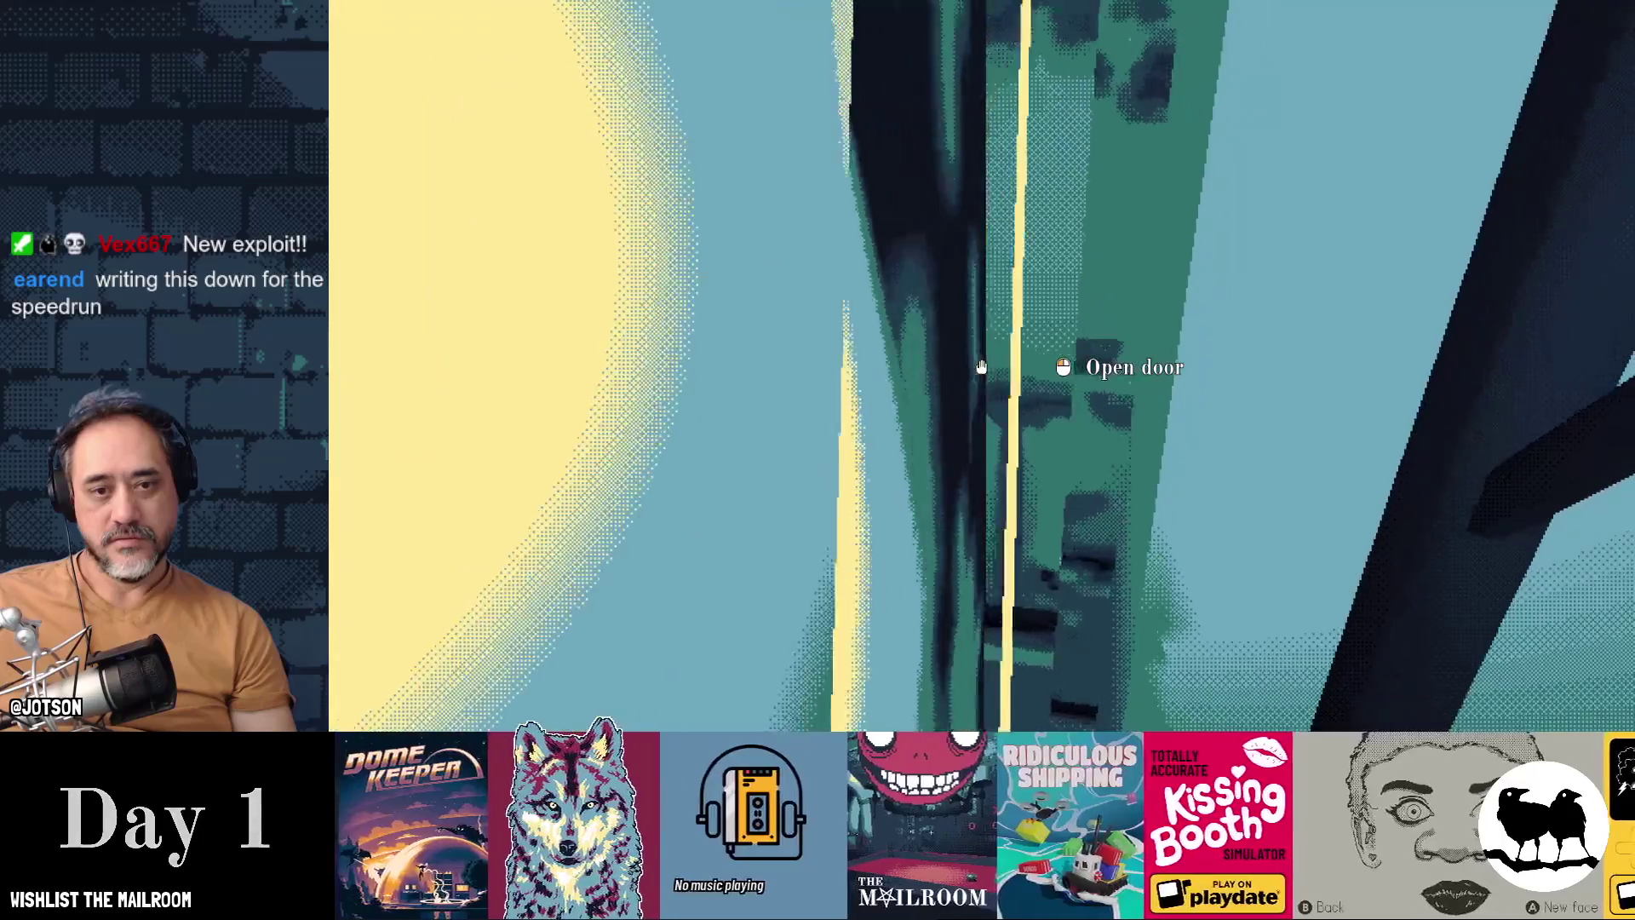
Step: Test the elevator's B door and gate by opening, walking in and out, and closing the gate
{"action": "left_click", "coordinate": [981, 367]}
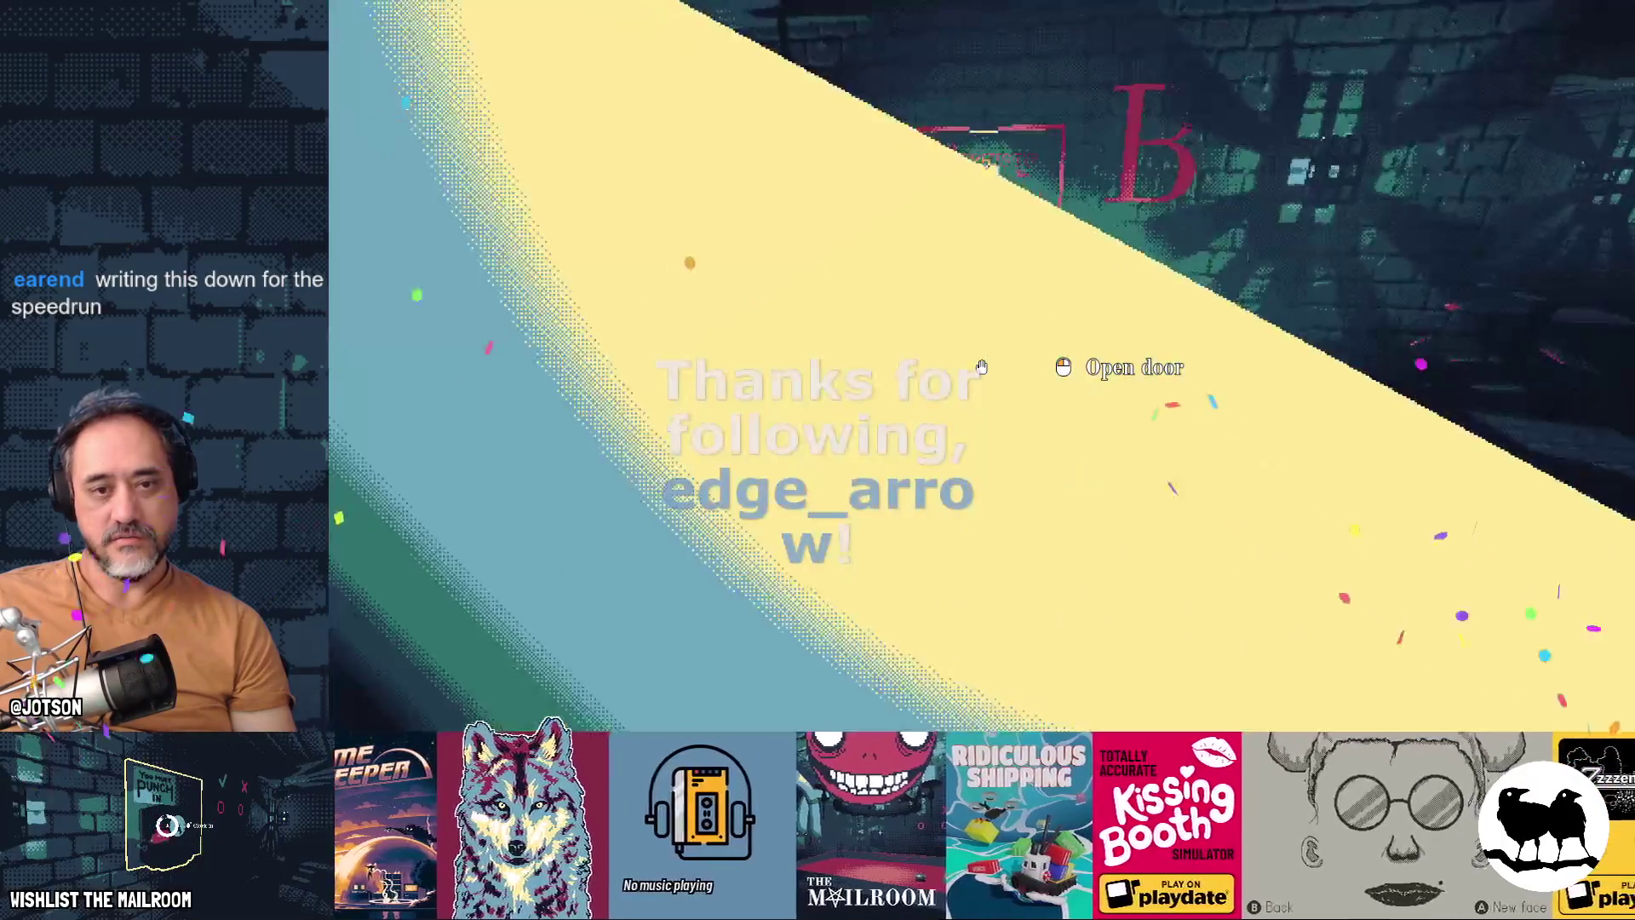
{"action": "key", "text": "w"}
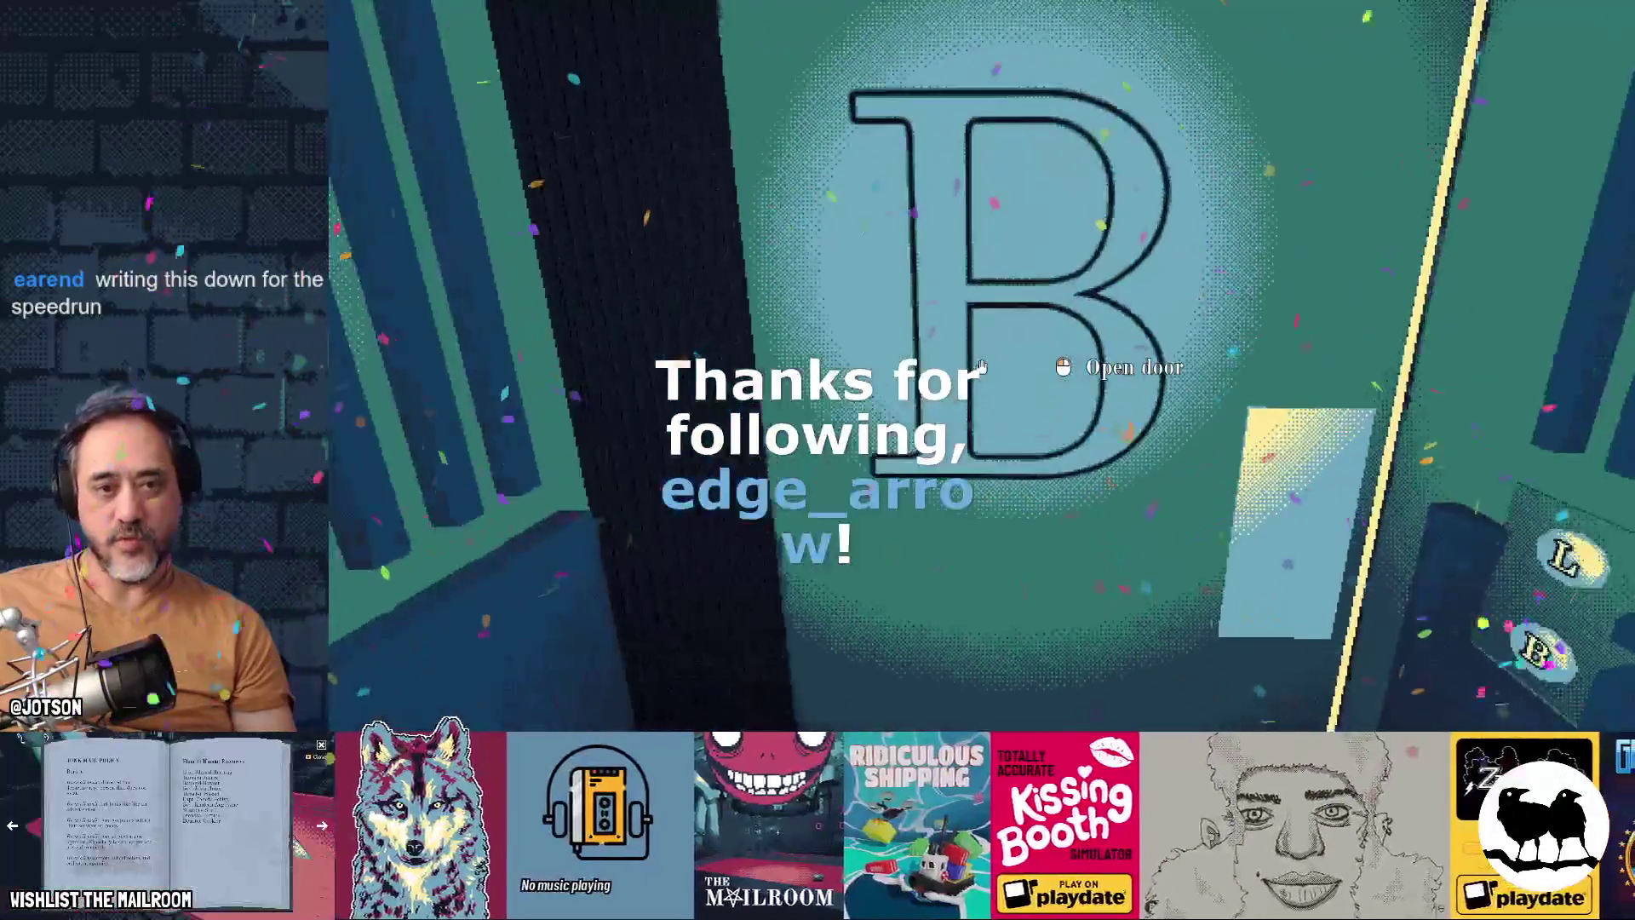
{"action": "key", "text": "s"}
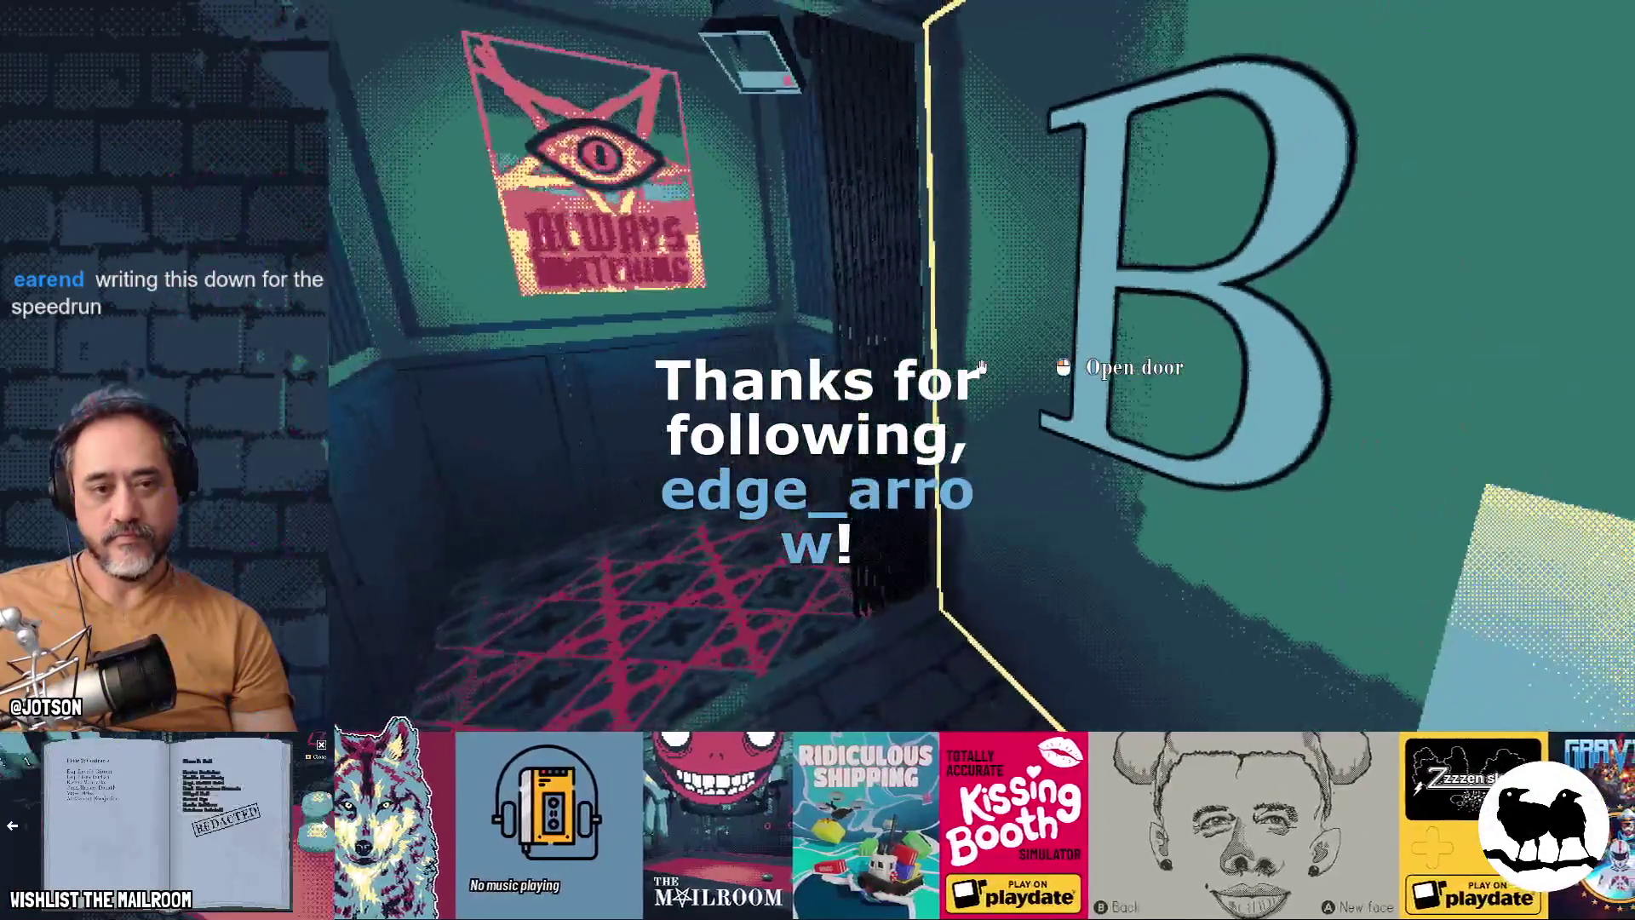
{"action": "left_click", "coordinate": [981, 366]}
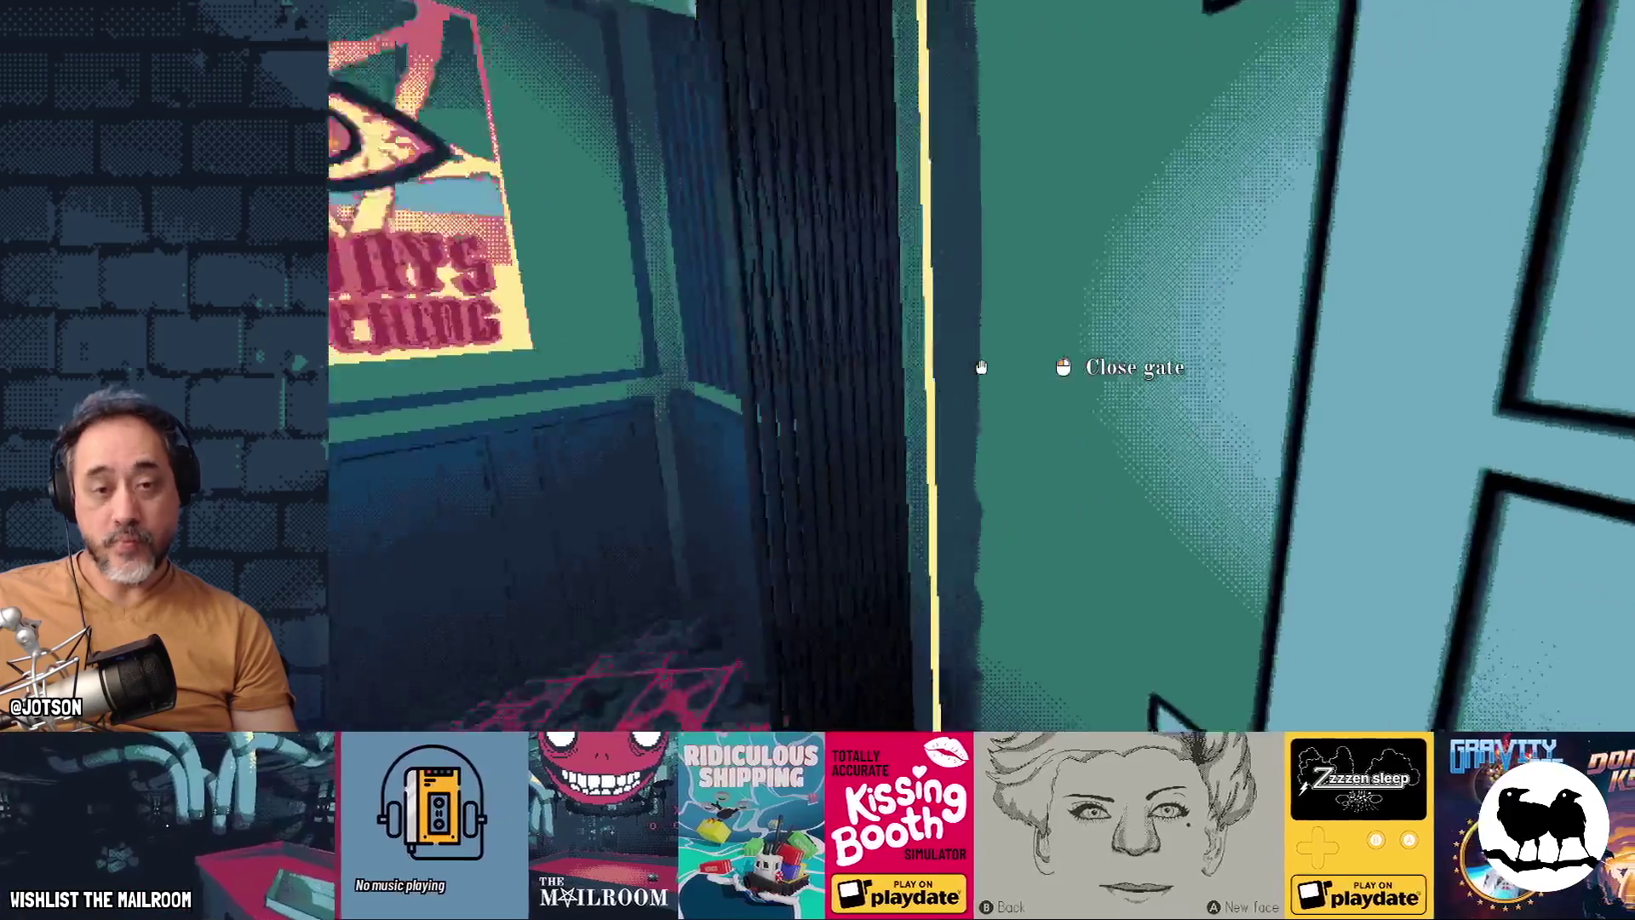
{"action": "left_click", "coordinate": [982, 366]}
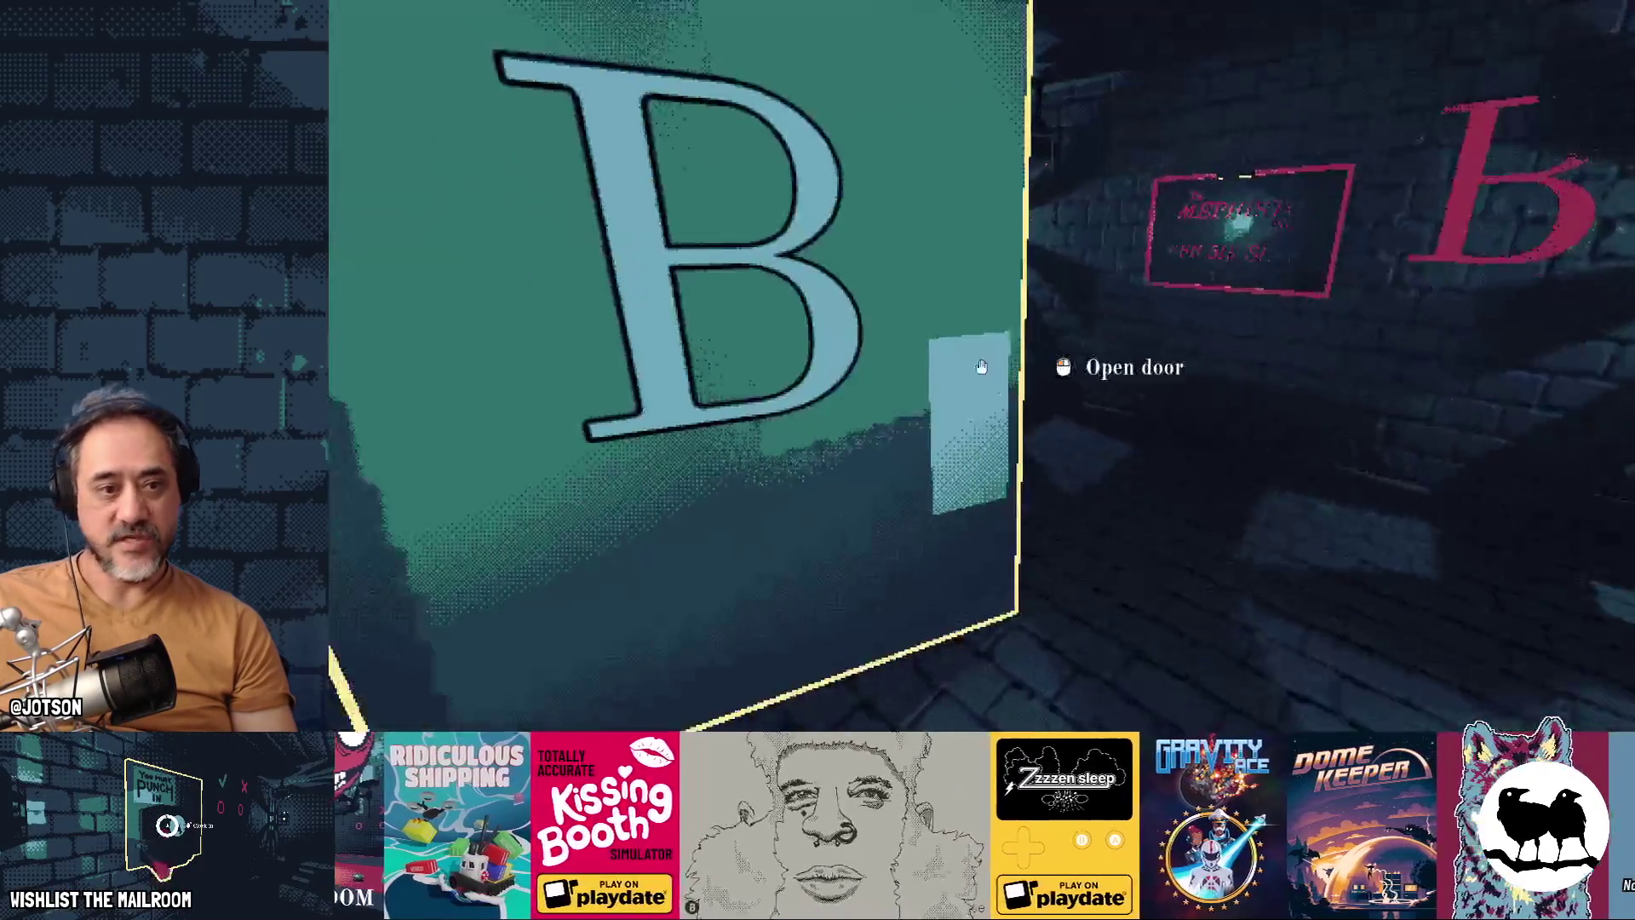
{"action": "key", "text": "w"}
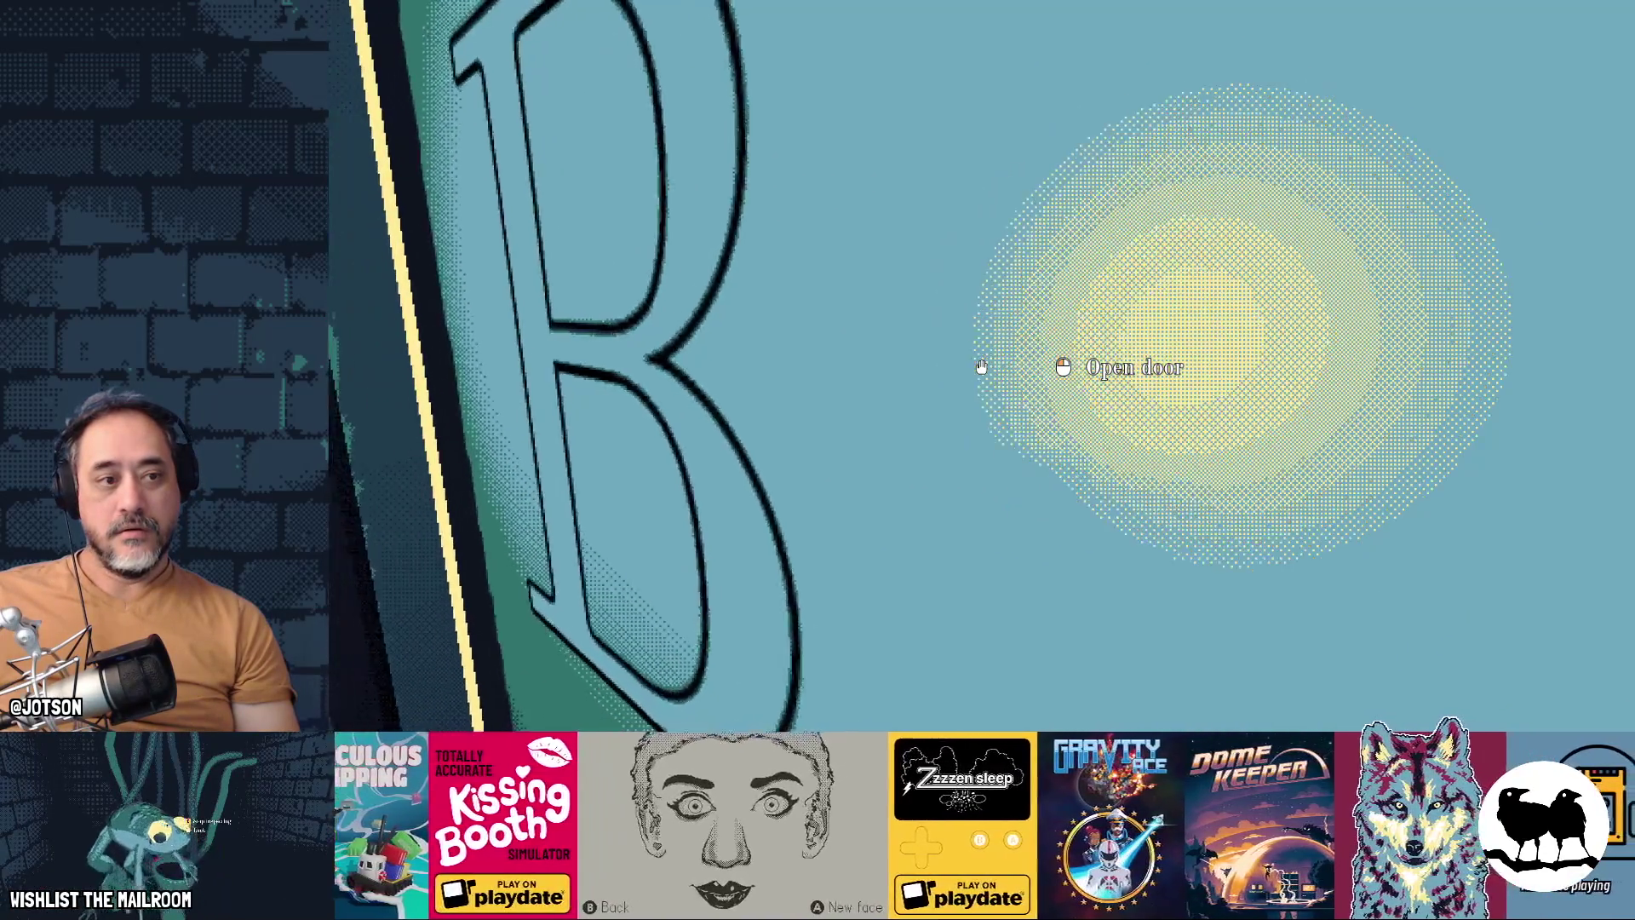
{"action": "key", "text": "s"}
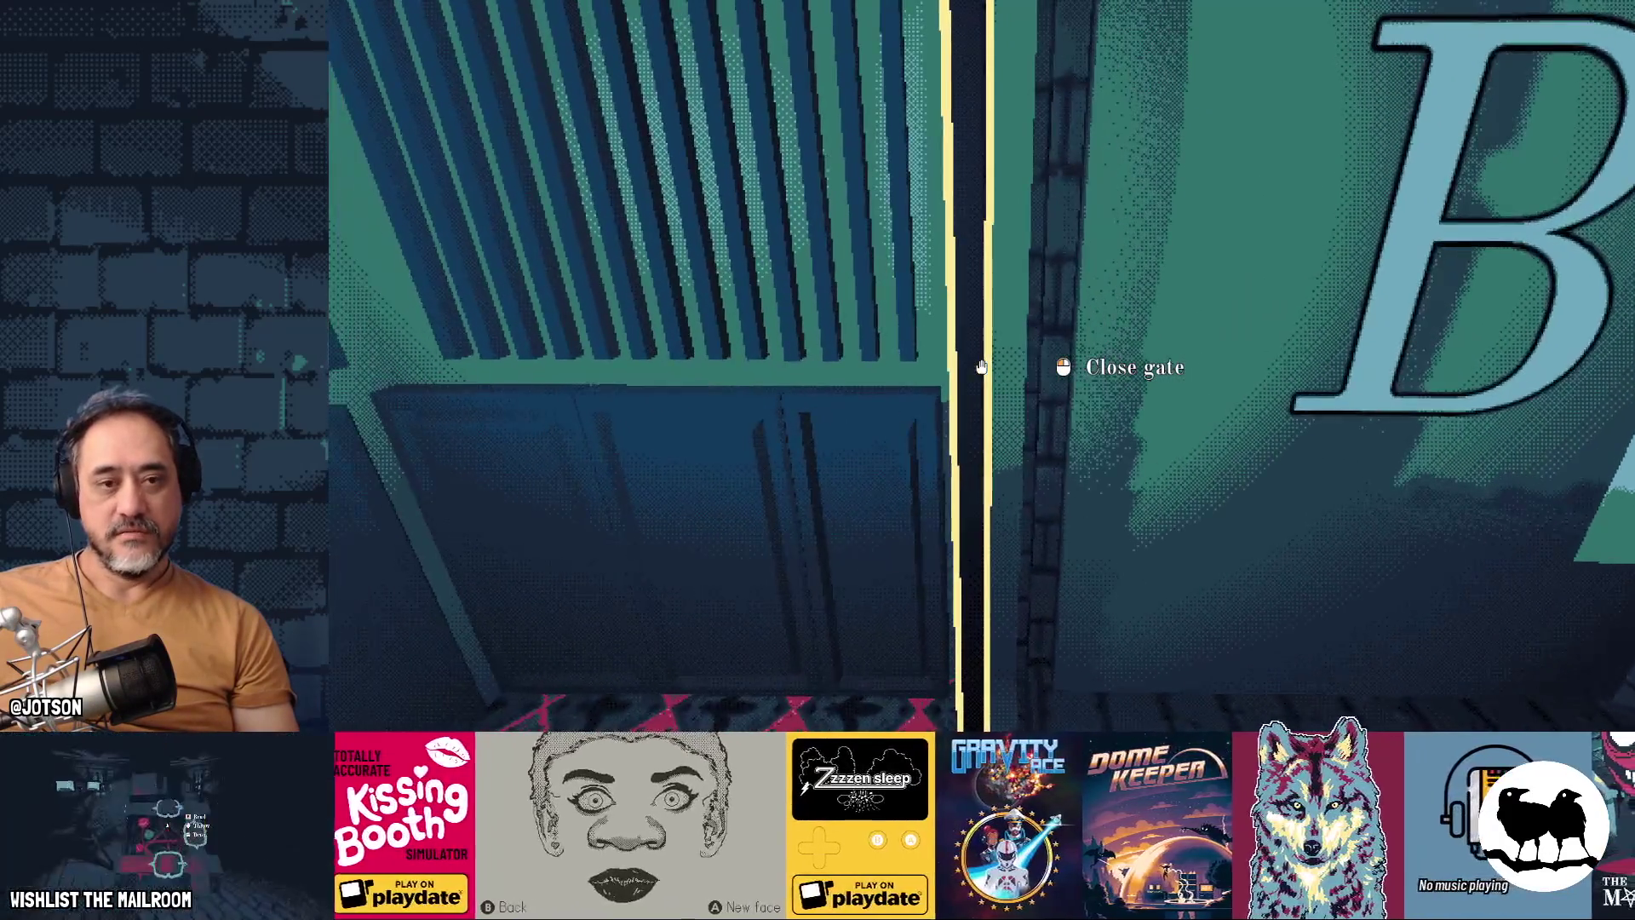
{"action": "left_click", "coordinate": [982, 367]}
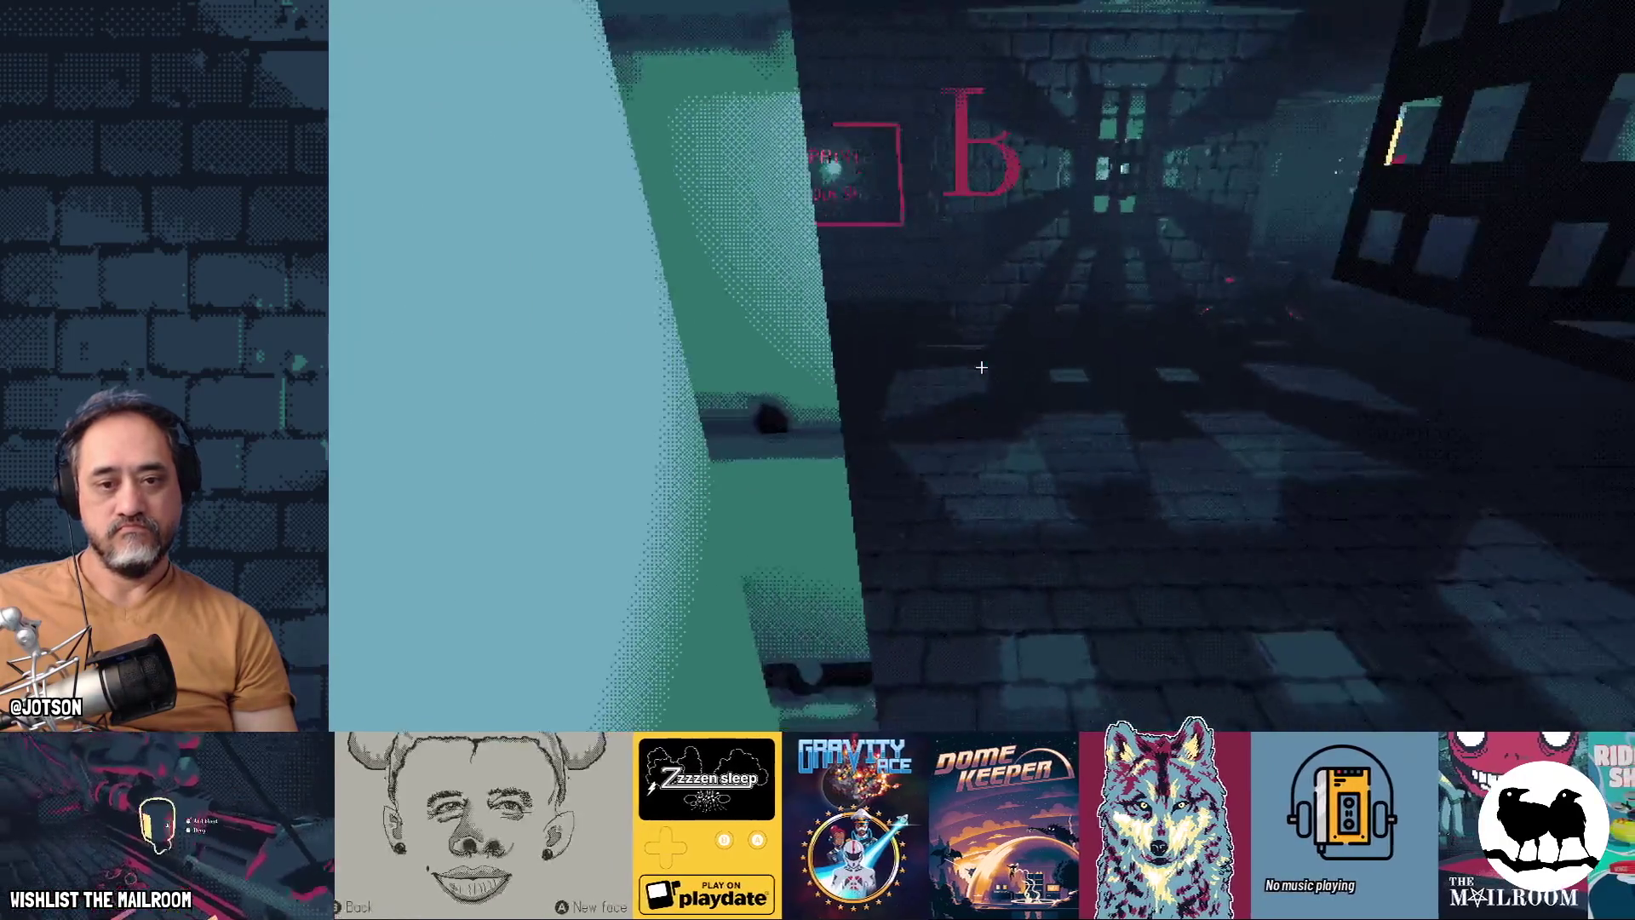
{"action": "key", "text": "grave"}
{"action": "key", "text": "grave"}
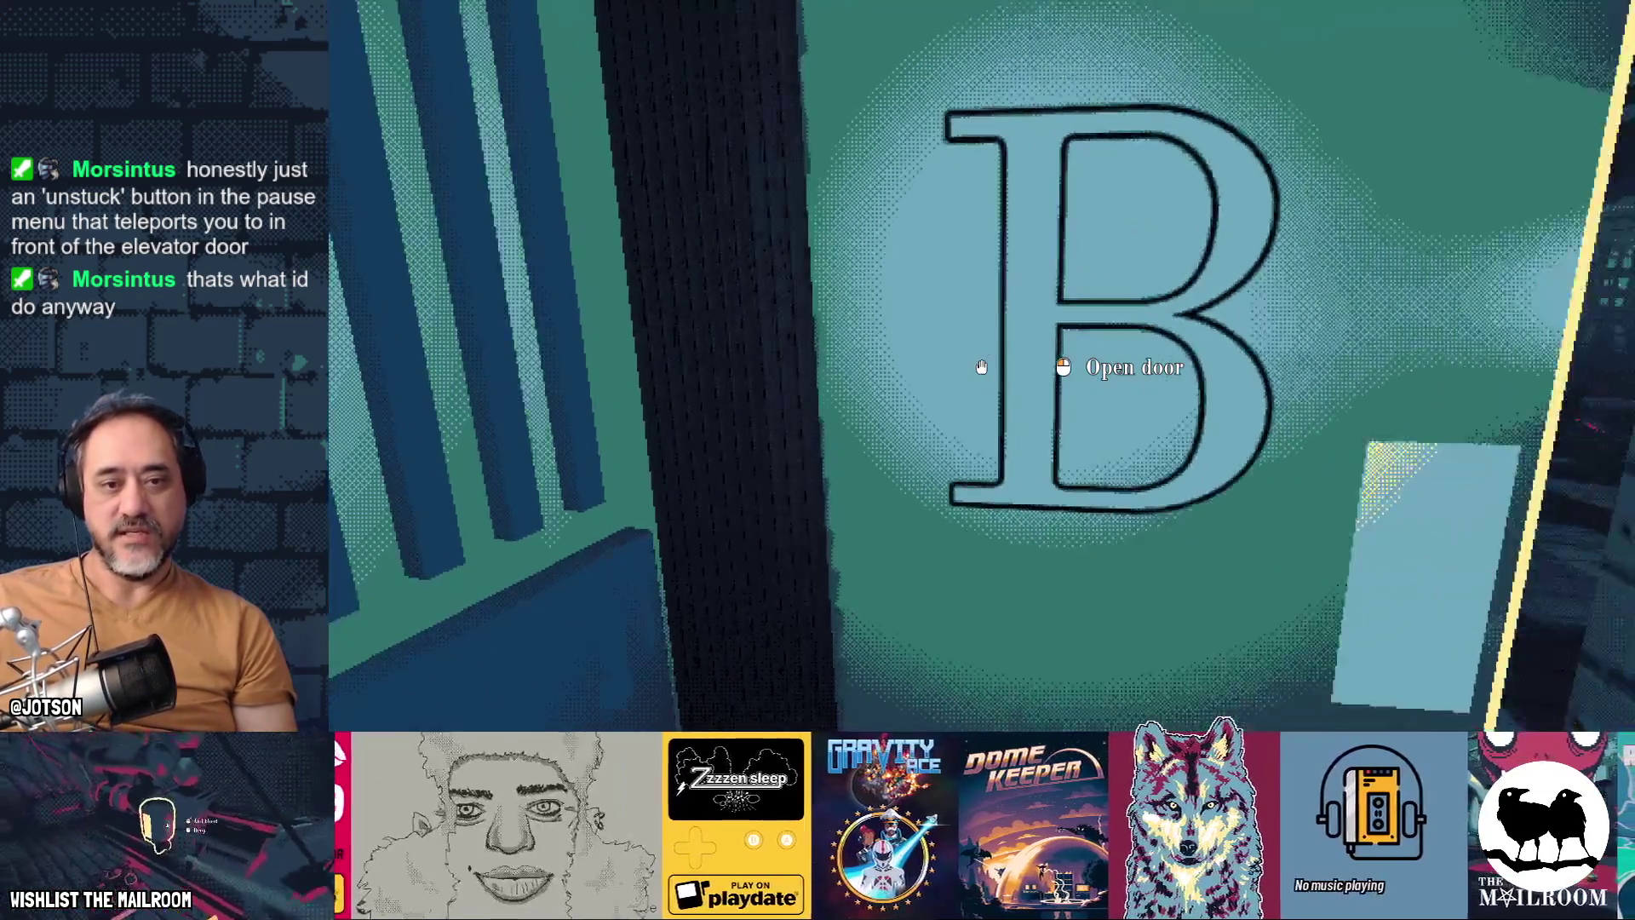
Step: Open the elevator door and walk around the B wall to check its collision
{"action": "left_click", "coordinate": [982, 367]}
{"action": "key", "text": "w"}
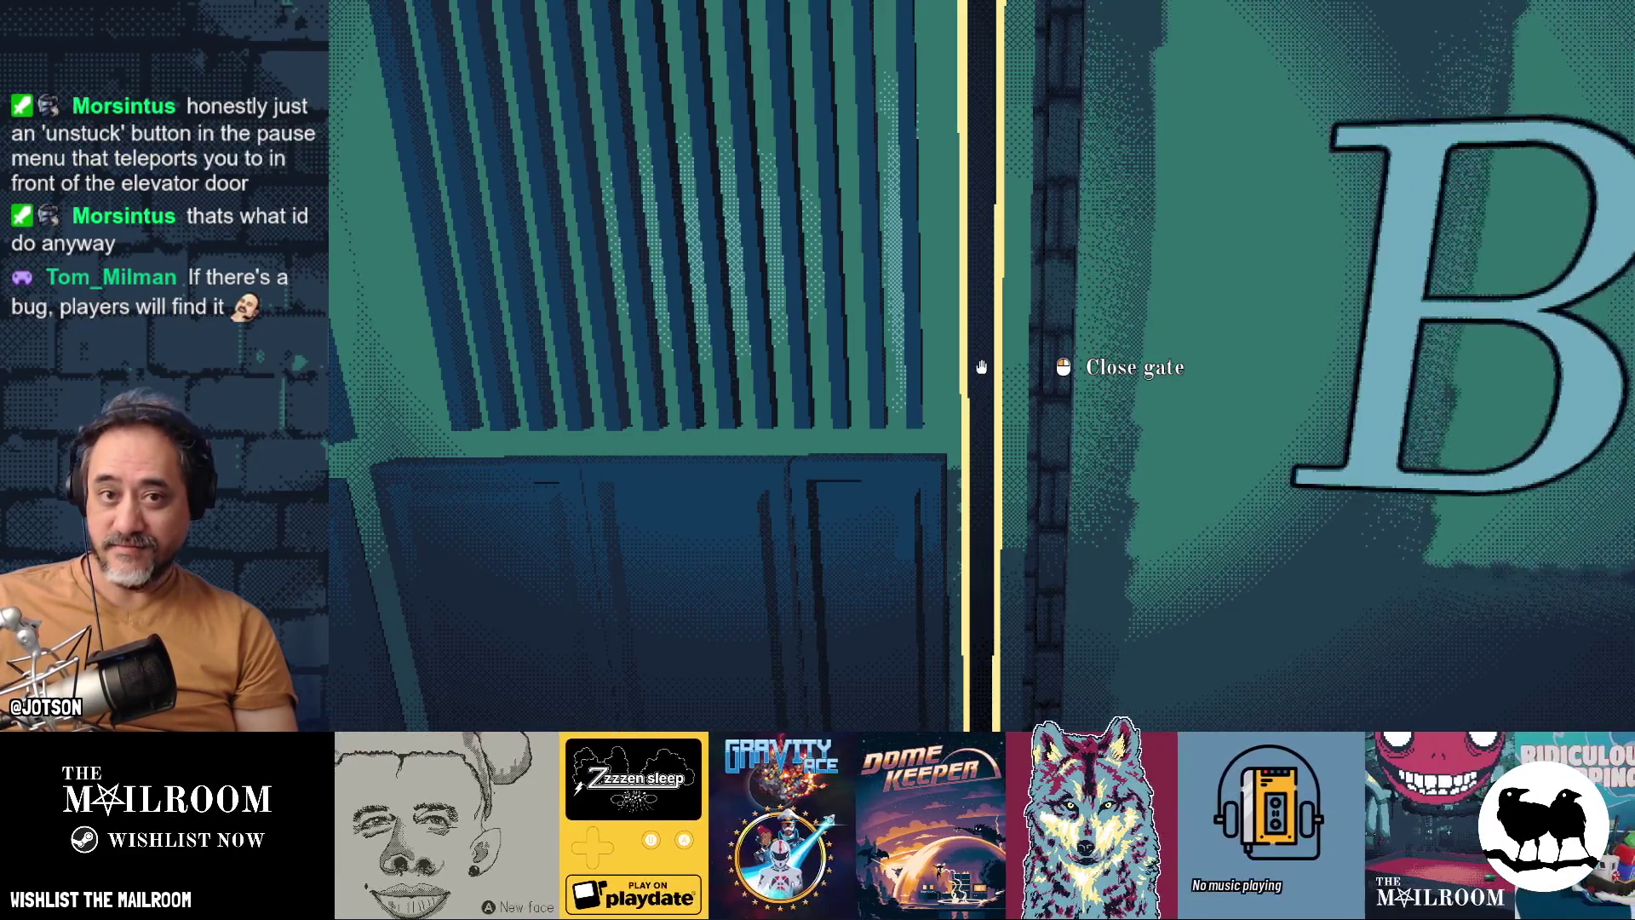
{"action": "key", "text": "s"}
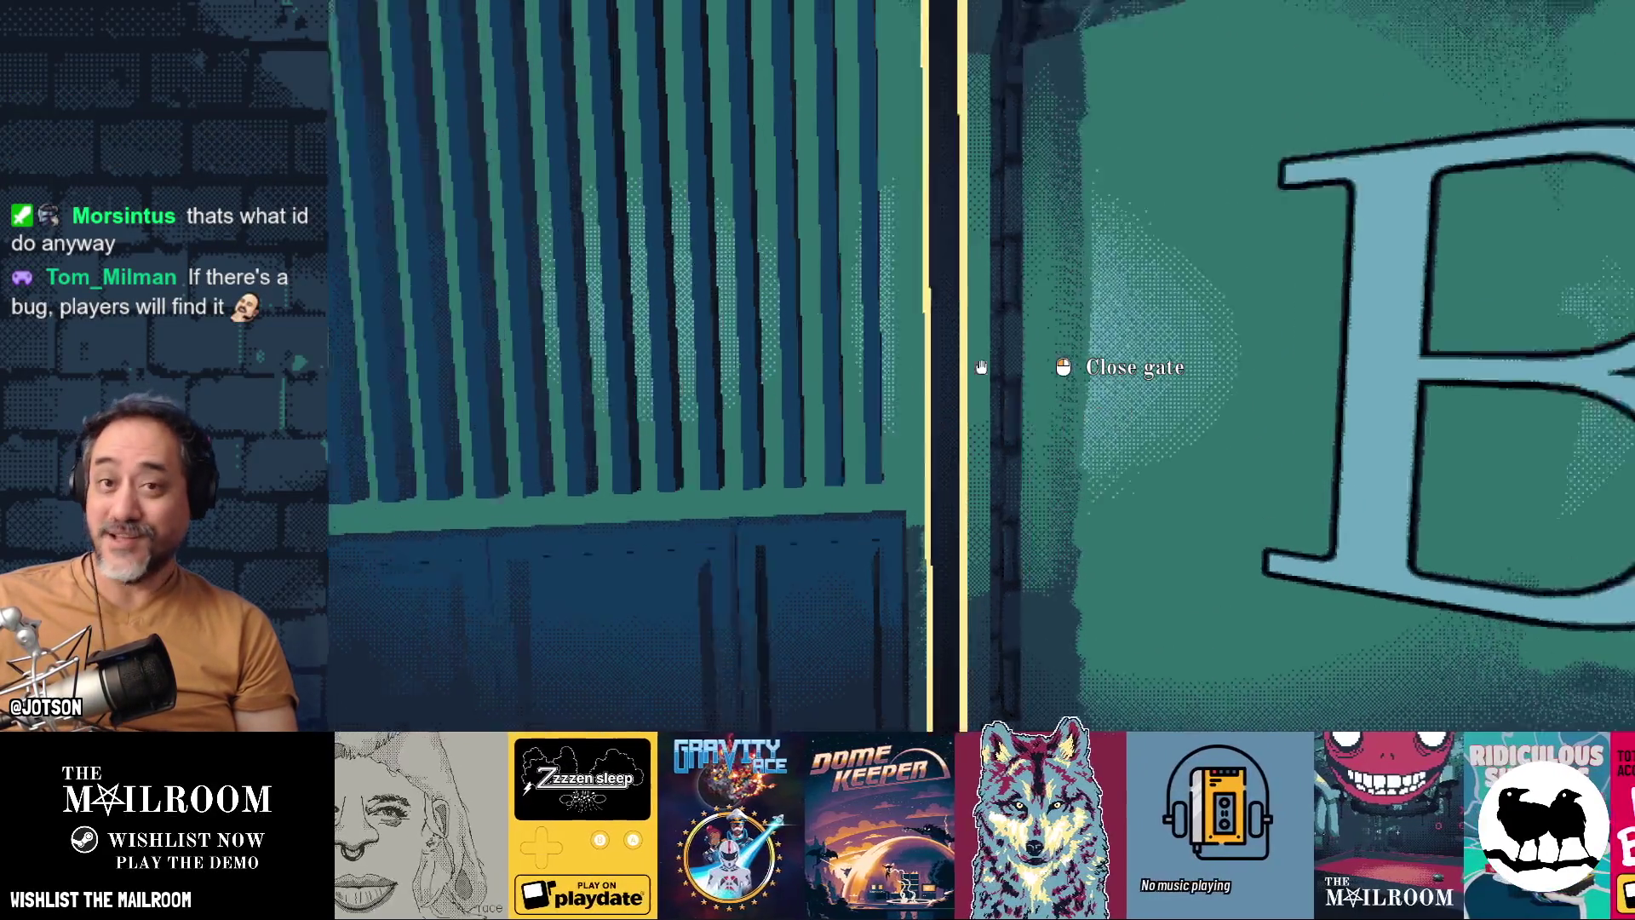
{"action": "key", "text": "w"}
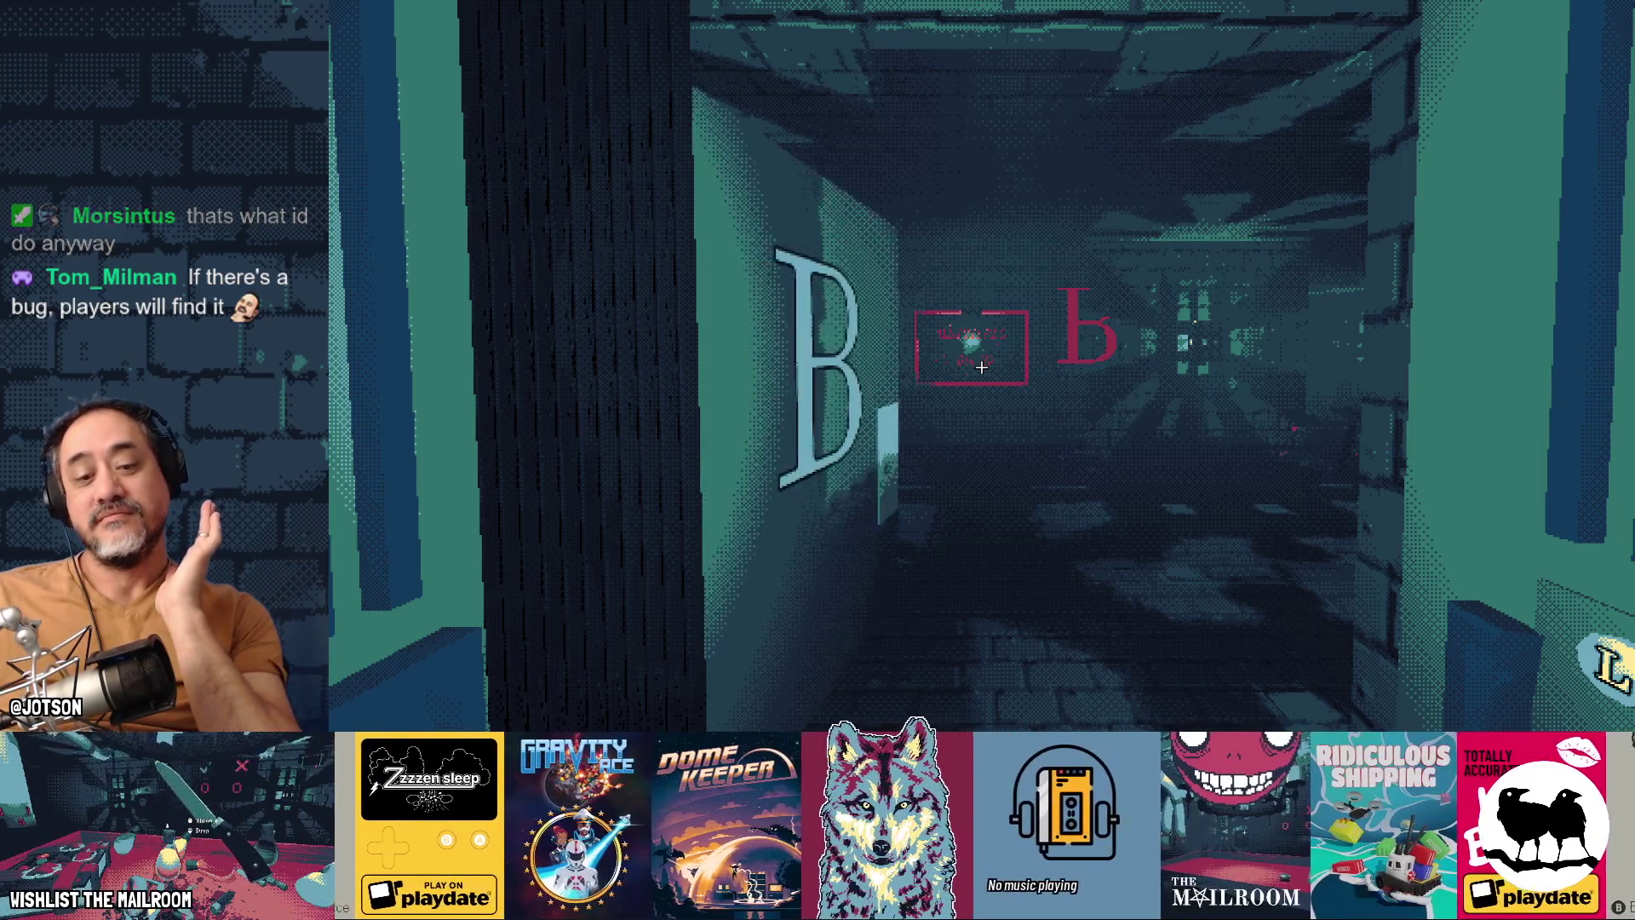
{"action": "key", "text": "a"}
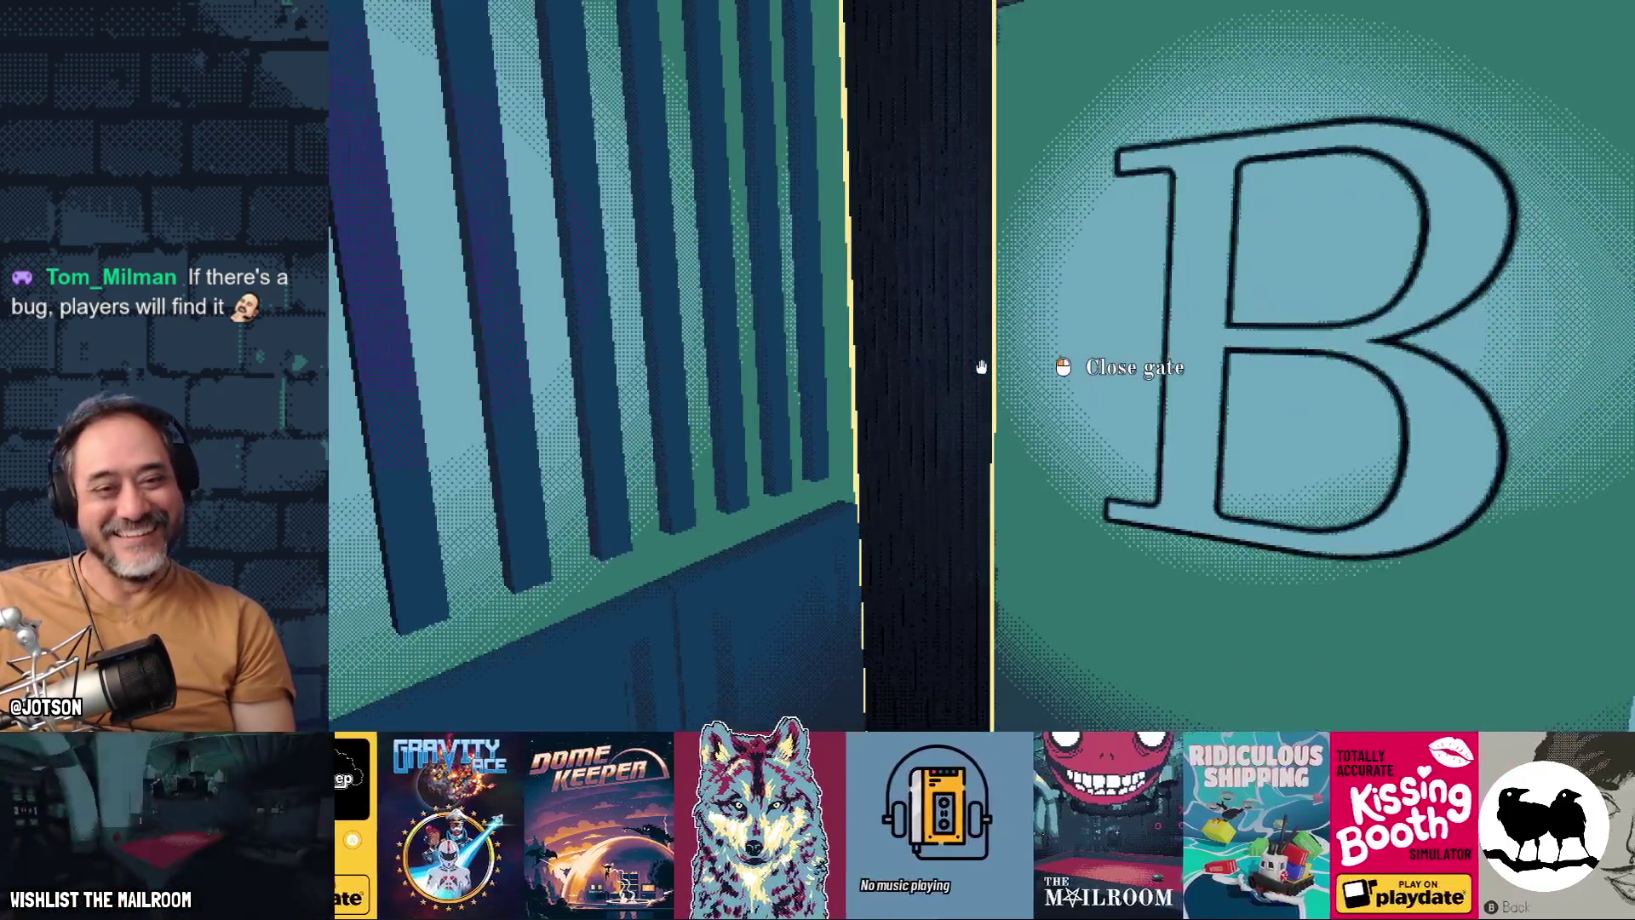
Step: Toggle the folding gate, open the gate and B door to walk out, then quit with F8
{"action": "left_click", "coordinate": [981, 367]}
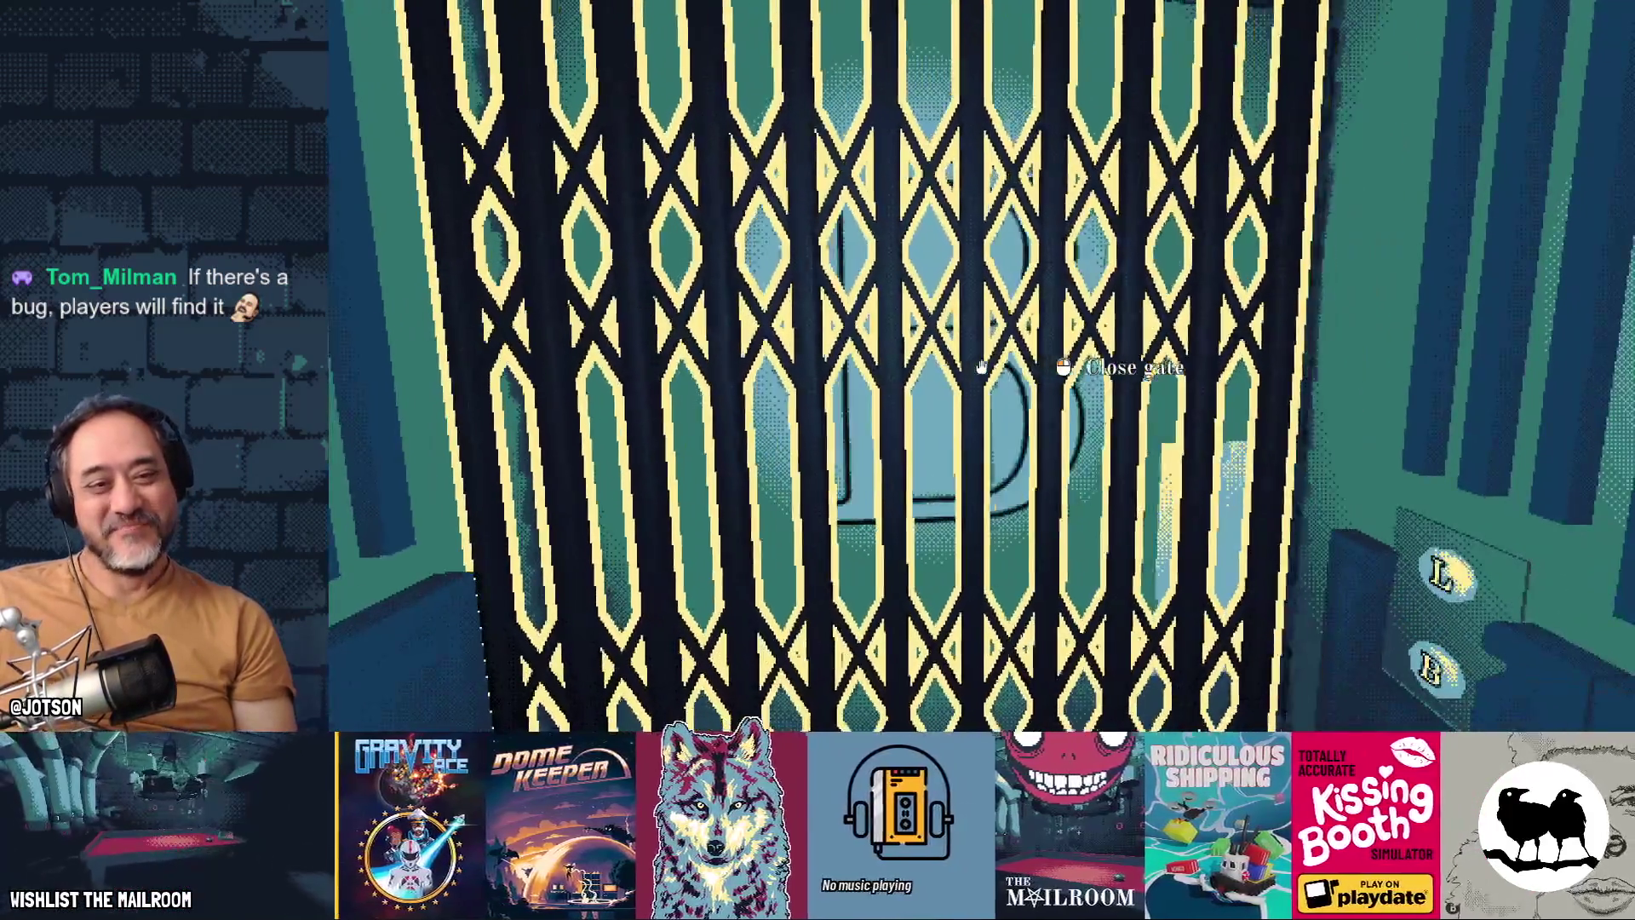
{"action": "left_click", "coordinate": [981, 367]}
{"action": "left_click", "coordinate": [981, 367]}
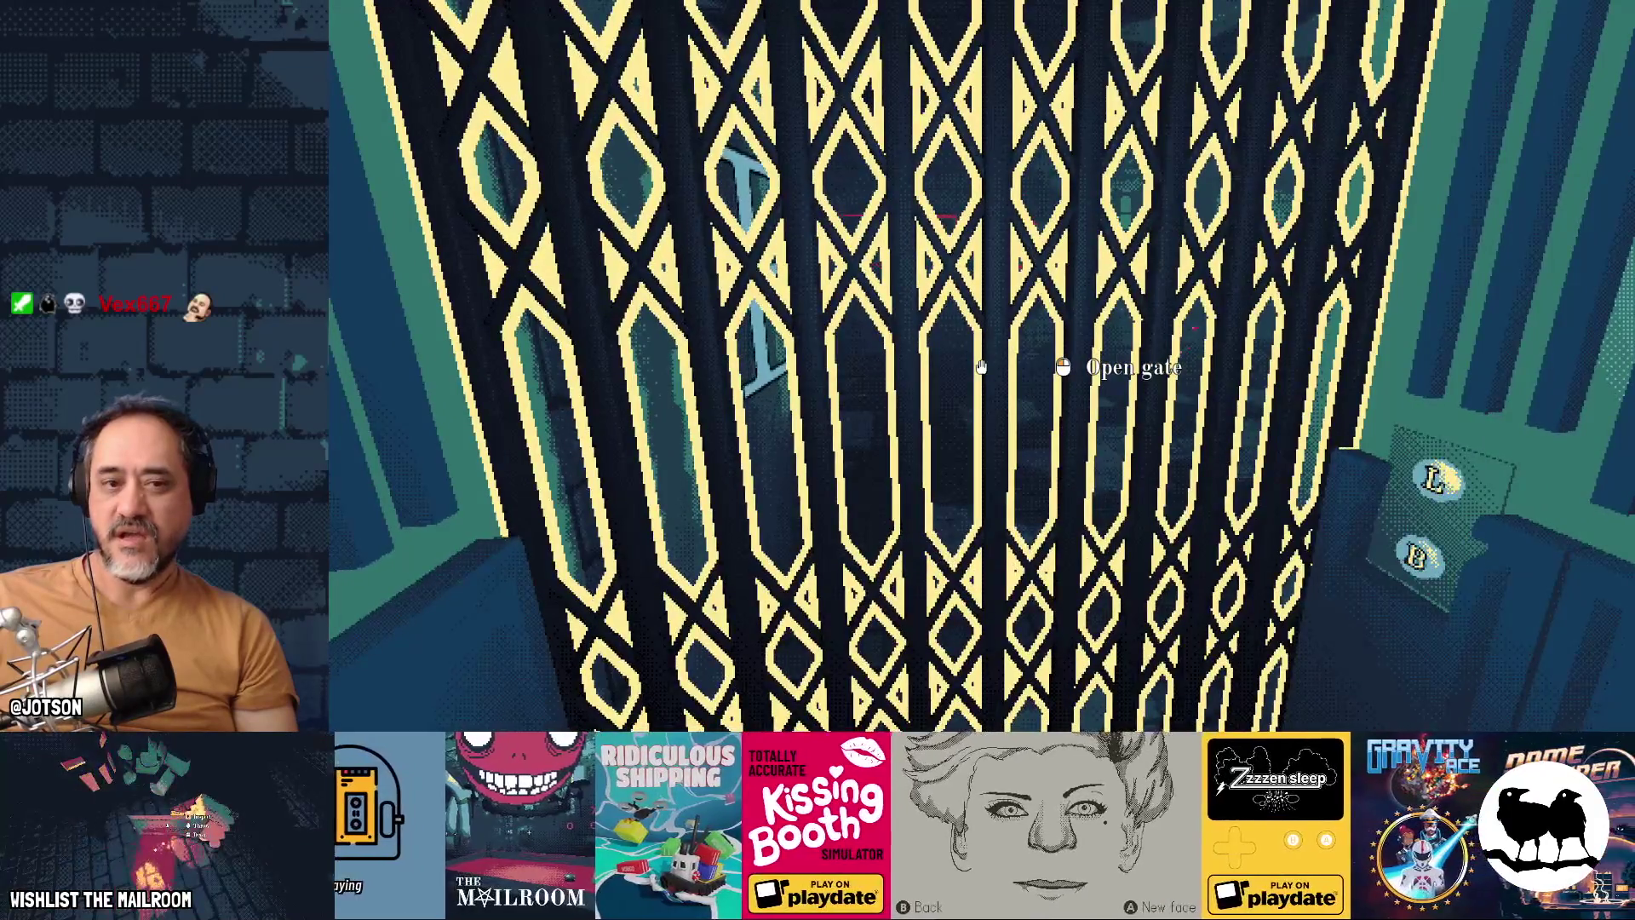
{"action": "left_click", "coordinate": [981, 367]}
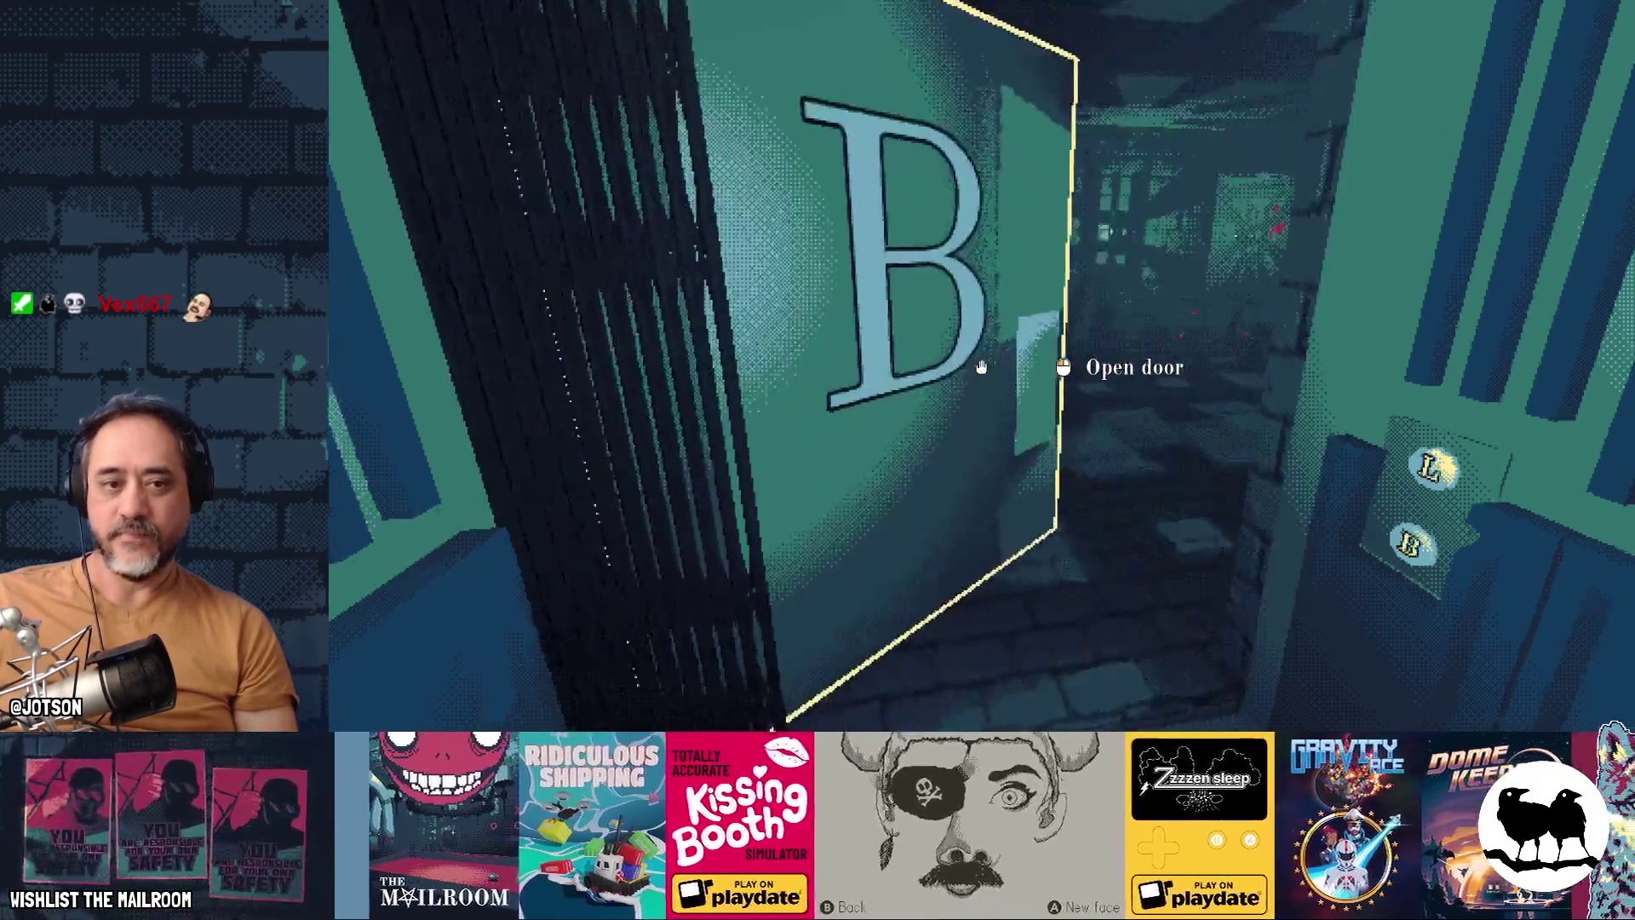
{"action": "left_click", "coordinate": [981, 367]}
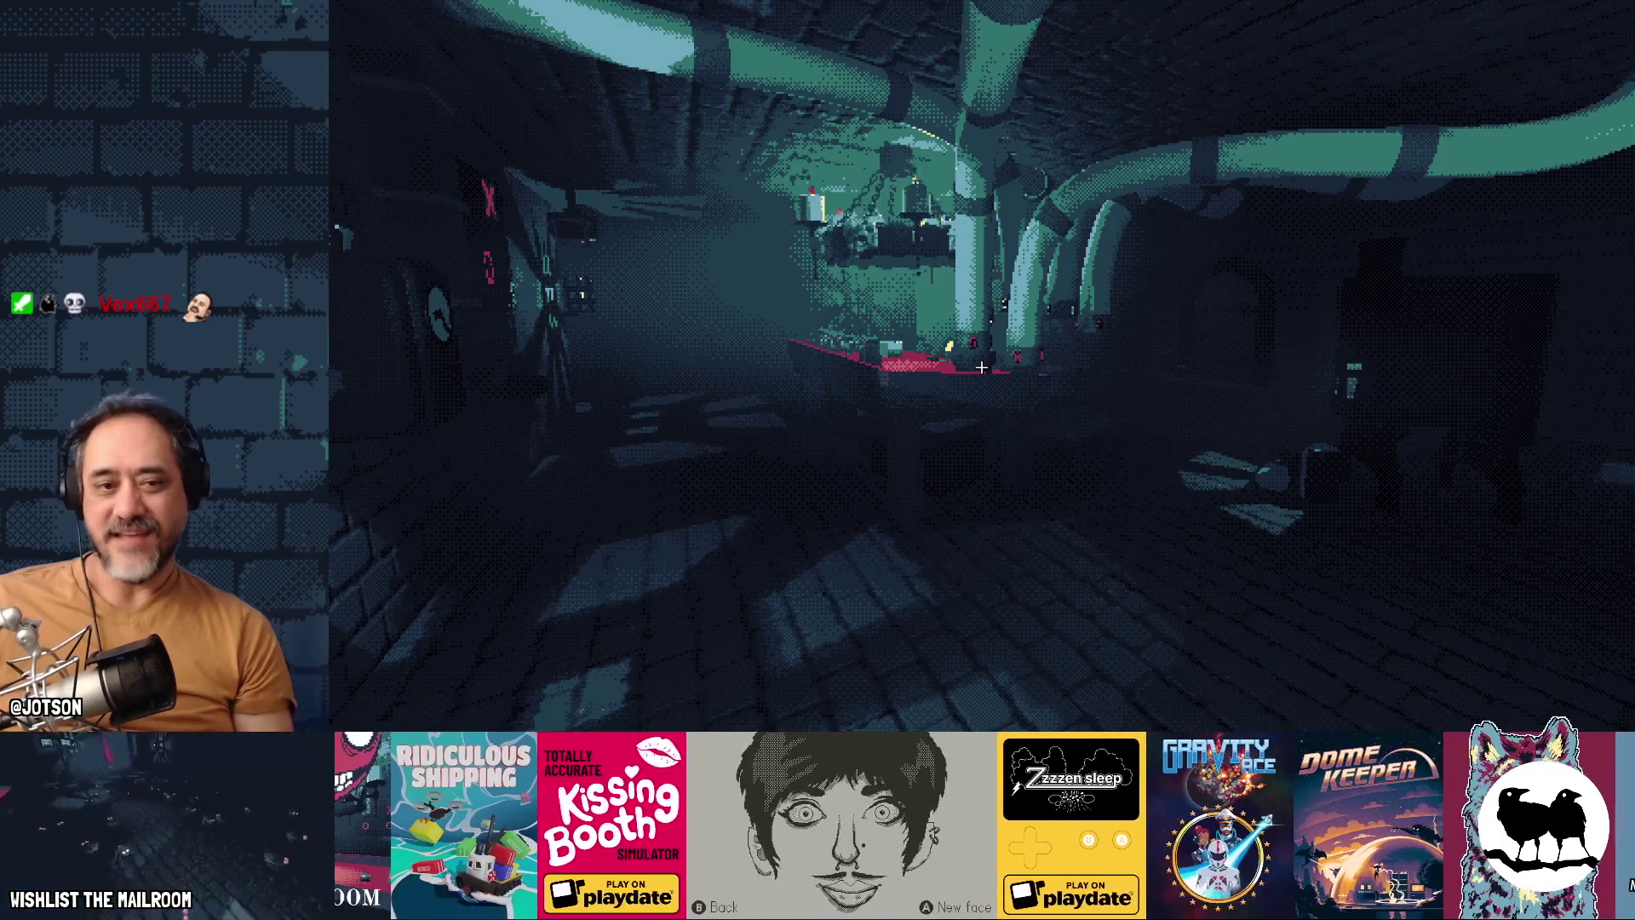
{"action": "key", "text": "F8"}
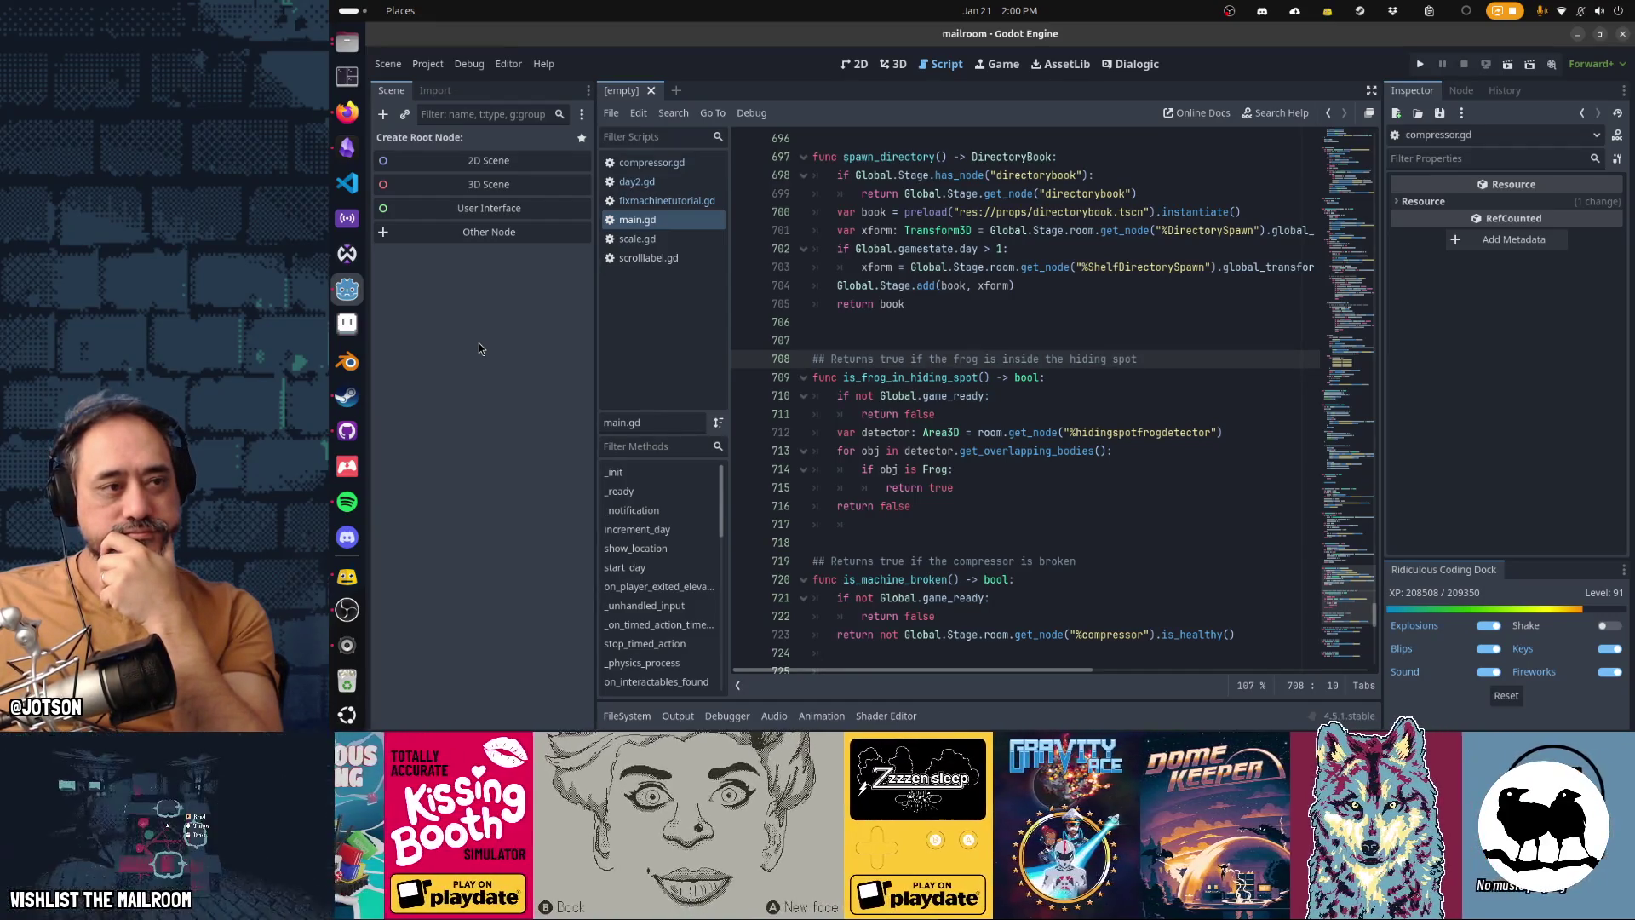
Step: Switch from the Godot editor to the Obsidian Gamedev TODO board
{"action": "key", "text": "alt+Tab"}
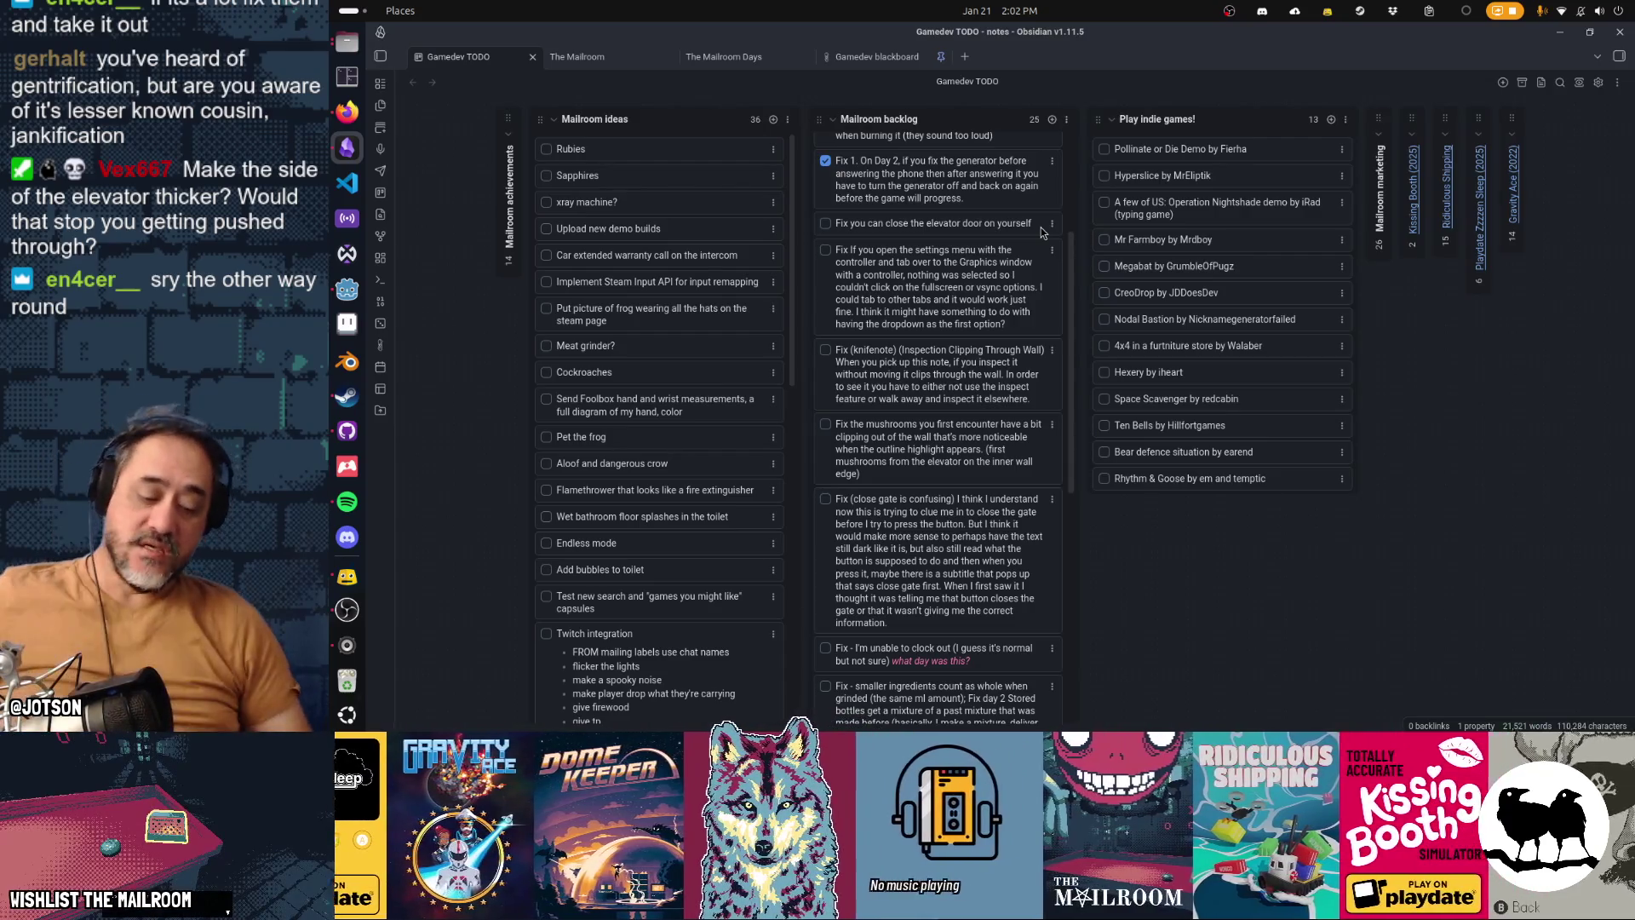
Step: Bring the Godot editor showing main.gd back in front of the Obsidian TODO board
{"action": "key", "text": "alt+Tab"}
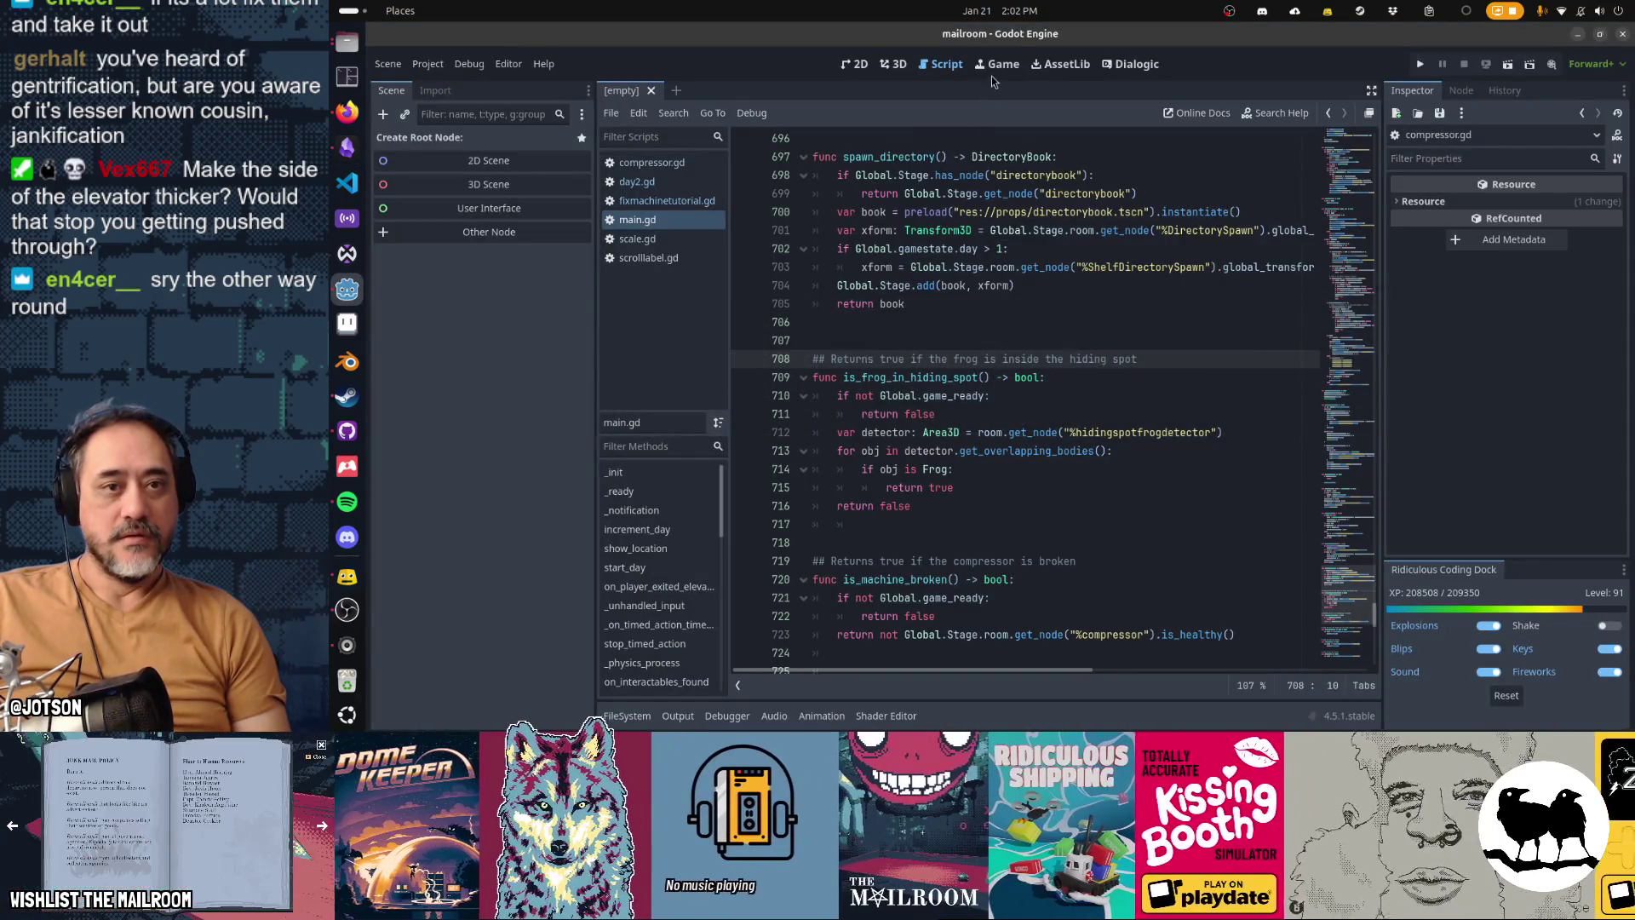
Step: Quick-open mailroom.tscn by searching 'mailroom.t'
{"action": "key", "text": "shift+alt+o"}
{"action": "type", "text": "mailroom.t"}
{"action": "key", "text": "Return"}
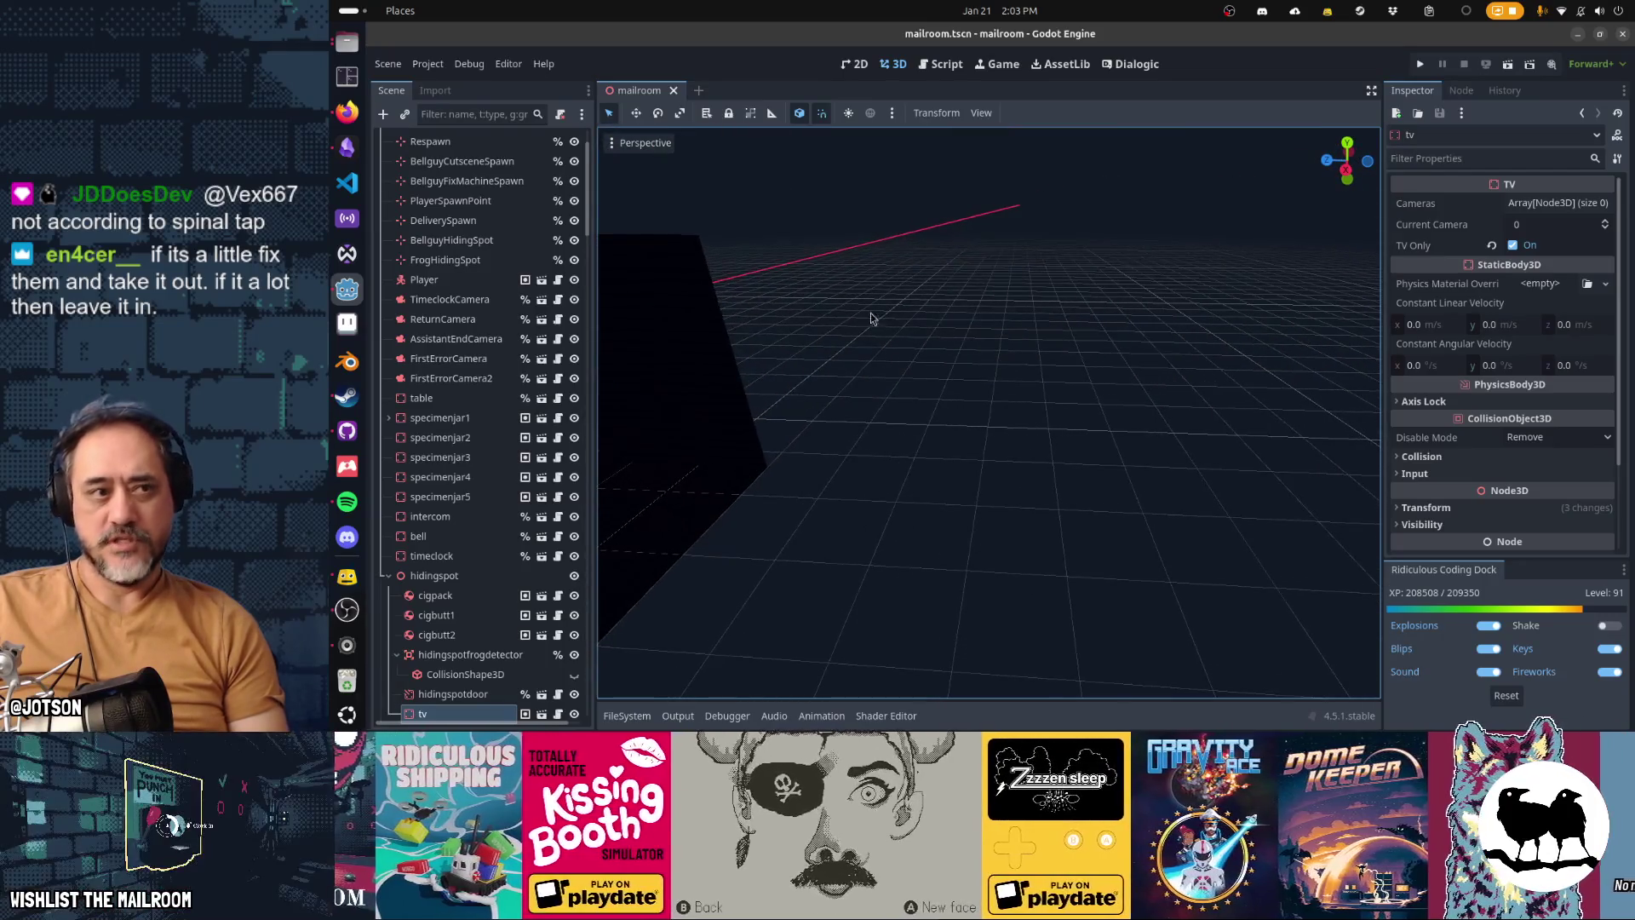
Step: Deselect nodes, collapse the OutofWorld node and close the mailroom scene tab
{"action": "left_click", "coordinate": [894, 319]}
{"action": "scroll", "coordinate": [447, 294], "scroll_direction": "up", "scroll_amount": 3}
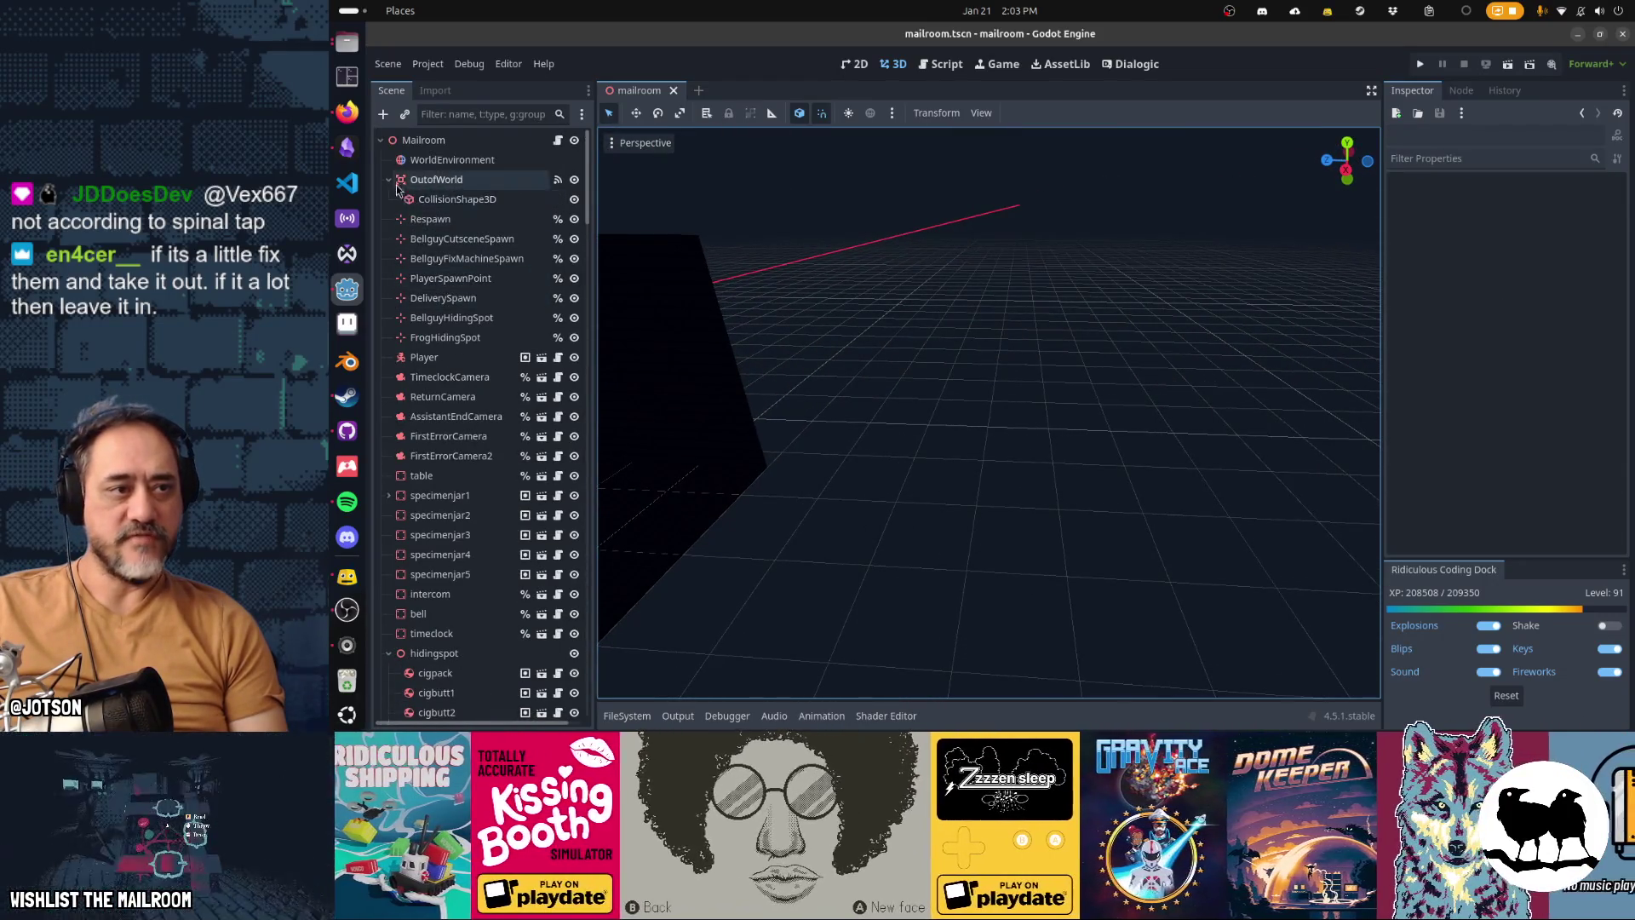
{"action": "left_click", "coordinate": [390, 181]}
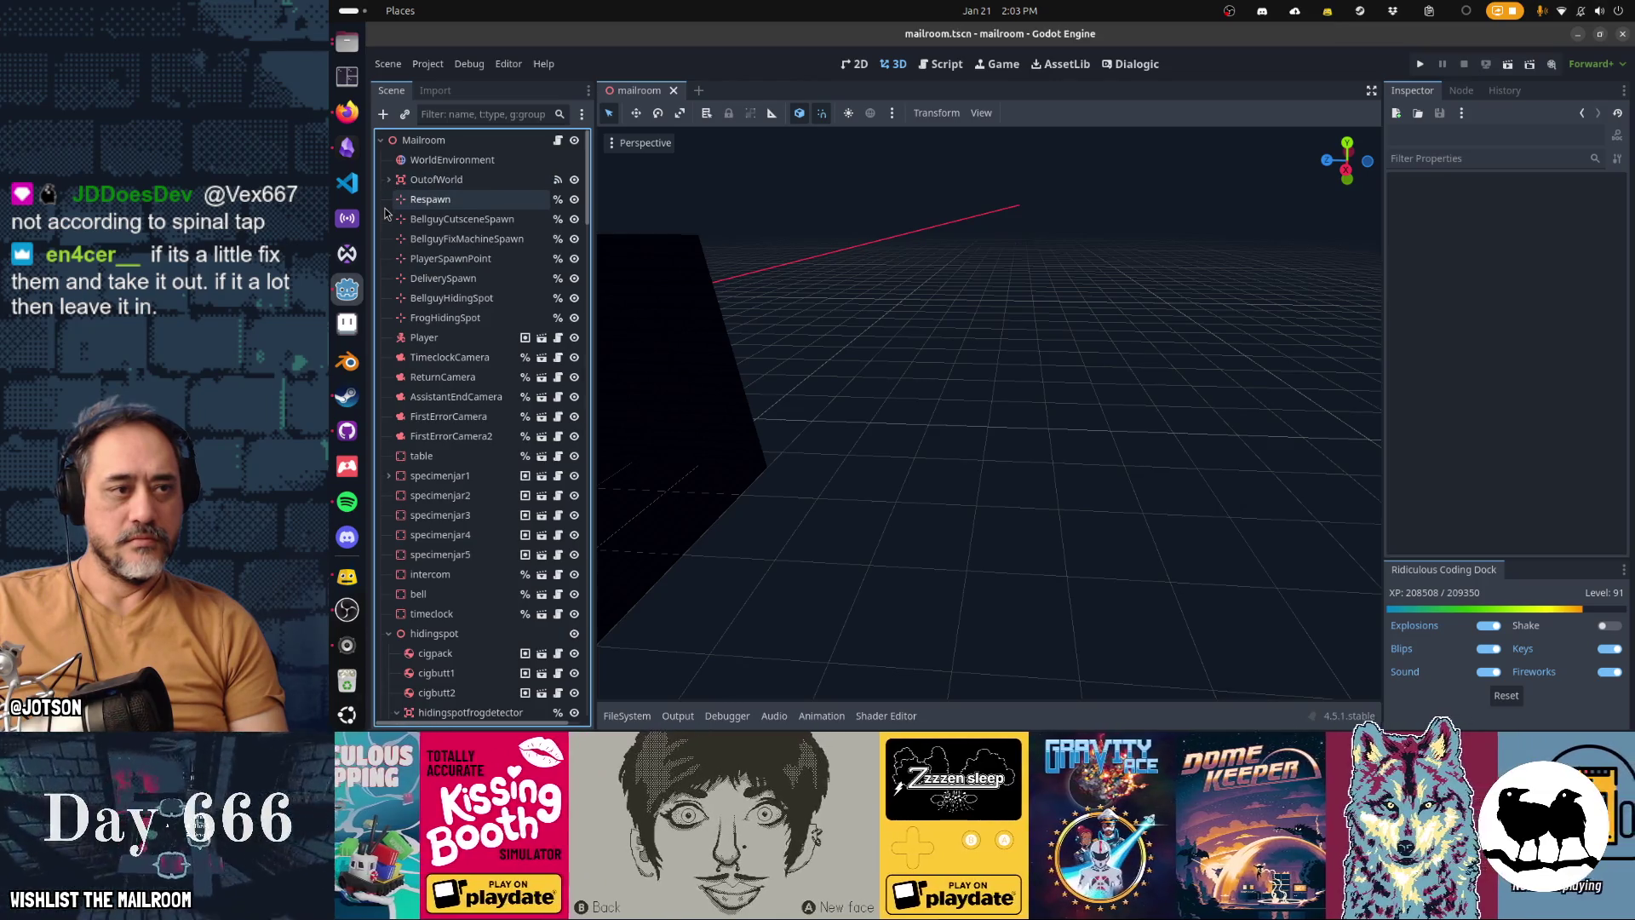
{"action": "left_click", "coordinate": [672, 91]}
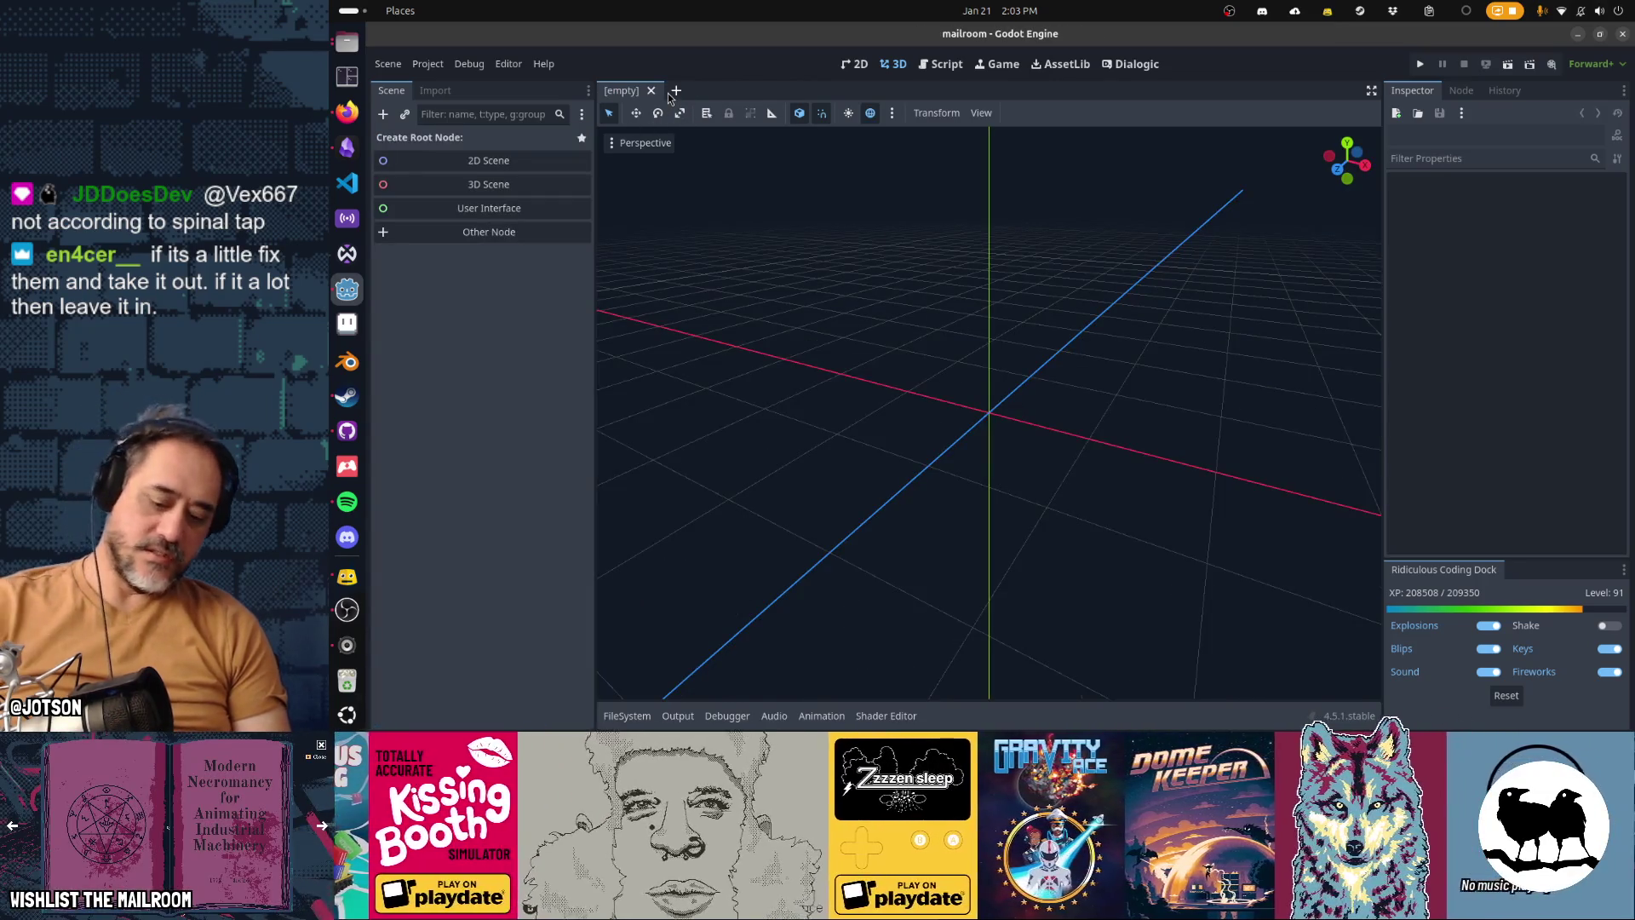
Step: Quick-open building.tscn from the project file search
{"action": "key", "text": "shift+alt+o"}
{"action": "key", "text": "Down"}
{"action": "key", "text": "Return"}
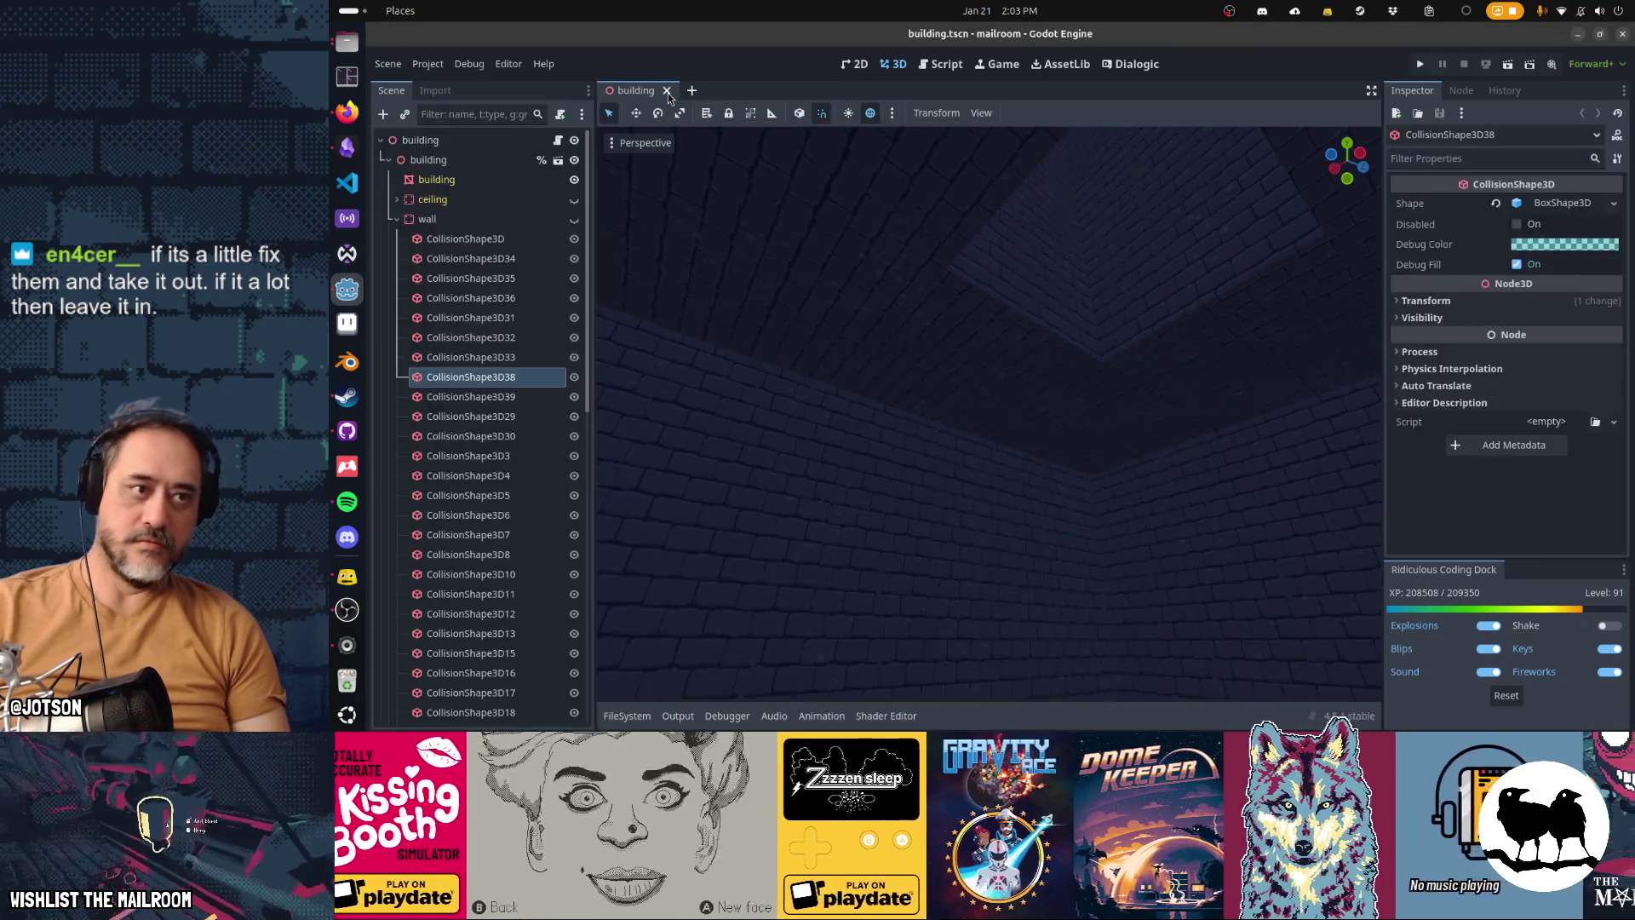
Step: Fold the wall node's collision shapes and fly the view down the corridor
{"action": "left_click", "coordinate": [399, 221]}
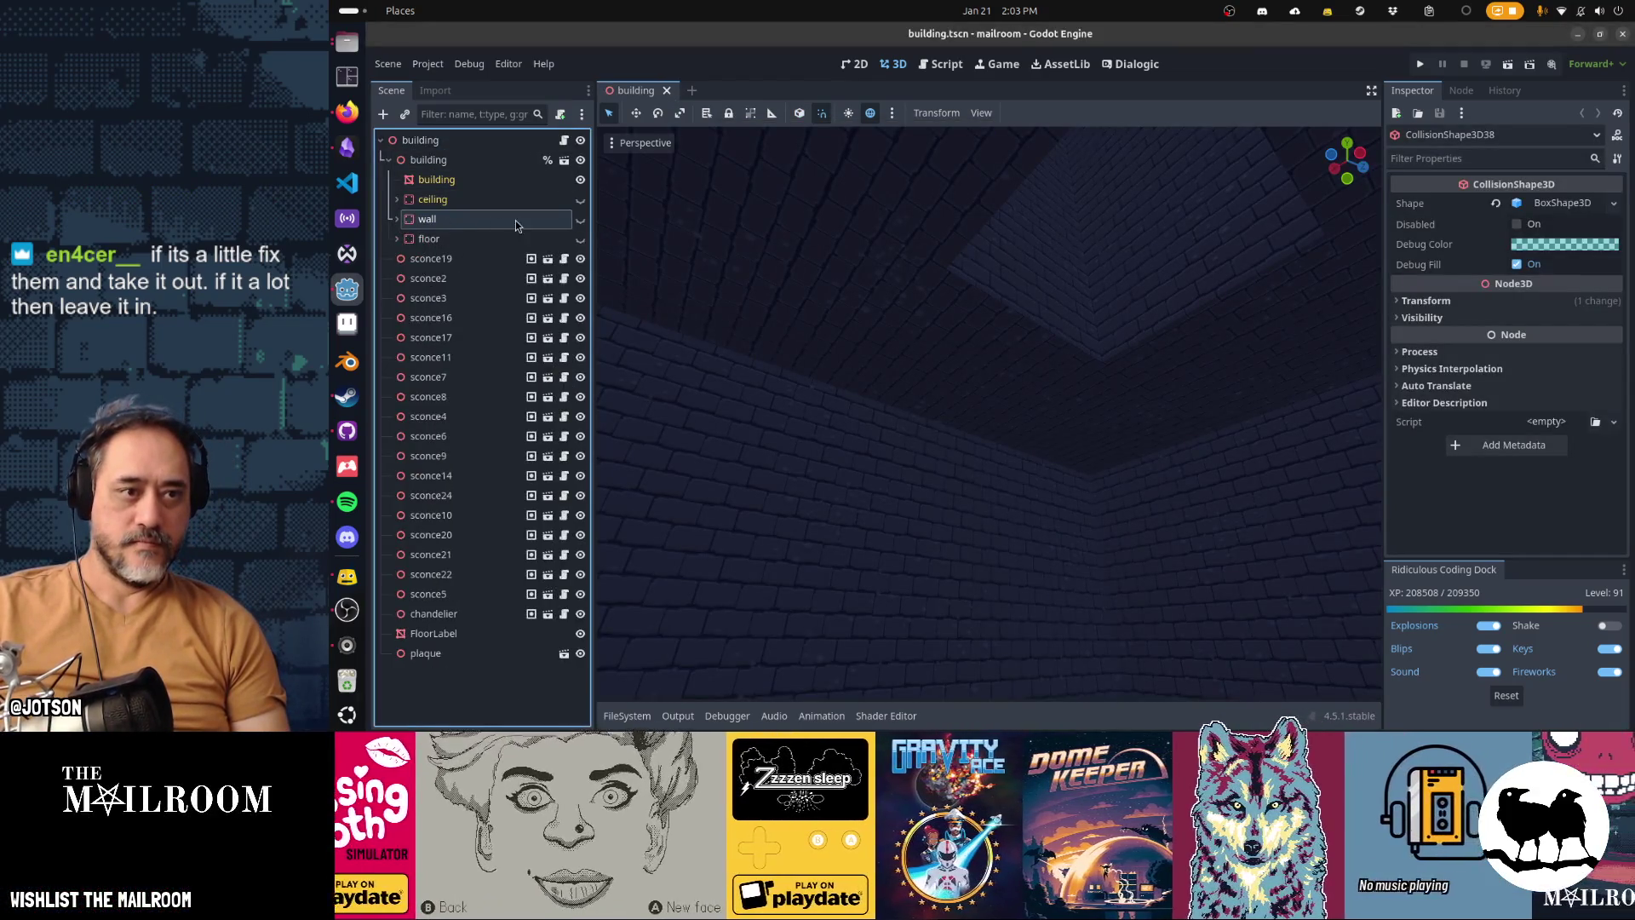
{"action": "mouse_move", "coordinate": [704, 280]}
{"action": "left_mouse_down"}
{"action": "mouse_move", "coordinate": [630, 283]}
{"action": "mouse_move", "coordinate": [852, 341]}
{"action": "mouse_move", "coordinate": [1091, 367]}
{"action": "mouse_move", "coordinate": [809, 366]}
{"action": "mouse_move", "coordinate": [809, 443]}
{"action": "mouse_move", "coordinate": [810, 384]}
{"action": "left_mouse_up"}
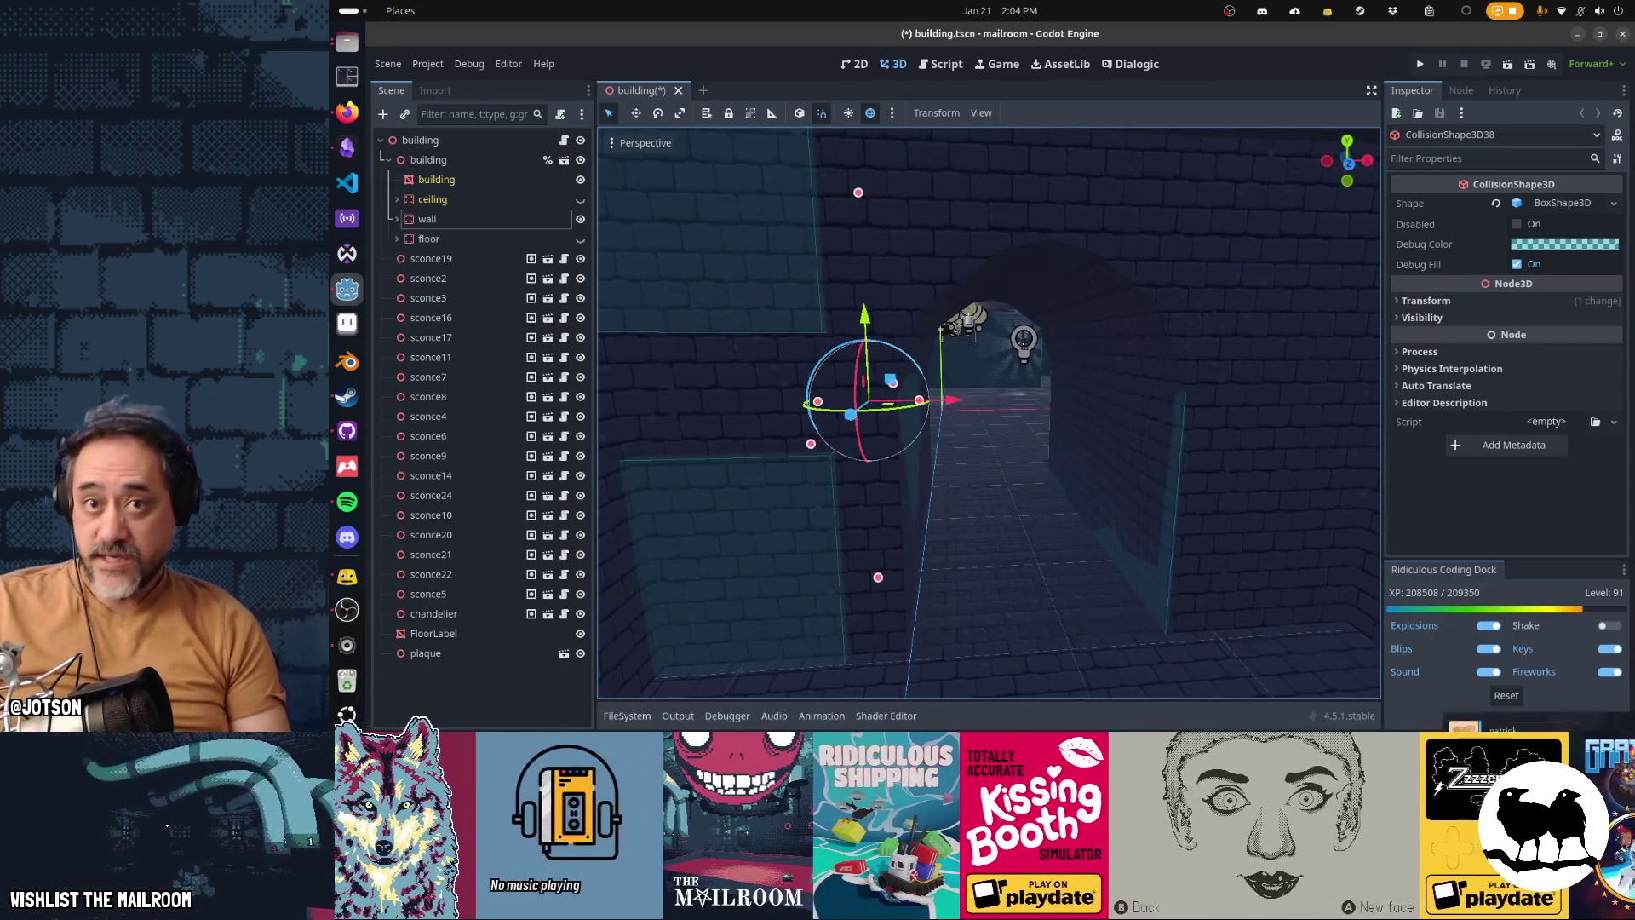
{"action": "mouse_move", "coordinate": [809, 383]}
{"action": "left_mouse_down"}
{"action": "mouse_move", "coordinate": [843, 366]}
{"action": "mouse_move", "coordinate": [843, 341]}
{"action": "mouse_move", "coordinate": [868, 367]}
{"action": "mouse_move", "coordinate": [809, 379]}
{"action": "left_mouse_up"}
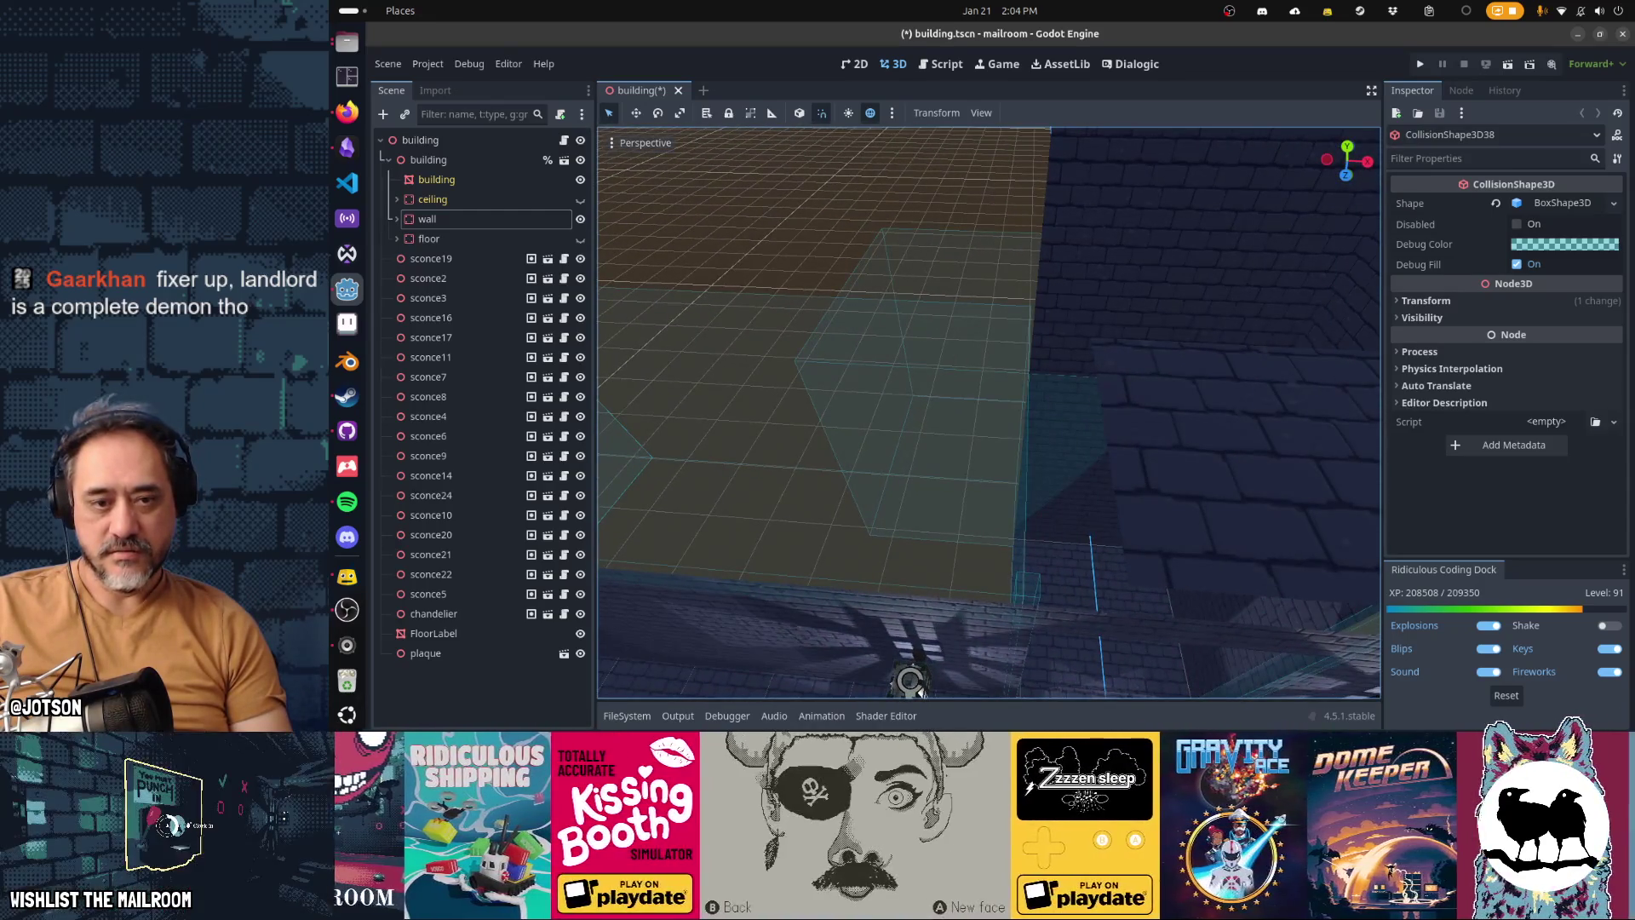
{"action": "key", "text": "s"}
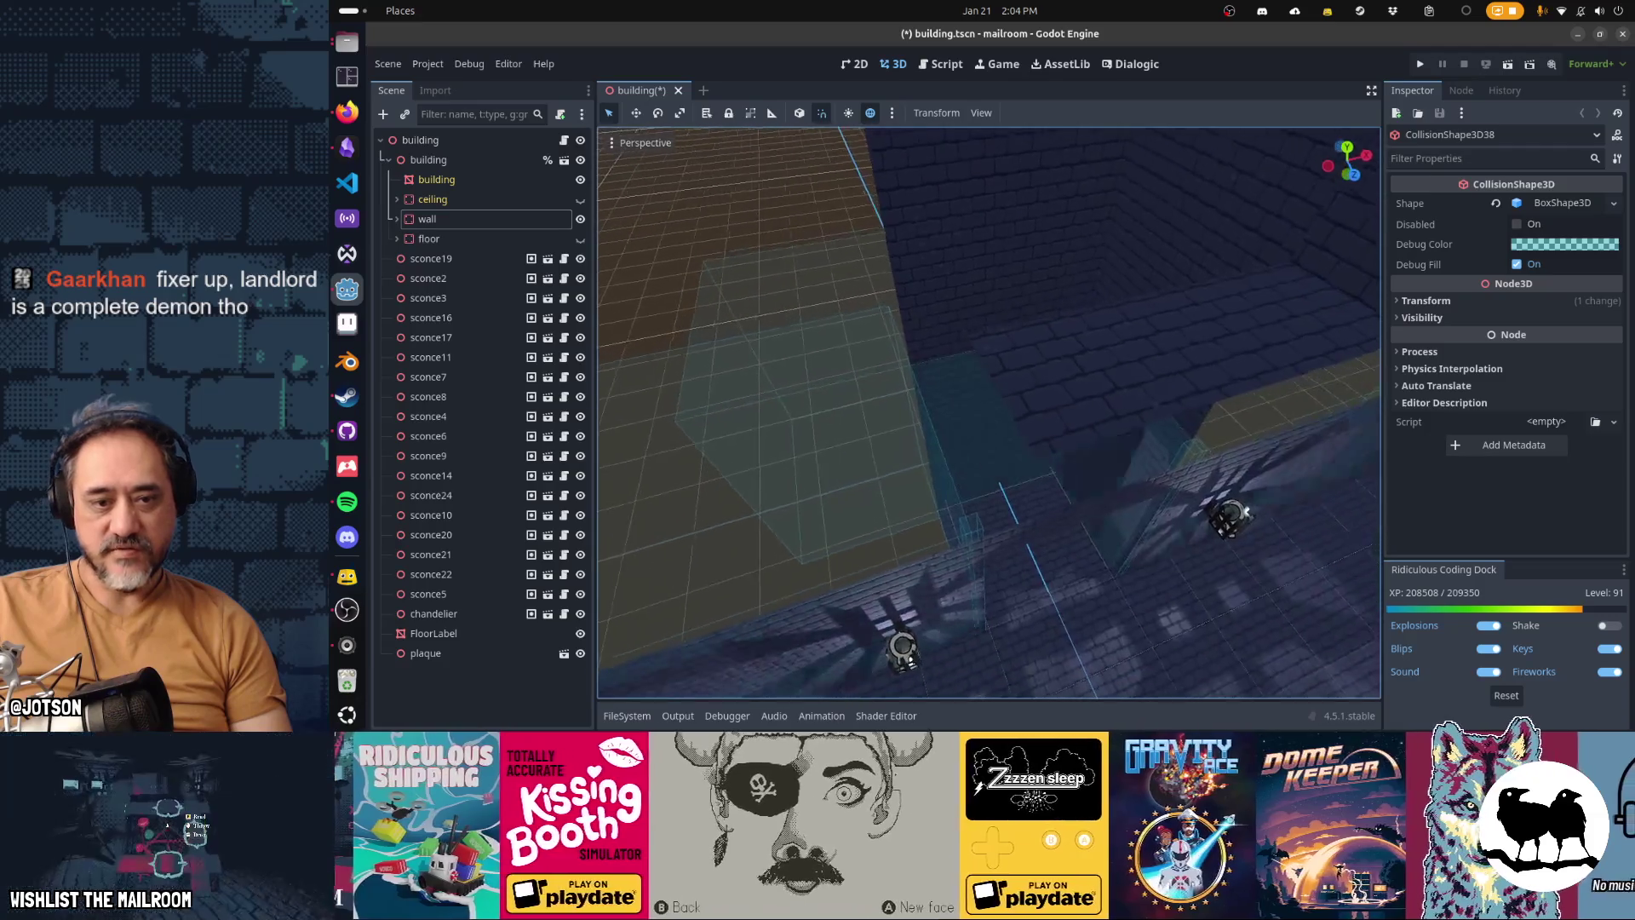
{"action": "key", "text": "s"}
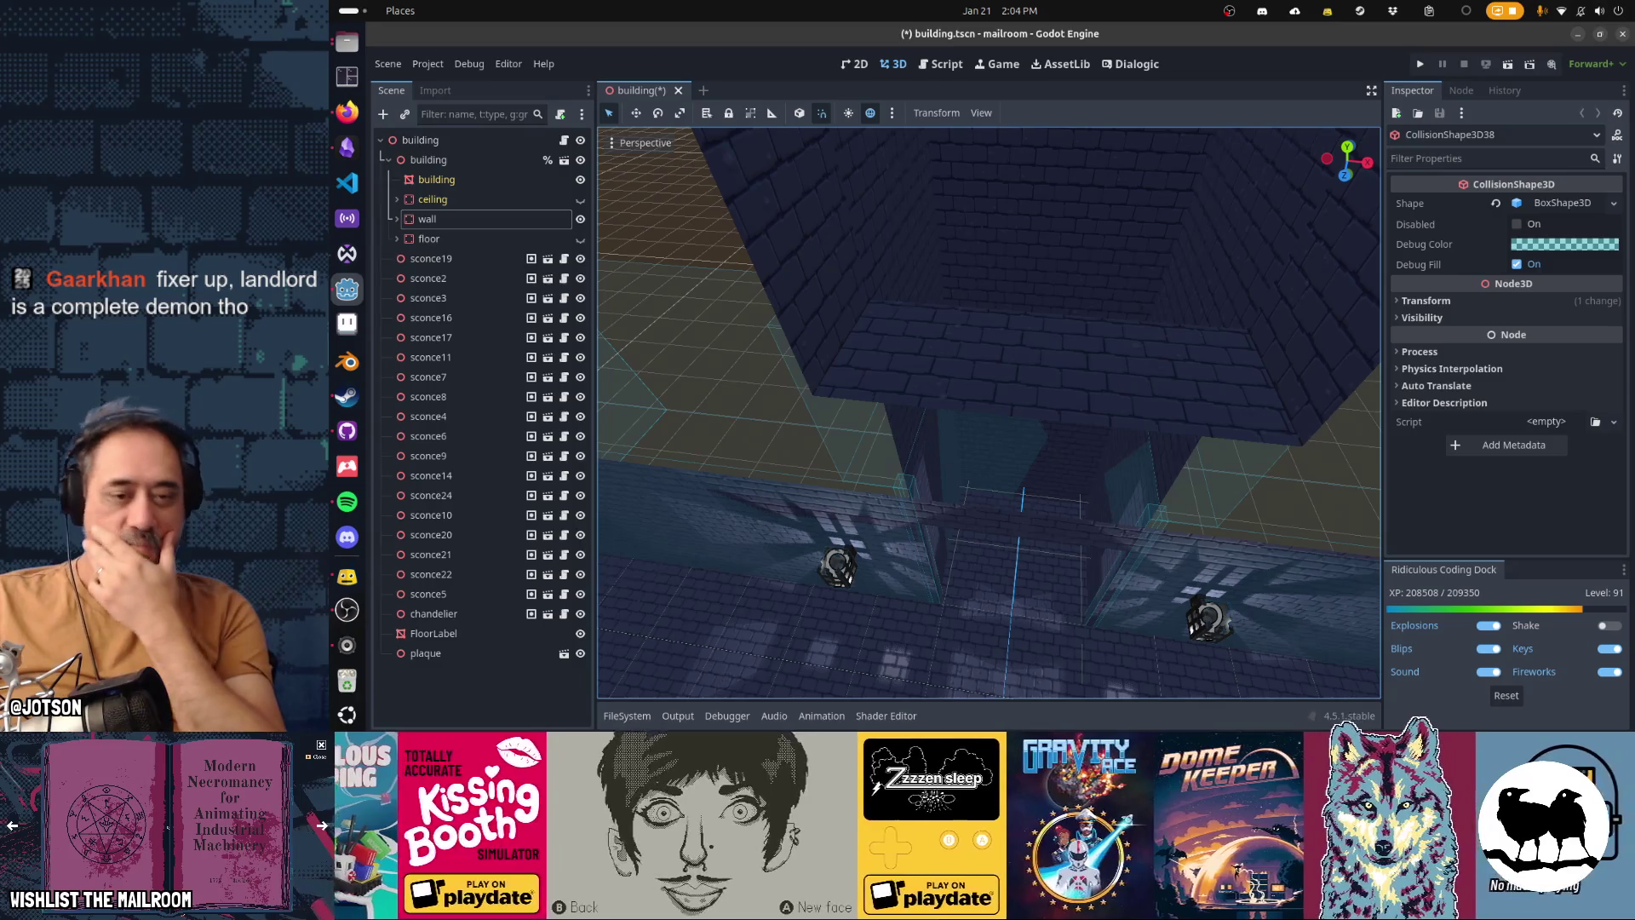
{"action": "key", "text": "a"}
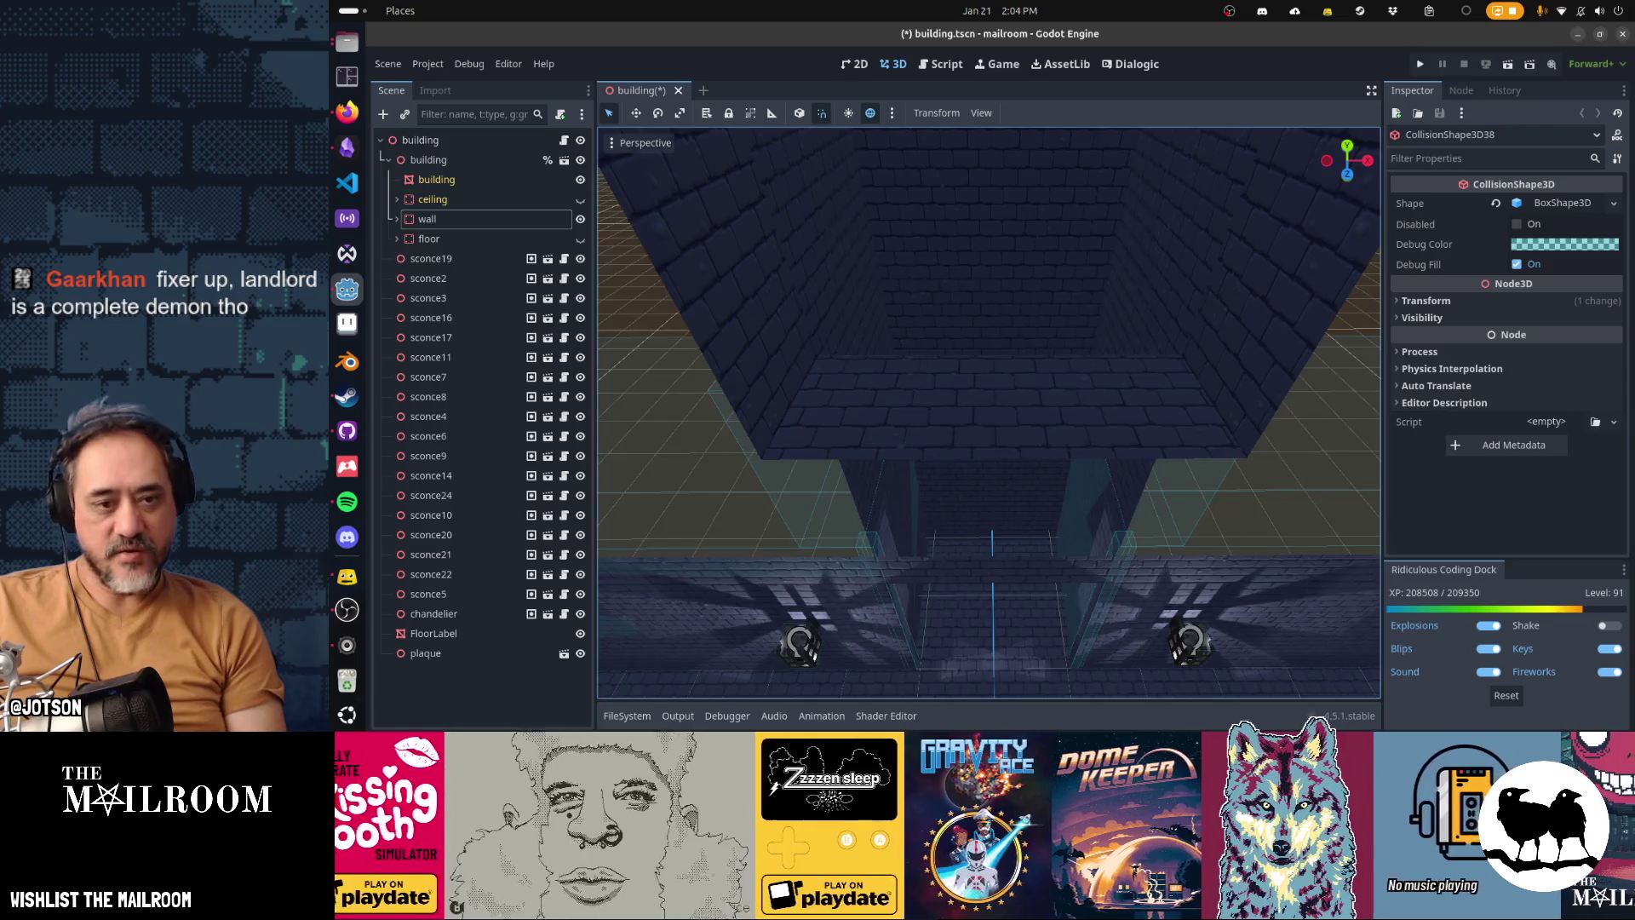
{"action": "key", "text": "w"}
{"action": "key", "text": "a"}
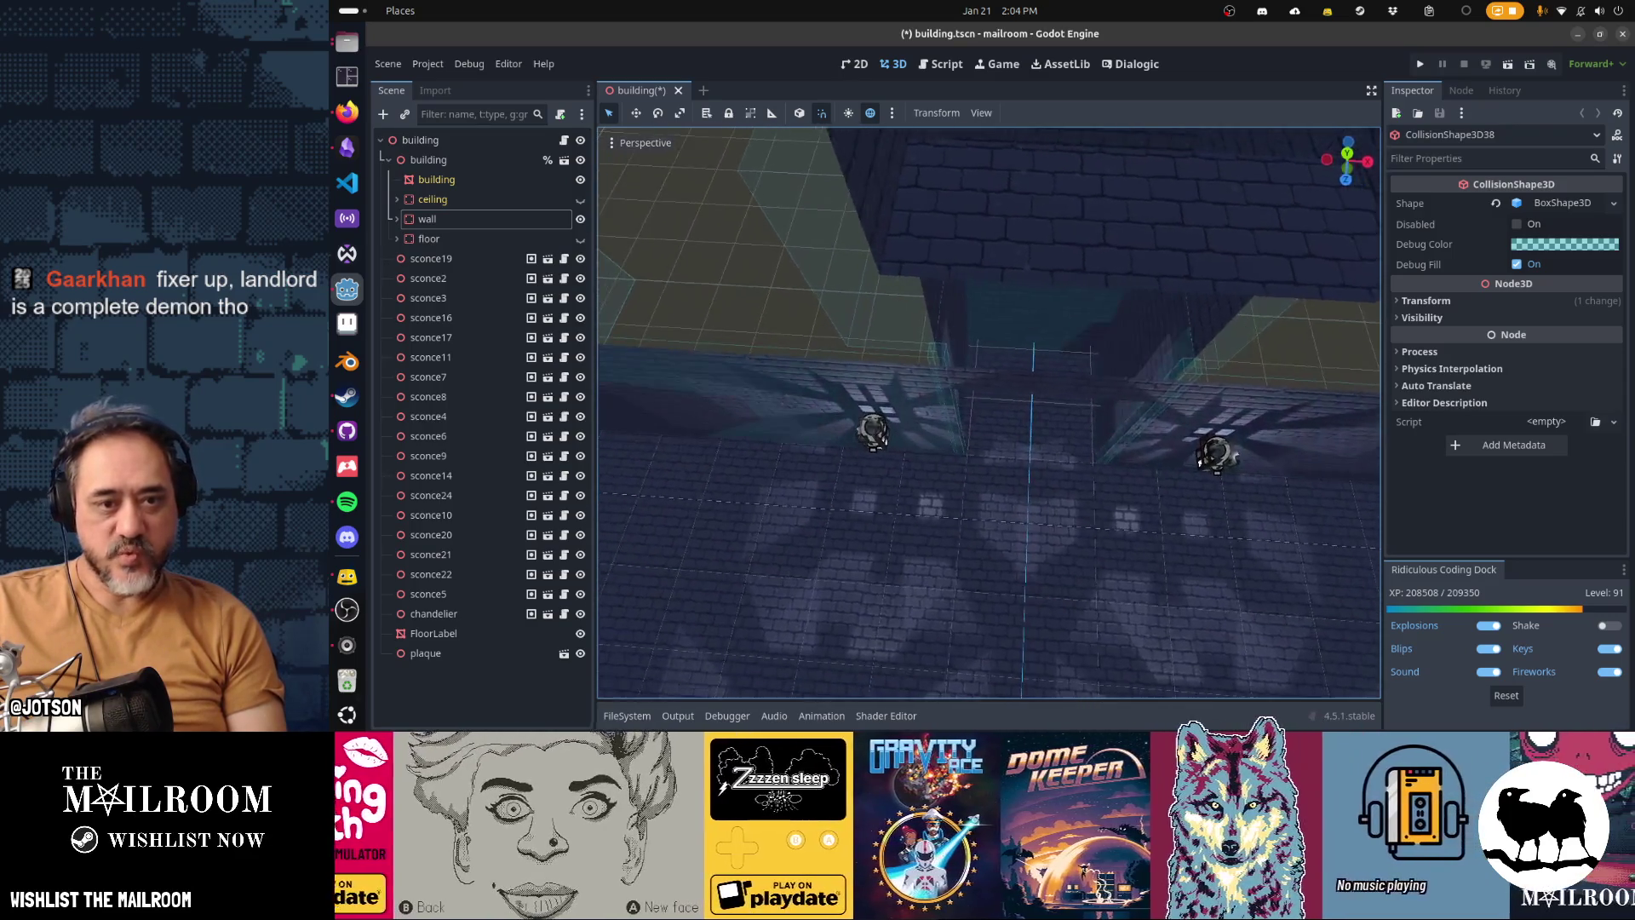
{"action": "key", "text": "d"}
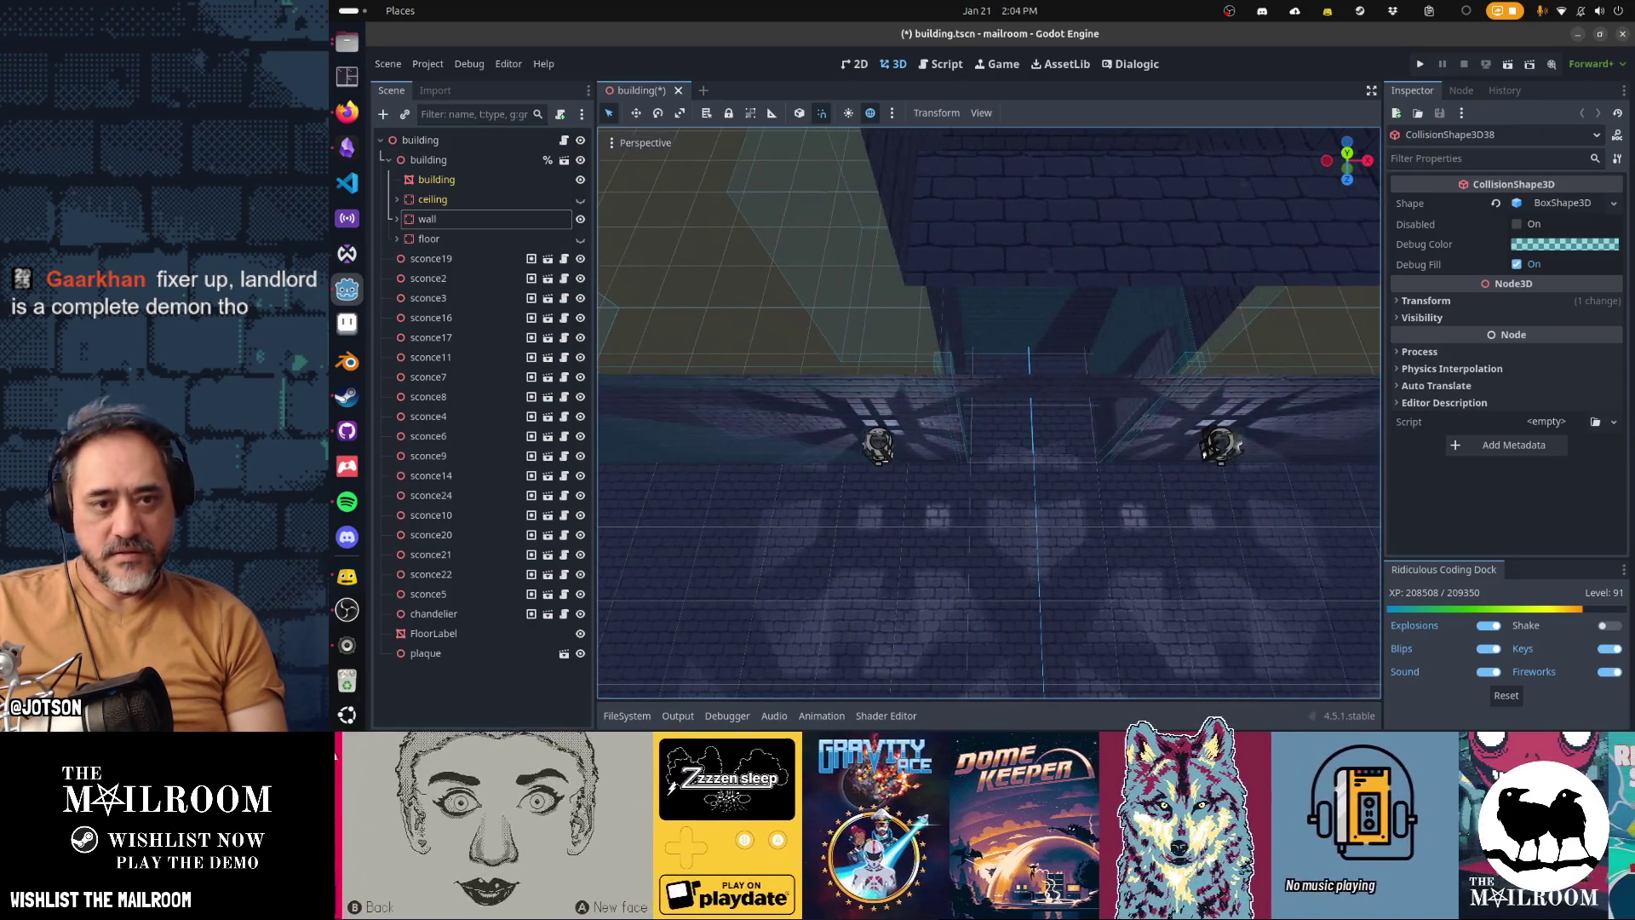
{"action": "key", "text": "e"}
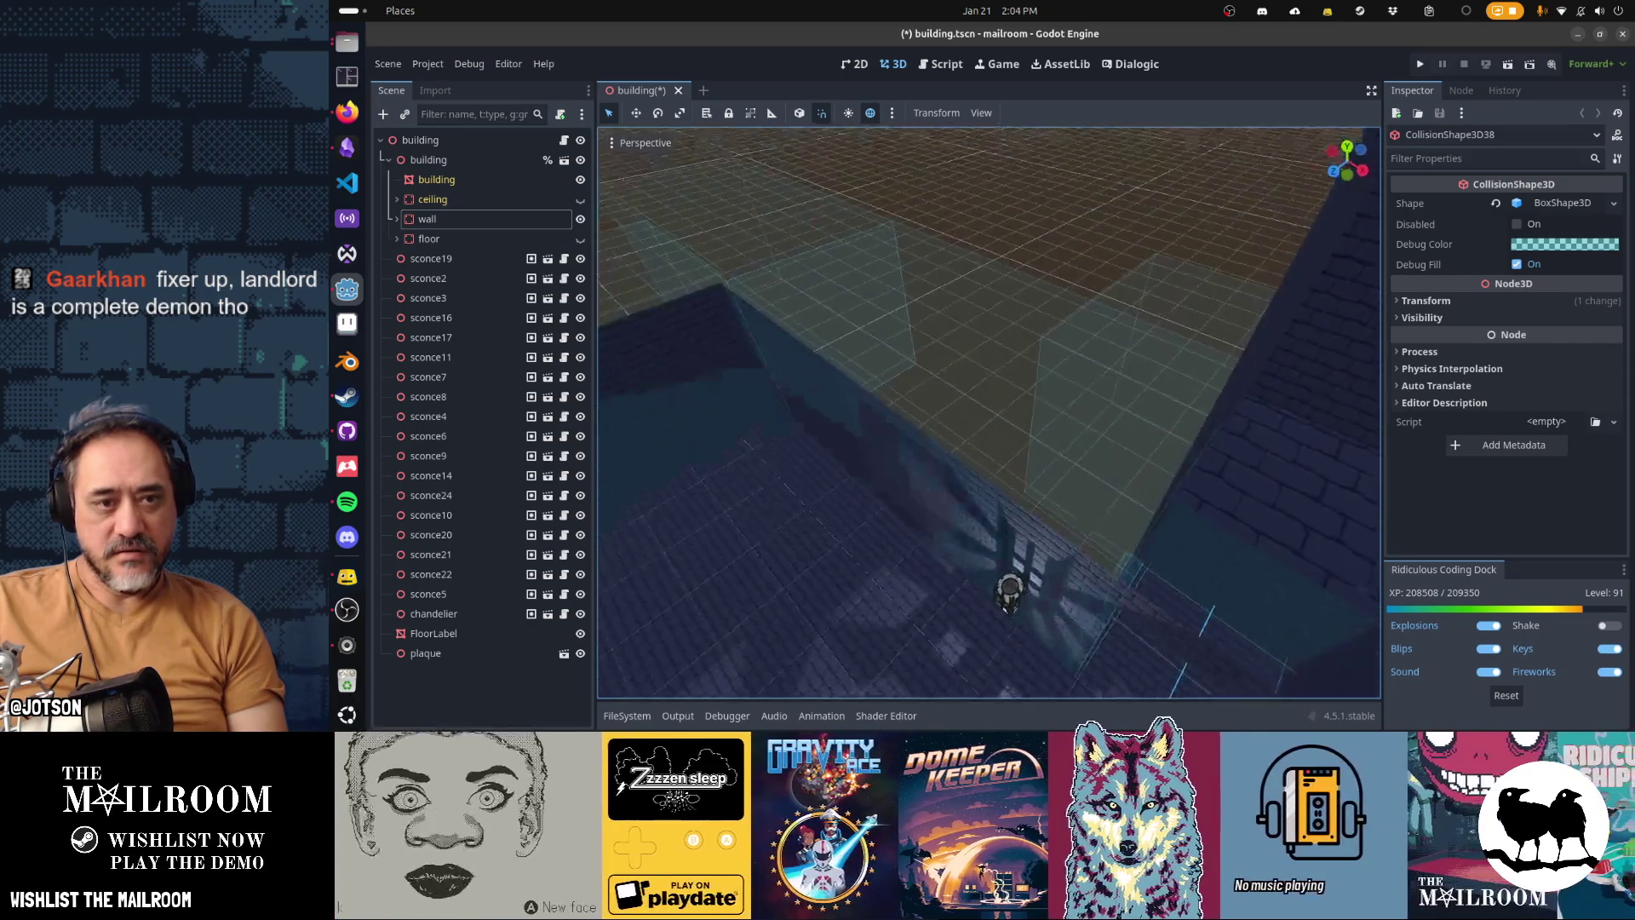
{"action": "left_click", "coordinate": [999, 401]}
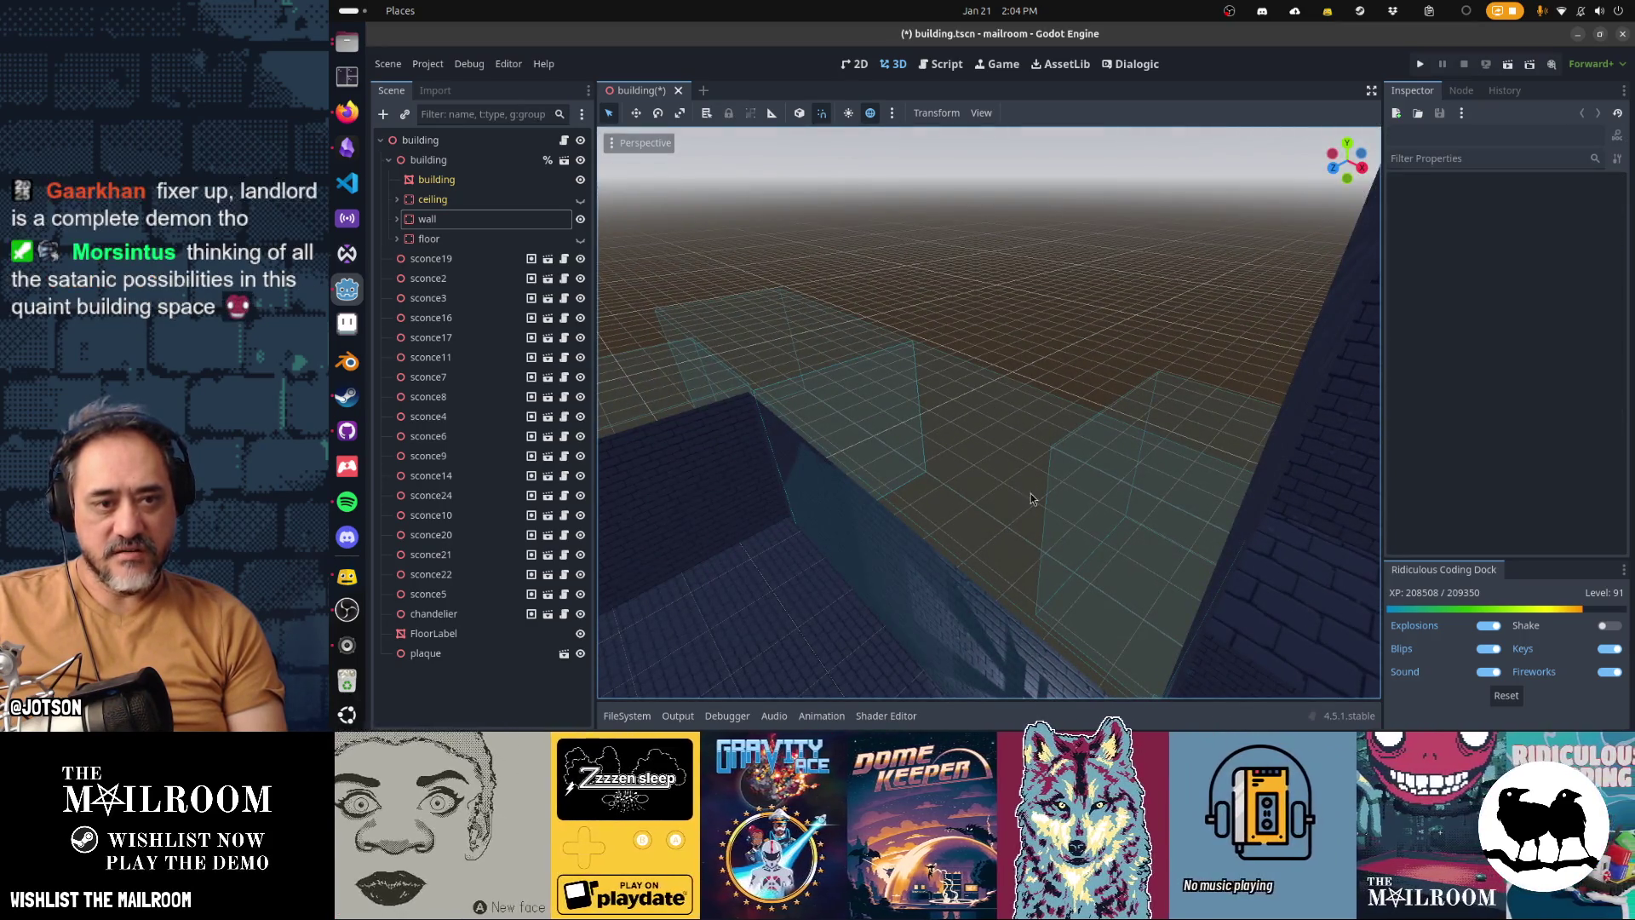
{"action": "key", "text": "d"}
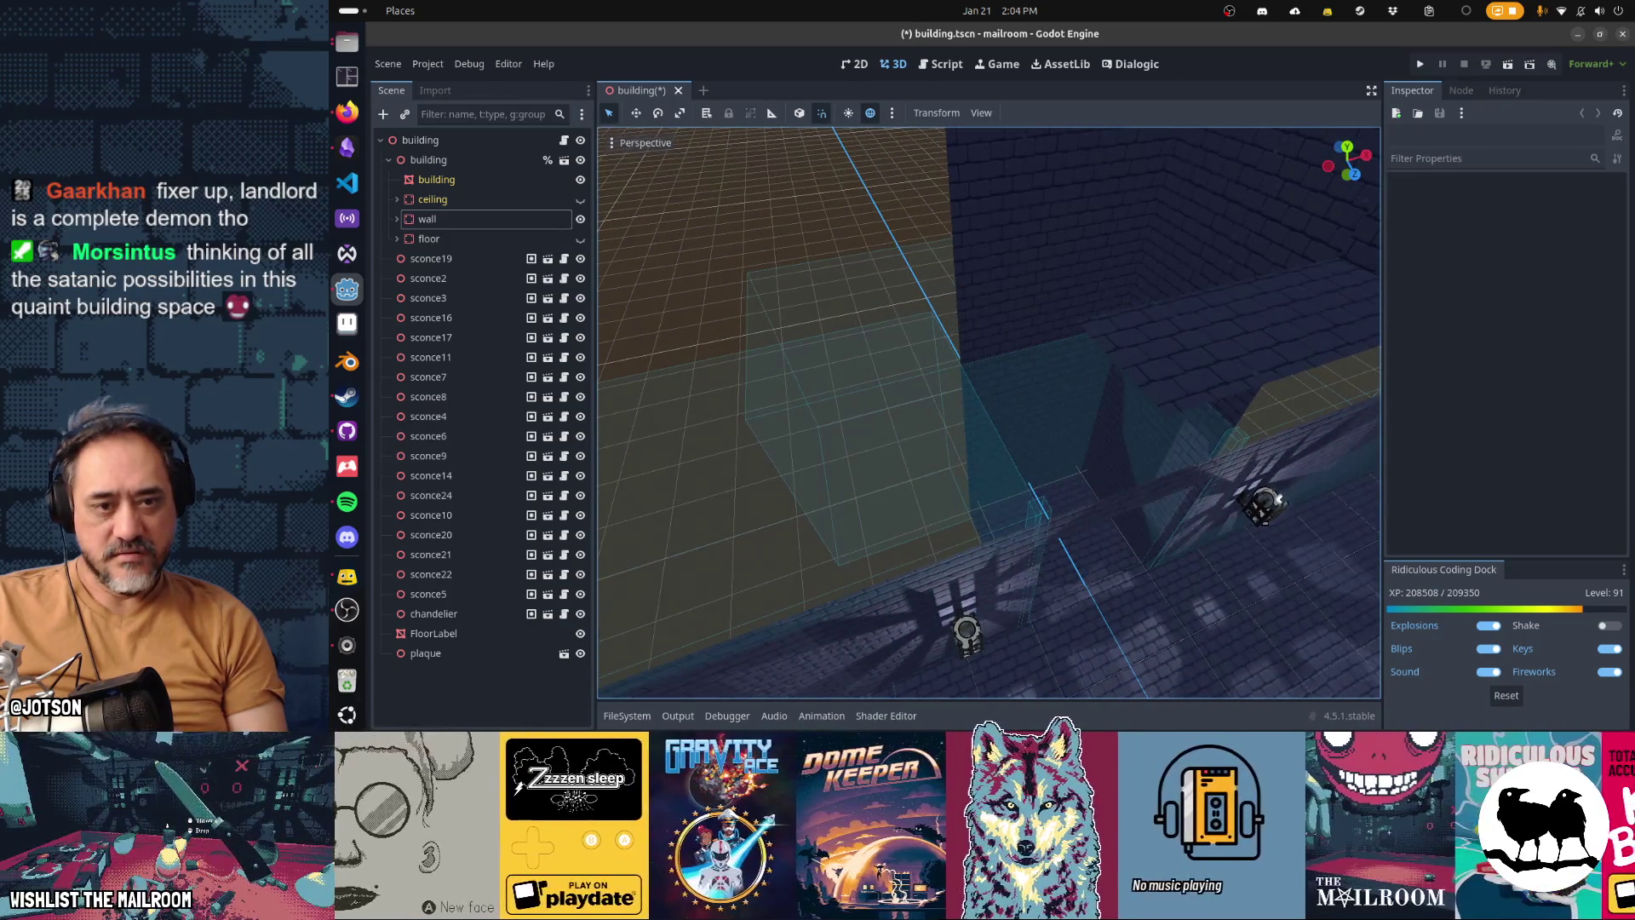
{"action": "scroll", "coordinate": [1045, 541], "scroll_direction": "up", "scroll_amount": 3}
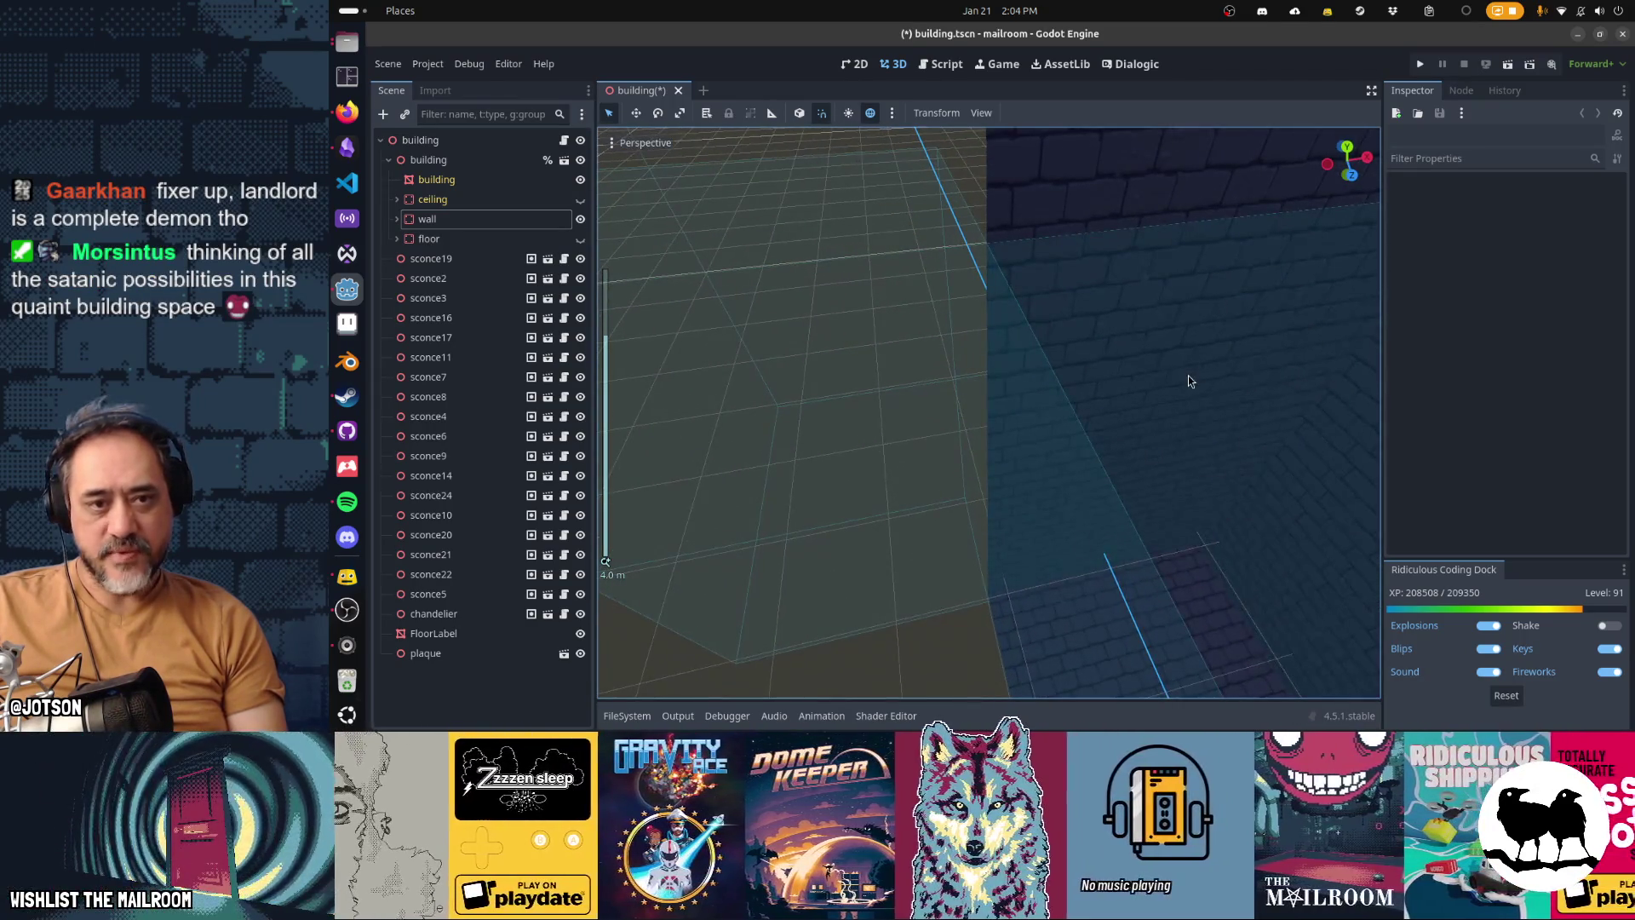
{"action": "scroll", "coordinate": [1201, 349], "scroll_direction": "down", "scroll_amount": 4}
{"action": "scroll", "coordinate": [1192, 380], "scroll_direction": "down", "scroll_amount": 1}
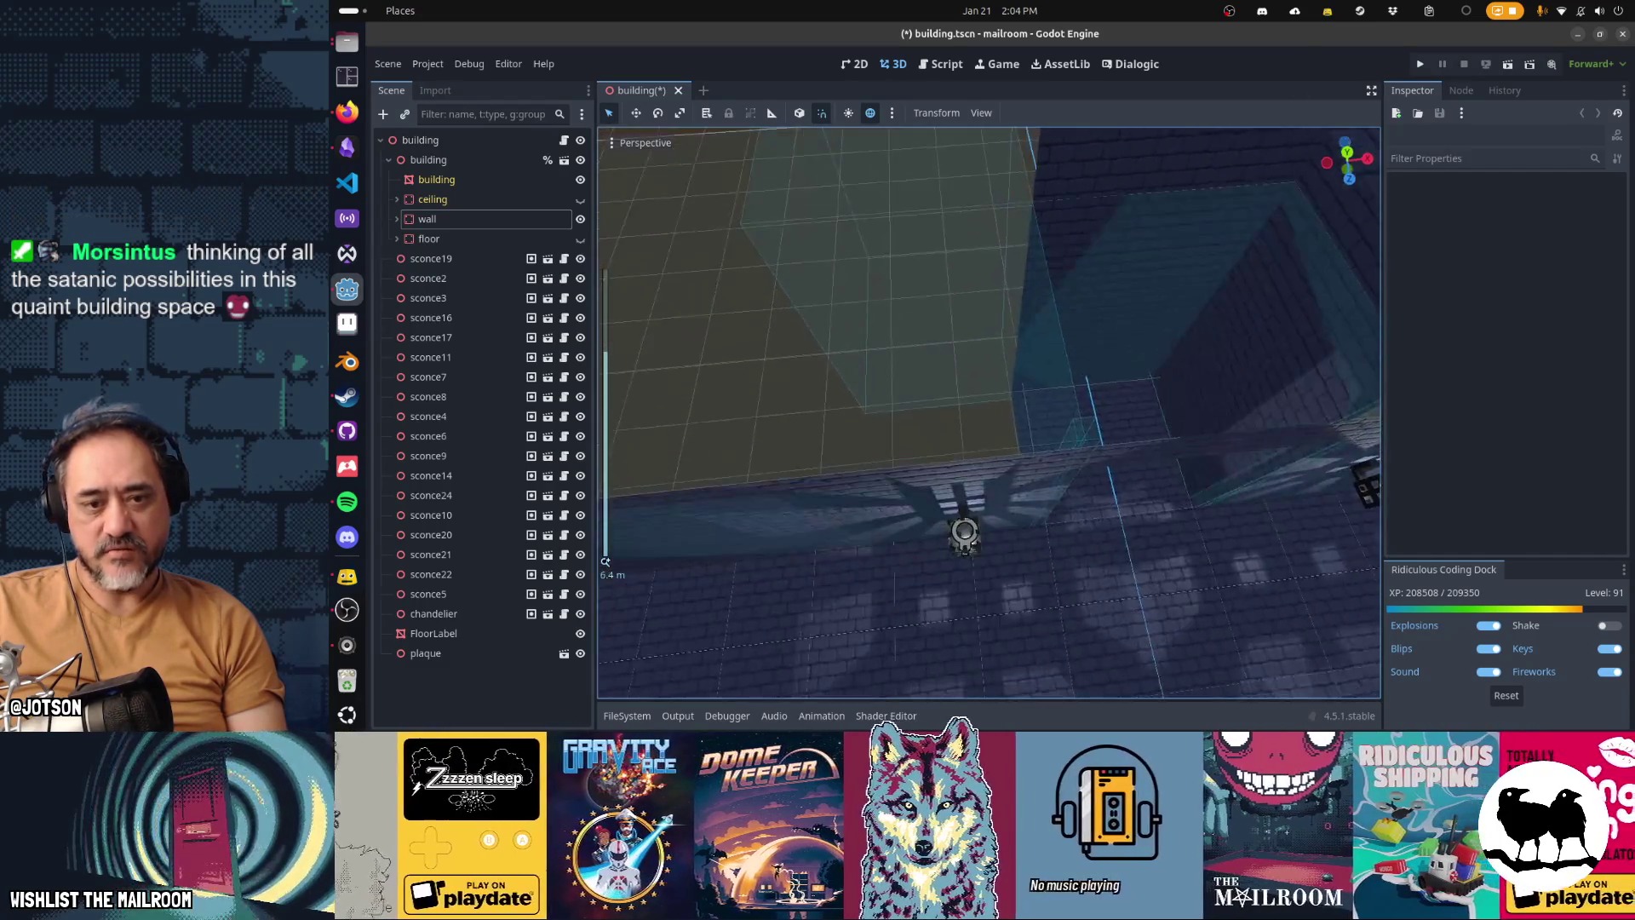
{"action": "scroll", "coordinate": [1146, 404], "scroll_direction": "up", "scroll_amount": 2}
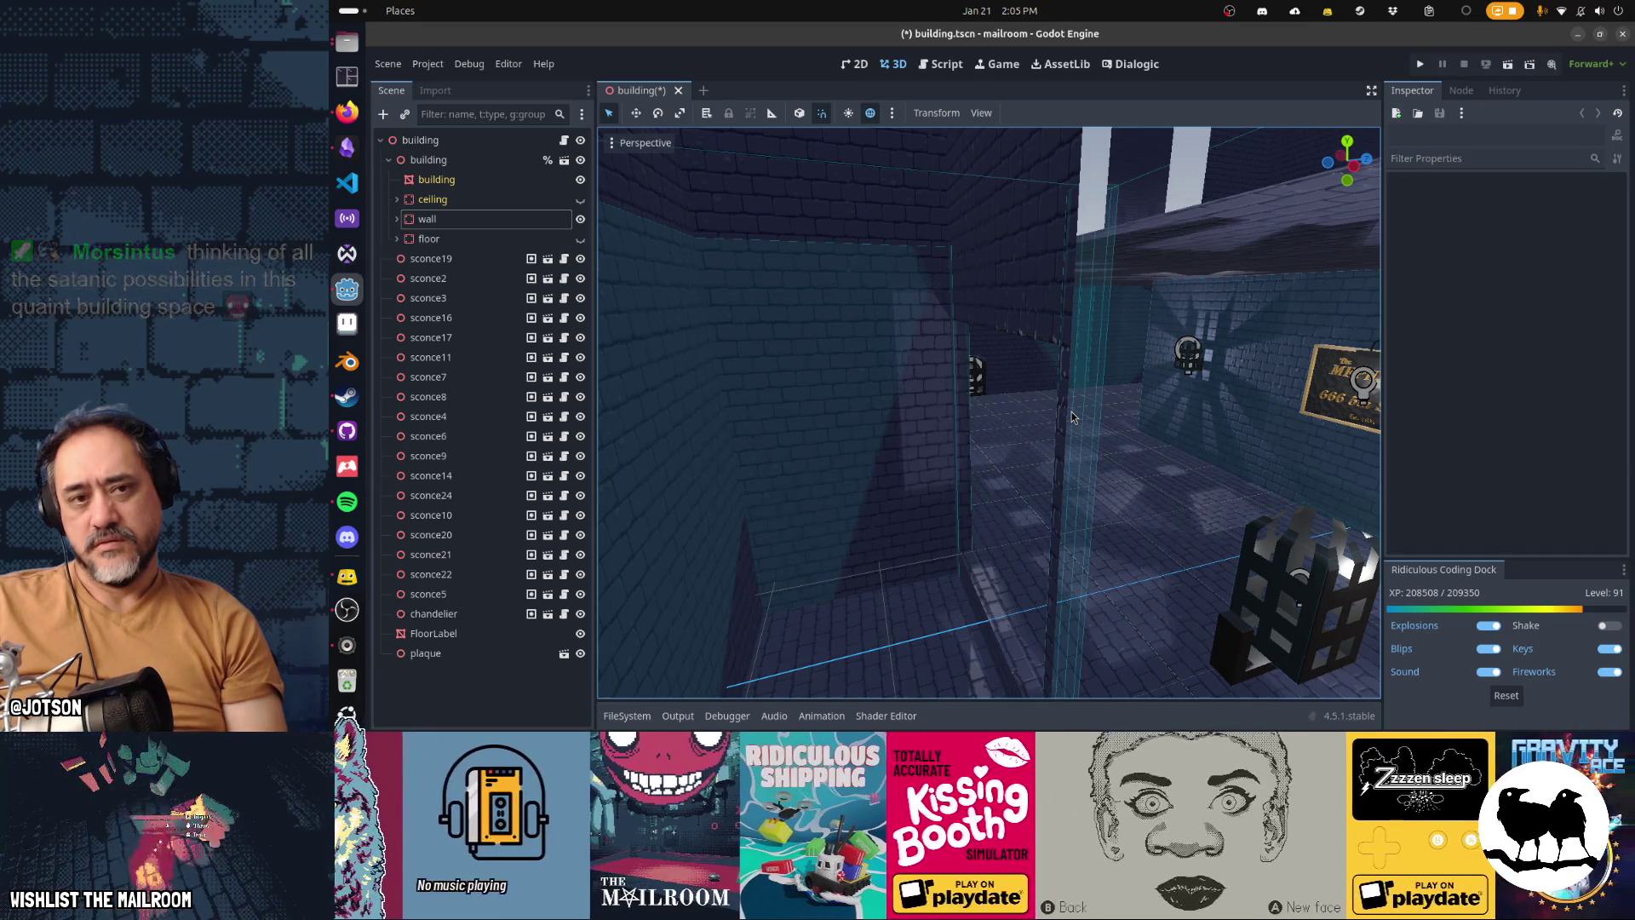
{"action": "right_click", "coordinate": [1071, 411]}
{"action": "key", "text": "w"}
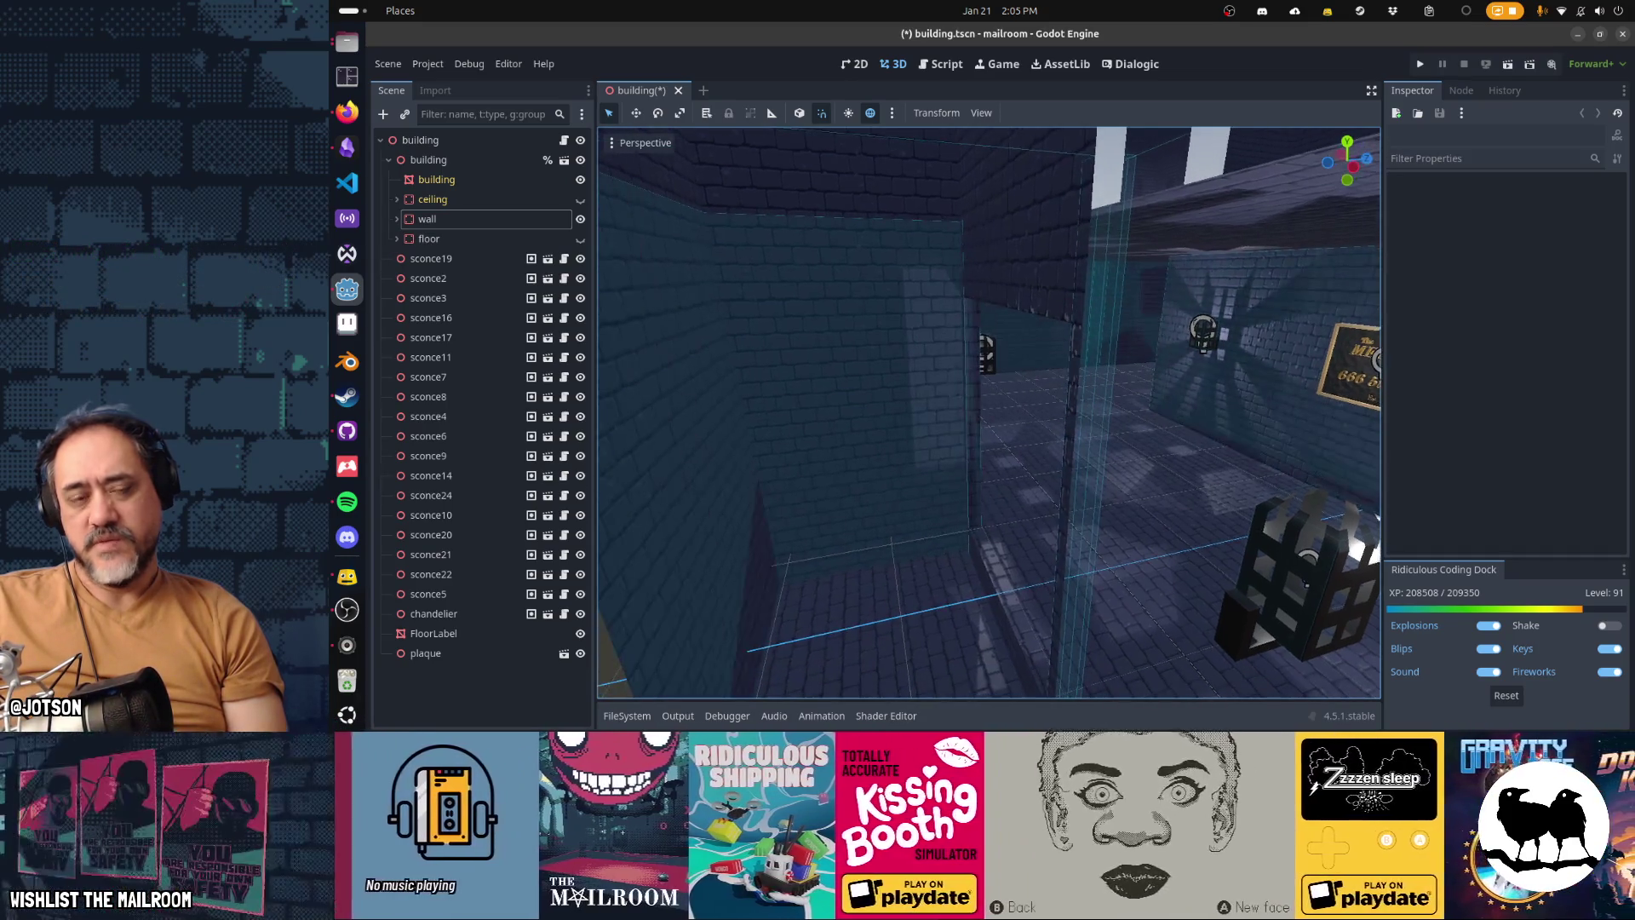
{"action": "key", "text": "w"}
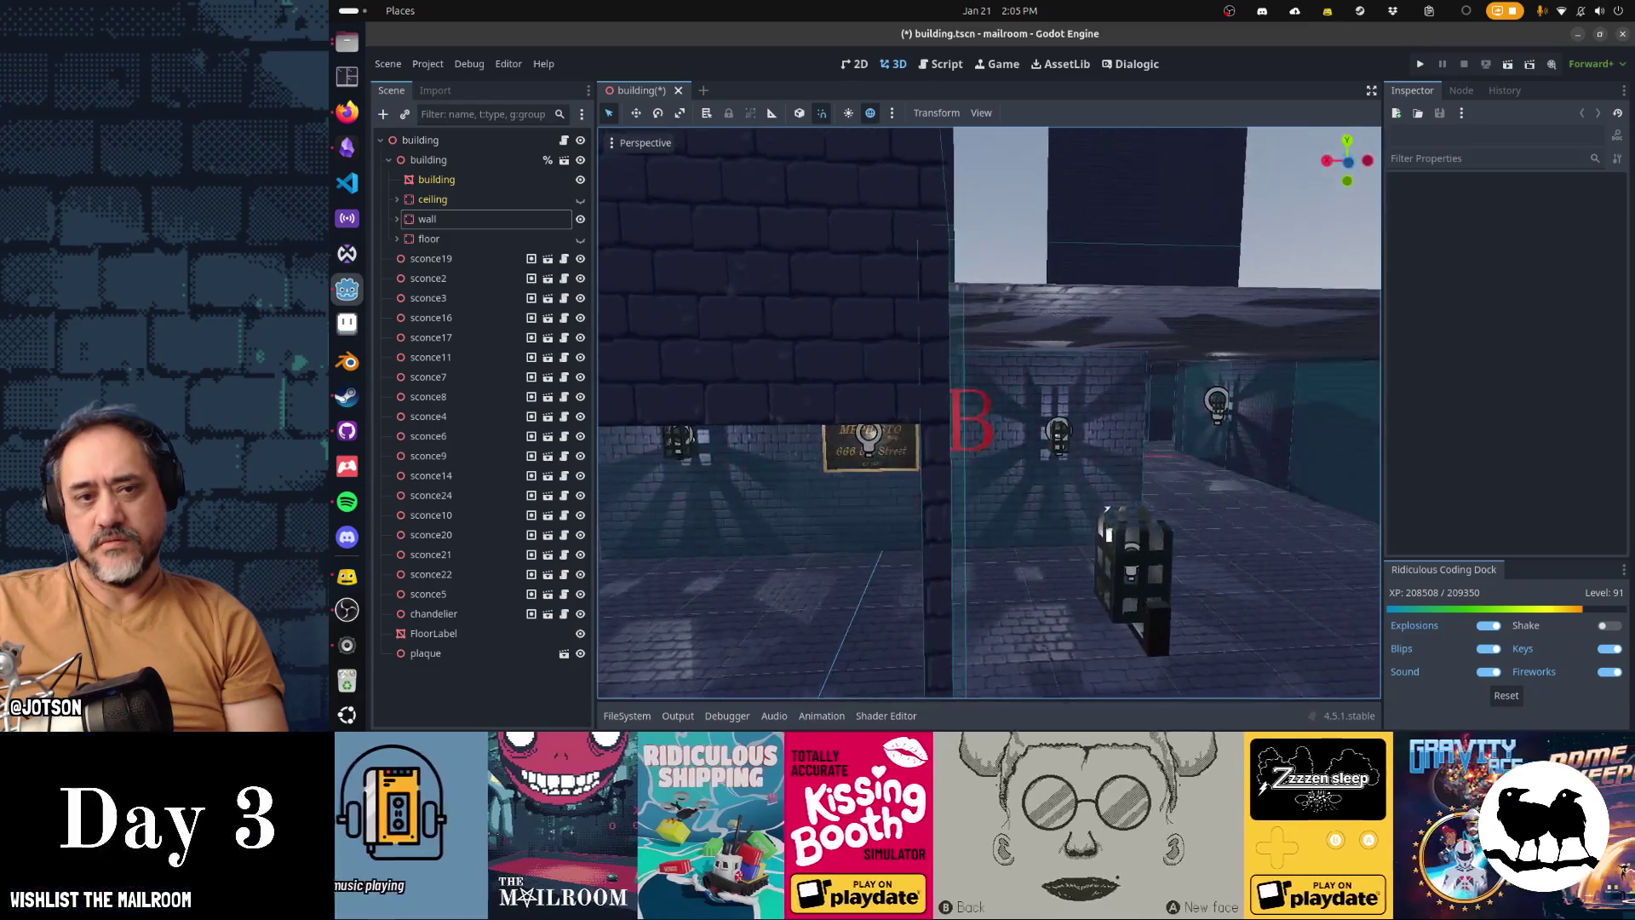
{"action": "key", "text": "w"}
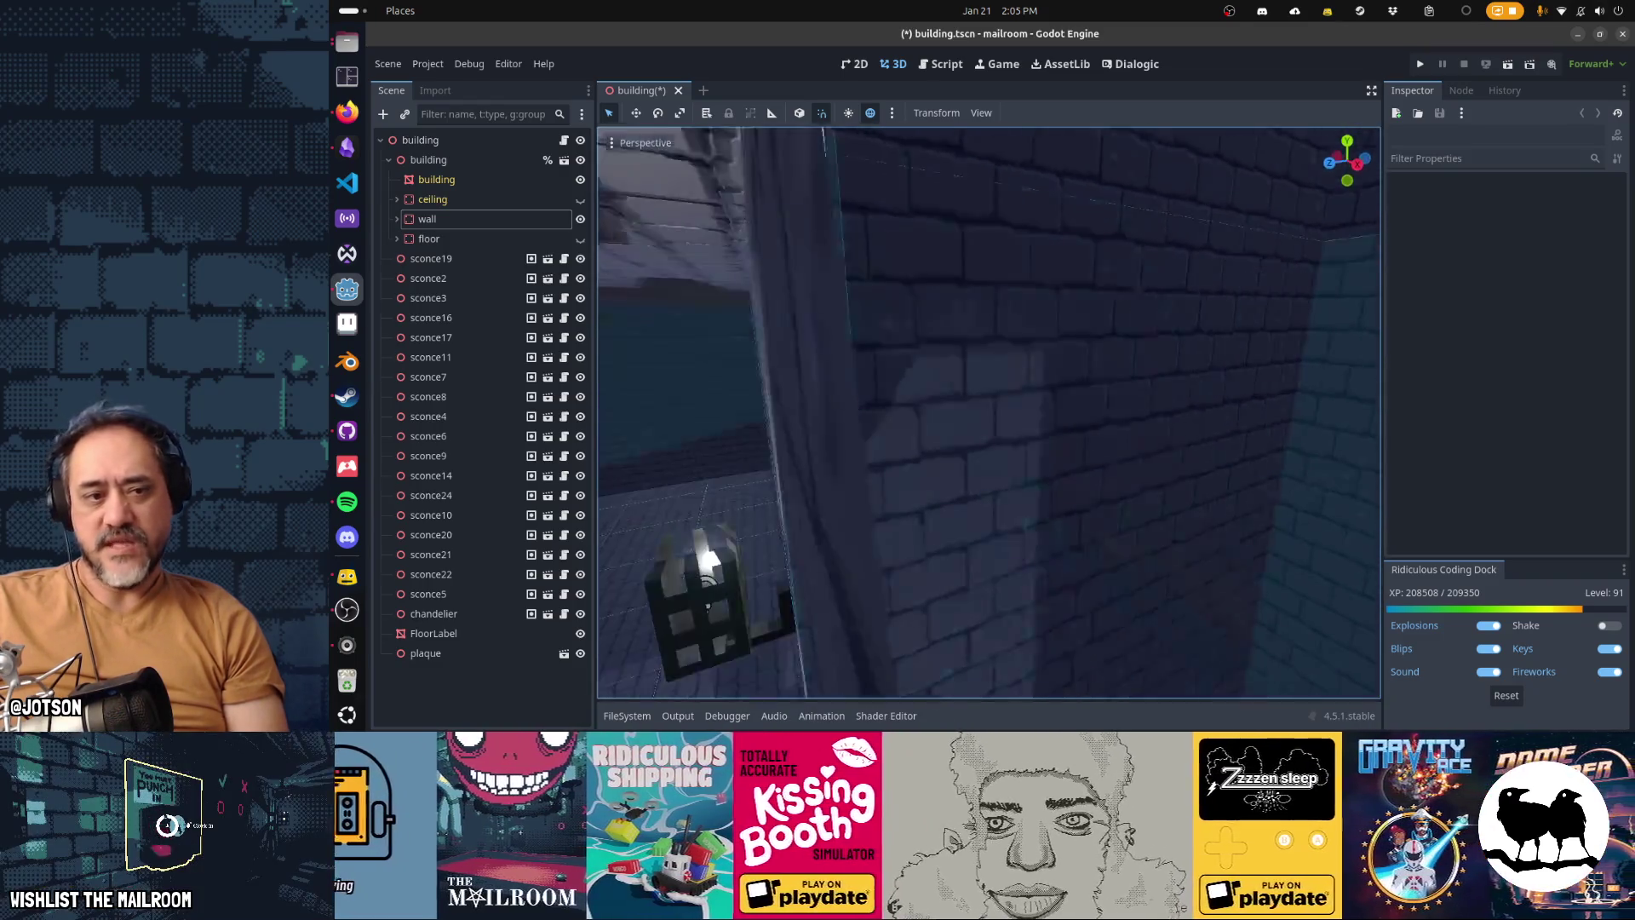
{"action": "key", "text": "w"}
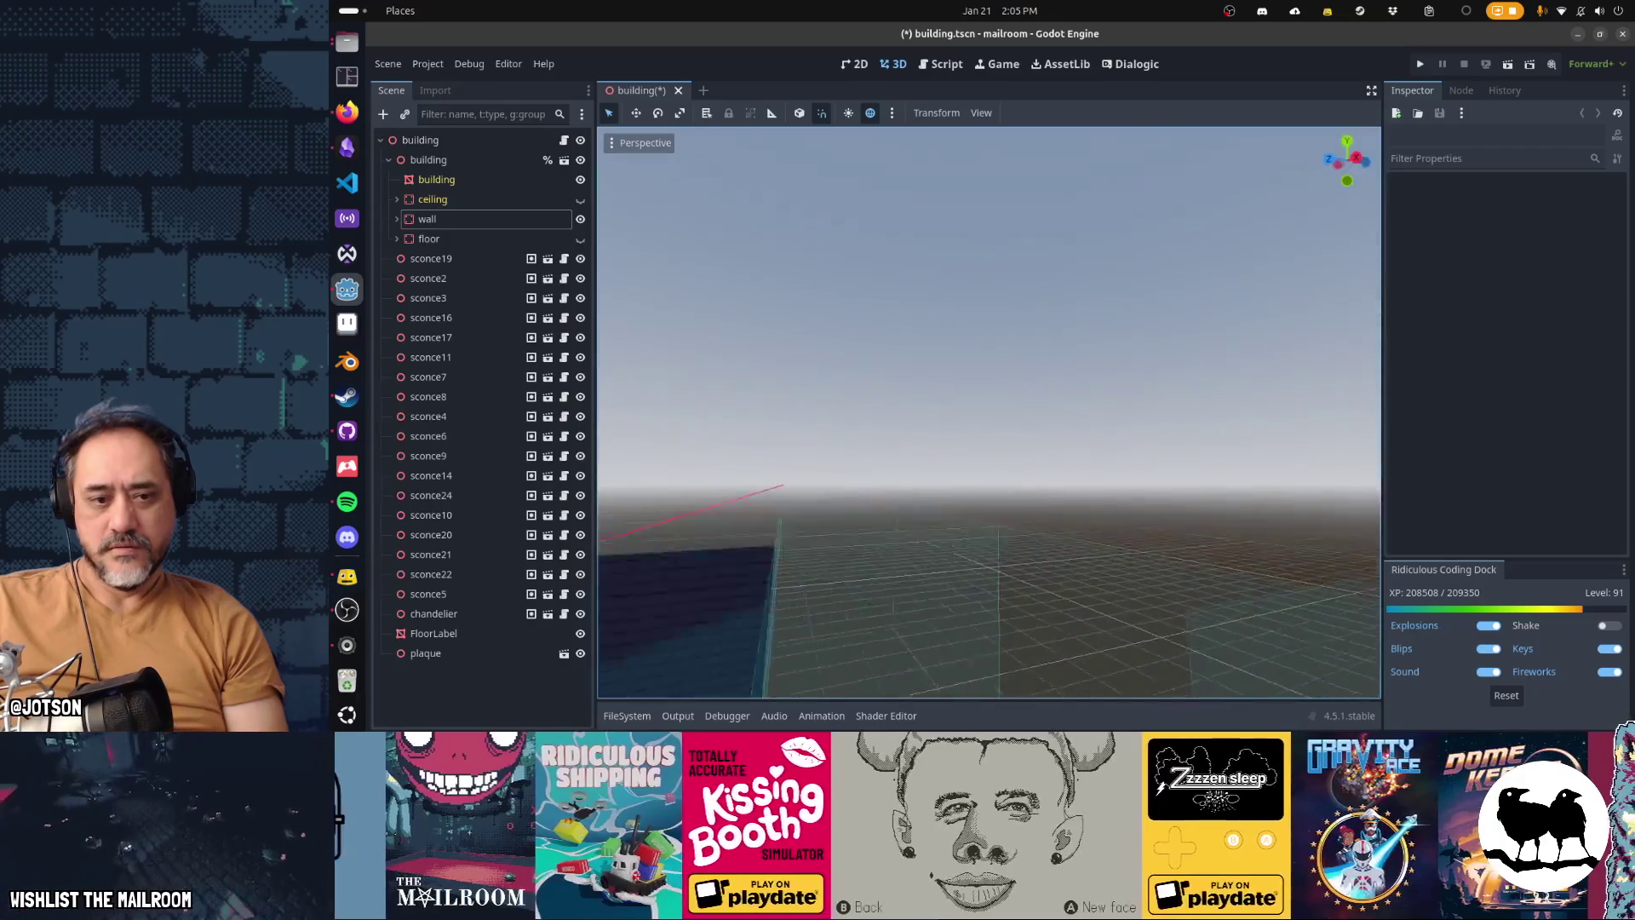
{"action": "key", "text": "w"}
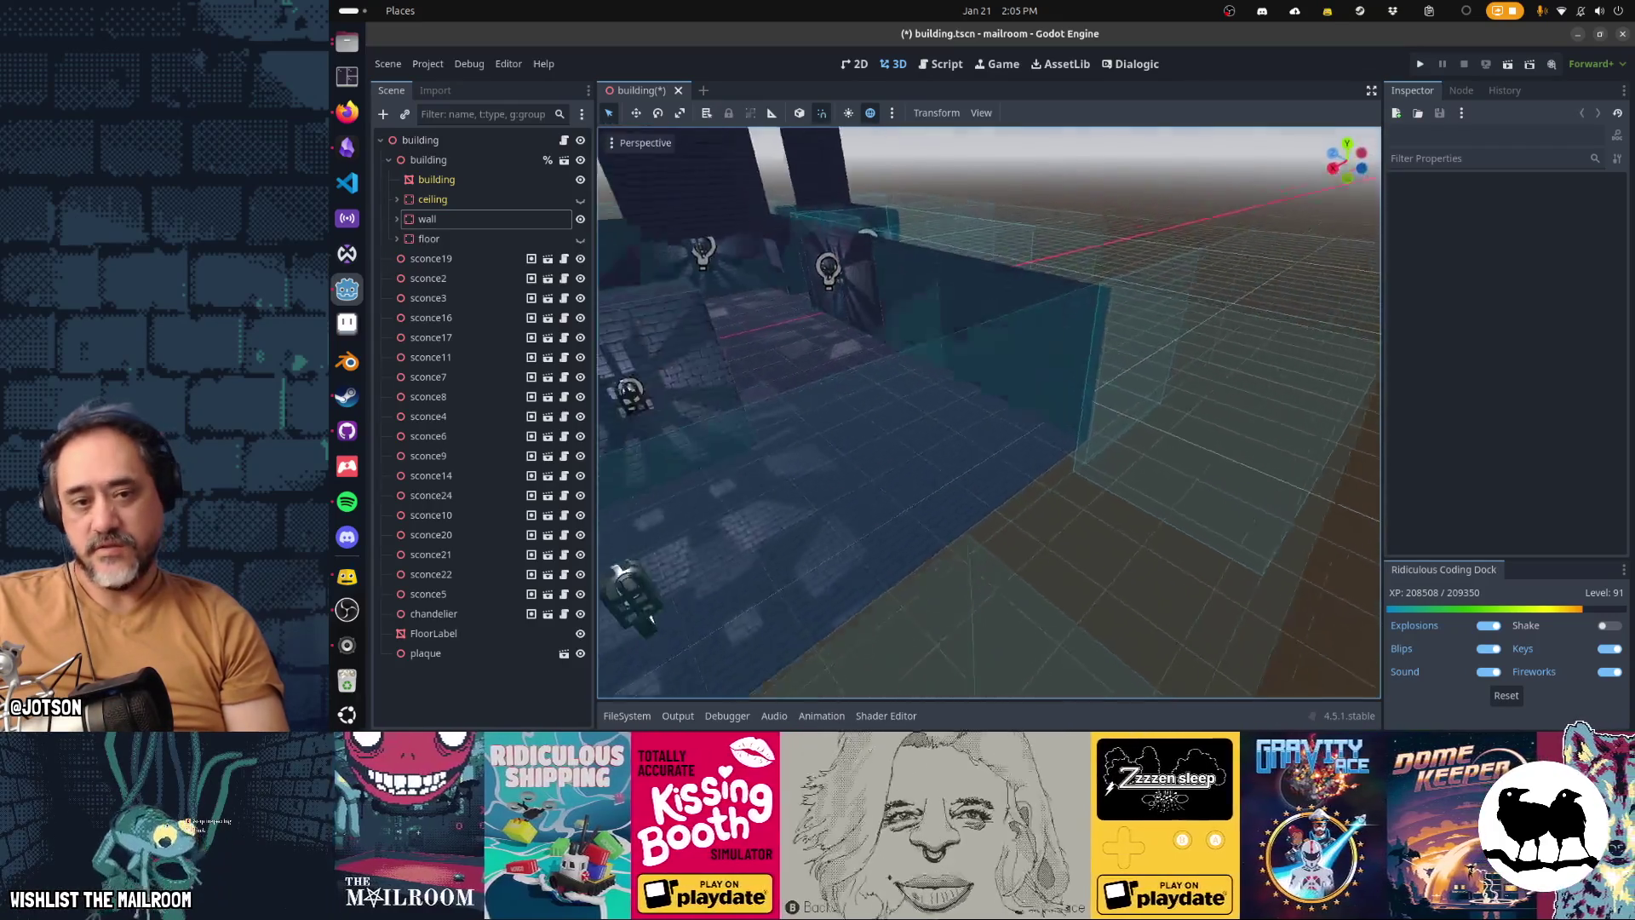
{"action": "key", "text": "w"}
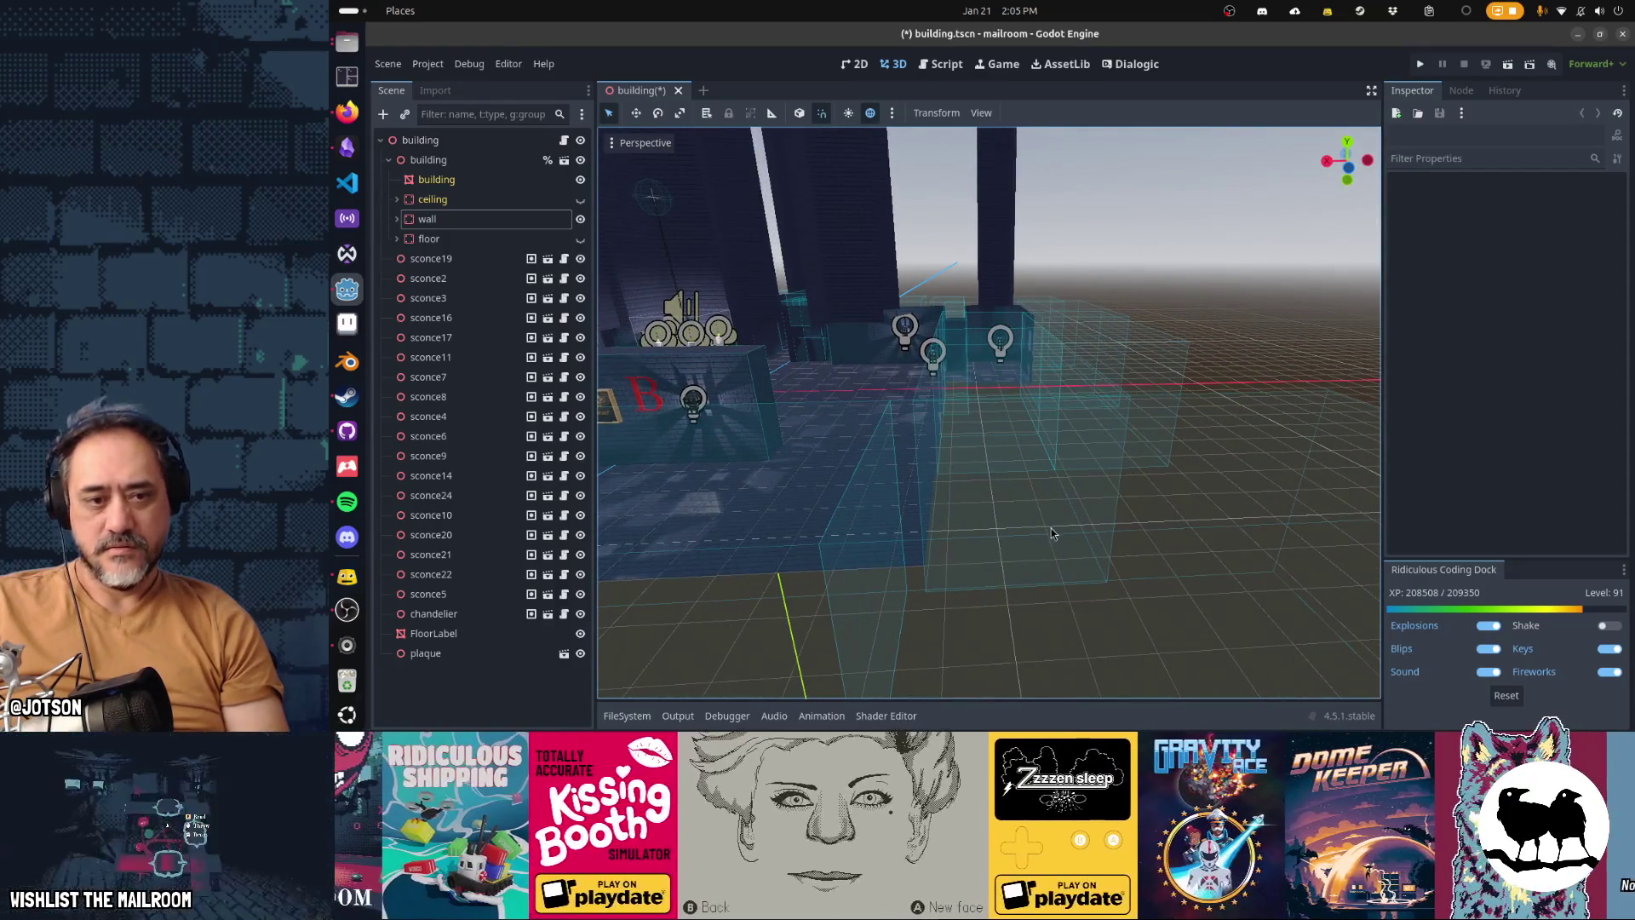
{"action": "left_click", "coordinate": [696, 542]}
{"action": "key", "text": "w"}
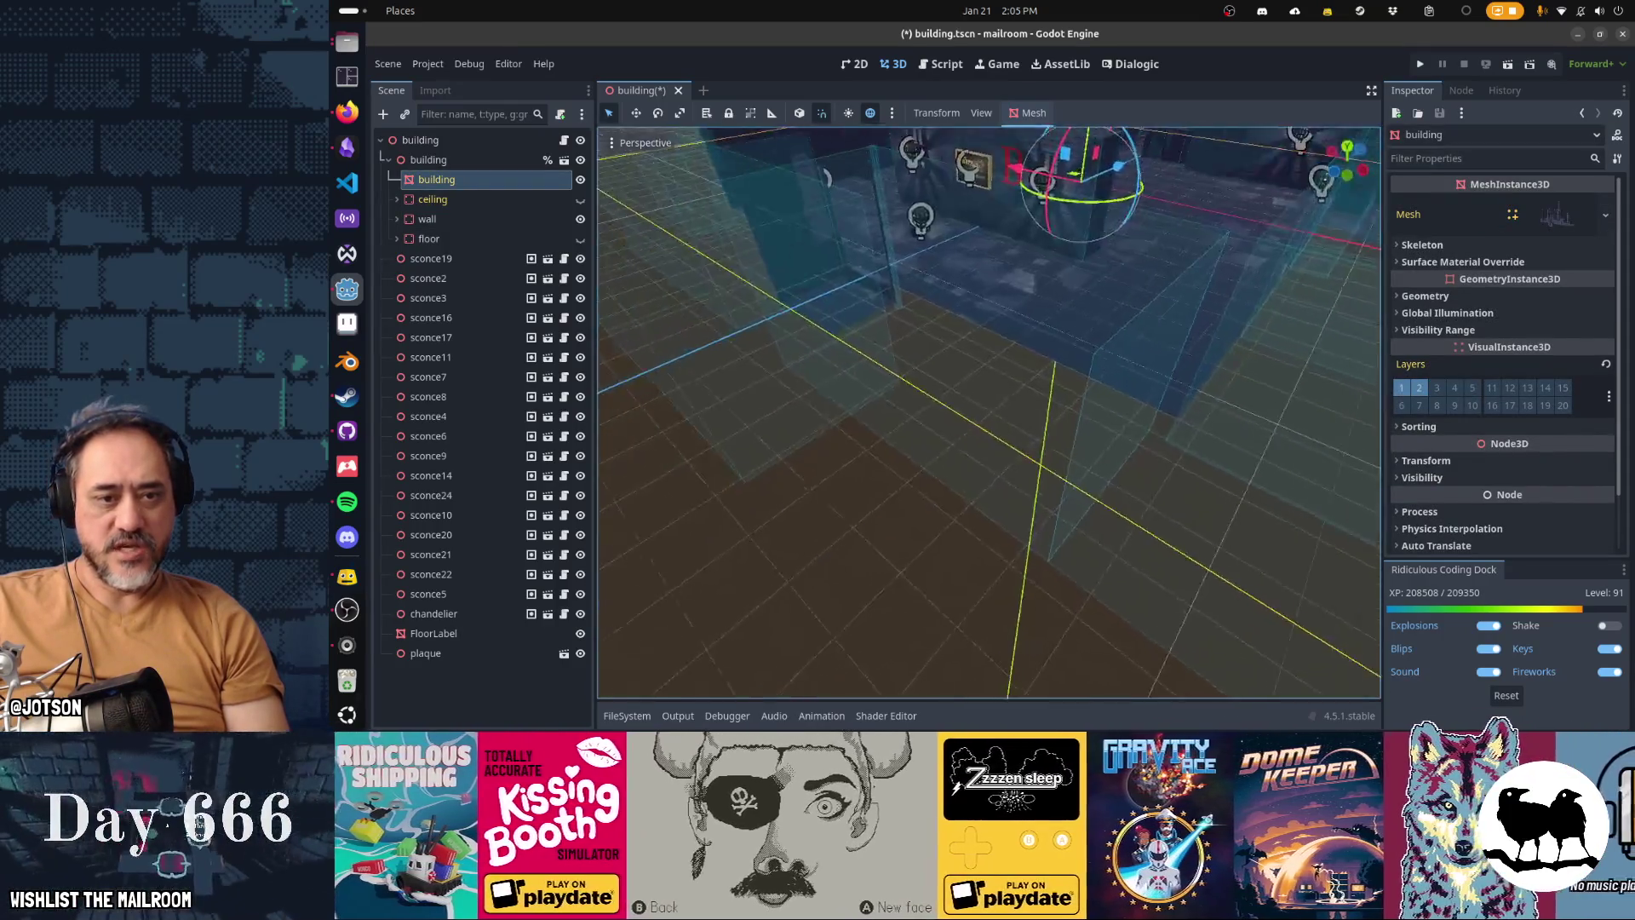
{"action": "key", "text": "w"}
{"action": "left_click", "coordinate": [914, 537]}
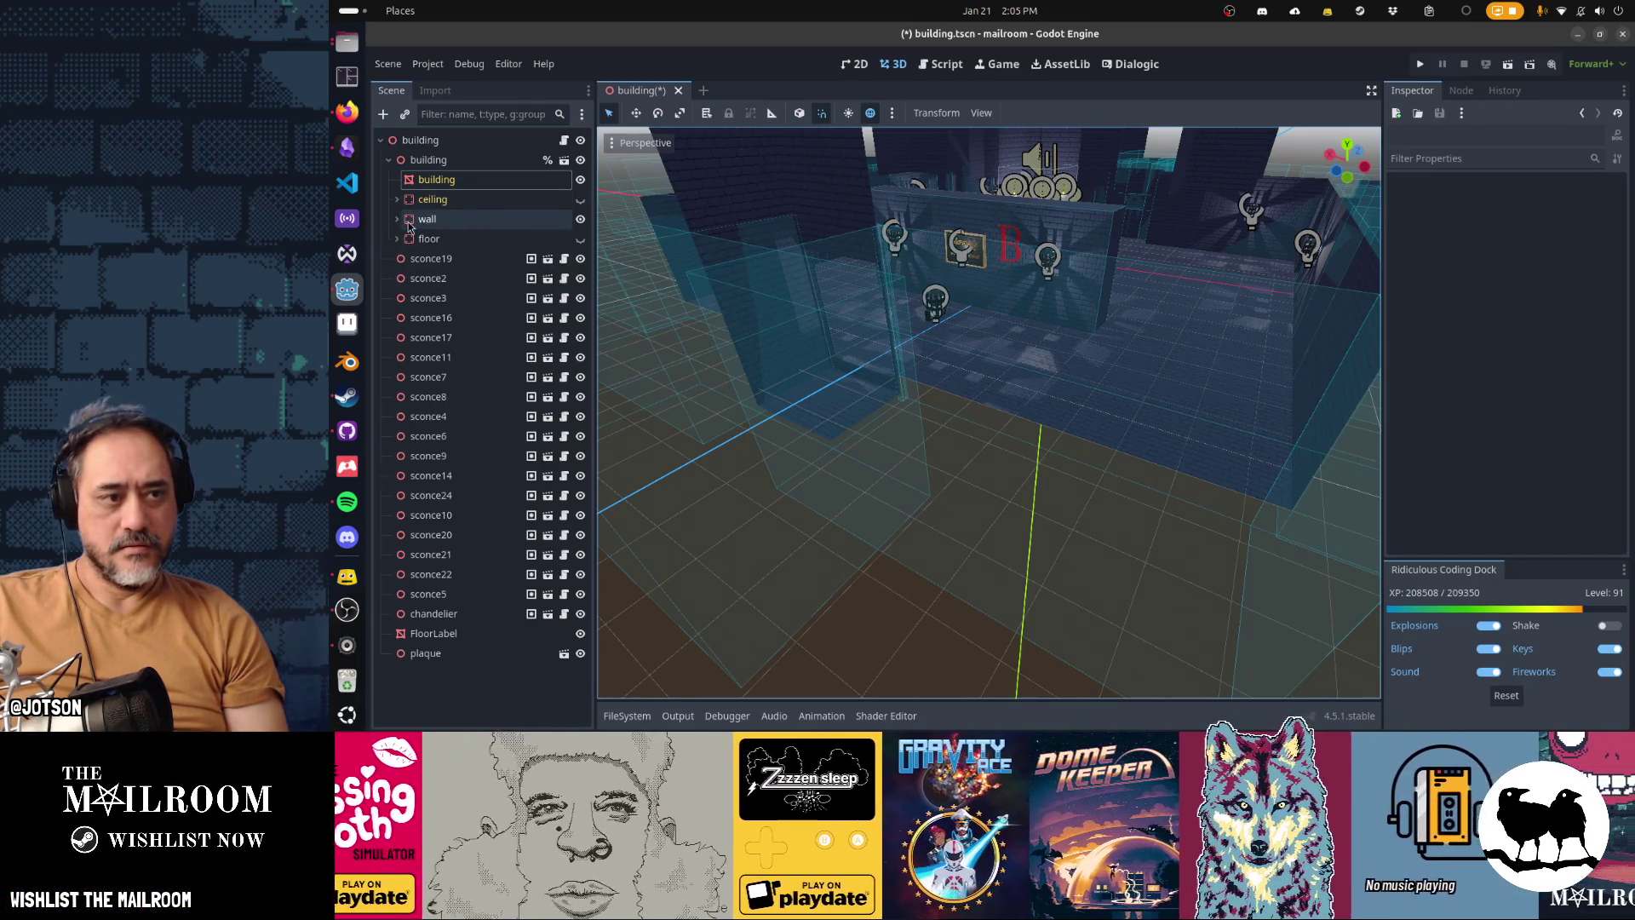
{"action": "key", "text": "a"}
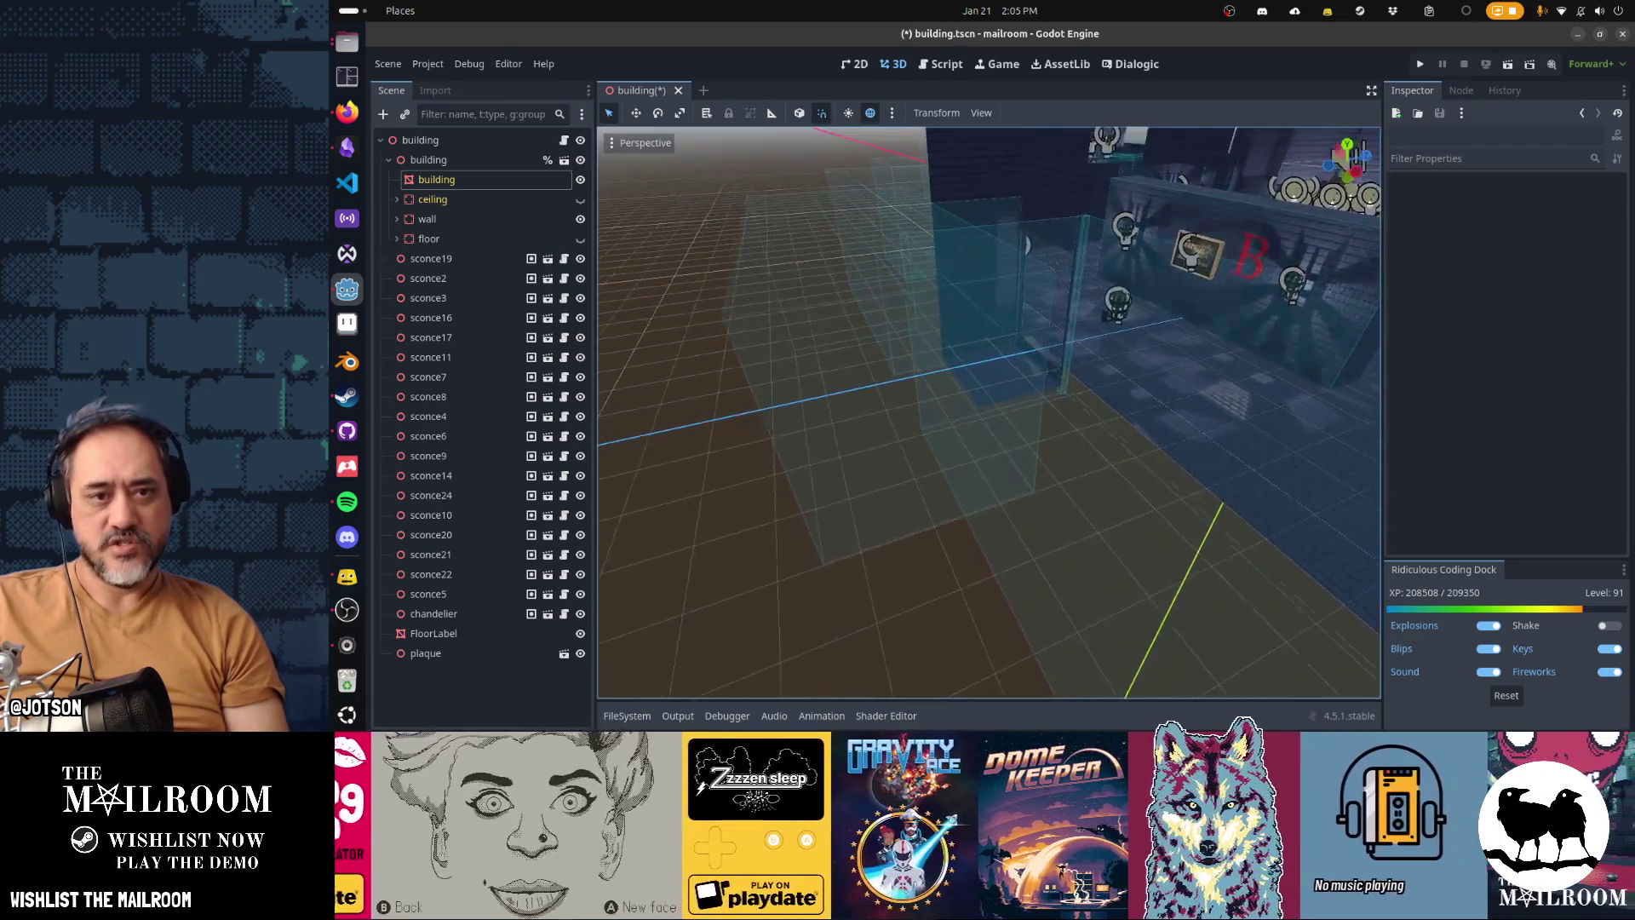
{"action": "key", "text": "w"}
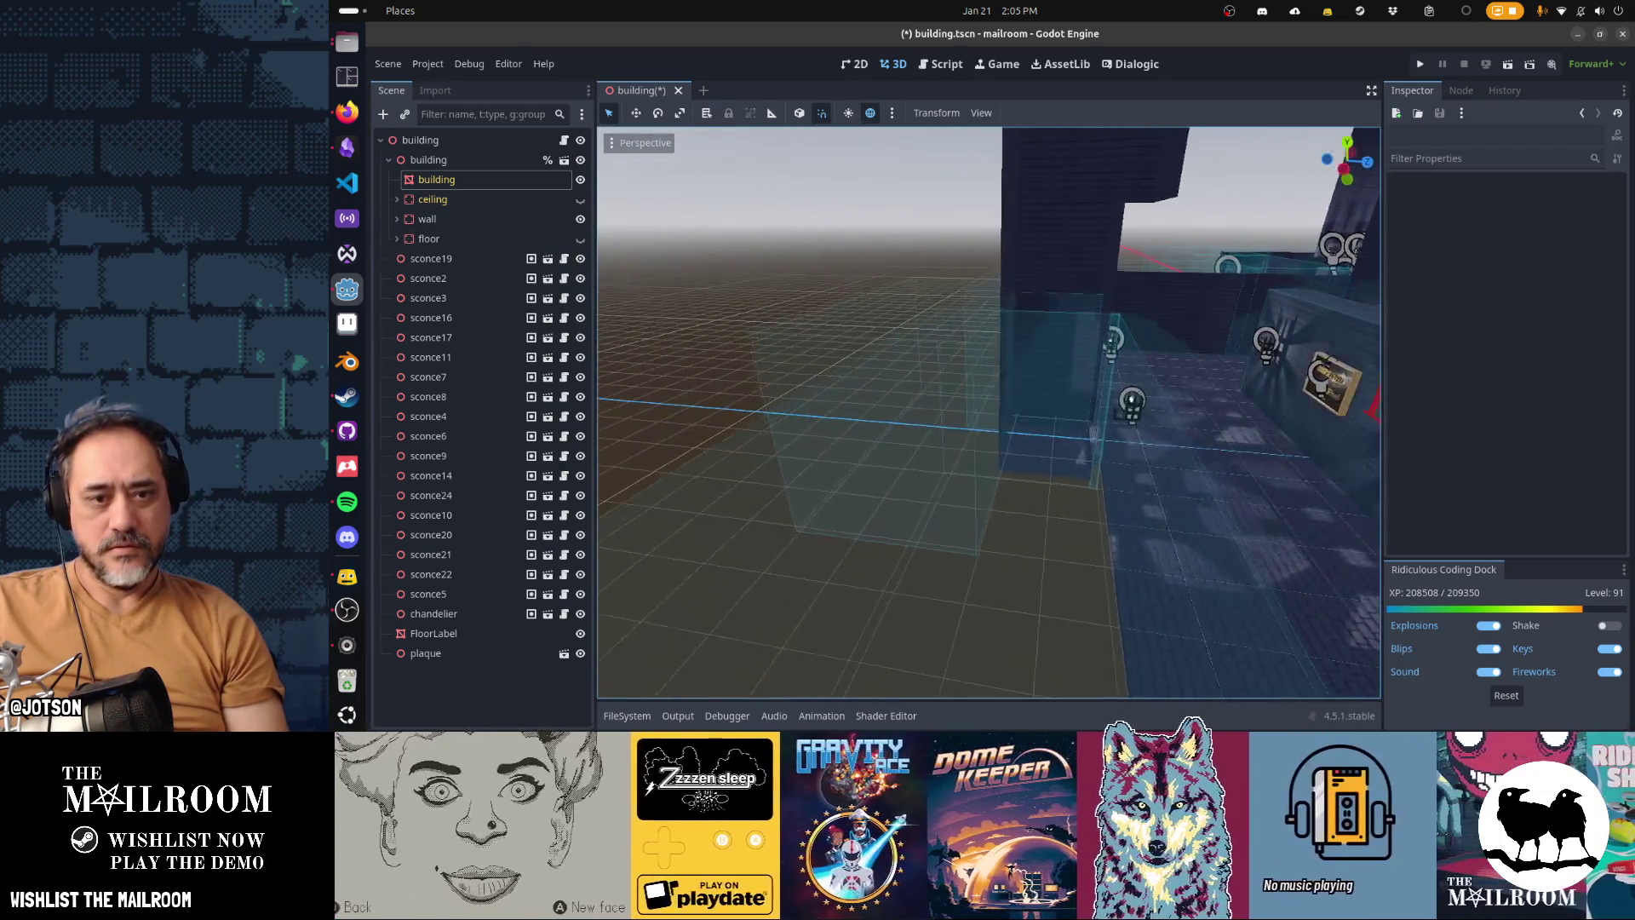
{"action": "key", "text": "s"}
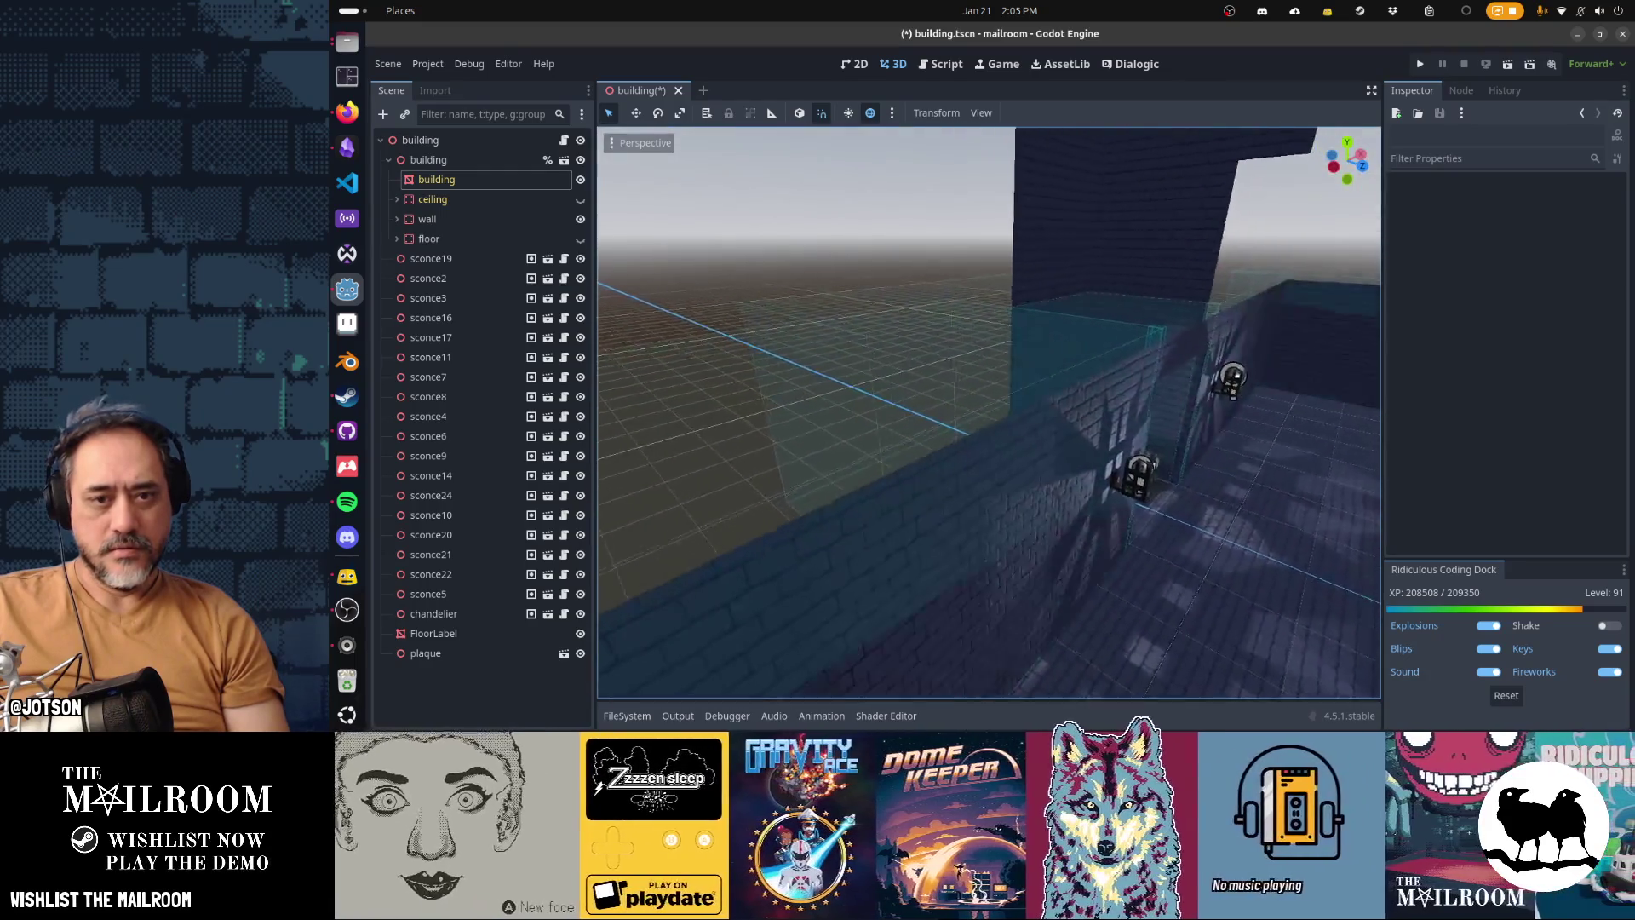
{"action": "key", "text": "w"}
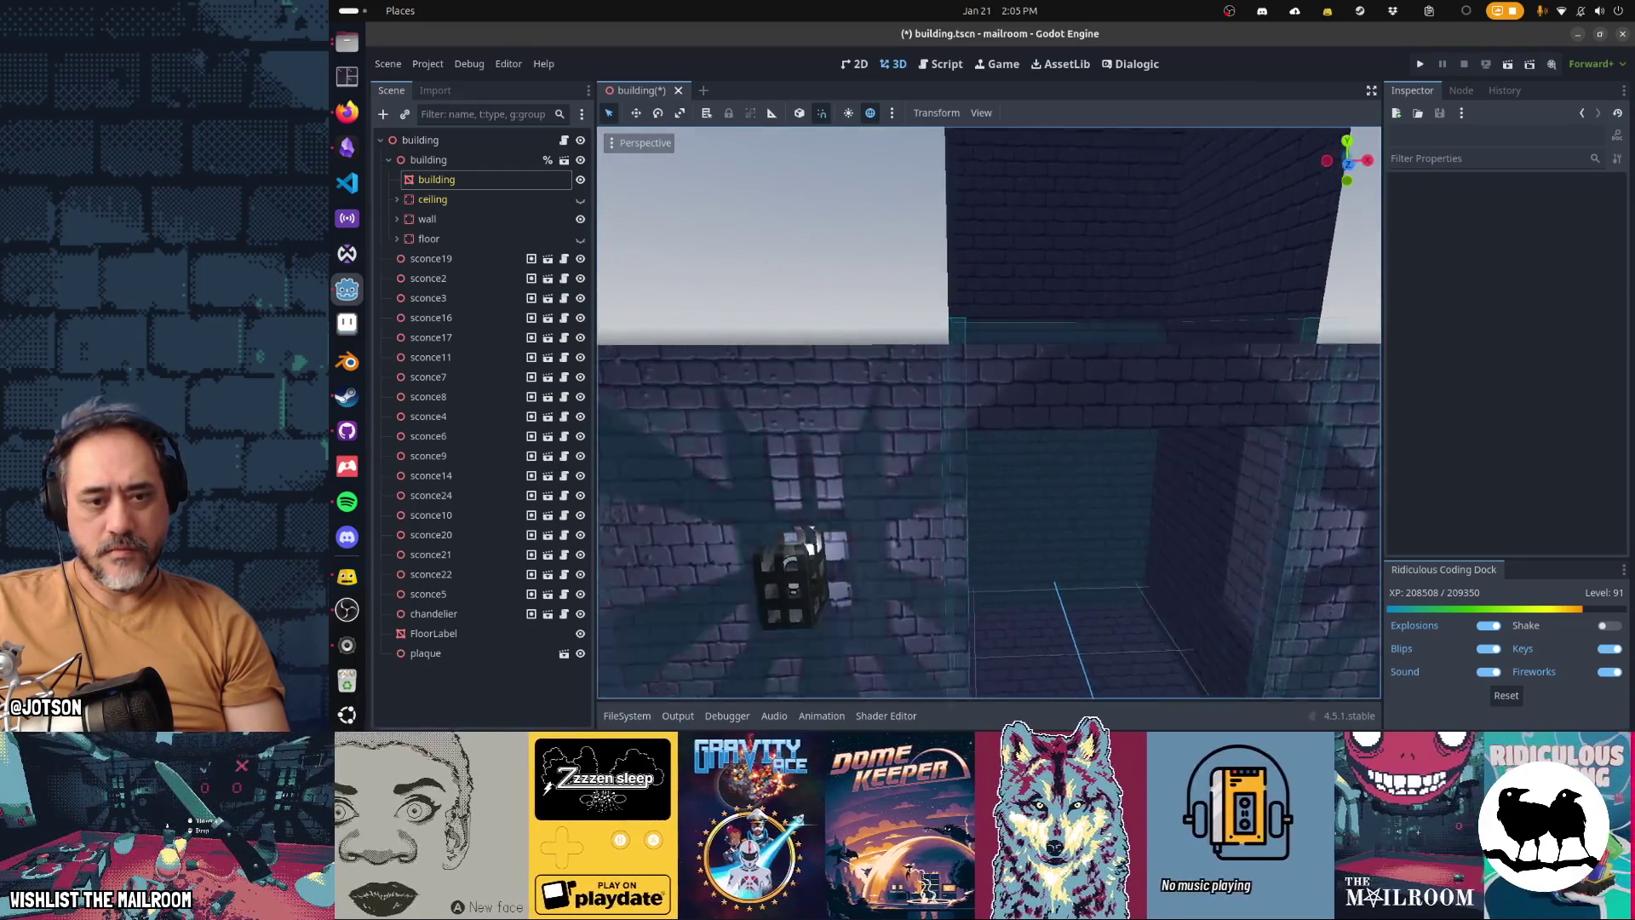
{"action": "key", "text": "d"}
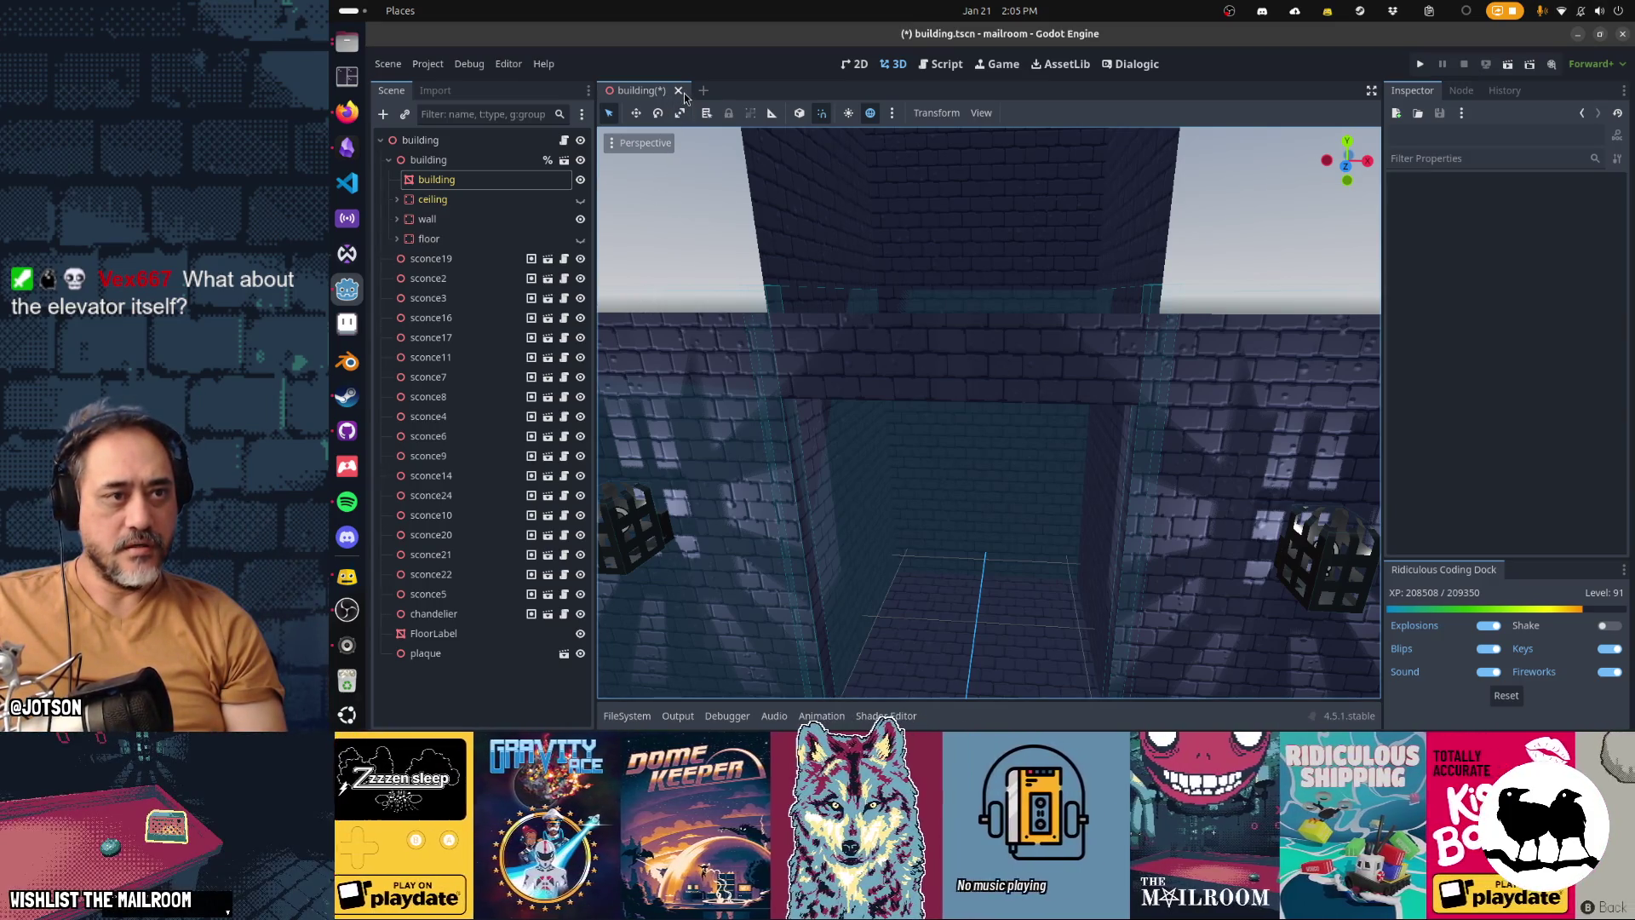
Step: Quick-open mailroom.tscn by searching 'maroom'
{"action": "key", "text": "alt+shift+o"}
{"action": "type", "text": "mail"}
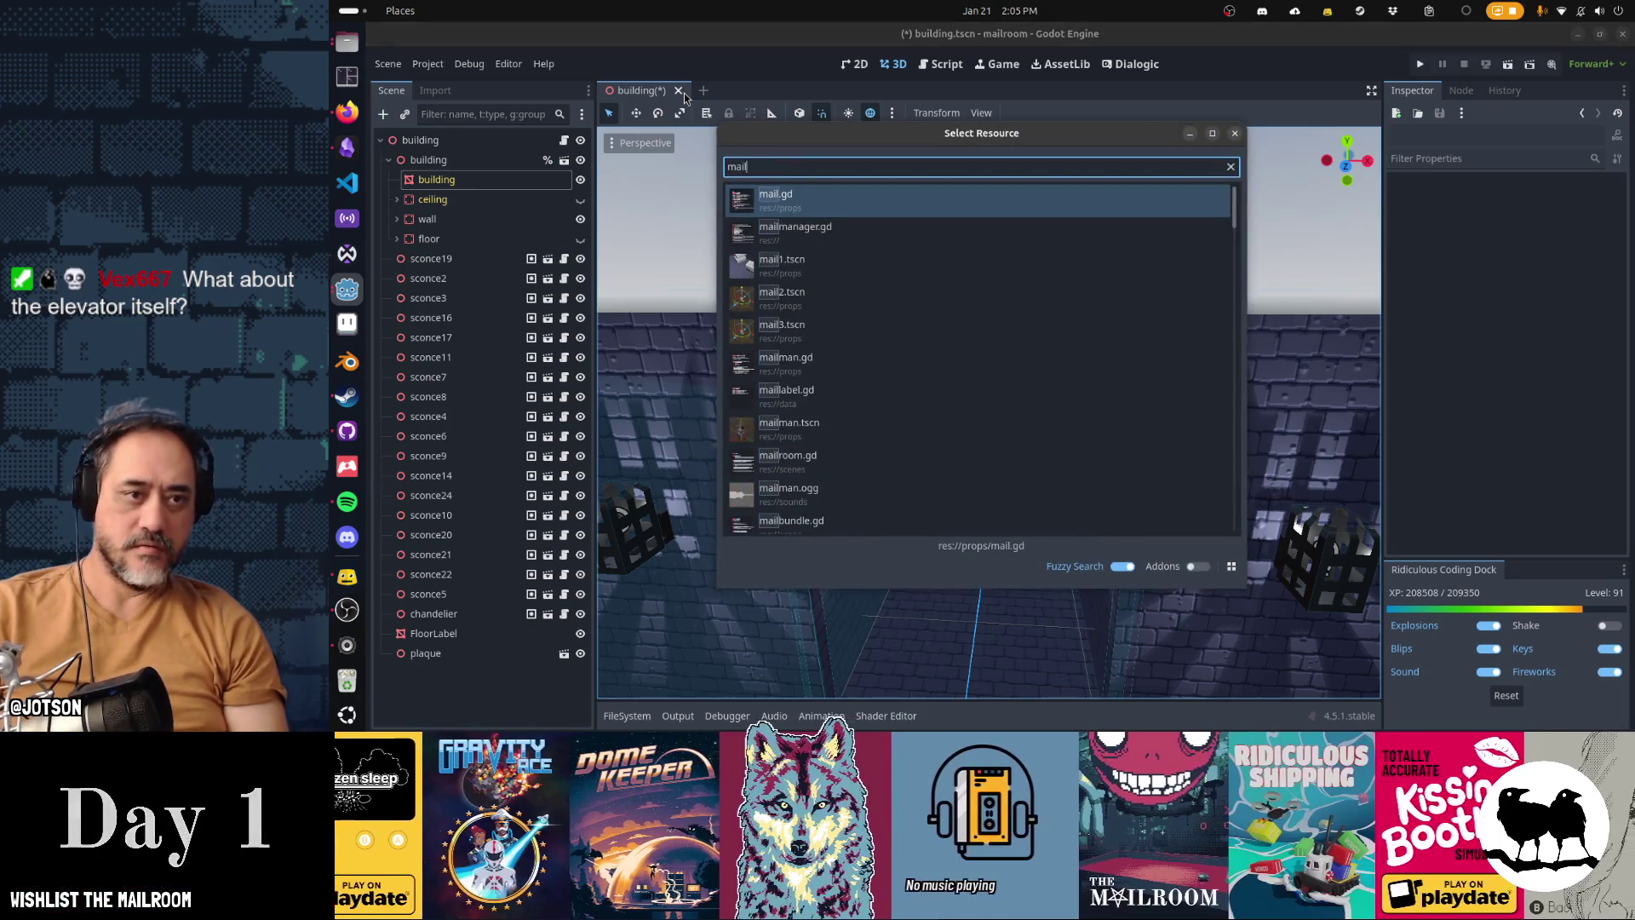
{"action": "type", "text": "room"}
{"action": "key", "text": "Return"}
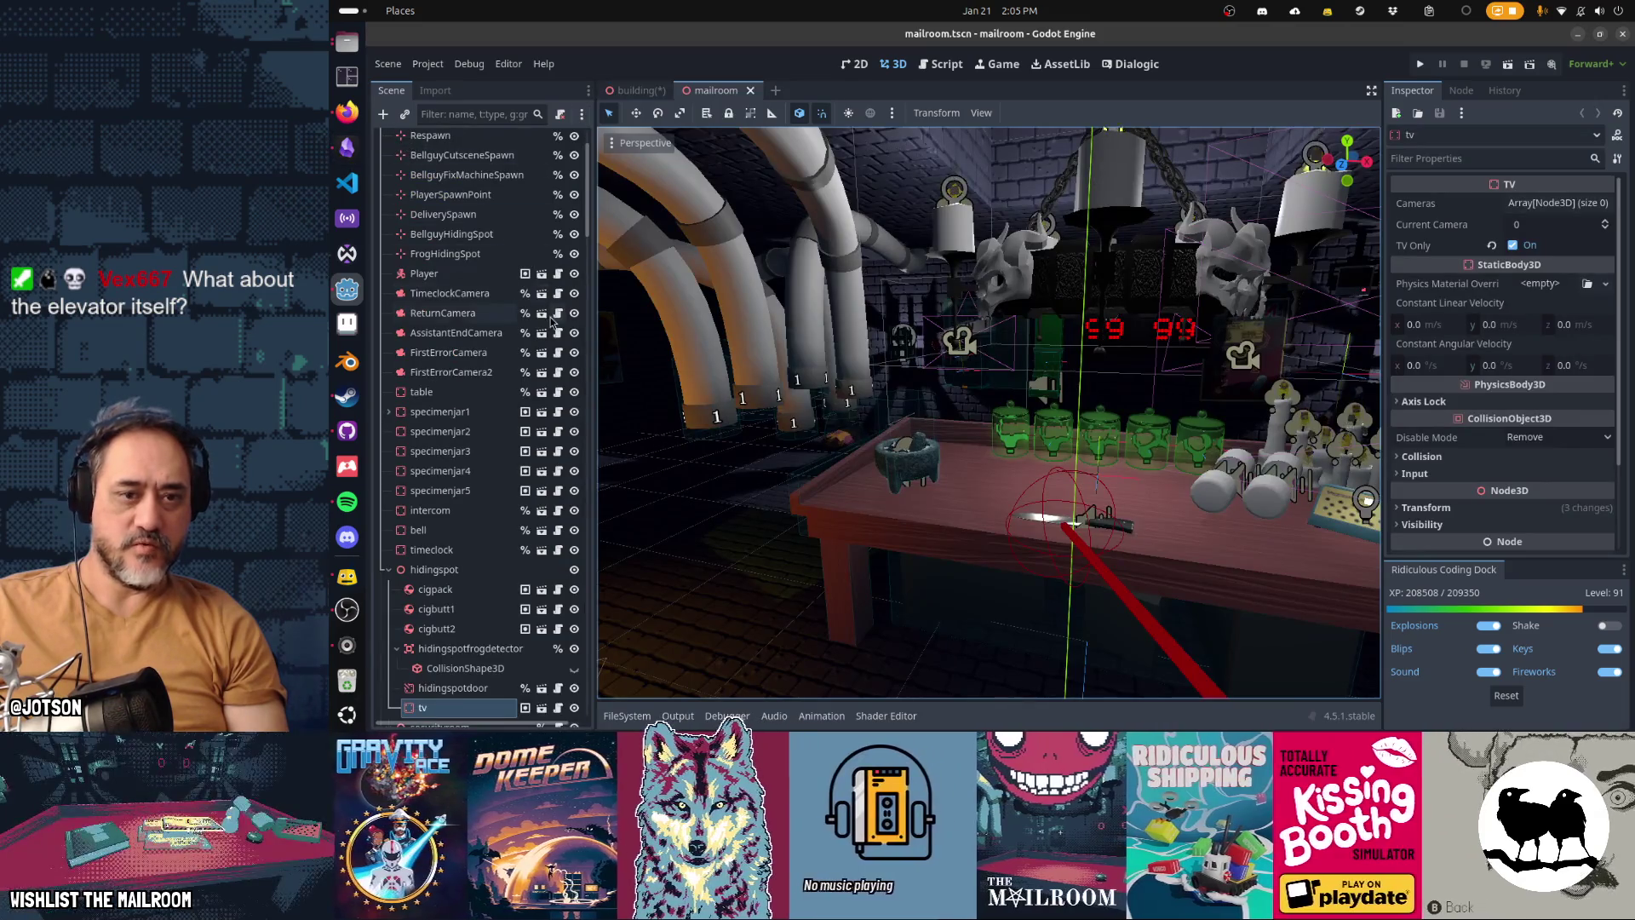
Step: Fly the view to the mailroom's Elevator door, gate and buttons
{"action": "scroll", "coordinate": [552, 319], "scroll_direction": "up", "scroll_amount": 3}
{"action": "key", "text": "f"}
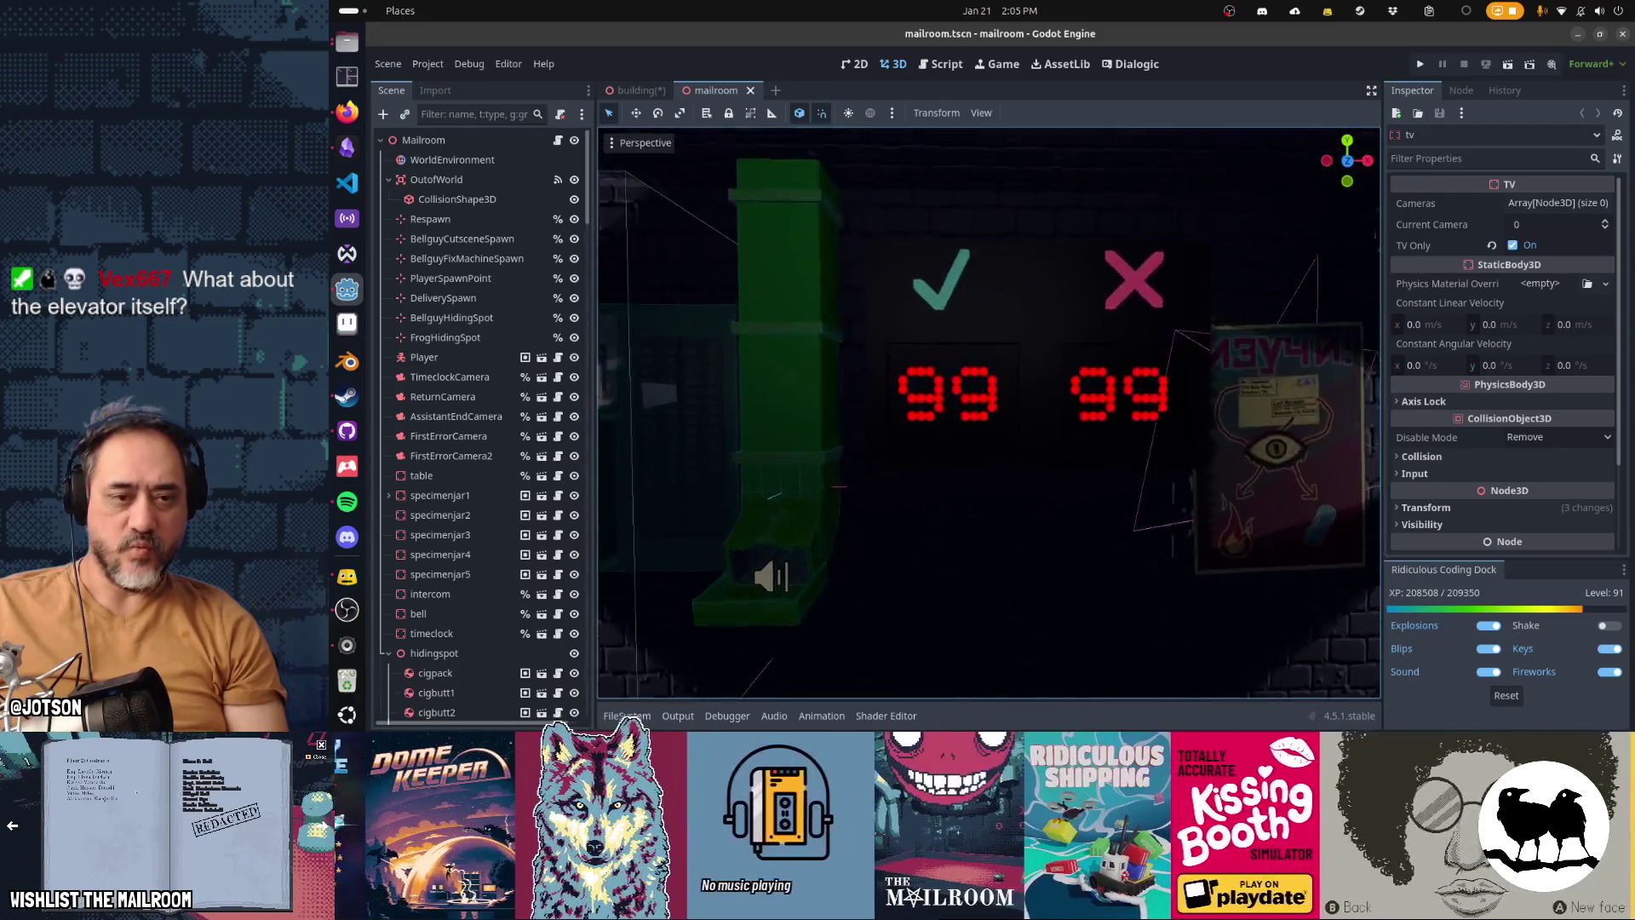
{"action": "key", "text": "w"}
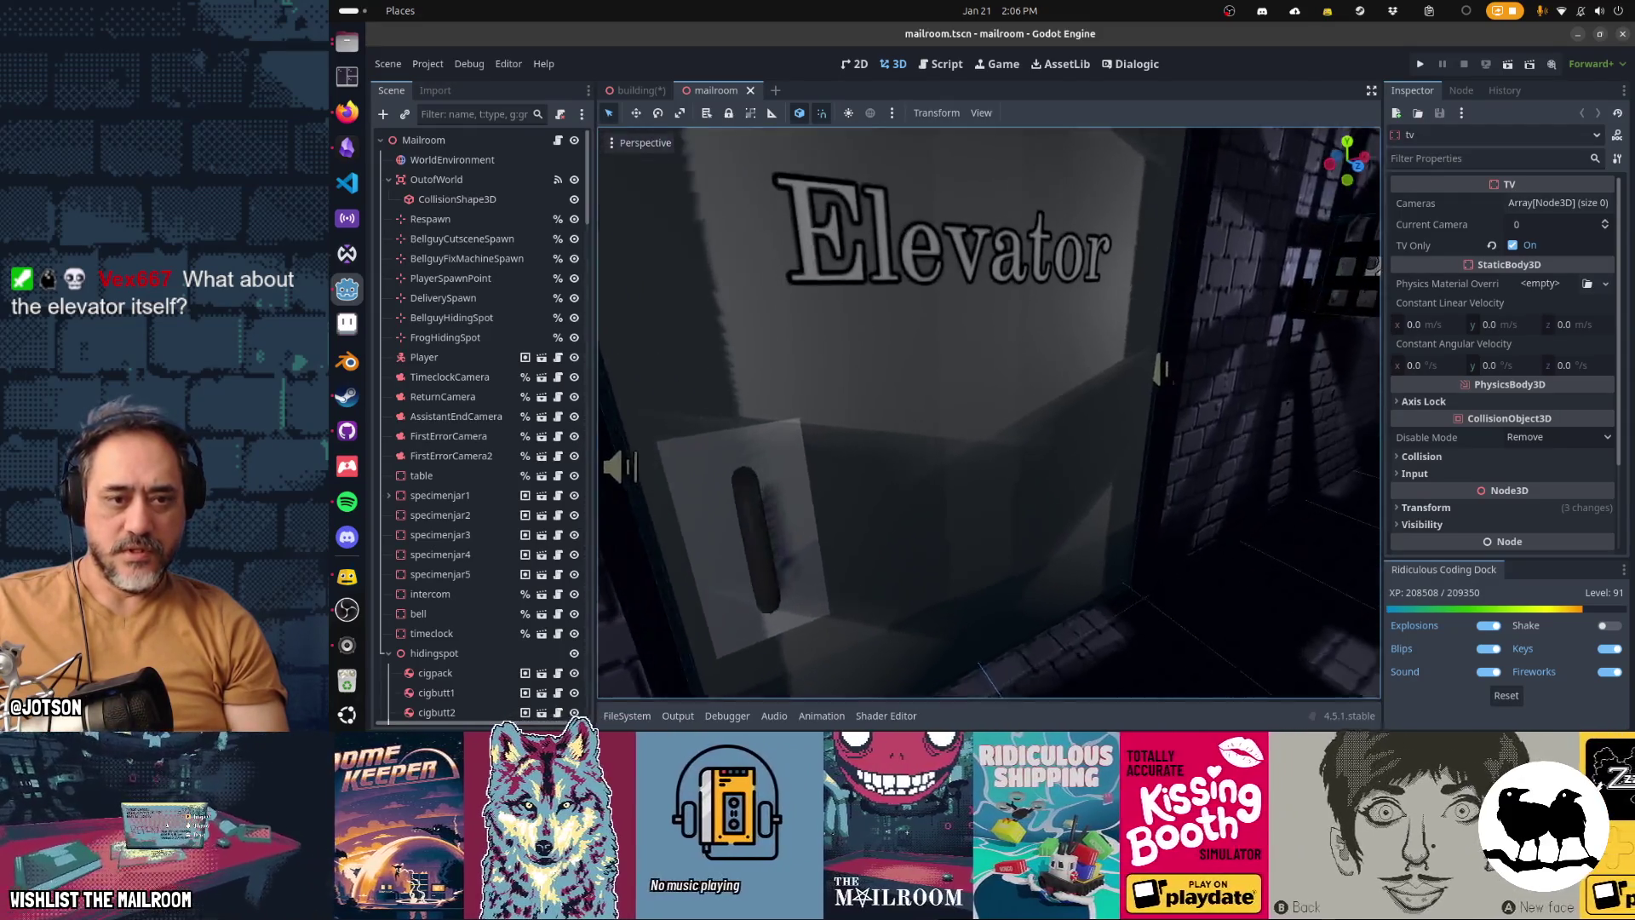
{"action": "key", "text": "s"}
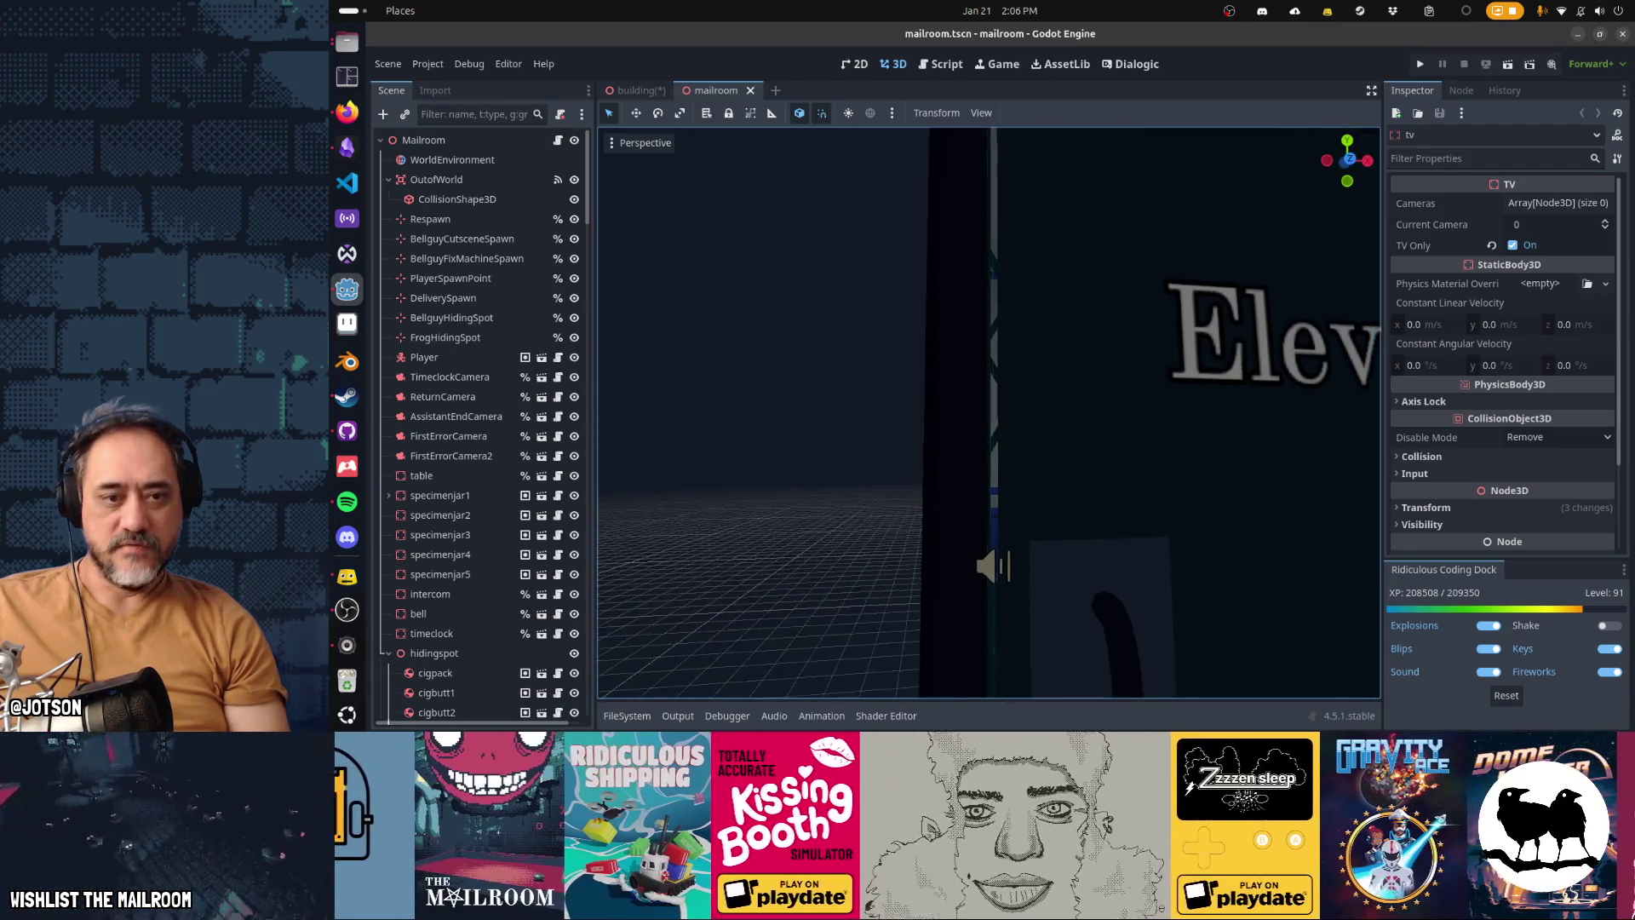
{"action": "key", "text": "w"}
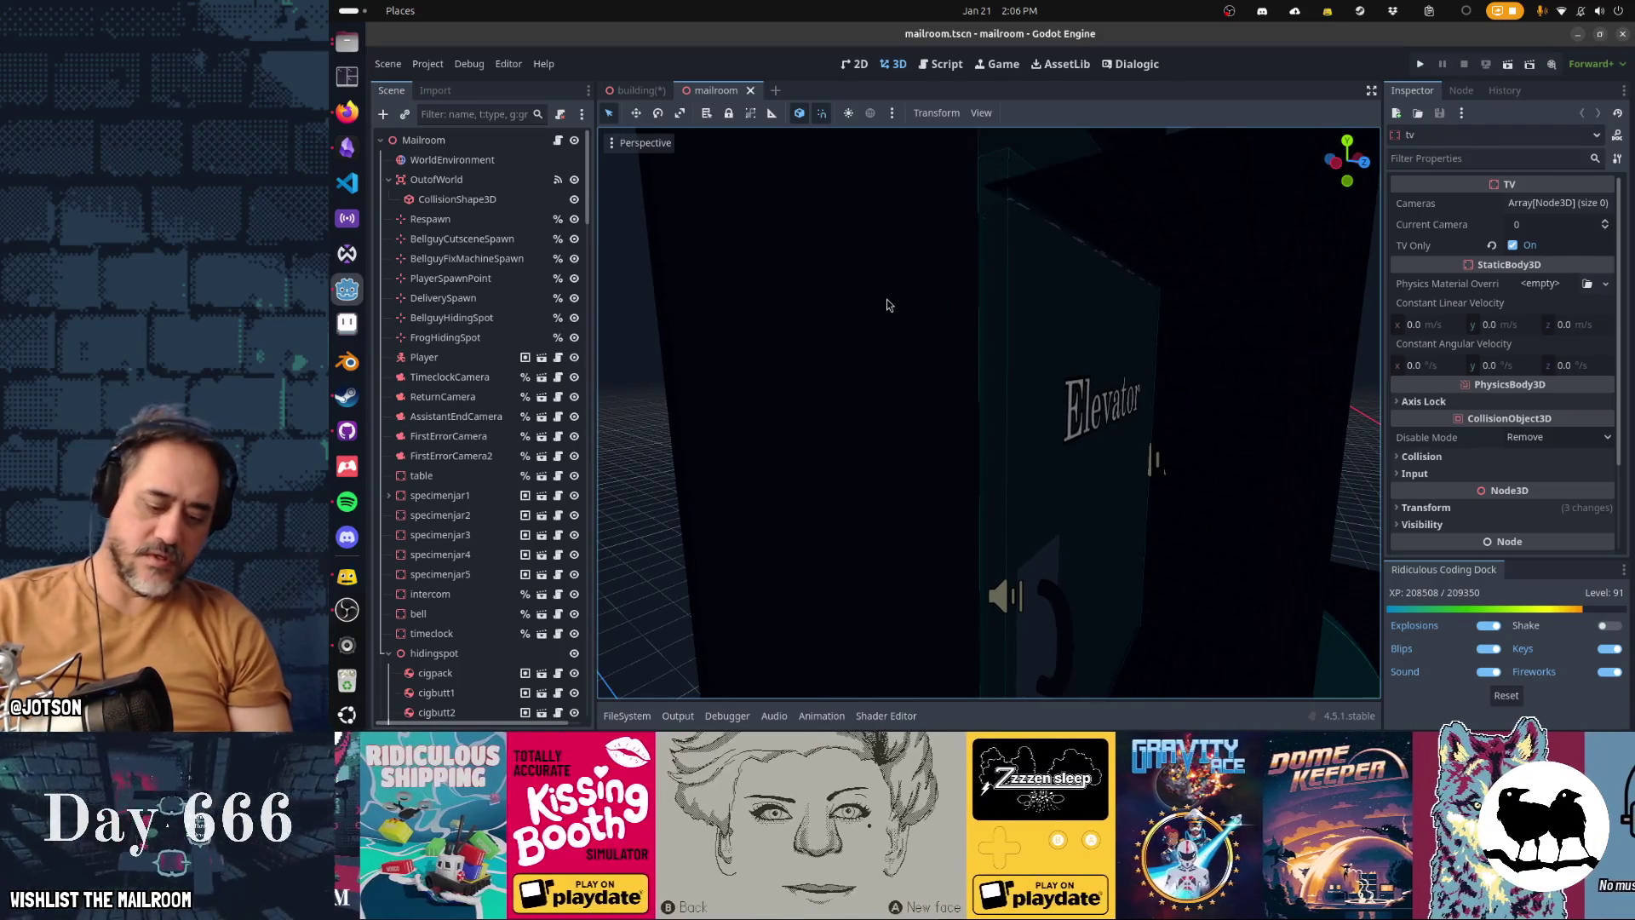
{"action": "key", "text": "alt+shift+o"}
Step: Quick-open elevator.tscn by searching 'elevat'
{"action": "type", "text": "elevat"}
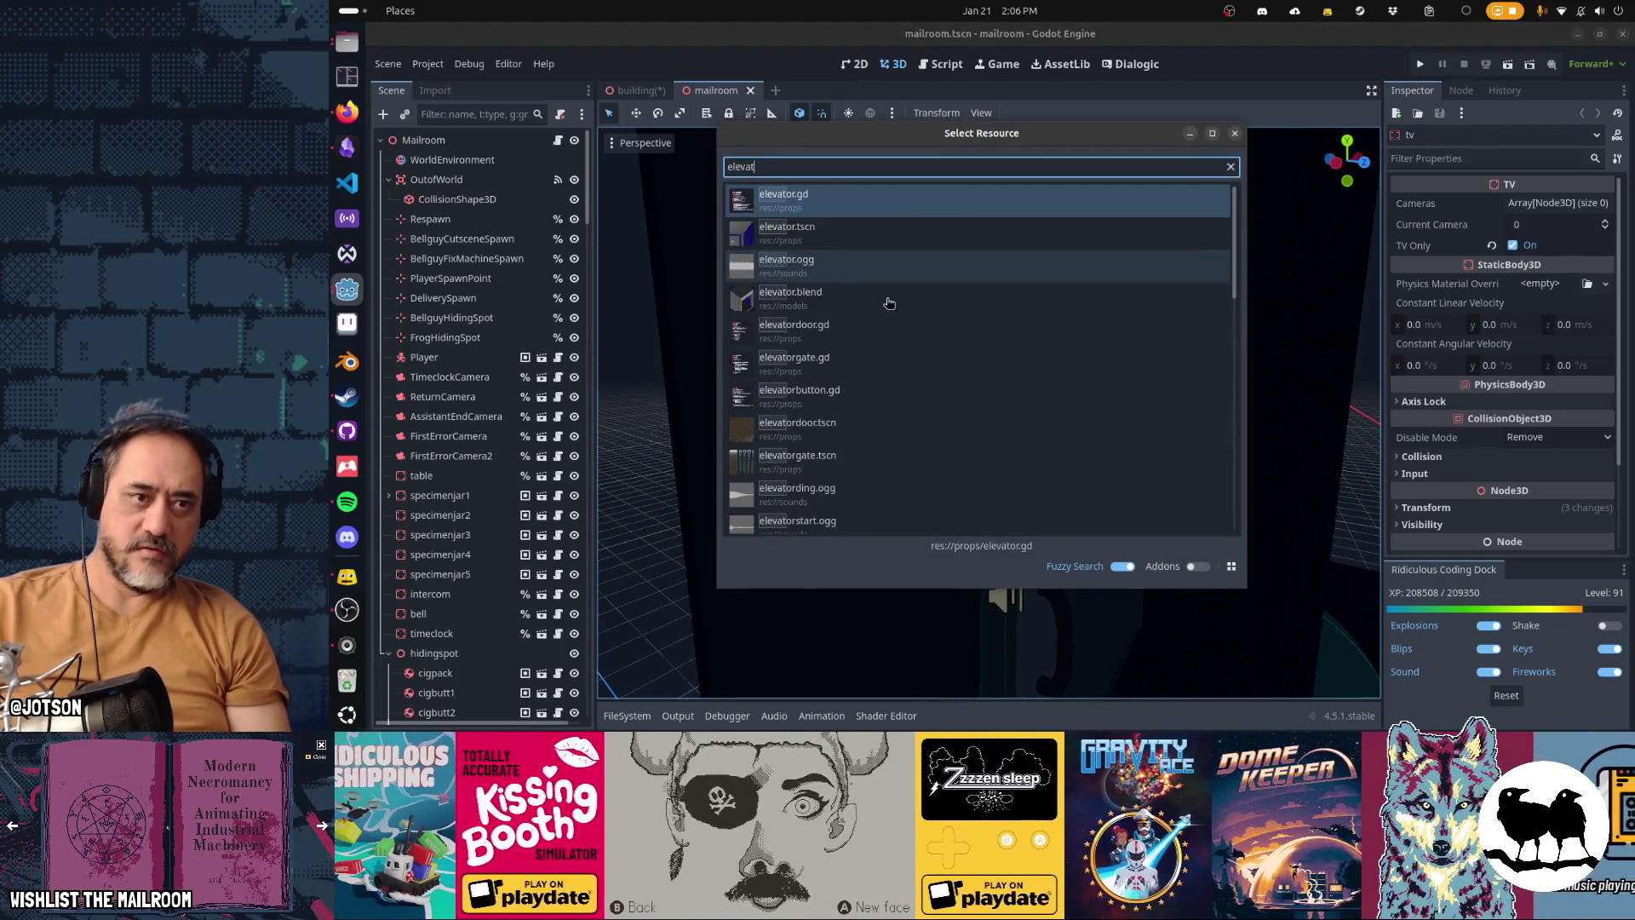
{"action": "key", "text": "Down"}
{"action": "key", "text": "Return"}
Step: Make CollisionShape3D and CollisionShape3D2 visible, then return to the building scene
{"action": "mouse_move", "coordinate": [860, 288]}
{"action": "left_mouse_down"}
{"action": "mouse_move", "coordinate": [860, 392]}
{"action": "mouse_move", "coordinate": [767, 392]}
{"action": "mouse_move", "coordinate": [767, 340]}
{"action": "mouse_move", "coordinate": [826, 340]}
{"action": "mouse_move", "coordinate": [792, 340]}
{"action": "mouse_move", "coordinate": [920, 402]}
{"action": "left_mouse_up"}
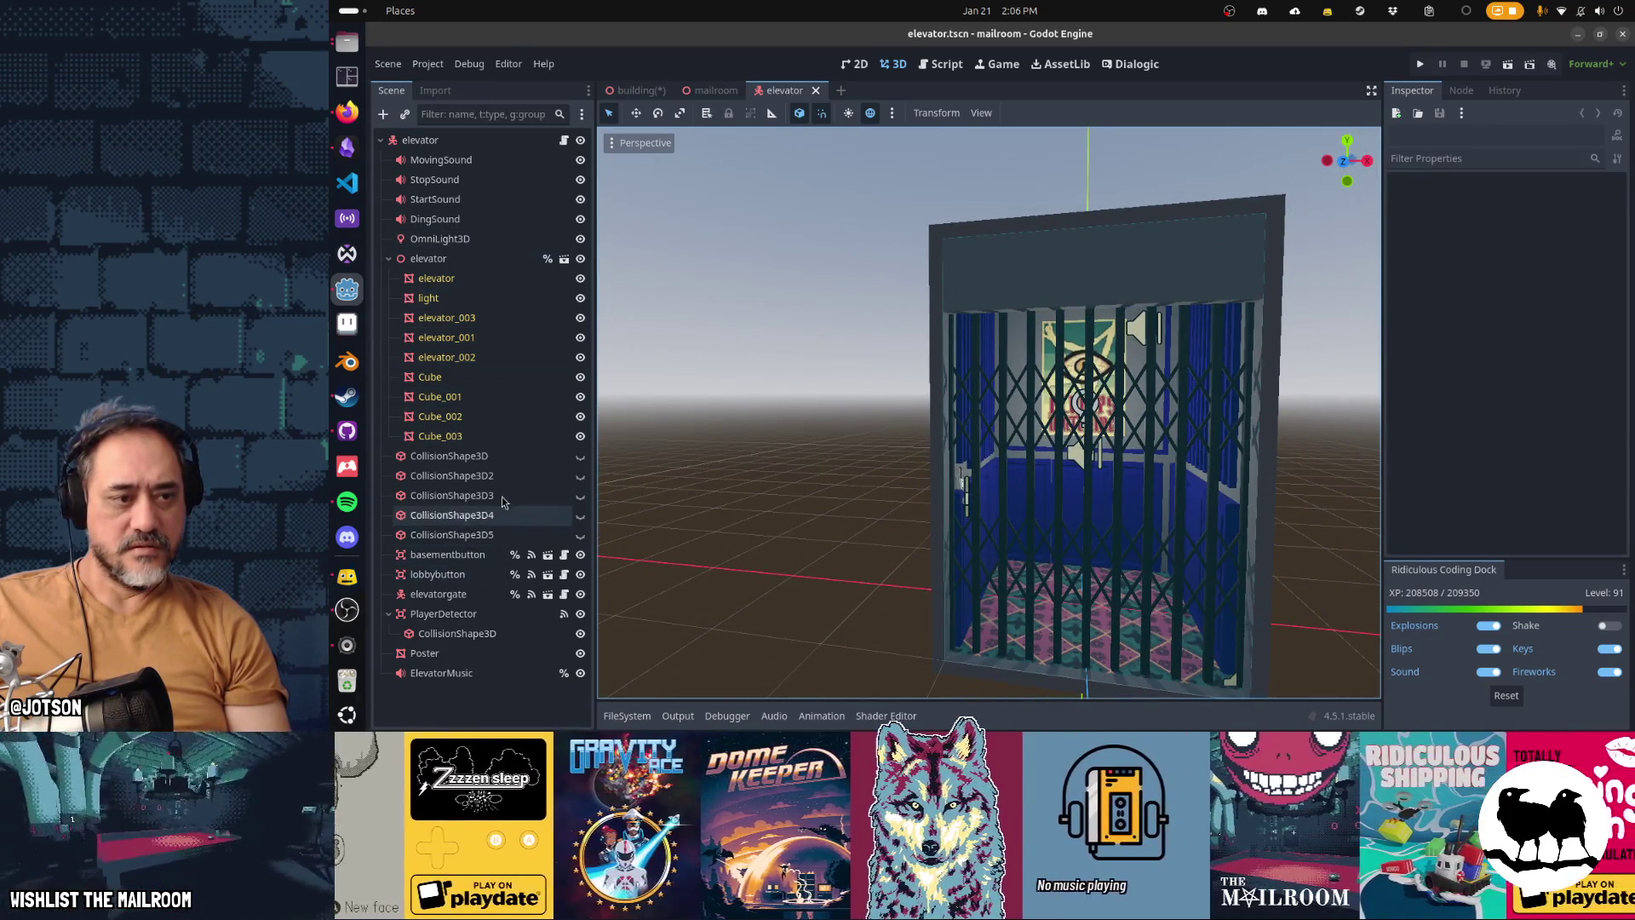
{"action": "left_click", "coordinate": [580, 455]}
{"action": "left_click", "coordinate": [580, 475]}
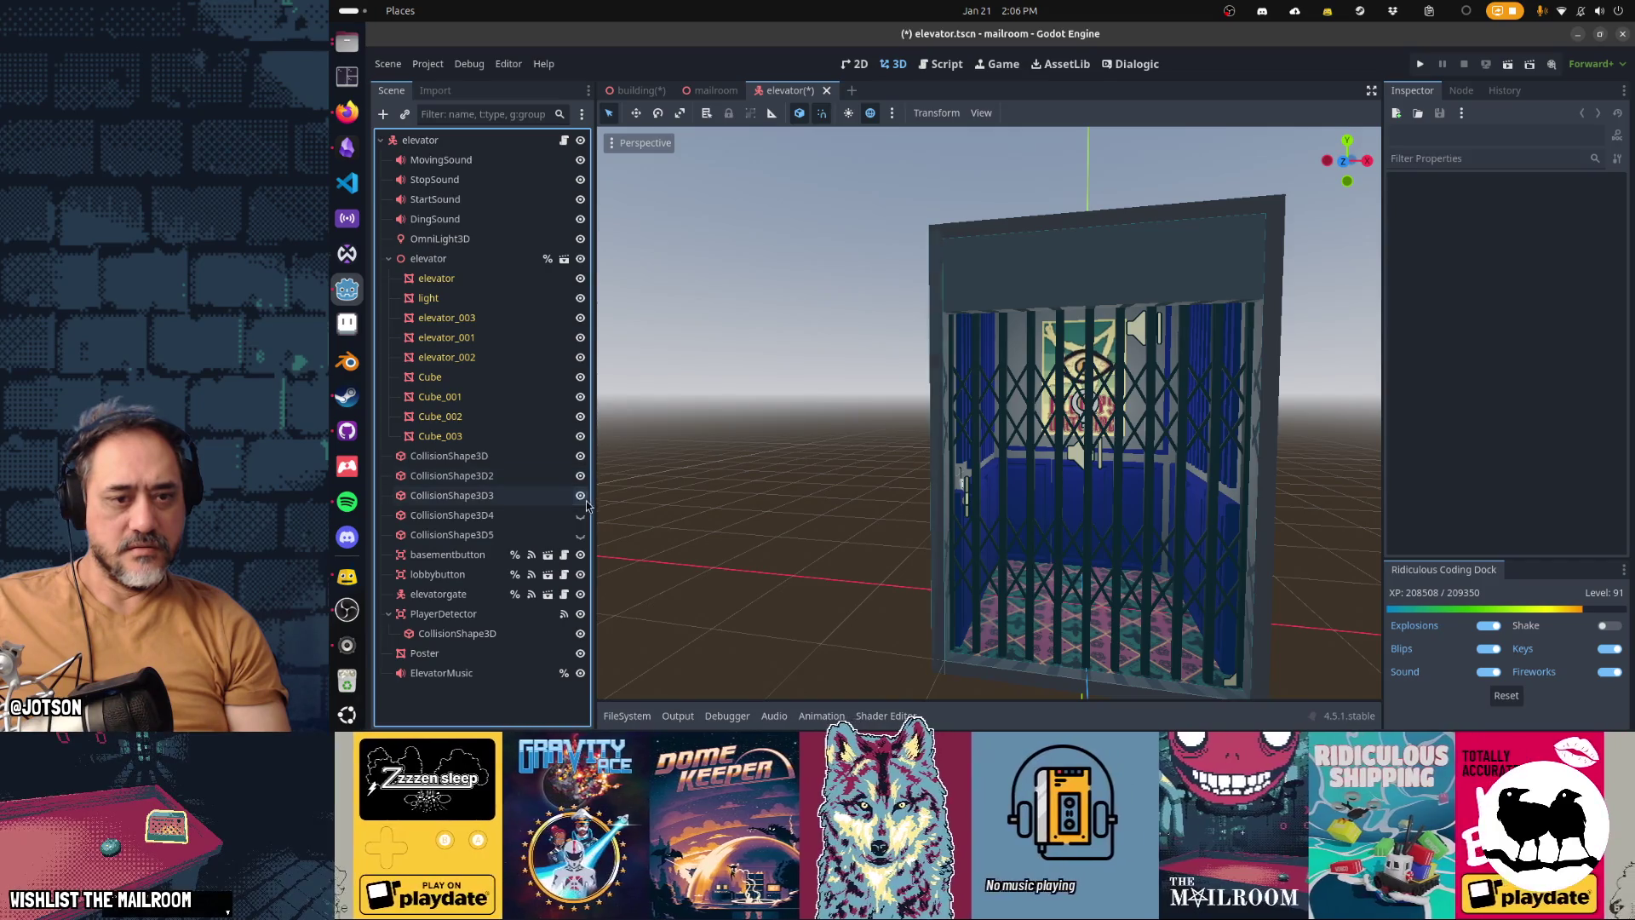
{"action": "mouse_move", "coordinate": [695, 558]}
{"action": "left_mouse_down"}
{"action": "mouse_move", "coordinate": [780, 562]}
{"action": "mouse_move", "coordinate": [916, 531]}
{"action": "mouse_move", "coordinate": [903, 525]}
{"action": "left_mouse_up"}
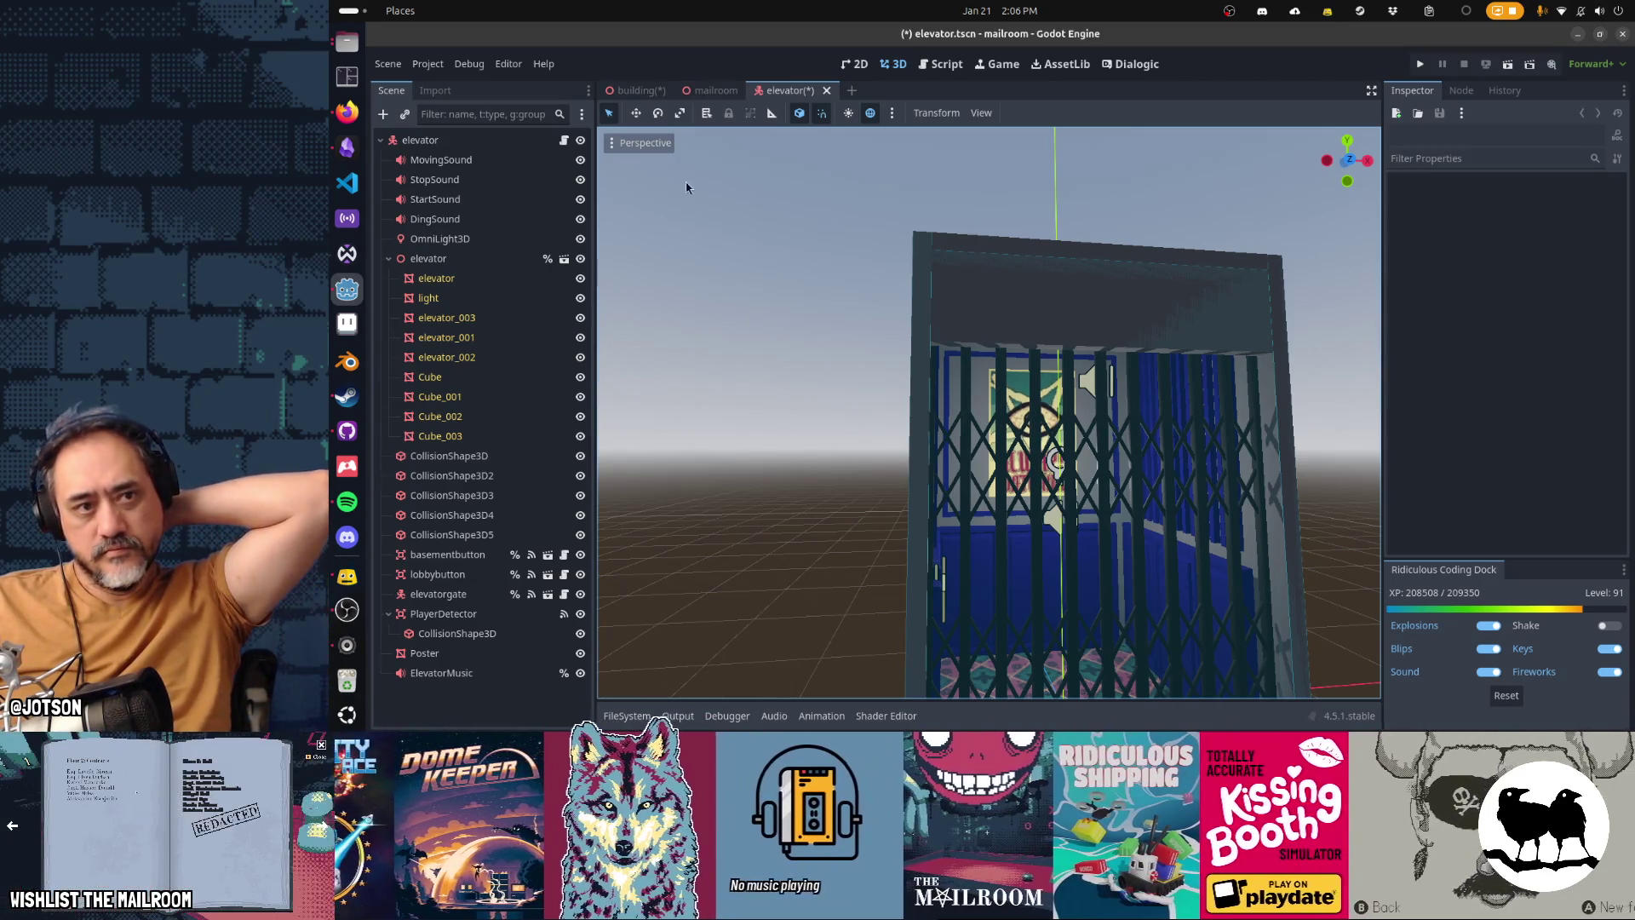
{"action": "left_click", "coordinate": [637, 90]}
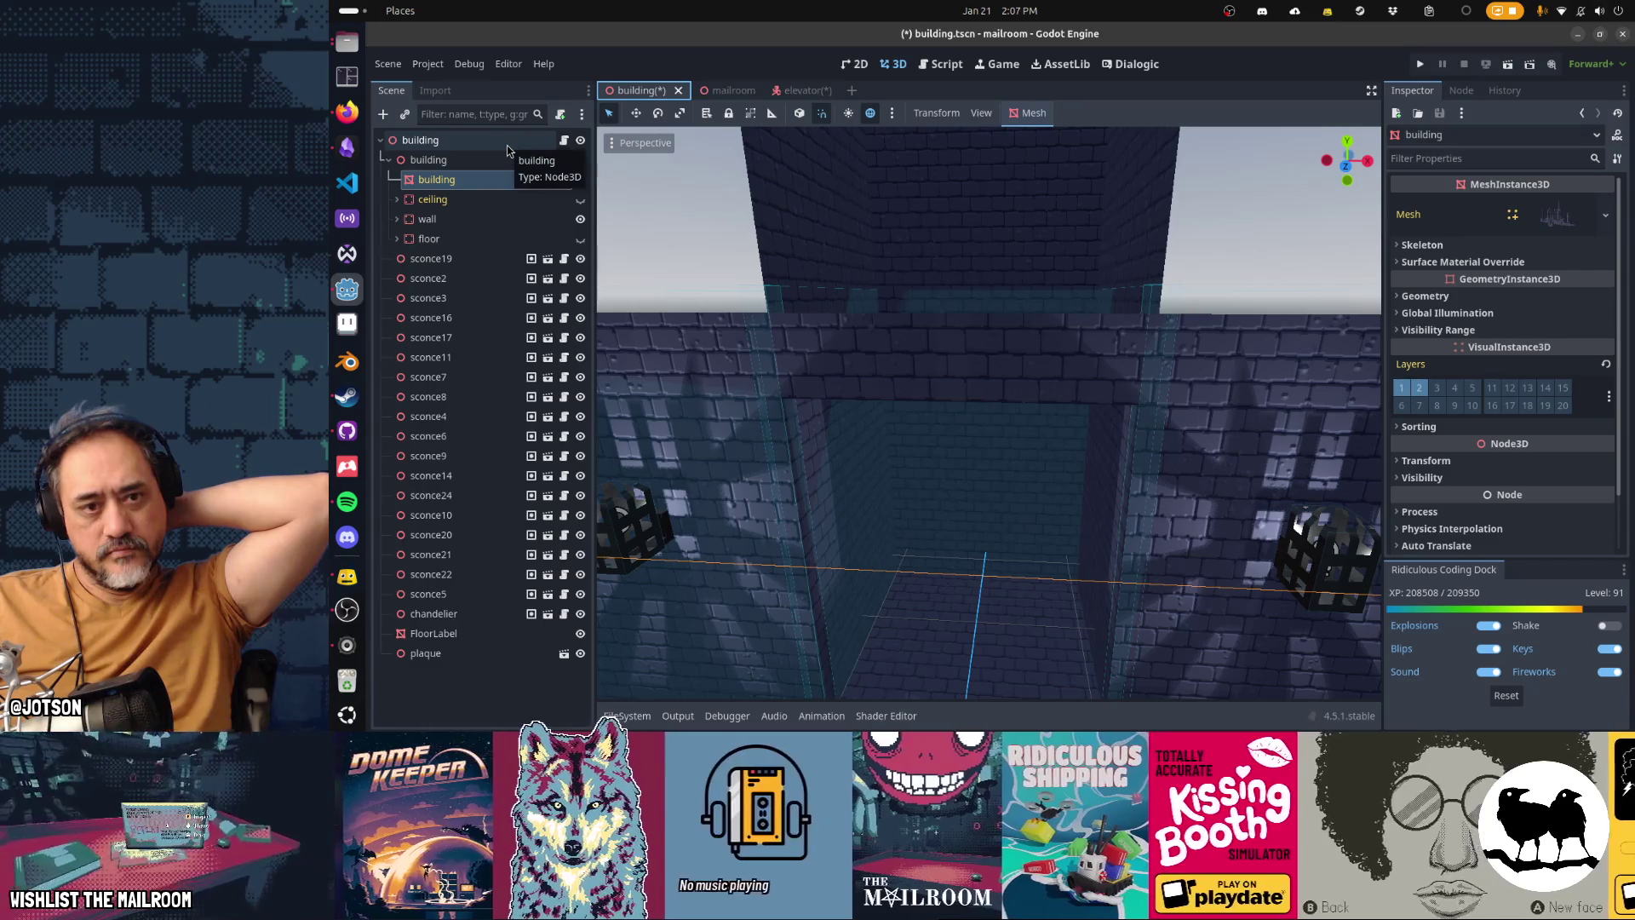
Step: Open the FileSystem dock and filter the project files for elevator files
{"action": "left_click", "coordinate": [654, 712]}
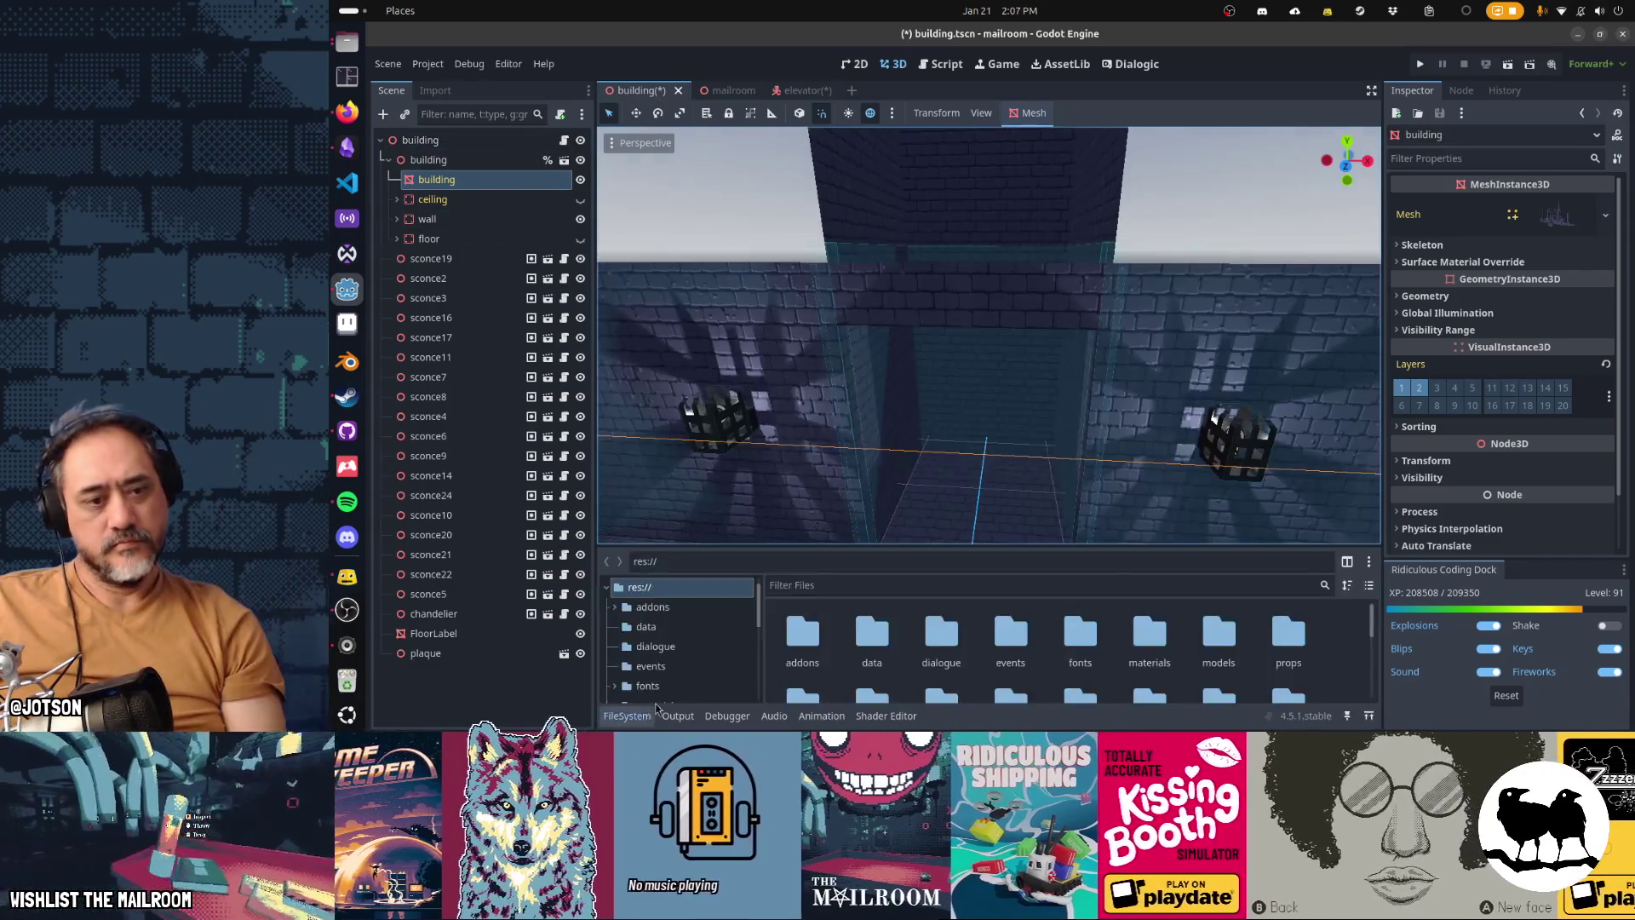
{"action": "left_click", "coordinate": [825, 587]}
{"action": "type", "text": "elvator"}
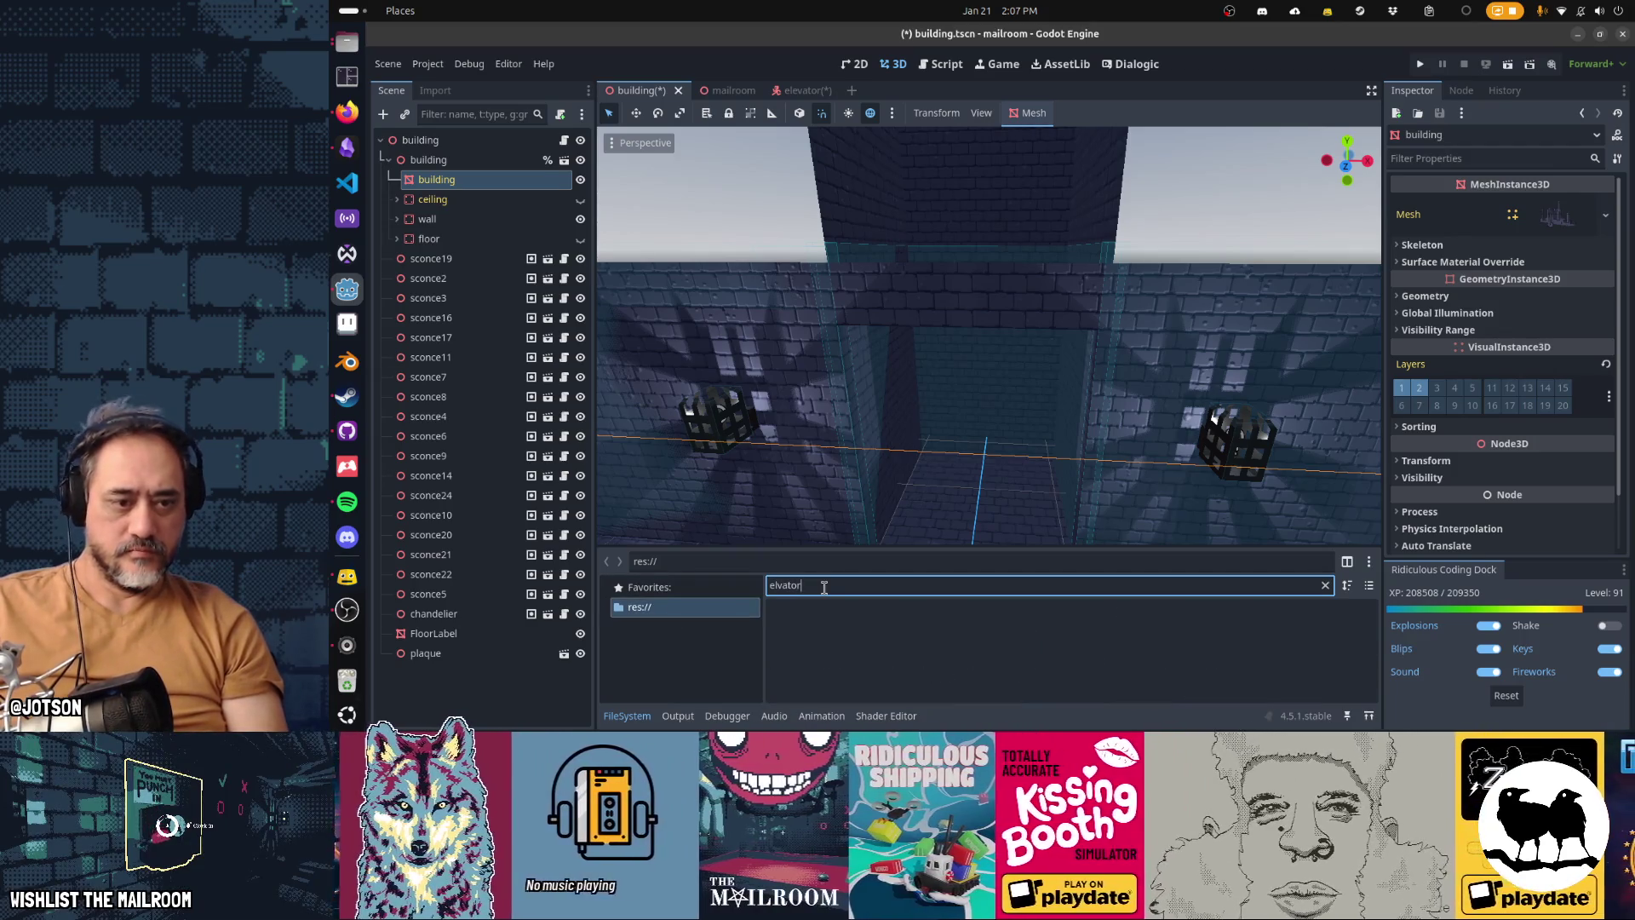
{"action": "type", "text": "e"}
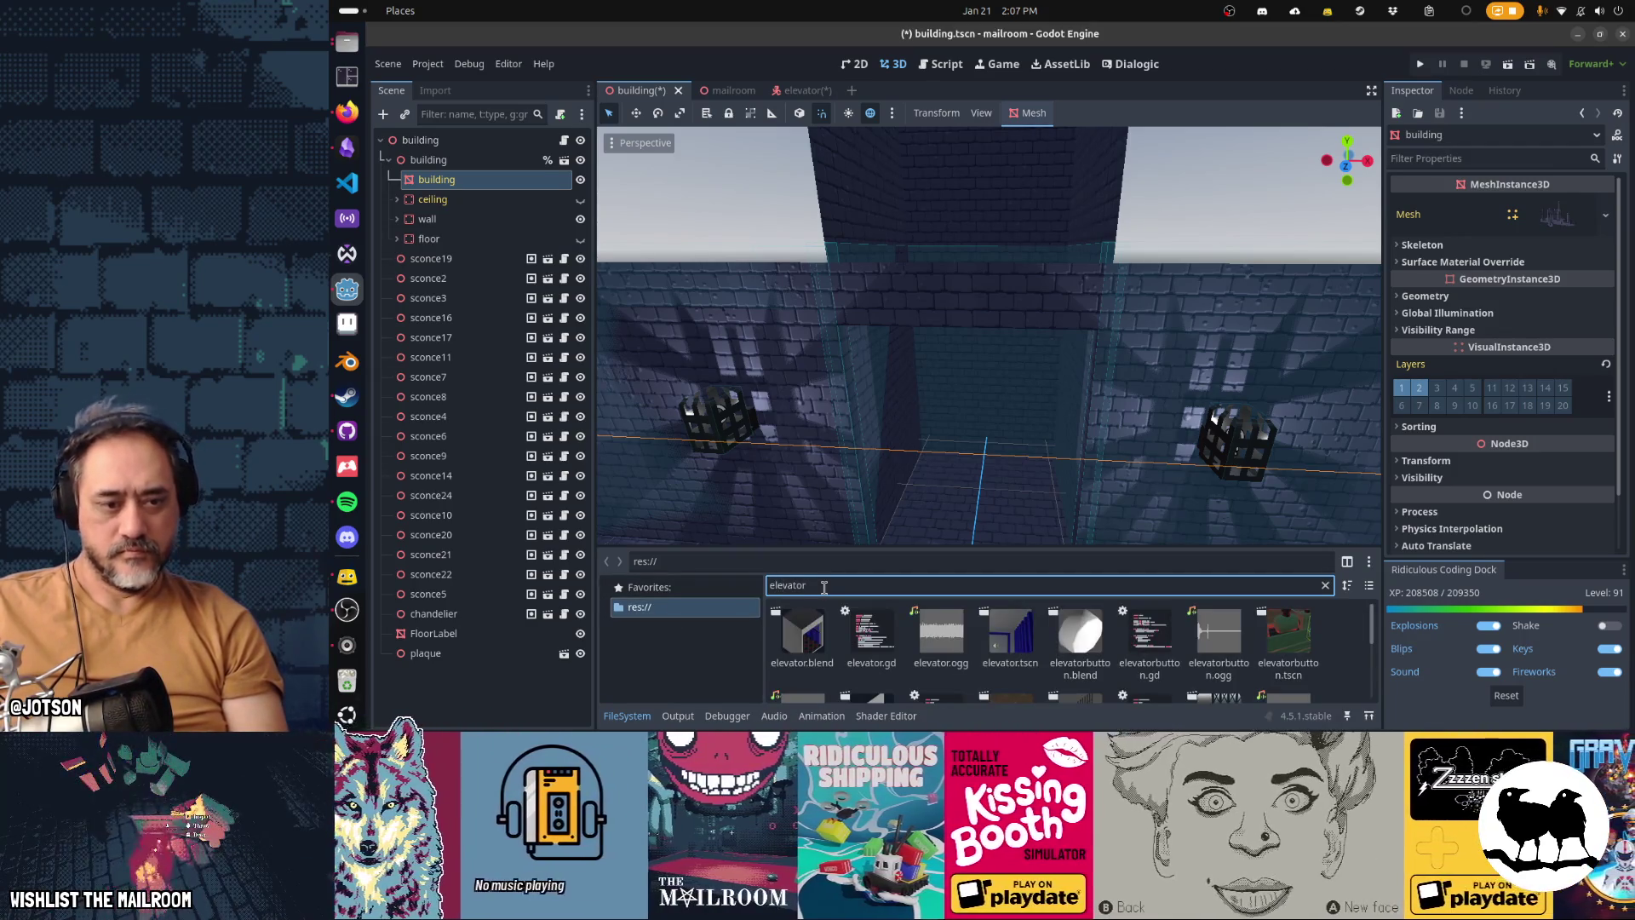
Step: Drag an elevator.tscn instance into the building scene and frame it in top view
{"action": "mouse_move", "coordinate": [1003, 645]}
{"action": "left_mouse_down"}
{"action": "mouse_move", "coordinate": [1011, 423]}
{"action": "mouse_move", "coordinate": [1065, 400]}
{"action": "mouse_move", "coordinate": [1086, 413]}
{"action": "mouse_move", "coordinate": [1009, 337]}
{"action": "mouse_move", "coordinate": [1007, 375]}
{"action": "left_mouse_up"}
{"action": "scroll", "coordinate": [1018, 400], "scroll_direction": "down", "scroll_amount": 5}
{"action": "key", "text": "KP_7"}
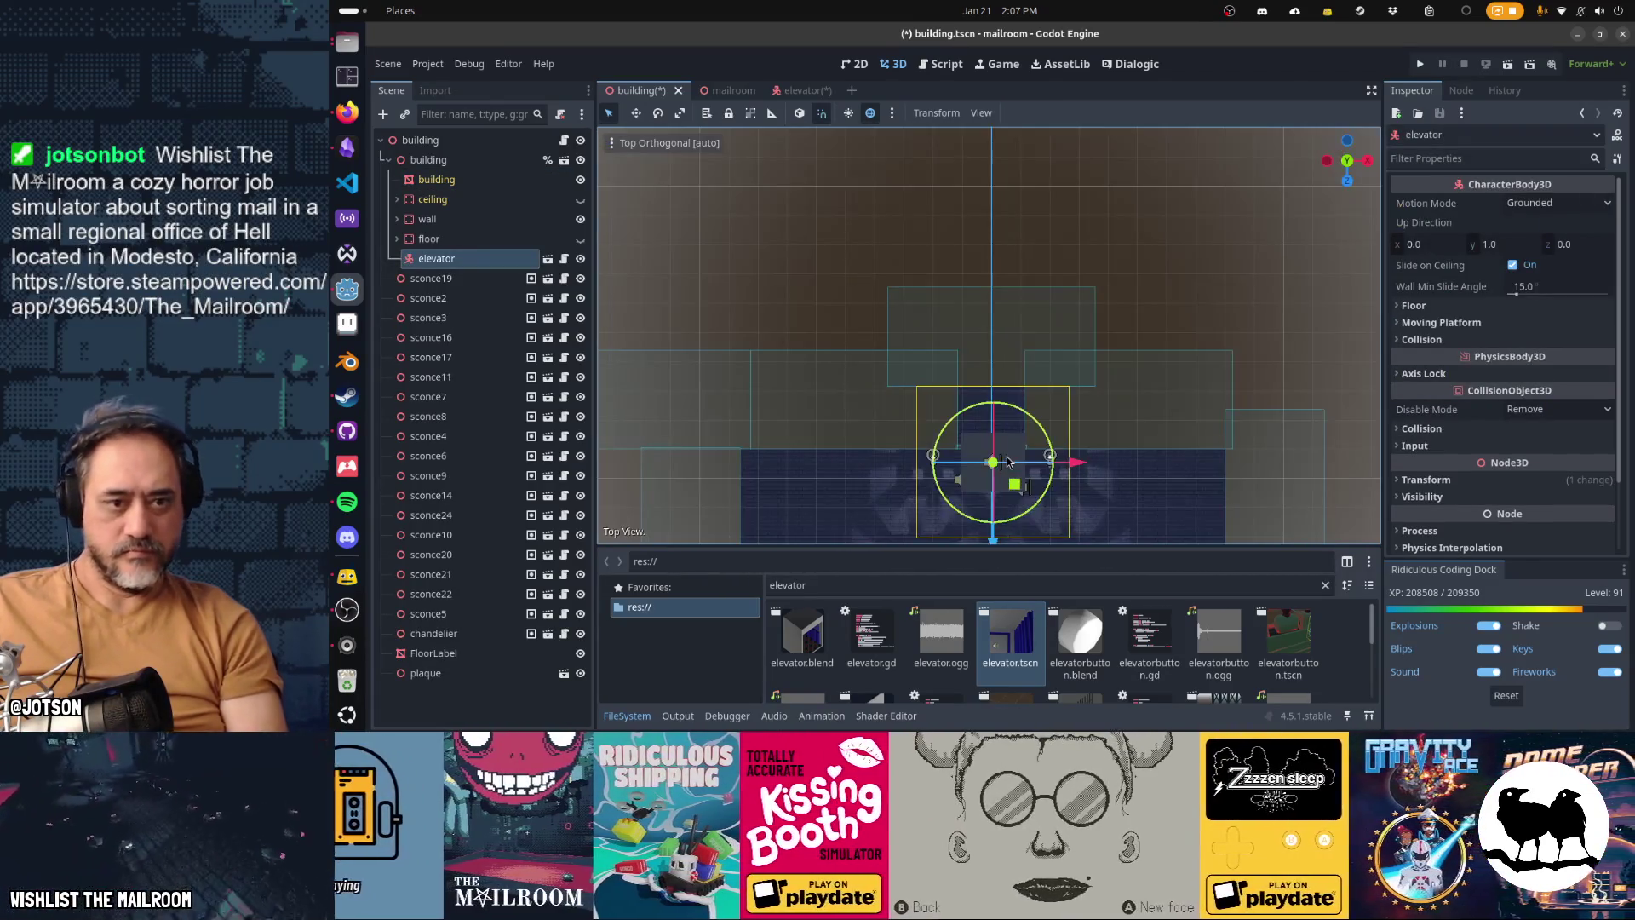
{"action": "scroll", "coordinate": [1035, 524], "scroll_direction": "up", "scroll_amount": 2}
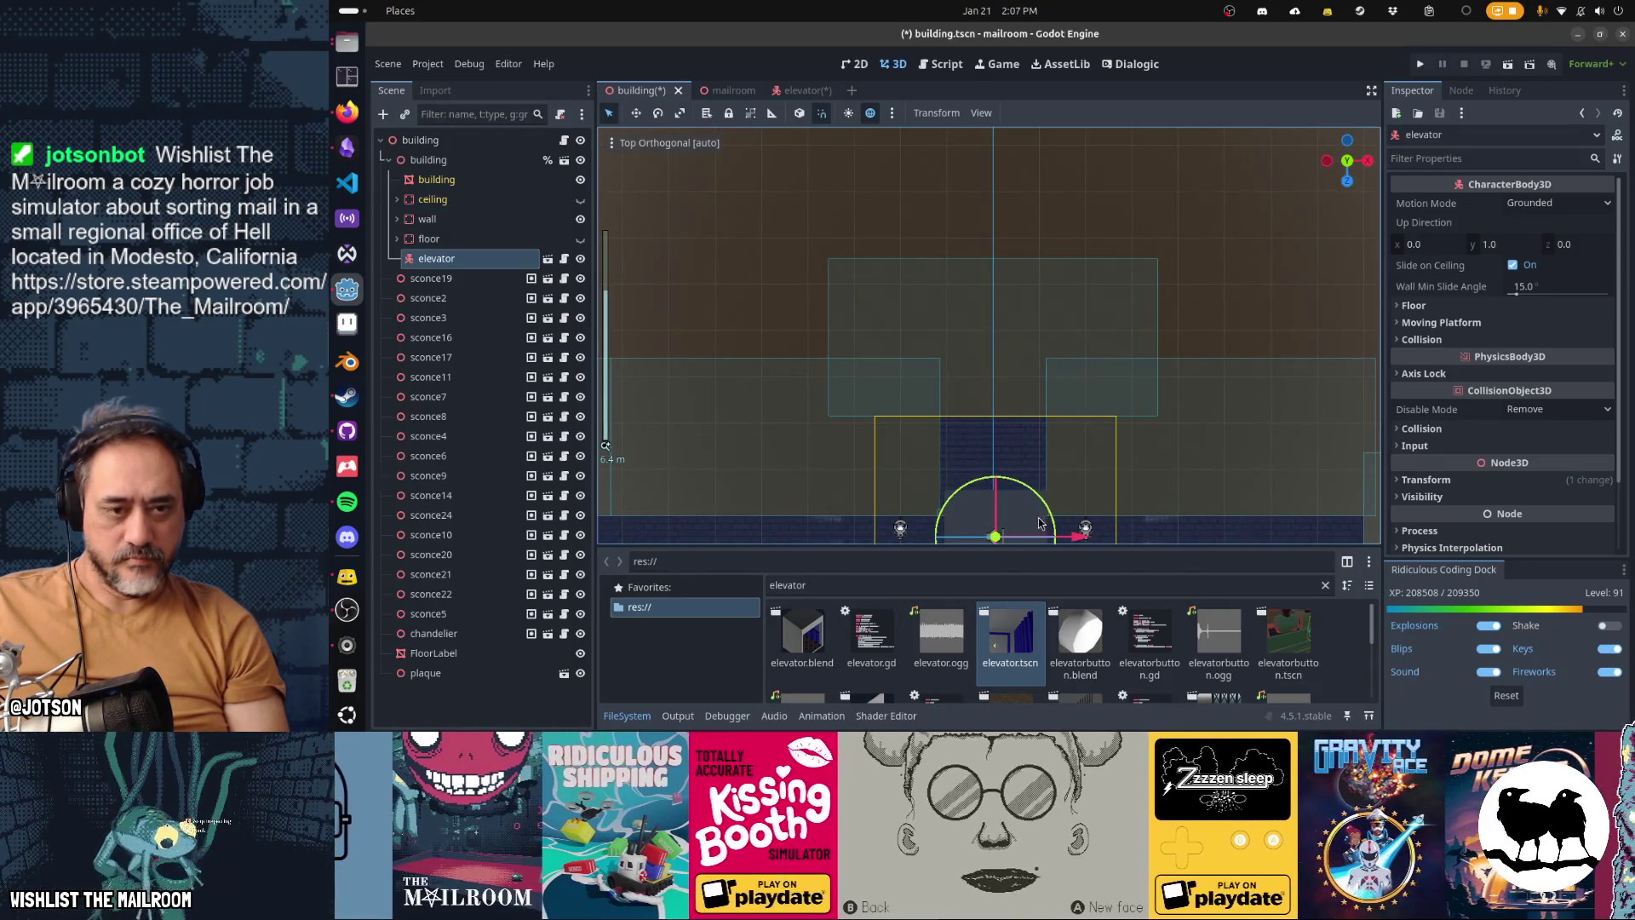
{"action": "key", "text": "f"}
Step: Move the elevator about 1.55 m along Z and check its alignment from above
{"action": "left_click_drag", "start_coordinate": [1024, 407], "coordinate": [1019, 321]}
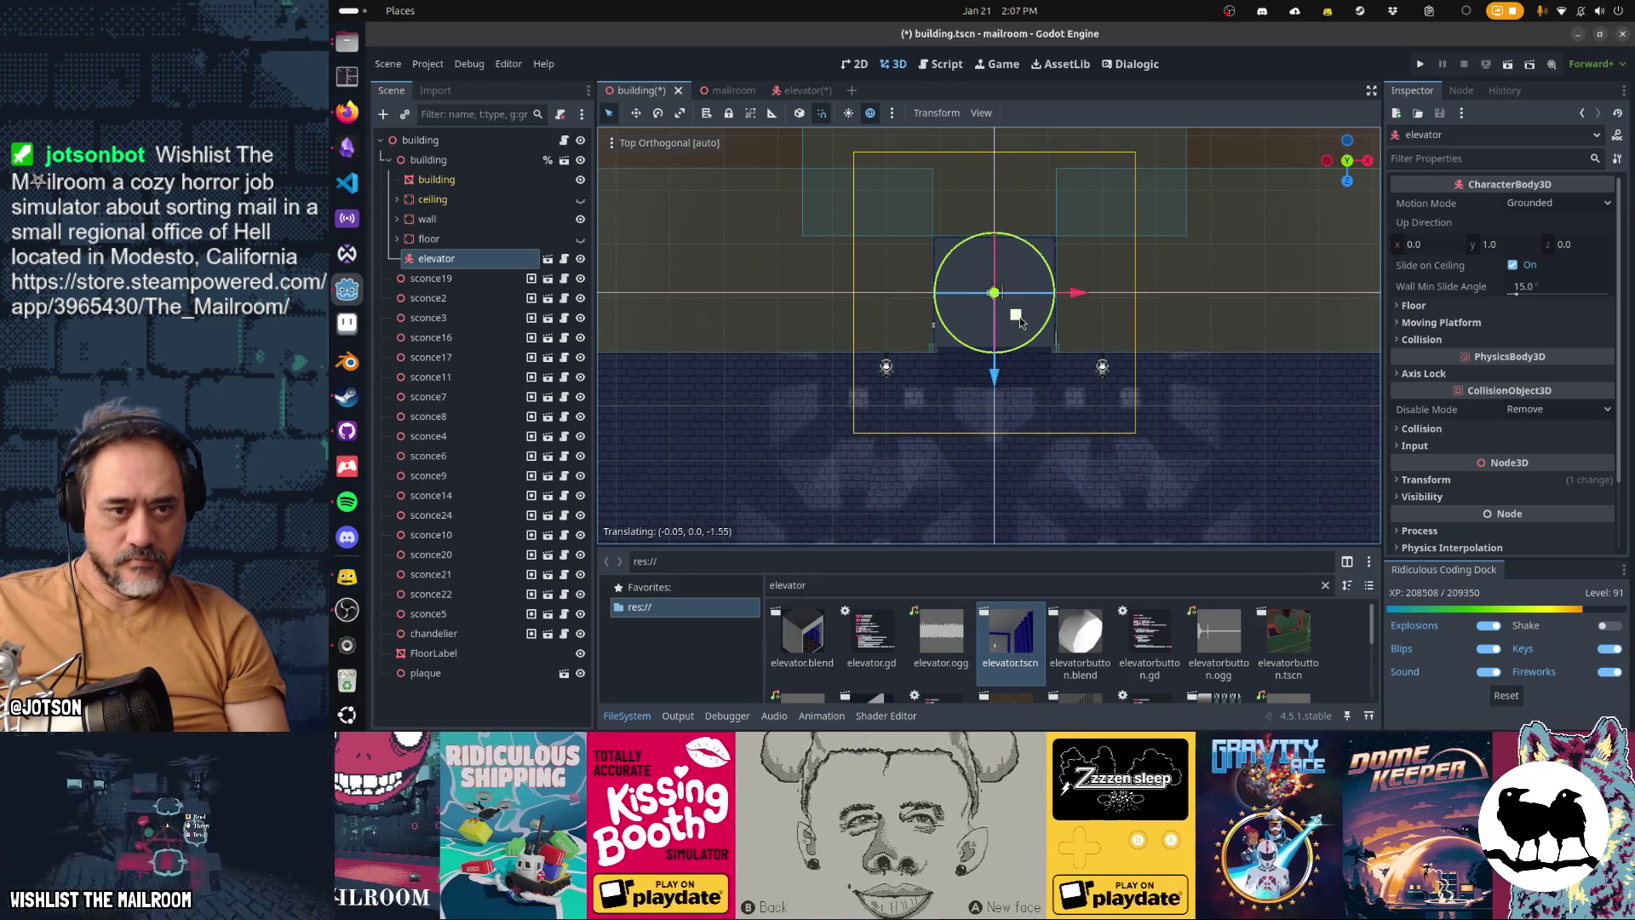
{"action": "scroll", "coordinate": [978, 381], "scroll_direction": "up", "scroll_amount": 2}
{"action": "scroll", "coordinate": [977, 380], "scroll_direction": "up", "scroll_amount": 4}
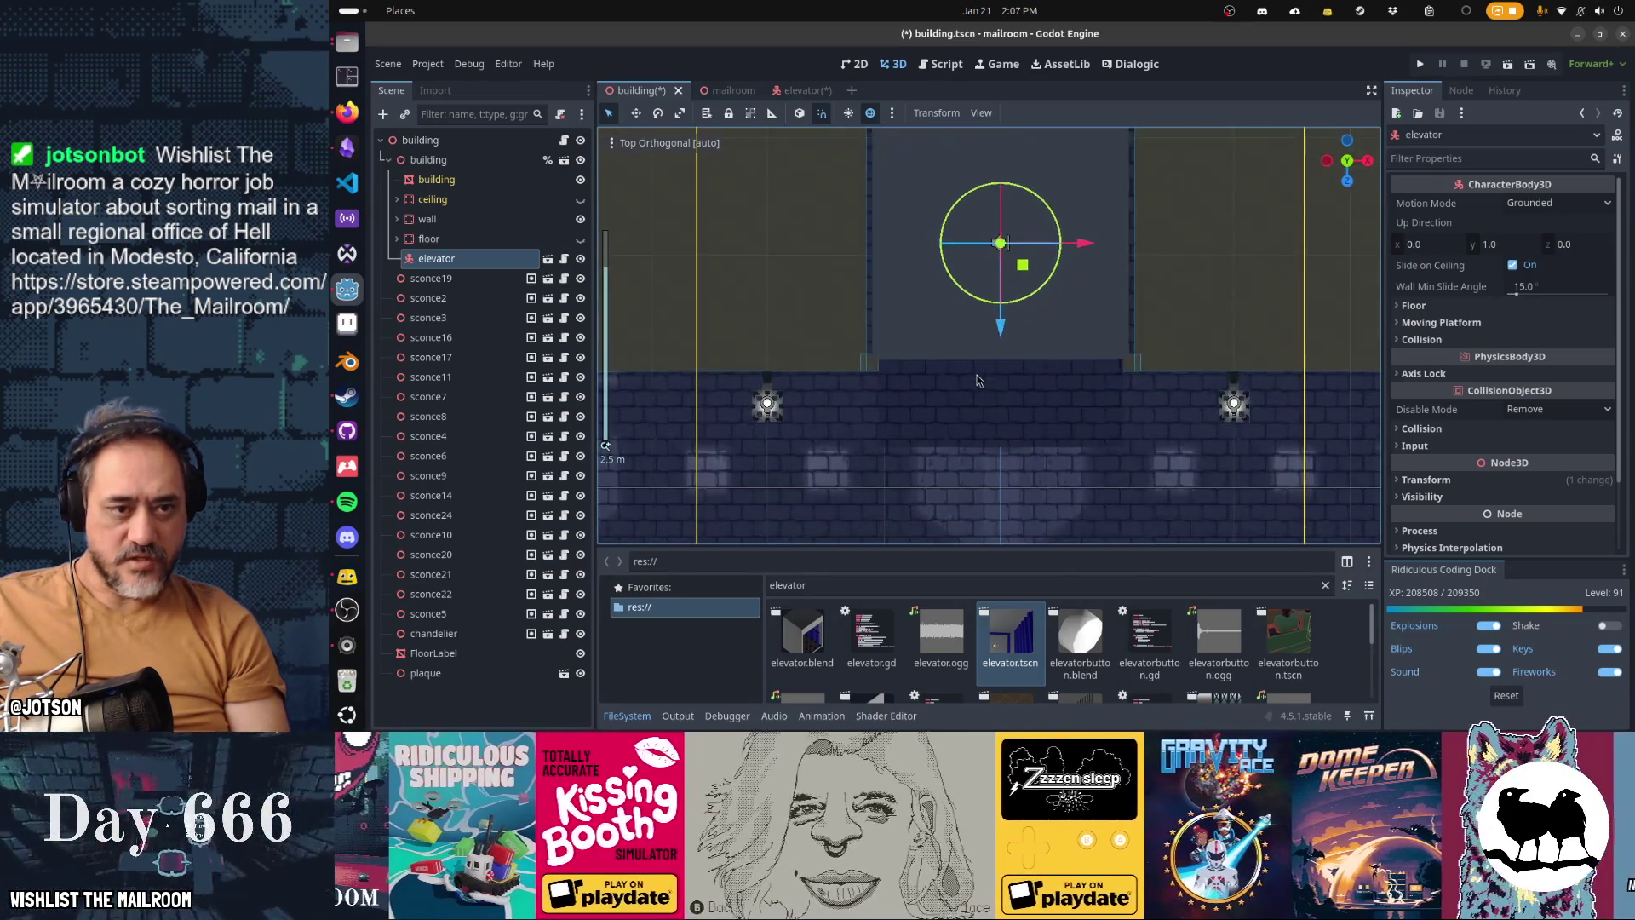
{"action": "scroll", "coordinate": [914, 438], "scroll_direction": "down", "scroll_amount": 1}
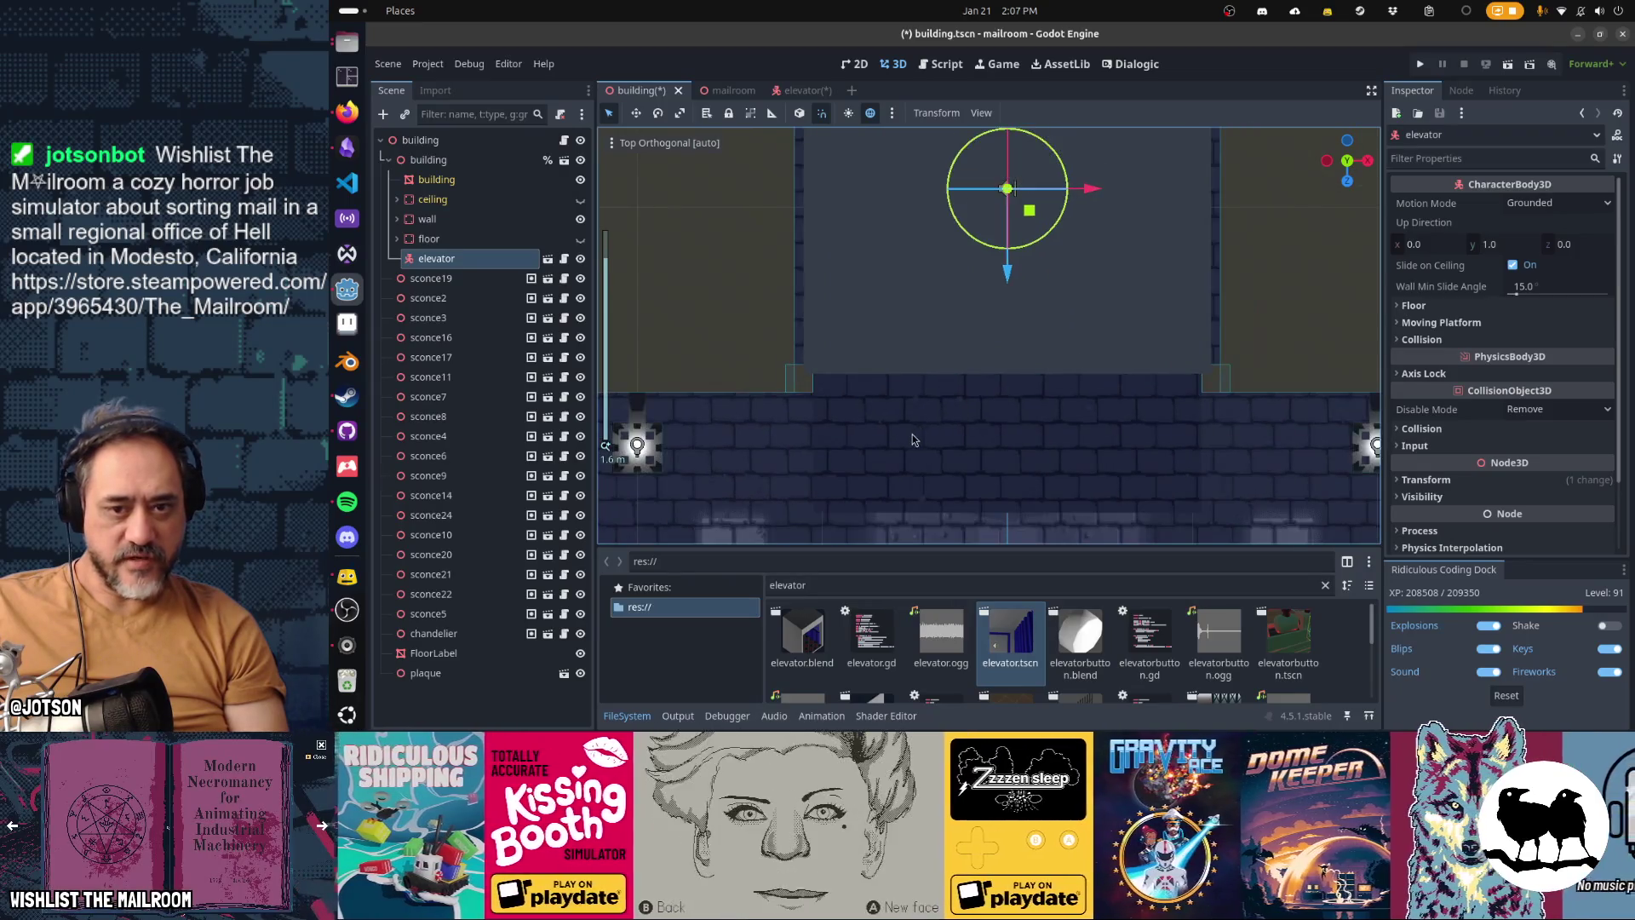
{"action": "mouse_move", "coordinate": [910, 441]}
{"action": "left_mouse_down"}
{"action": "mouse_move", "coordinate": [1017, 416]}
{"action": "mouse_move", "coordinate": [1118, 487]}
{"action": "left_mouse_up"}
{"action": "key", "text": "KP_7"}
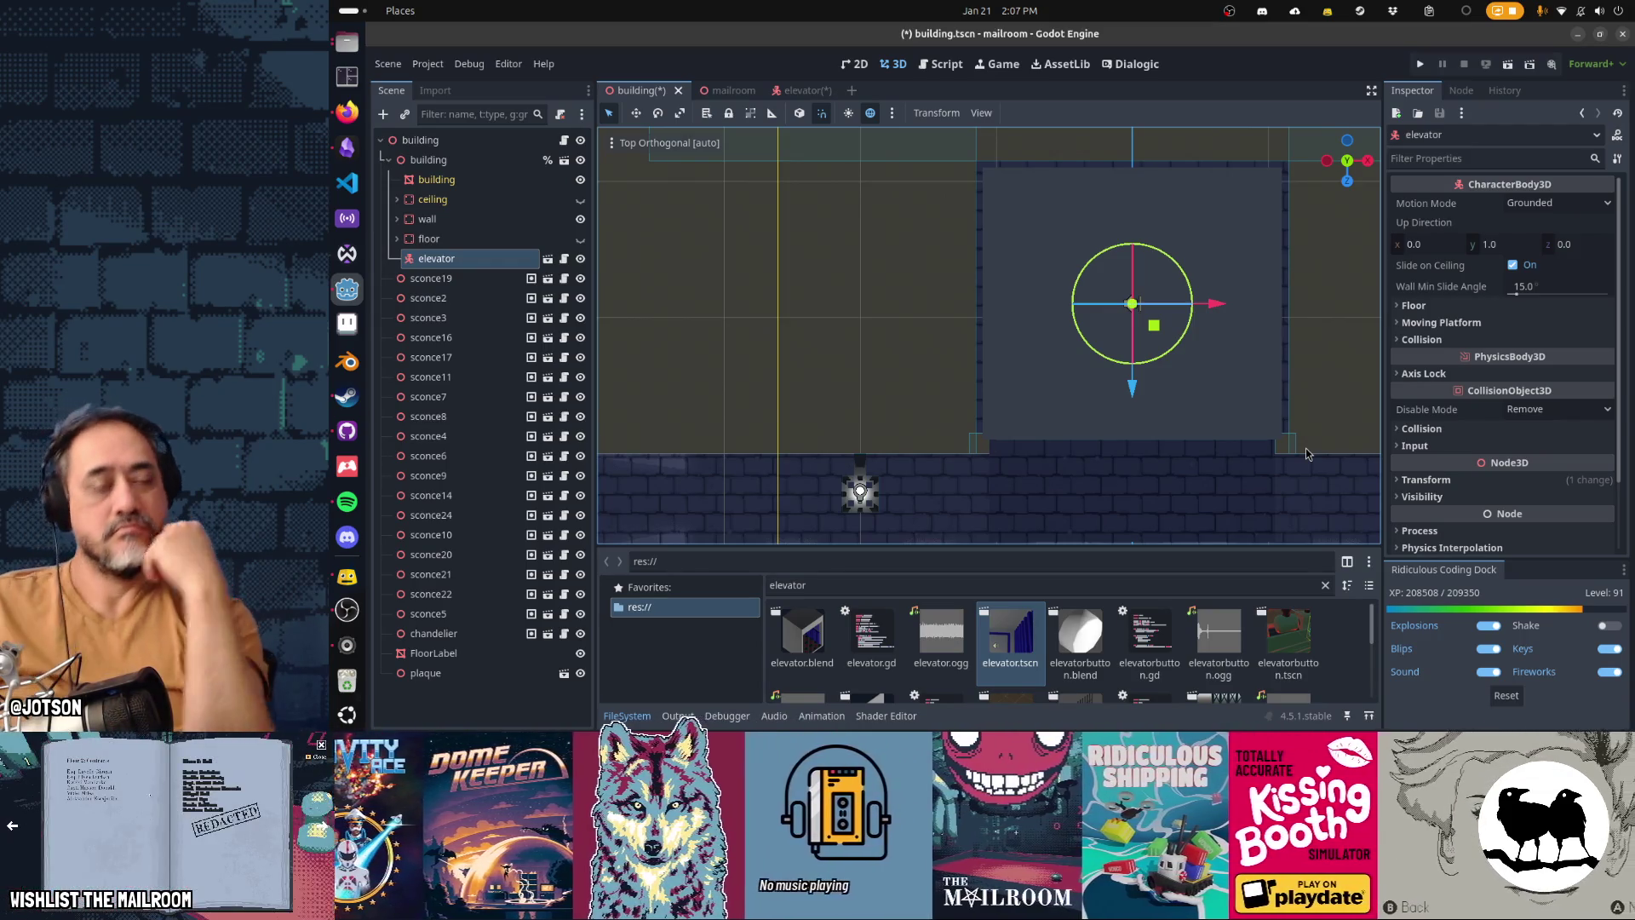
{"action": "left_click", "coordinate": [731, 90]}
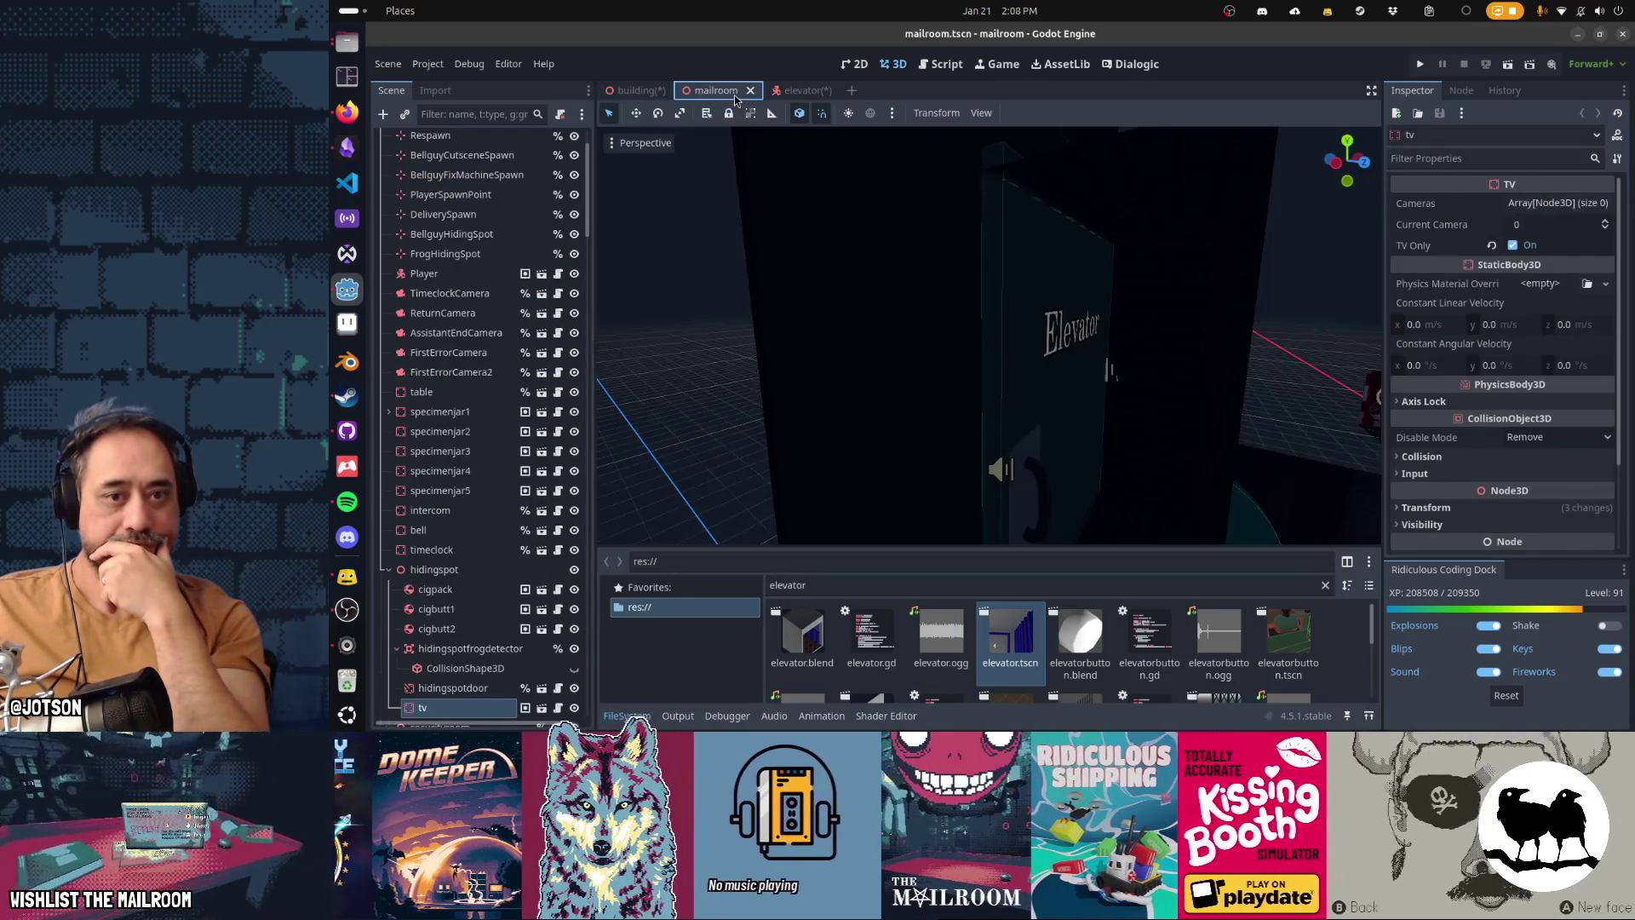
Step: View the mailroom's elevator area from above with environment preview and sunlight, then switch to elevator.tscn
{"action": "key", "text": "KP_7"}
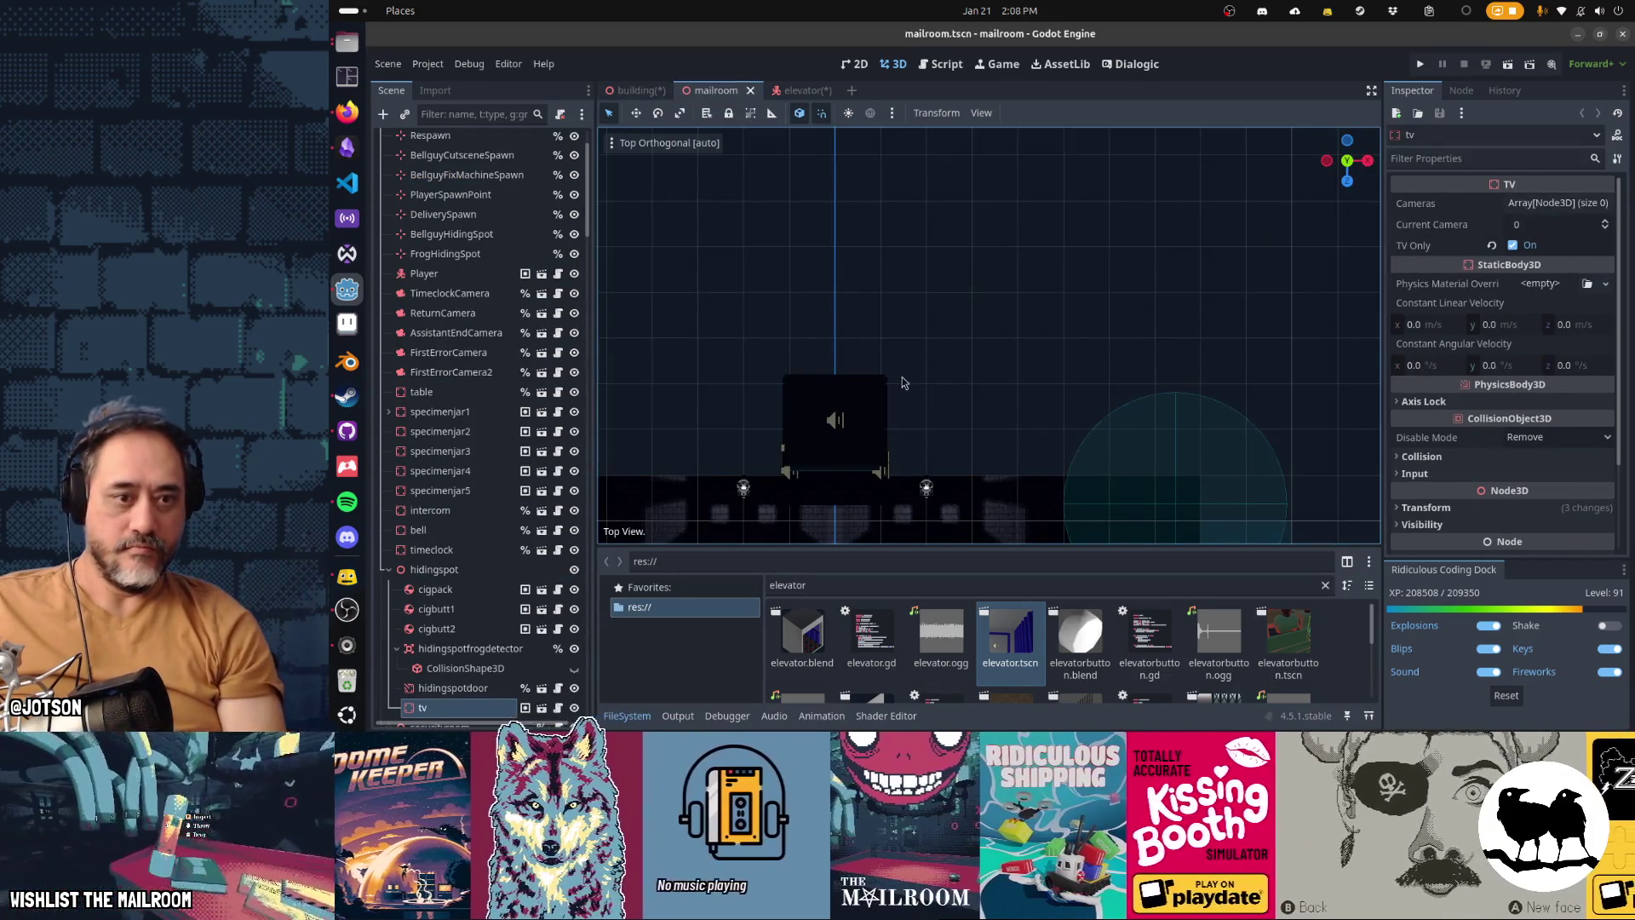
{"action": "left_click", "coordinate": [652, 145]}
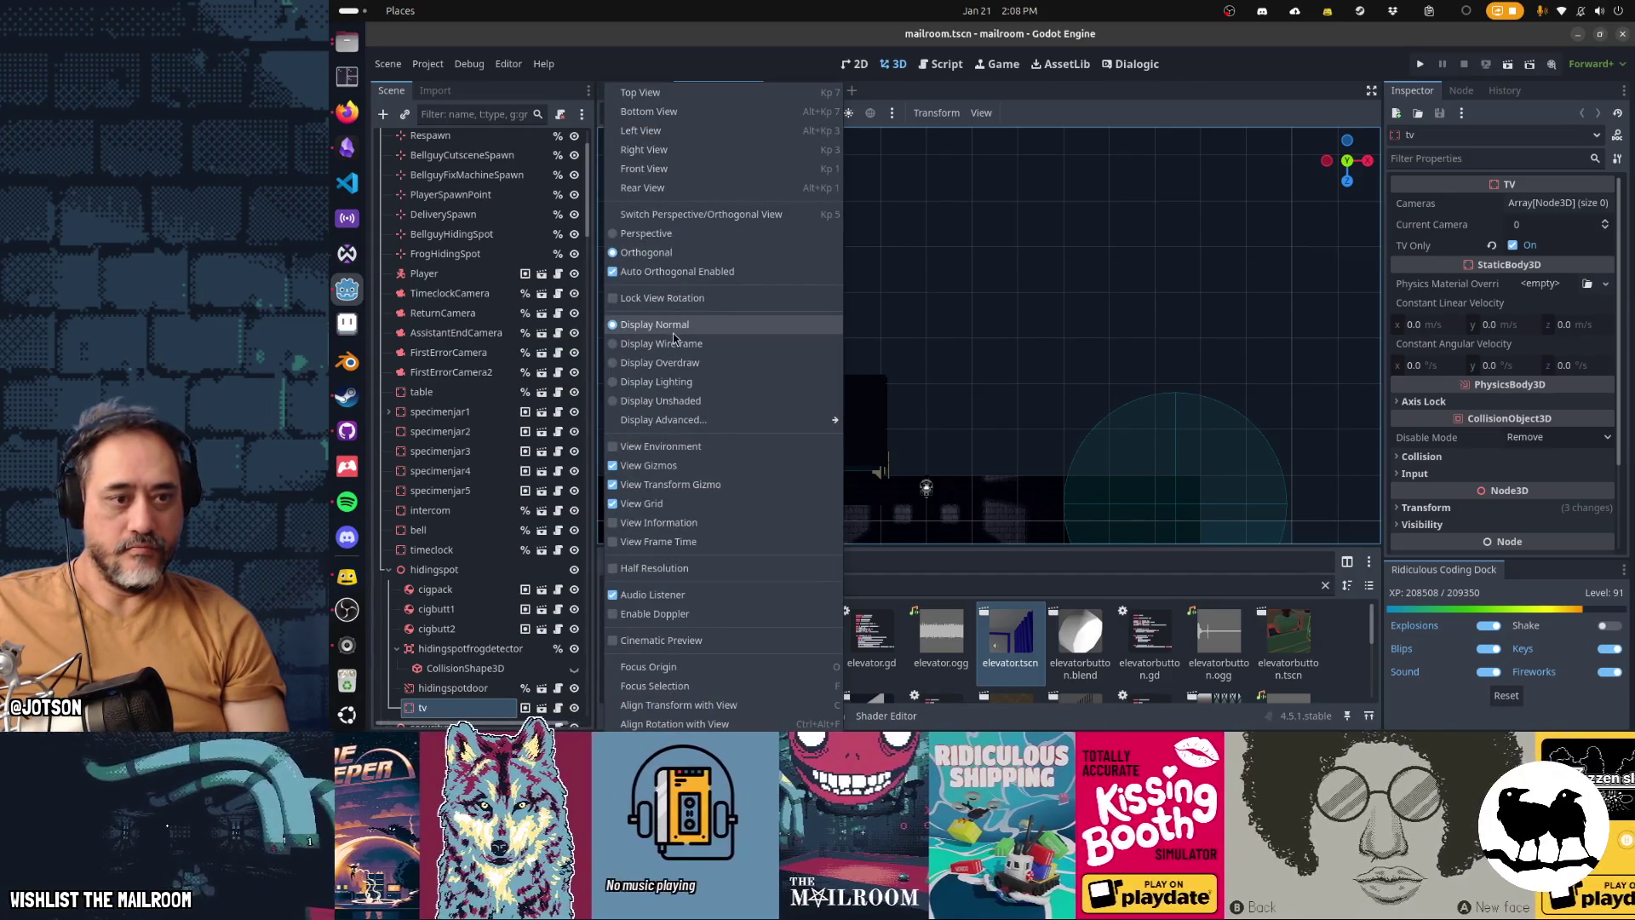
{"action": "left_click", "coordinate": [672, 451]}
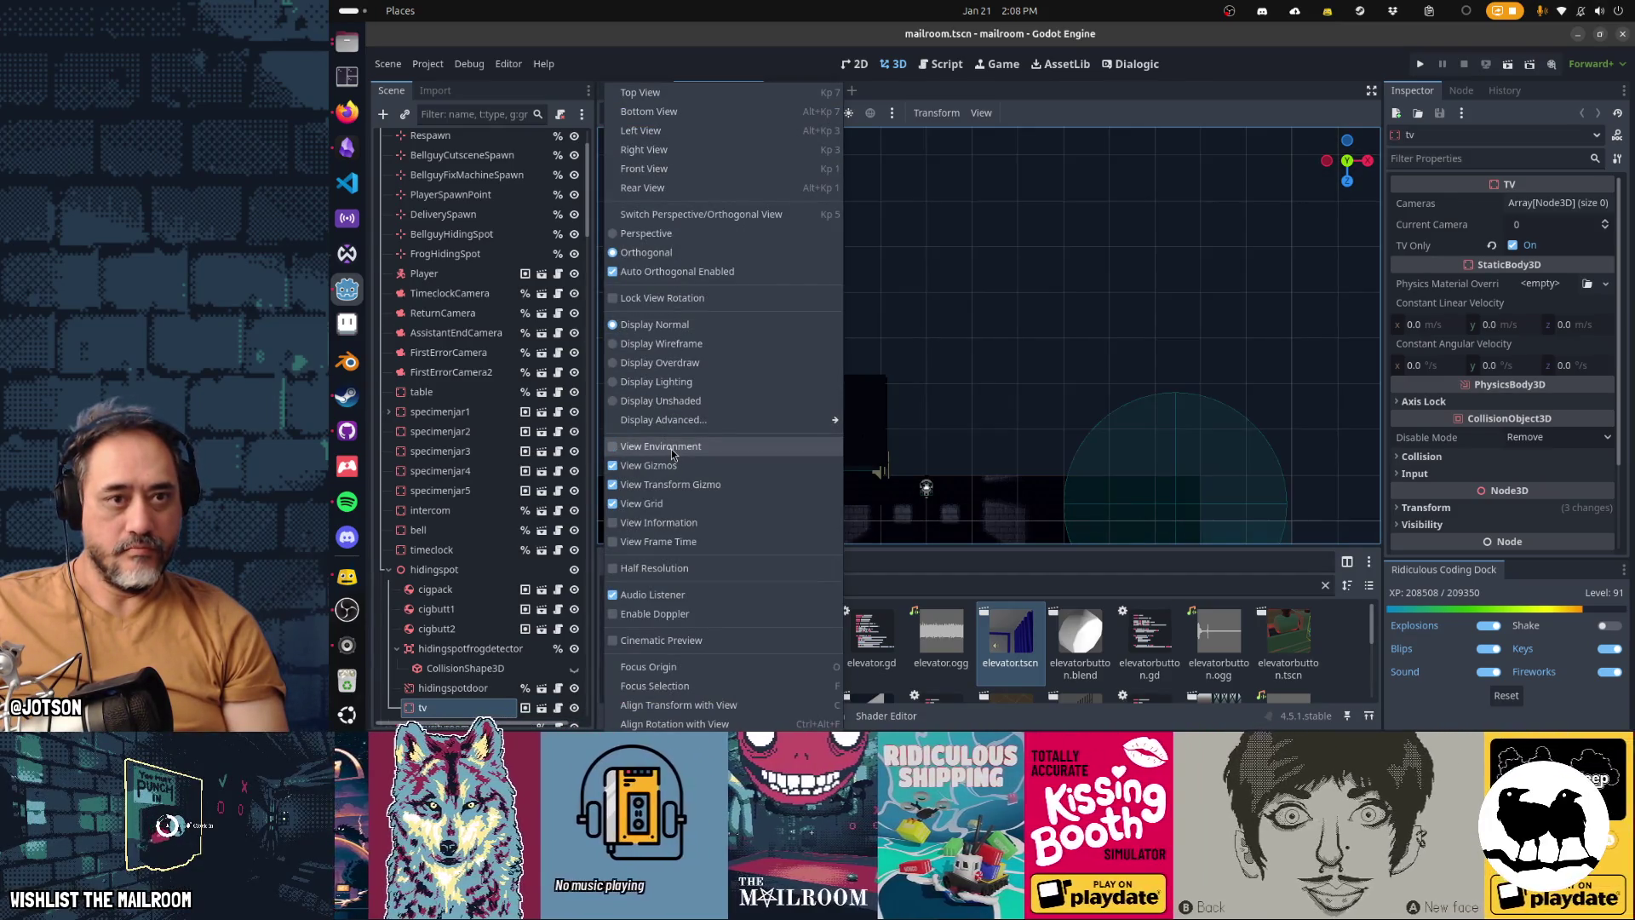
{"action": "left_click", "coordinate": [850, 114]}
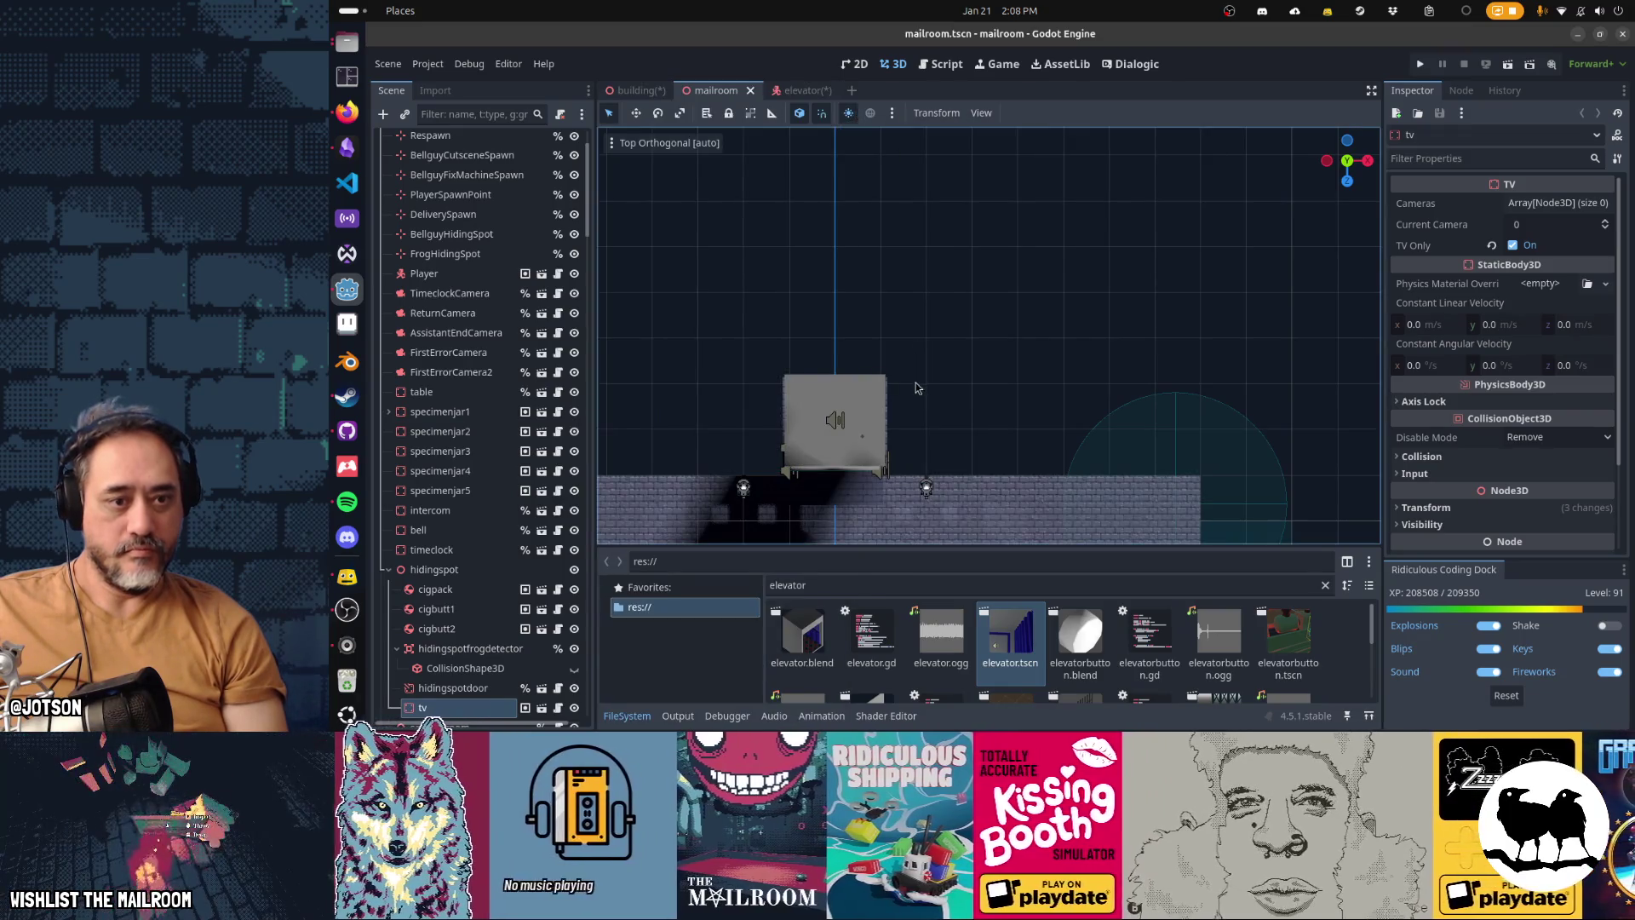
{"action": "scroll", "coordinate": [1014, 343], "scroll_direction": "up", "scroll_amount": 5}
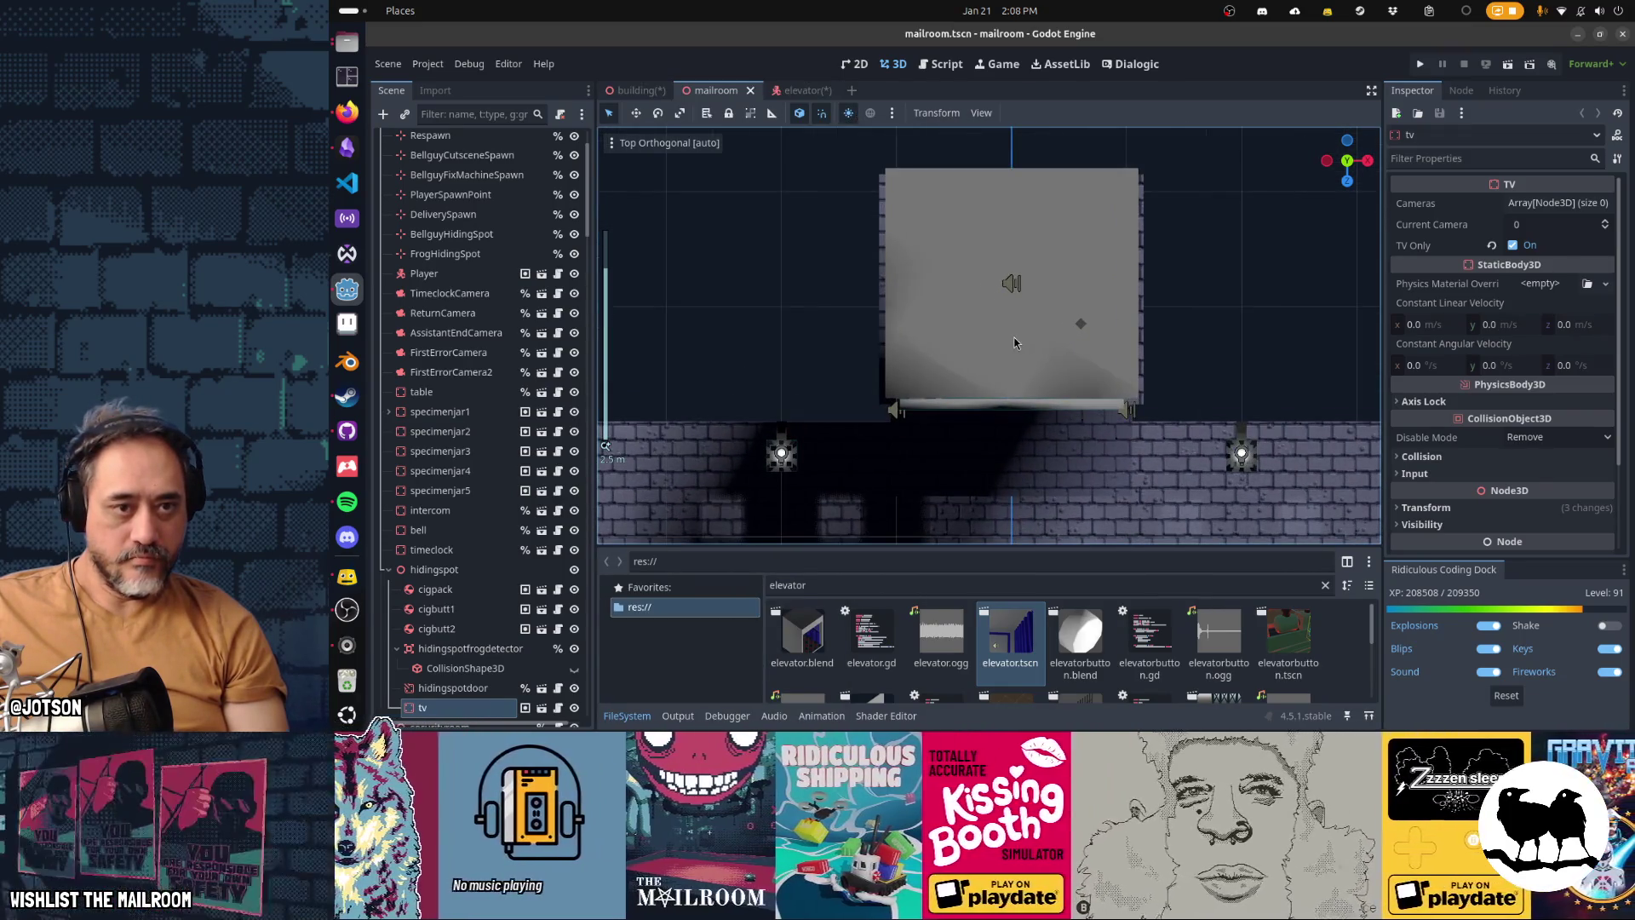
{"action": "scroll", "coordinate": [1015, 344], "scroll_direction": "up", "scroll_amount": 3}
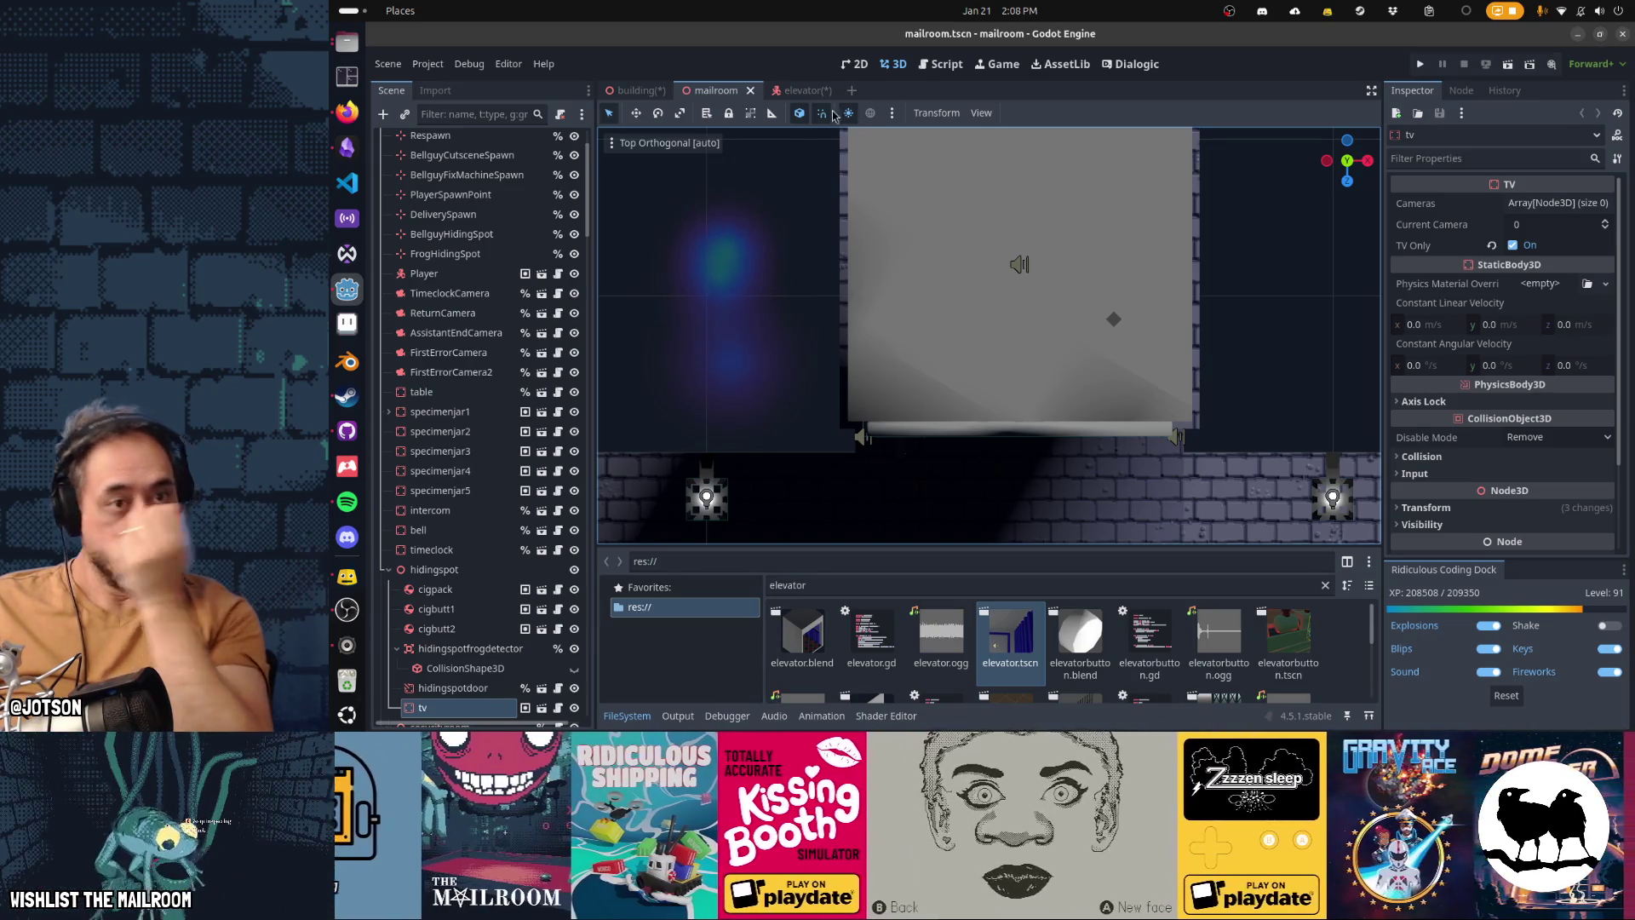
{"action": "left_click", "coordinate": [809, 92]}
{"action": "mouse_move", "coordinate": [1035, 255]}
{"action": "left_mouse_down"}
{"action": "mouse_move", "coordinate": [1040, 366]}
{"action": "mouse_move", "coordinate": [1063, 392]}
{"action": "left_mouse_up"}
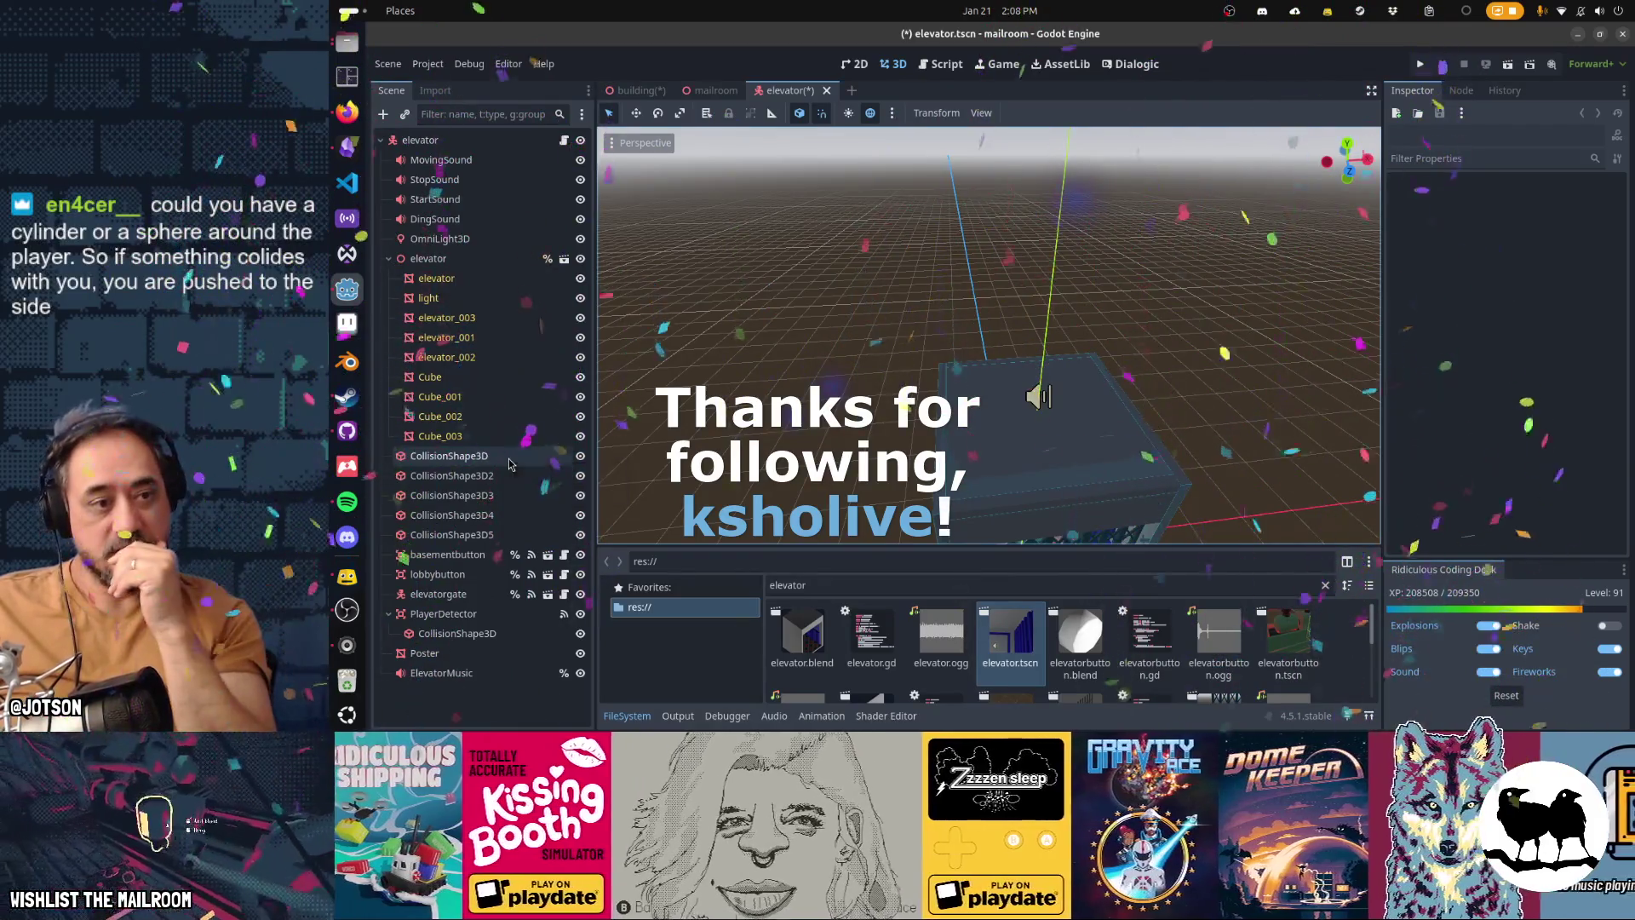
Step: Select the CollisionShape3D3 wall box and thicken it to 0.3
{"action": "left_click", "coordinate": [511, 475]}
{"action": "left_click", "coordinate": [514, 496]}
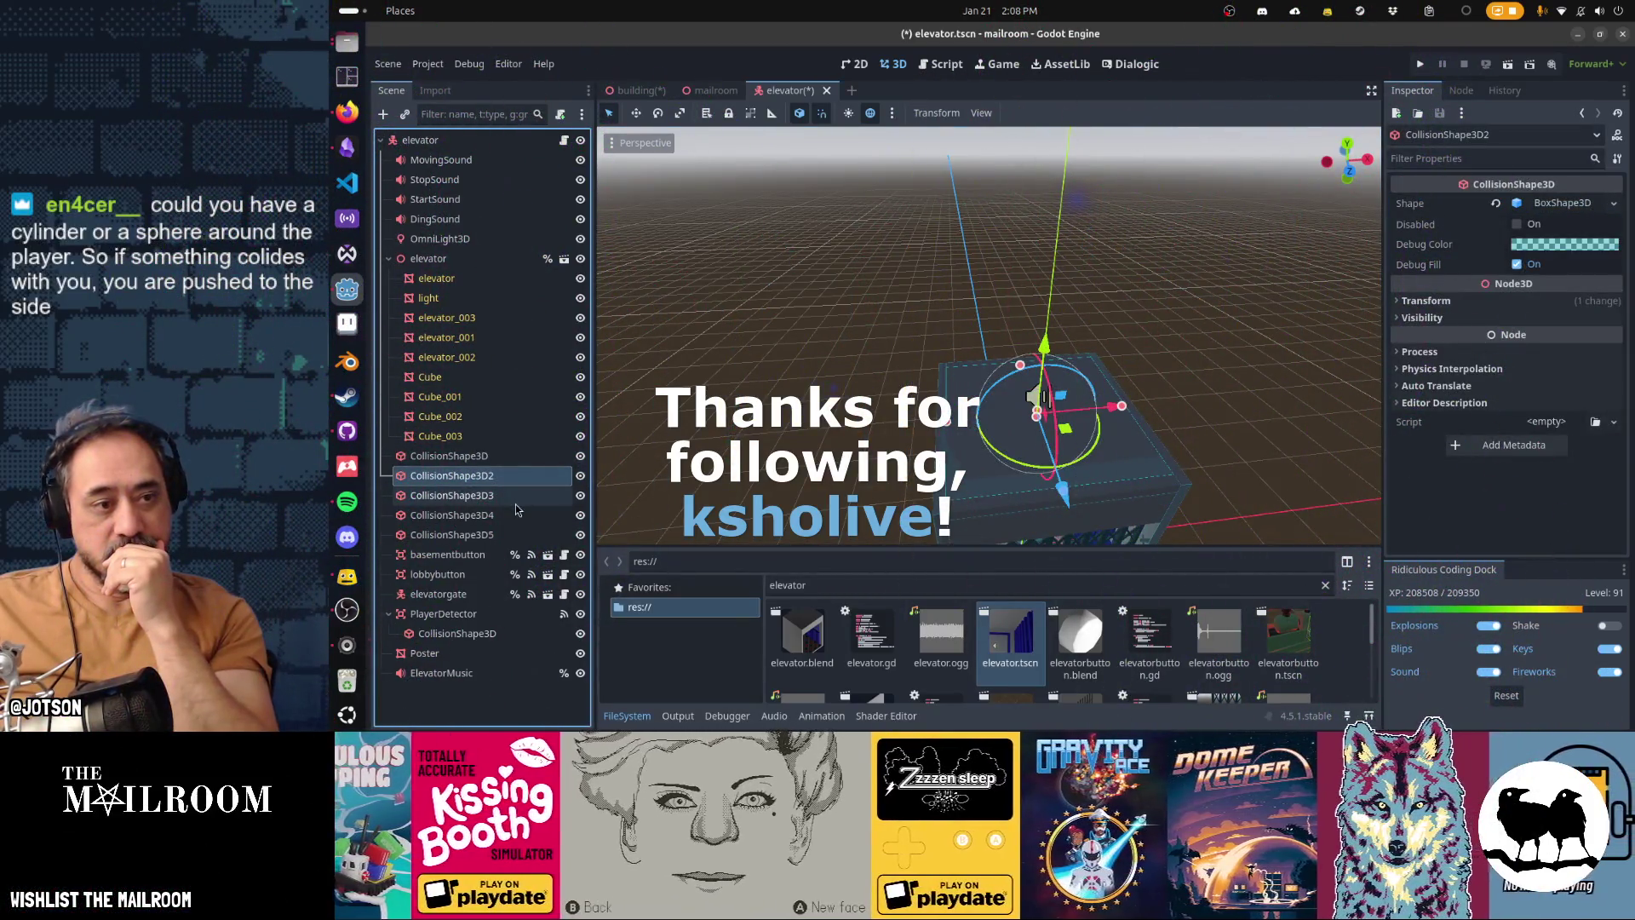
{"action": "mouse_move", "coordinate": [834, 517]}
{"action": "left_mouse_down"}
{"action": "mouse_move", "coordinate": [966, 502]}
{"action": "mouse_move", "coordinate": [963, 525]}
{"action": "mouse_move", "coordinate": [975, 378]}
{"action": "left_mouse_up"}
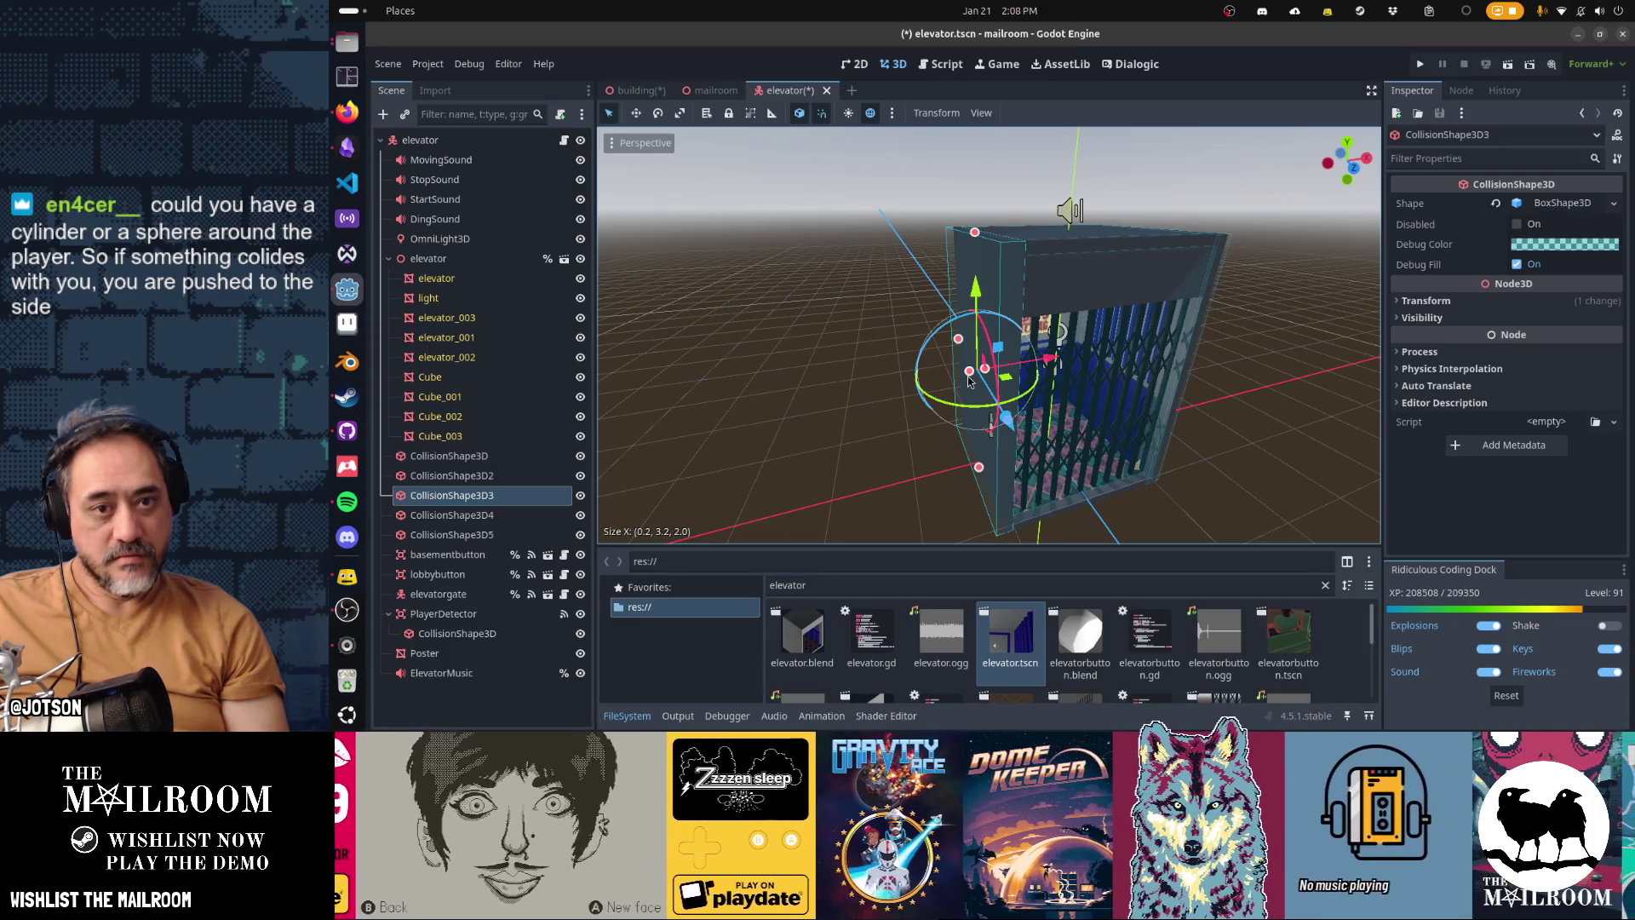
{"action": "left_click_drag", "start_coordinate": [968, 381], "coordinate": [967, 381]}
{"action": "left_click_drag", "start_coordinate": [1127, 364], "coordinate": [1107, 399]}
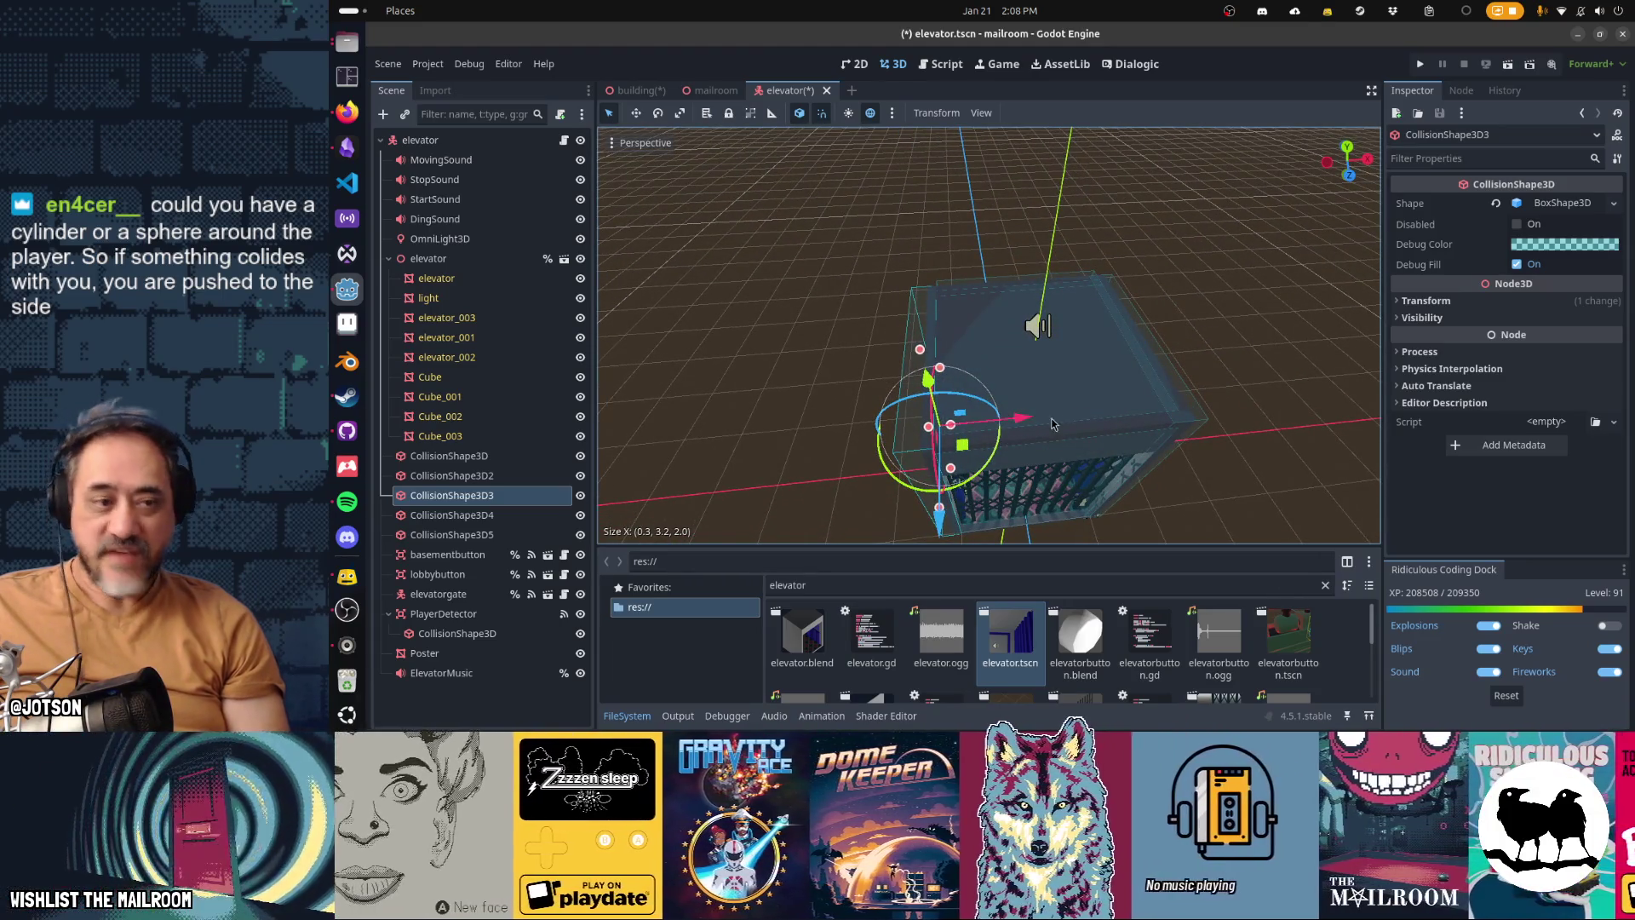
Step: Set CollisionShape3D3 back to 0.2 thick and view the elevator from above
{"action": "left_click_drag", "start_coordinate": [1037, 419], "coordinate": [792, 440]}
{"action": "scroll", "coordinate": [852, 447], "scroll_direction": "up", "scroll_amount": 3}
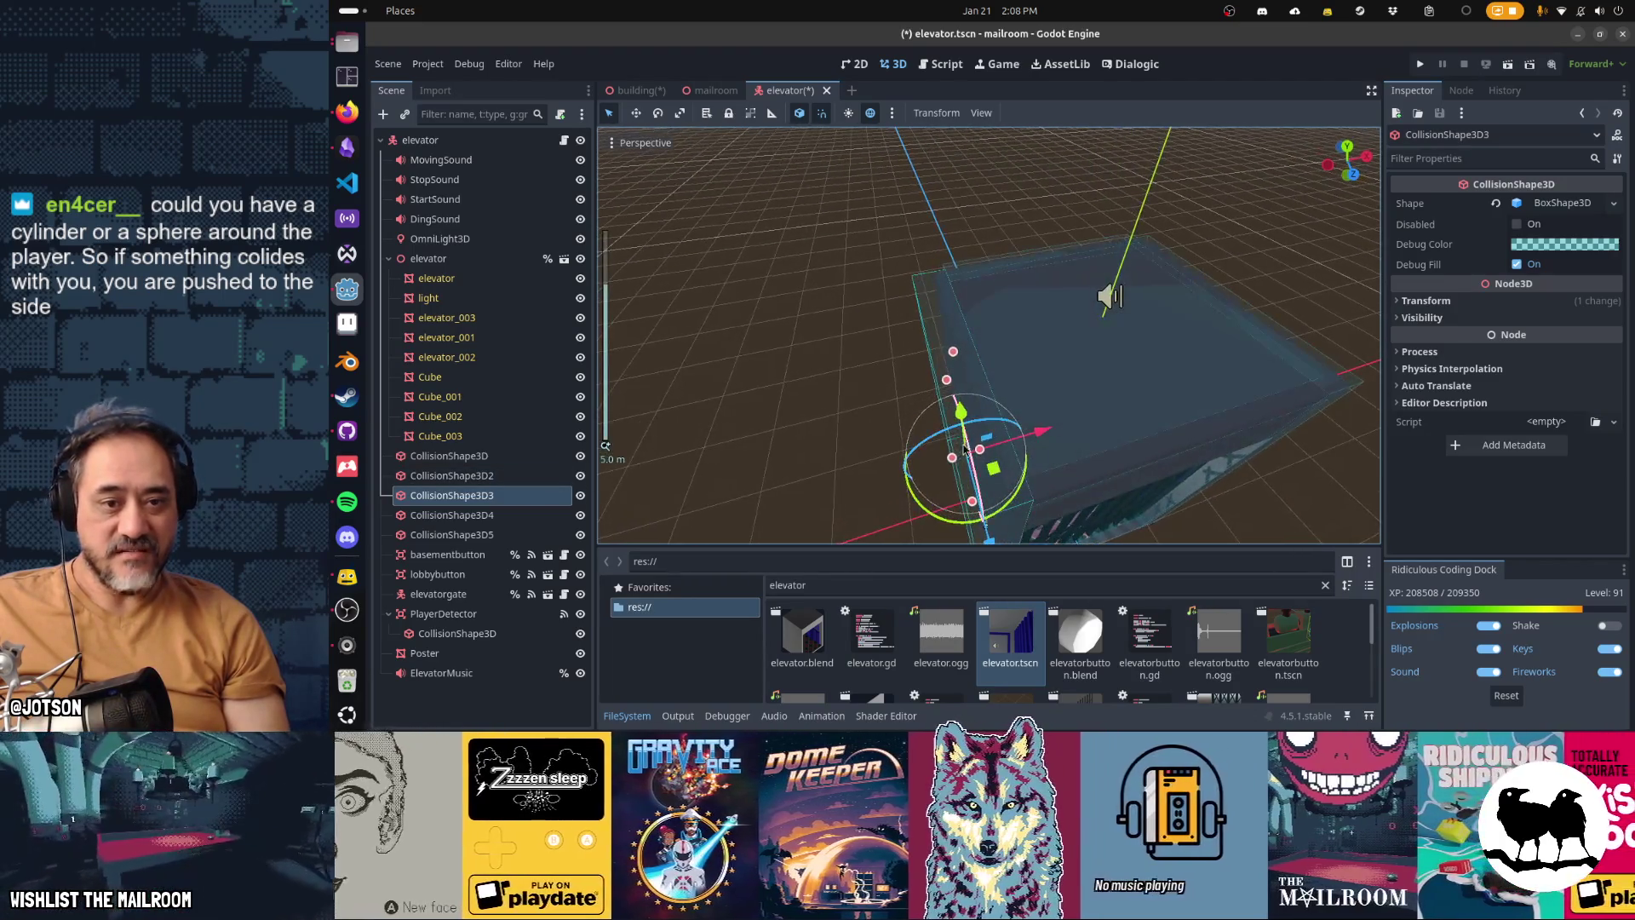
{"action": "left_click_drag", "start_coordinate": [954, 460], "coordinate": [963, 458]}
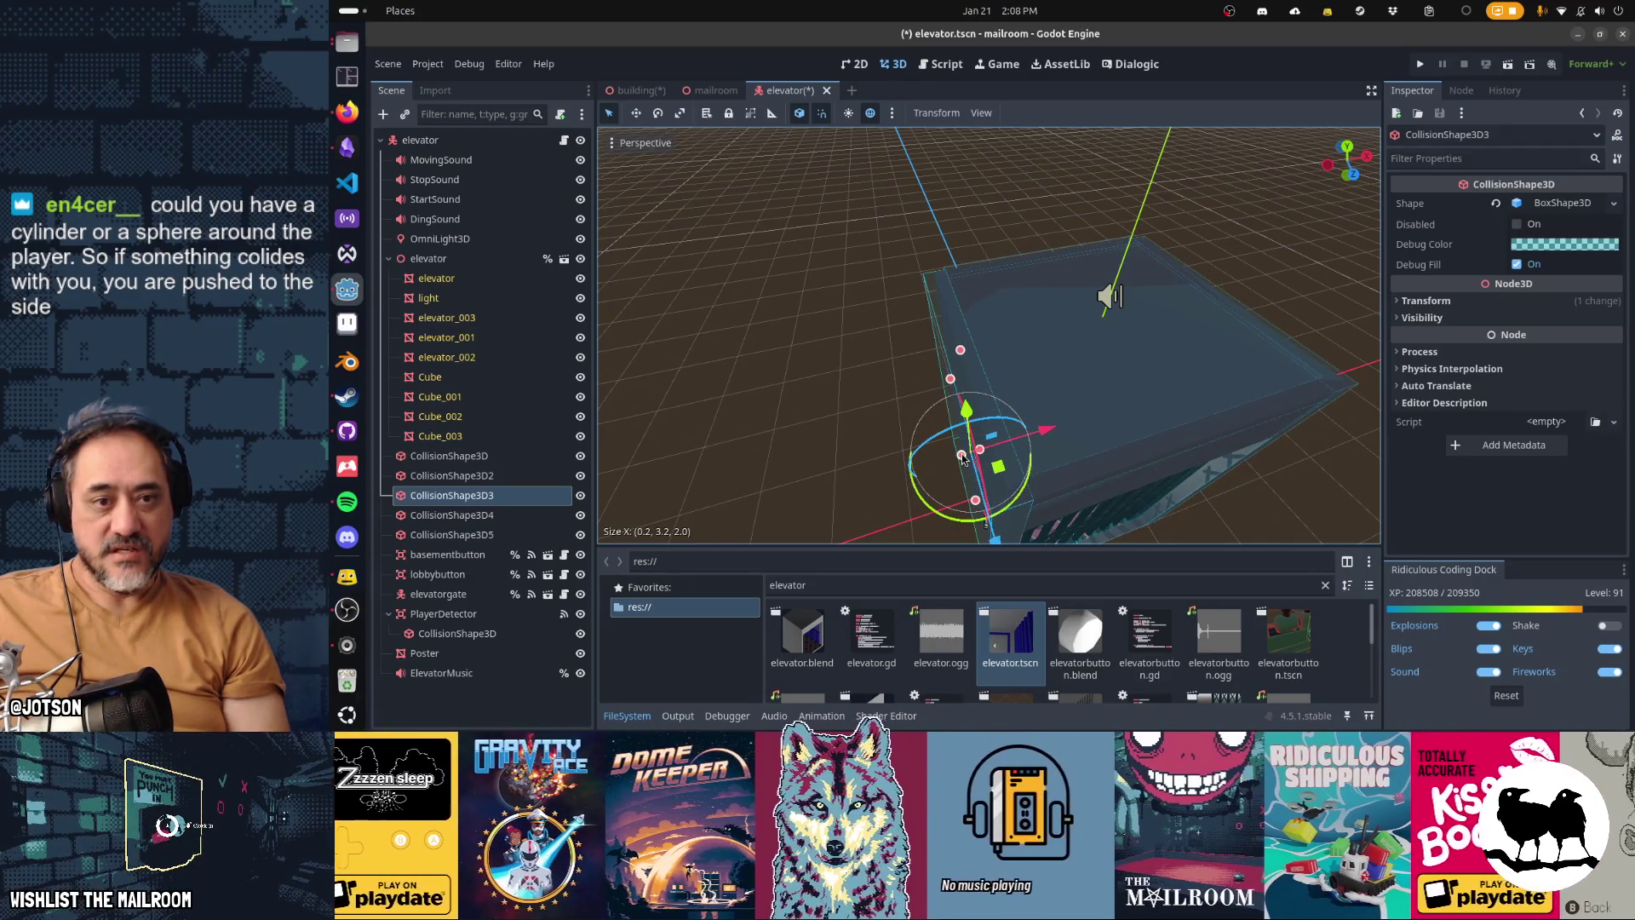
{"action": "left_click_drag", "start_coordinate": [1090, 453], "coordinate": [1067, 465]}
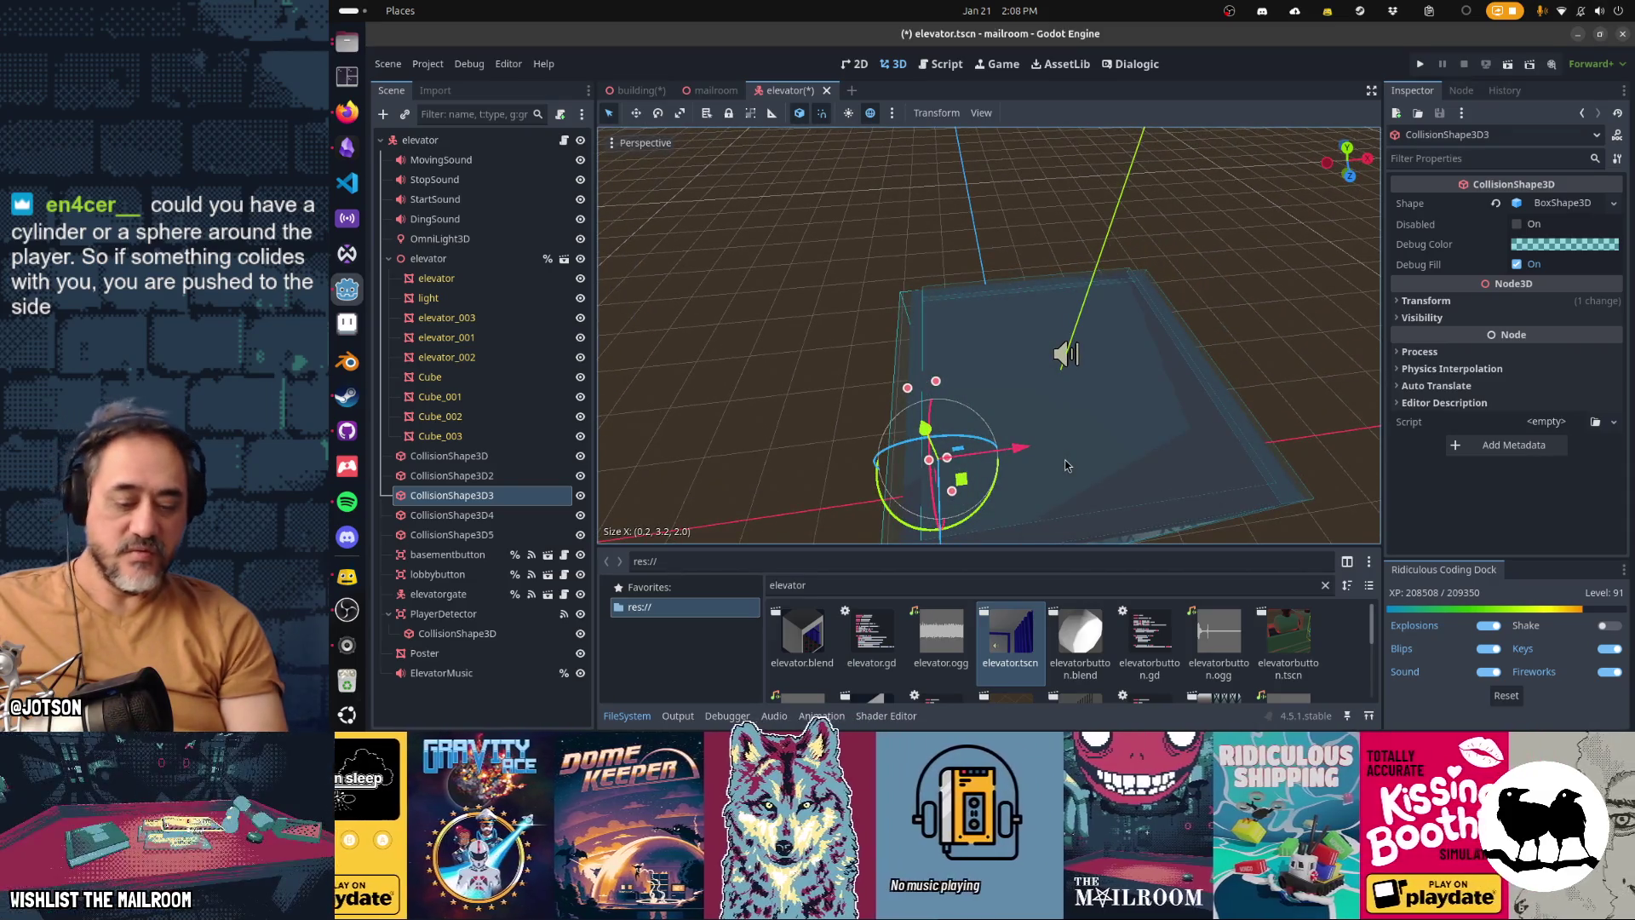
{"action": "key", "text": "KP_7"}
{"action": "scroll", "coordinate": [1030, 443], "scroll_direction": "up", "scroll_amount": 3}
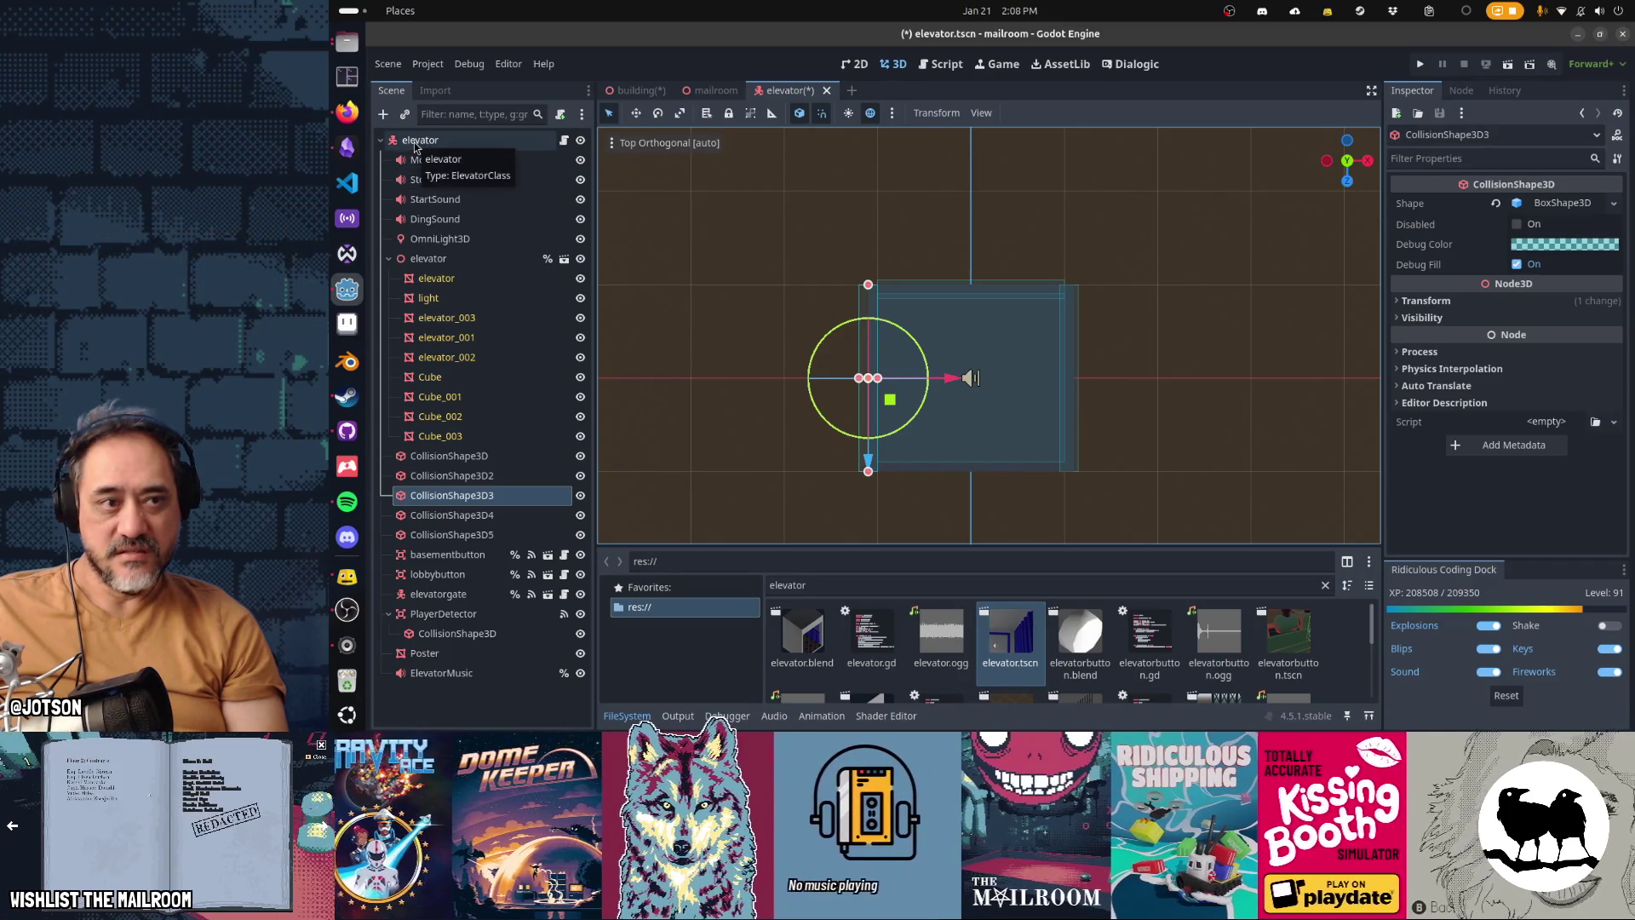
Step: Shift wall box CollisionShape3D4 0.1 m along X and move CollisionShape3D5 to z -1.05
{"action": "left_click", "coordinate": [1082, 400]}
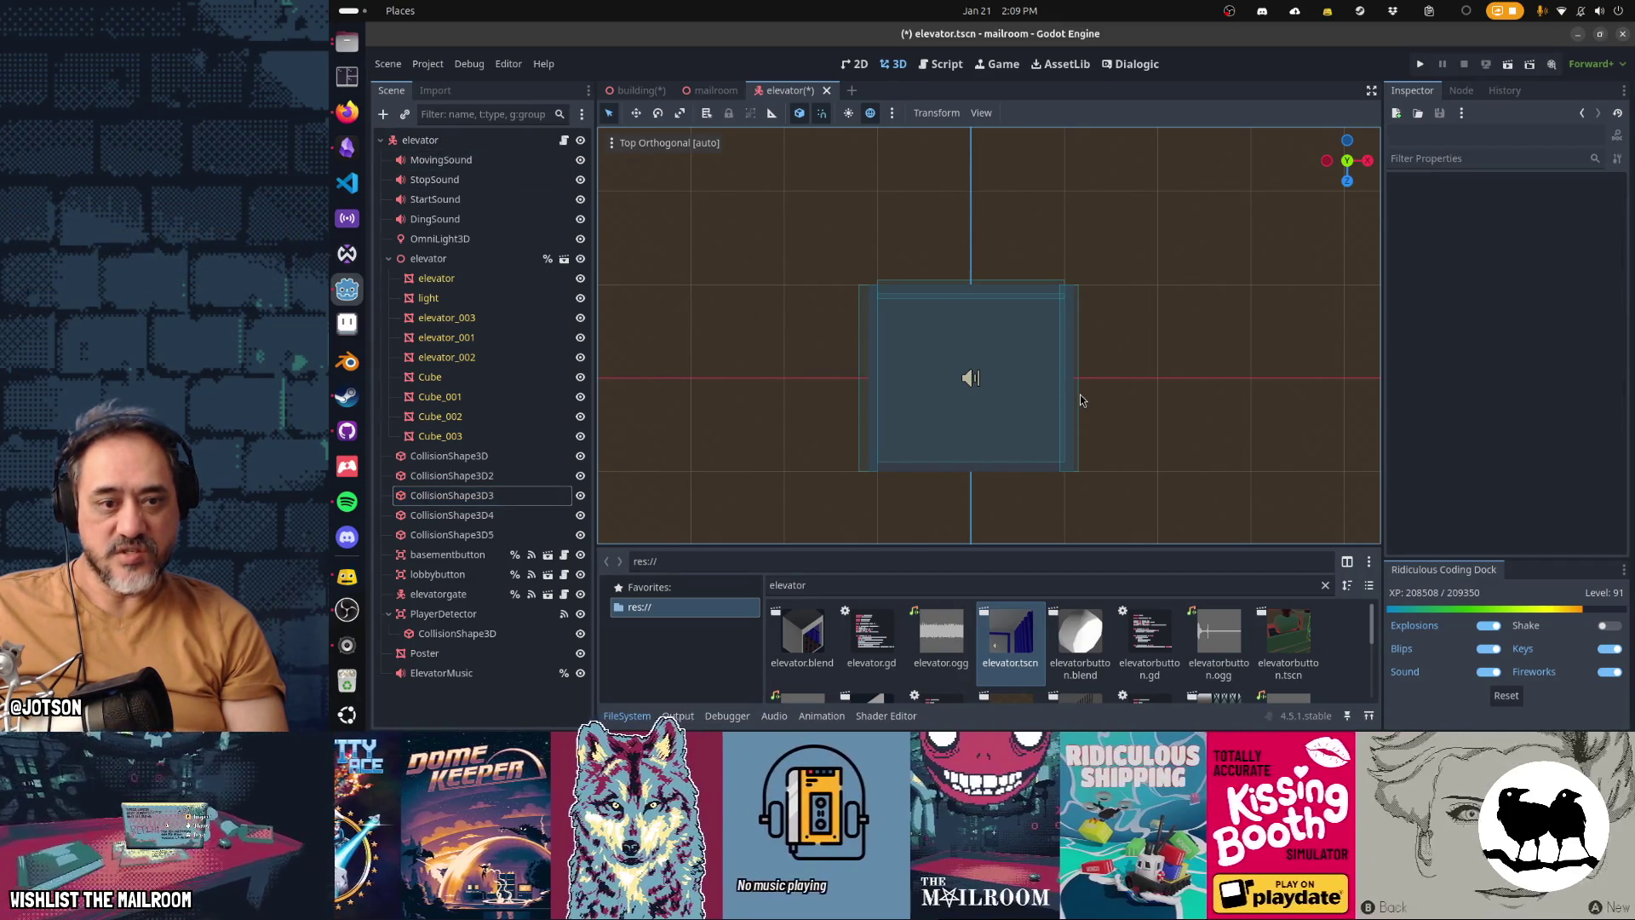
{"action": "scroll", "coordinate": [1095, 493], "scroll_direction": "up", "scroll_amount": 2}
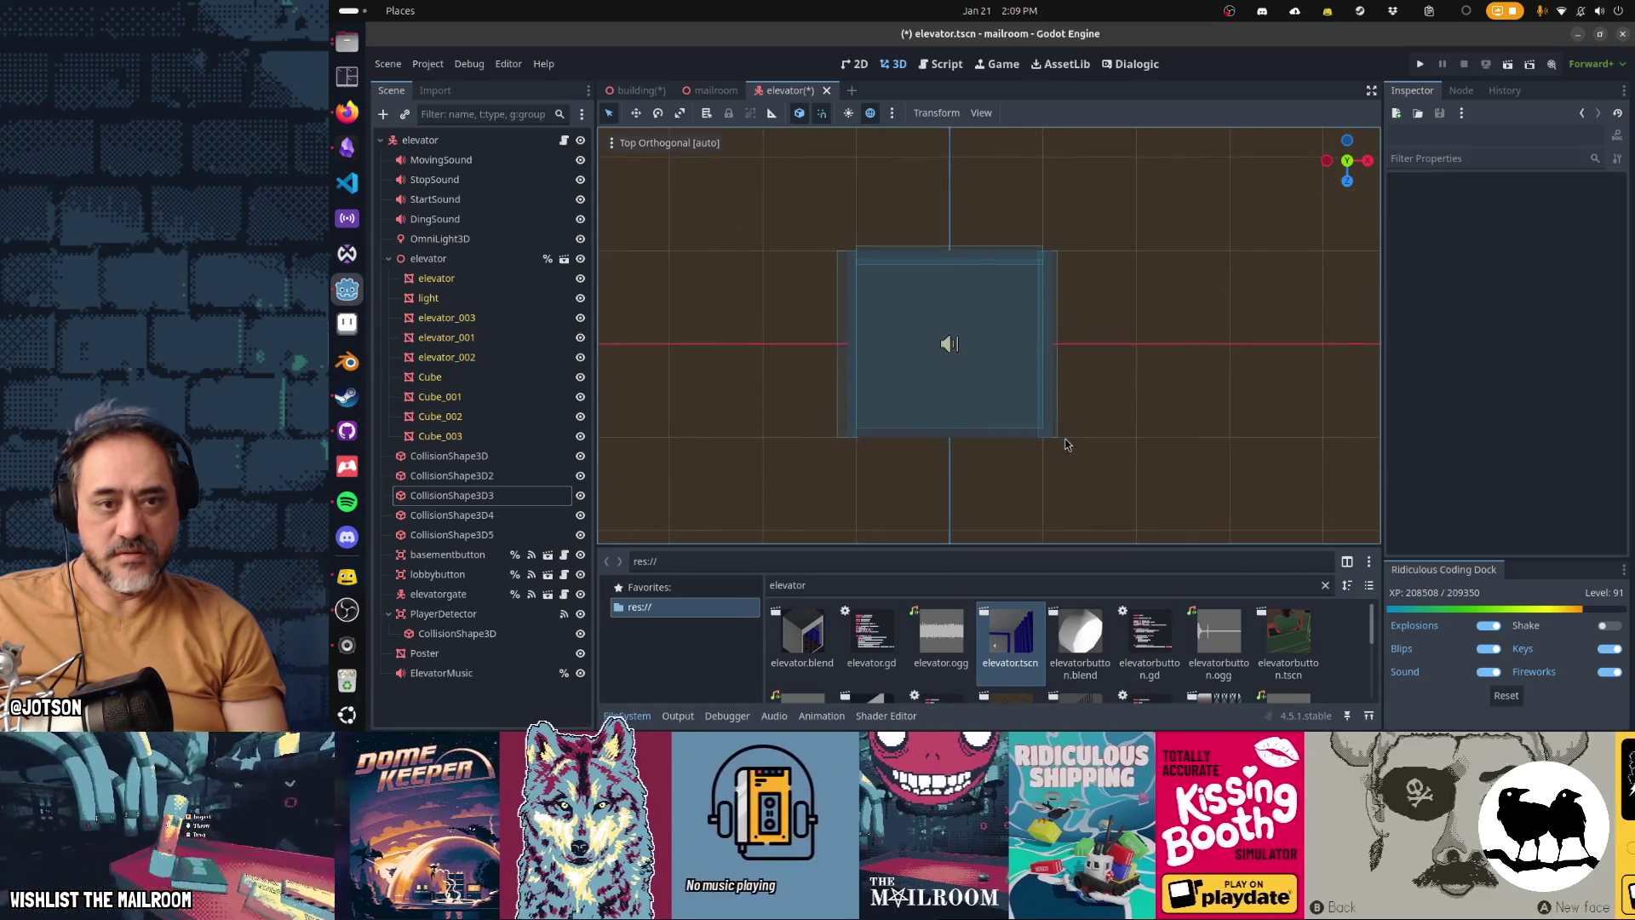
{"action": "left_click", "coordinate": [511, 475]}
{"action": "left_click", "coordinate": [527, 497]}
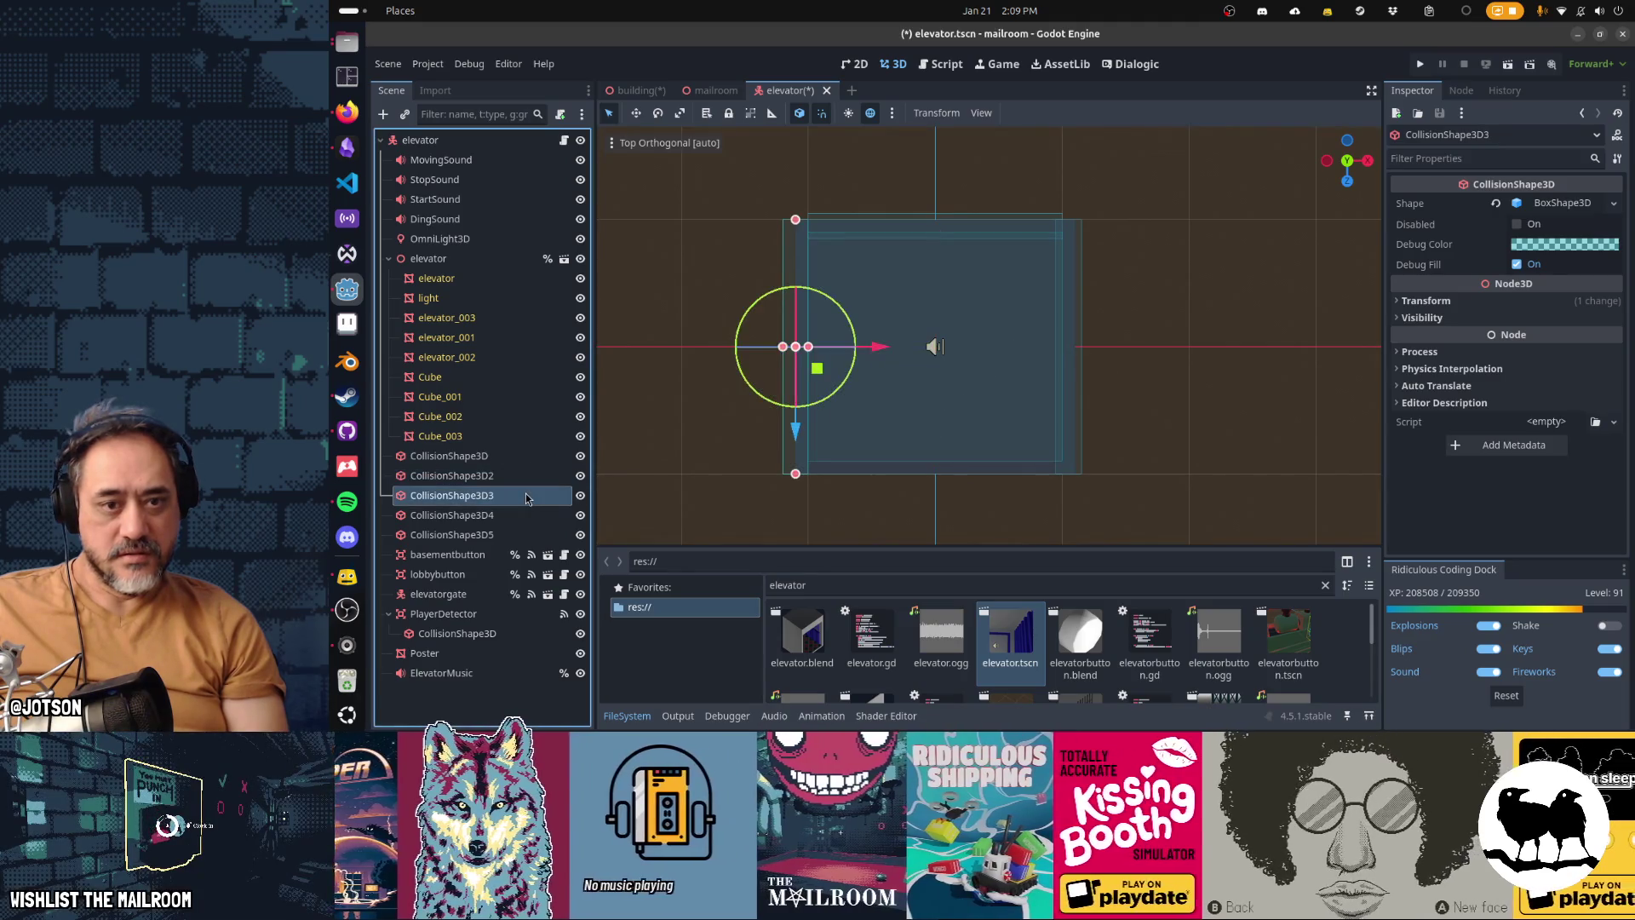
{"action": "left_click", "coordinate": [519, 515]}
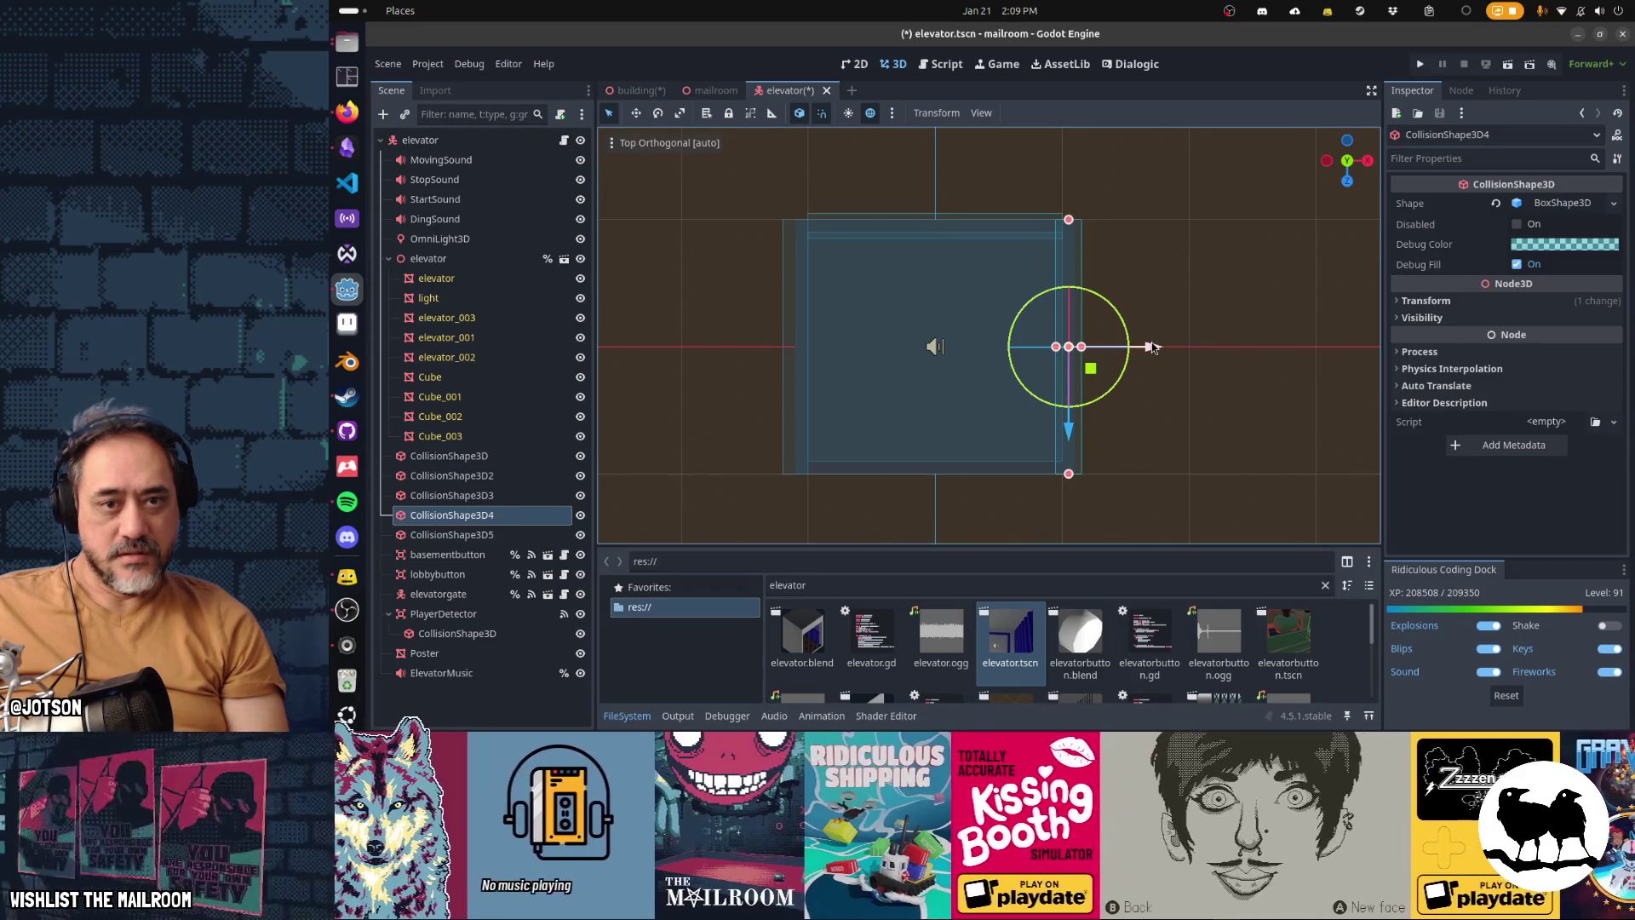
{"action": "left_click_drag", "start_coordinate": [1159, 346], "coordinate": [1158, 349]}
{"action": "left_click", "coordinate": [451, 534]}
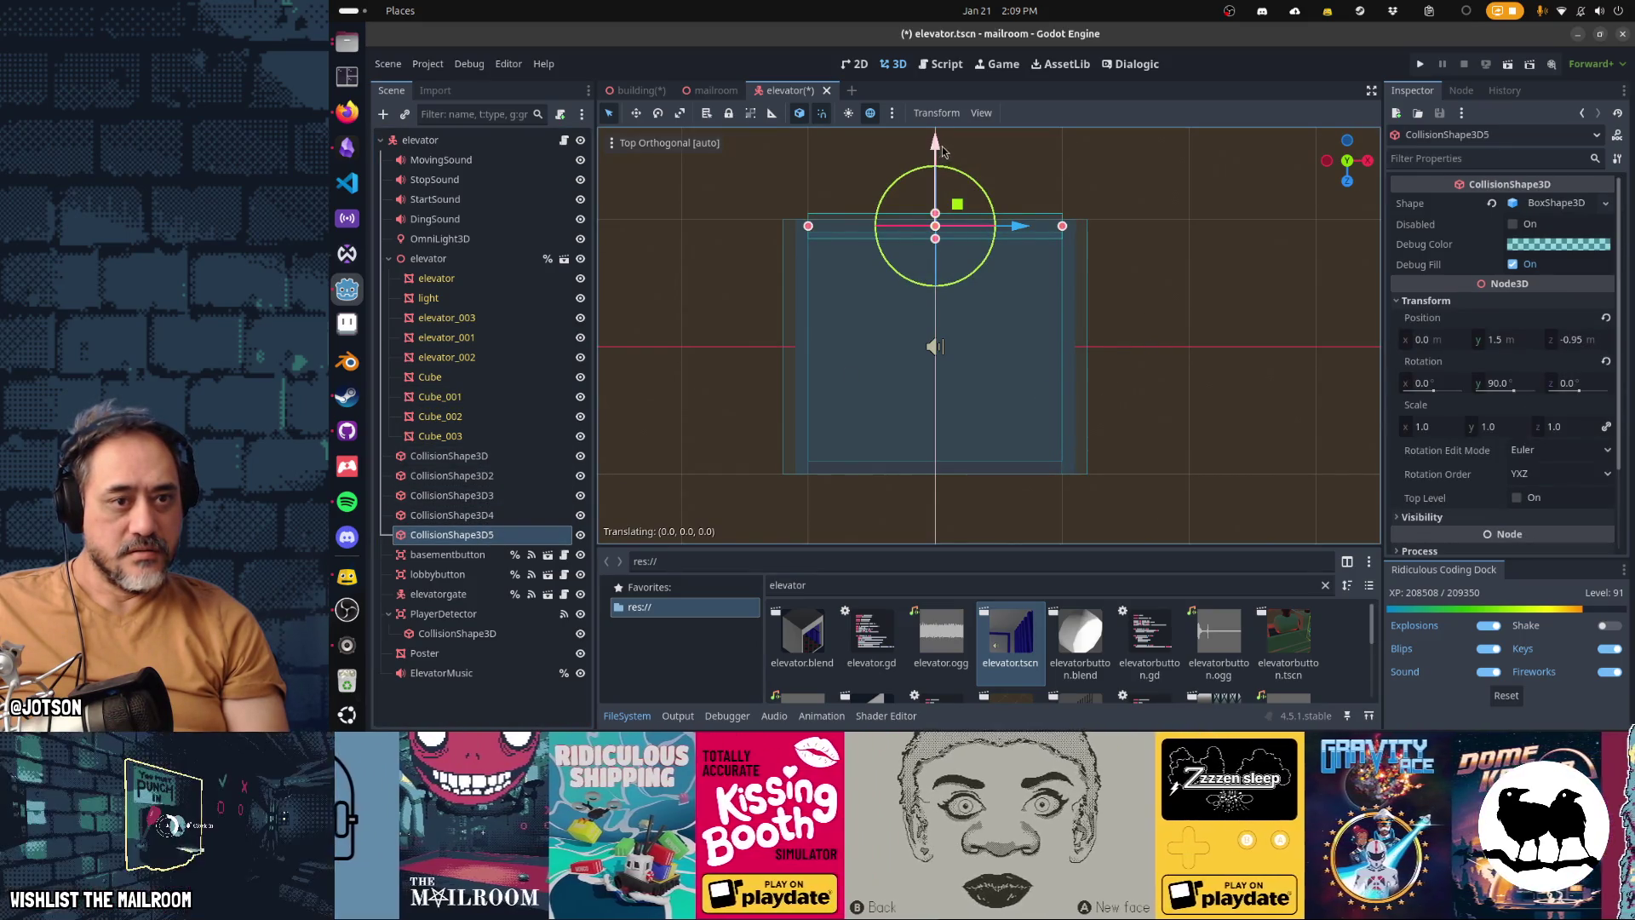
{"action": "left_click_drag", "start_coordinate": [941, 152], "coordinate": [951, 141]}
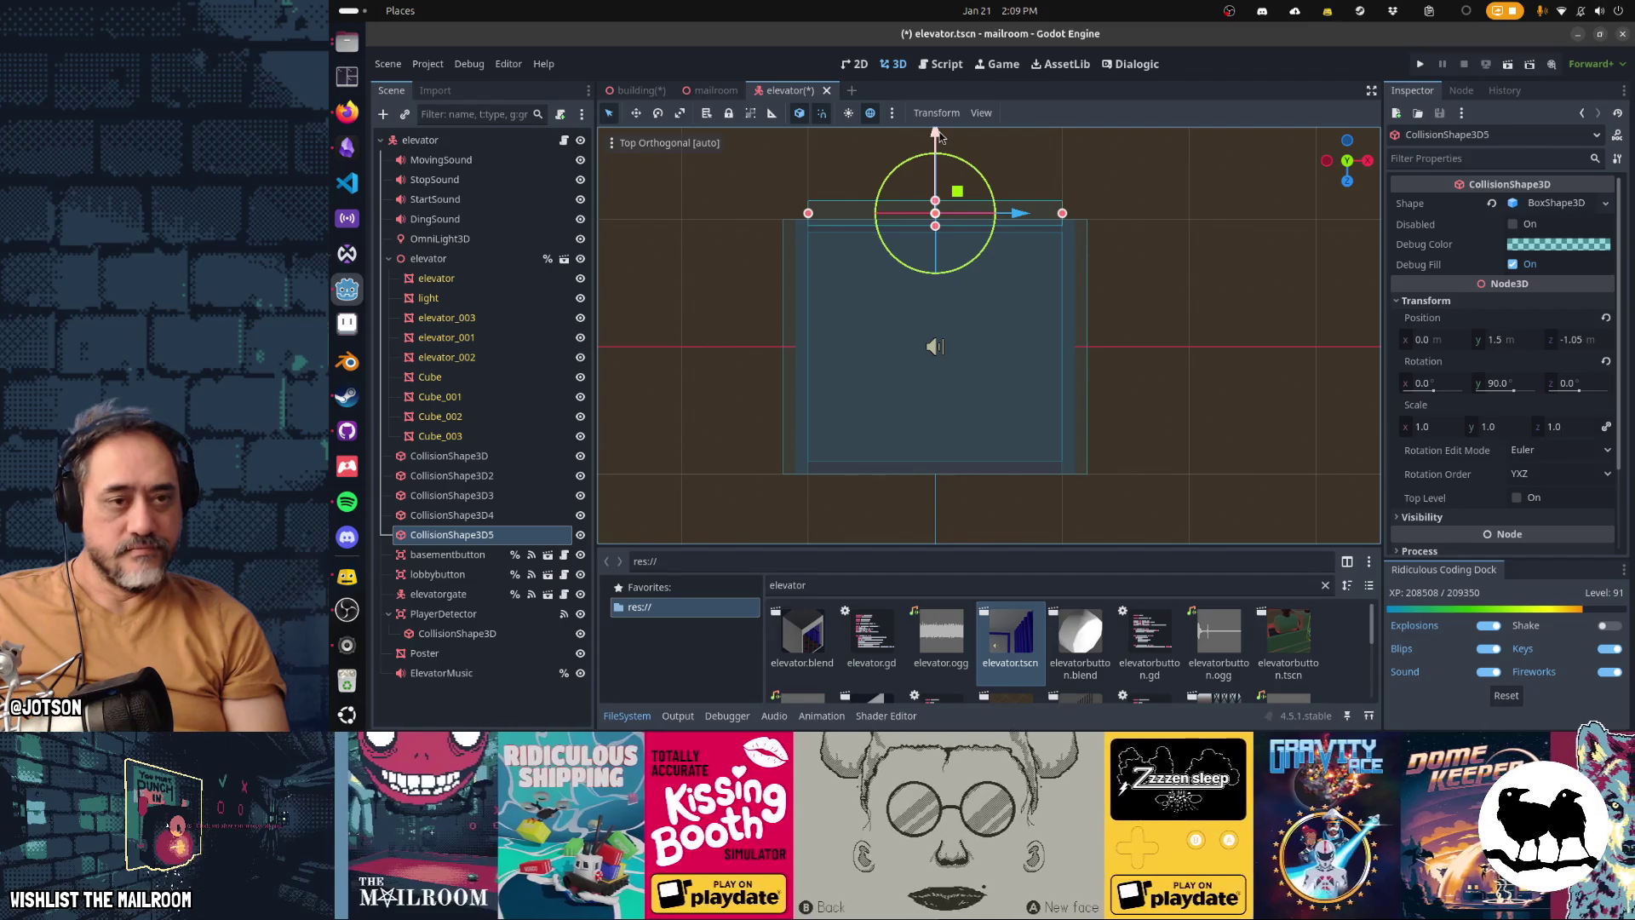